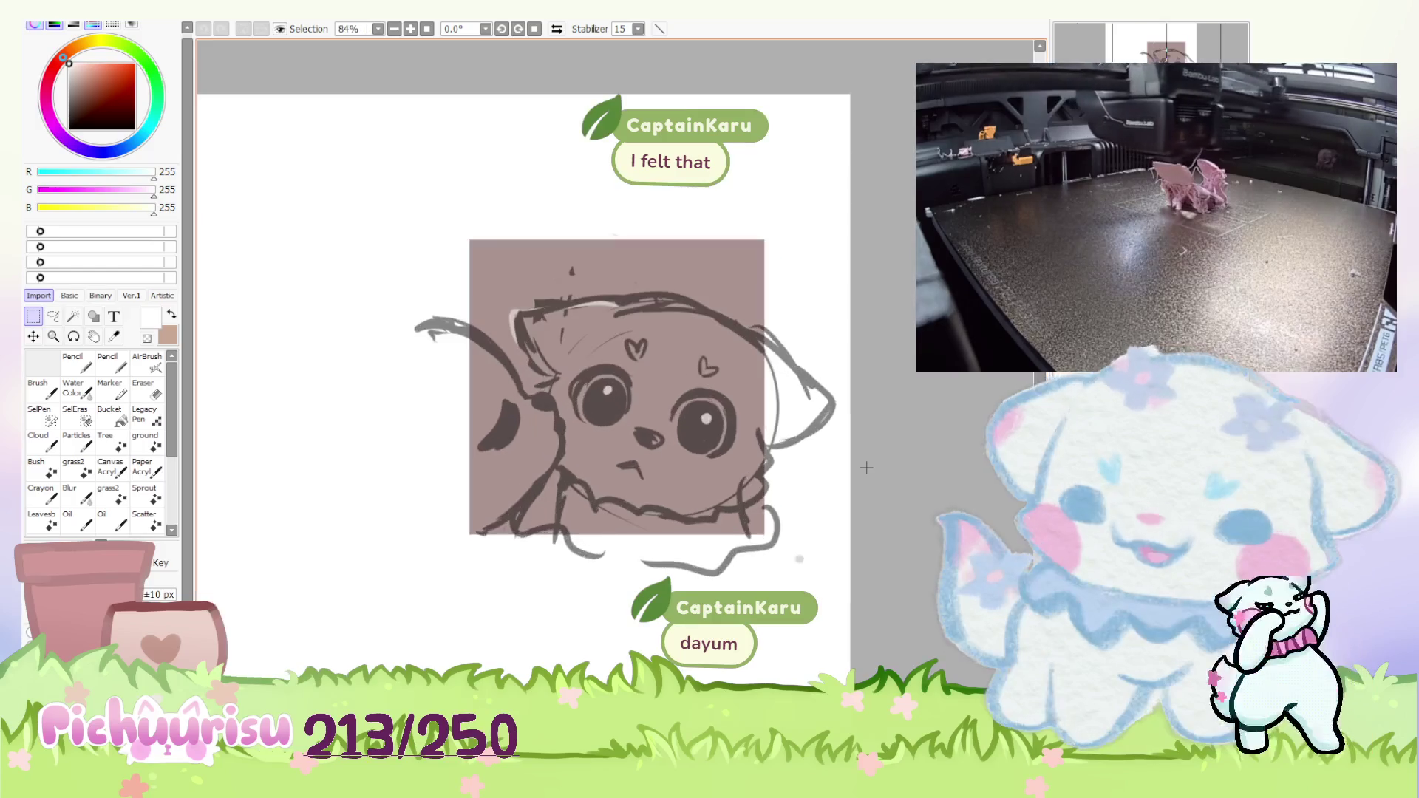
scroll(866, 467, "up", 1)
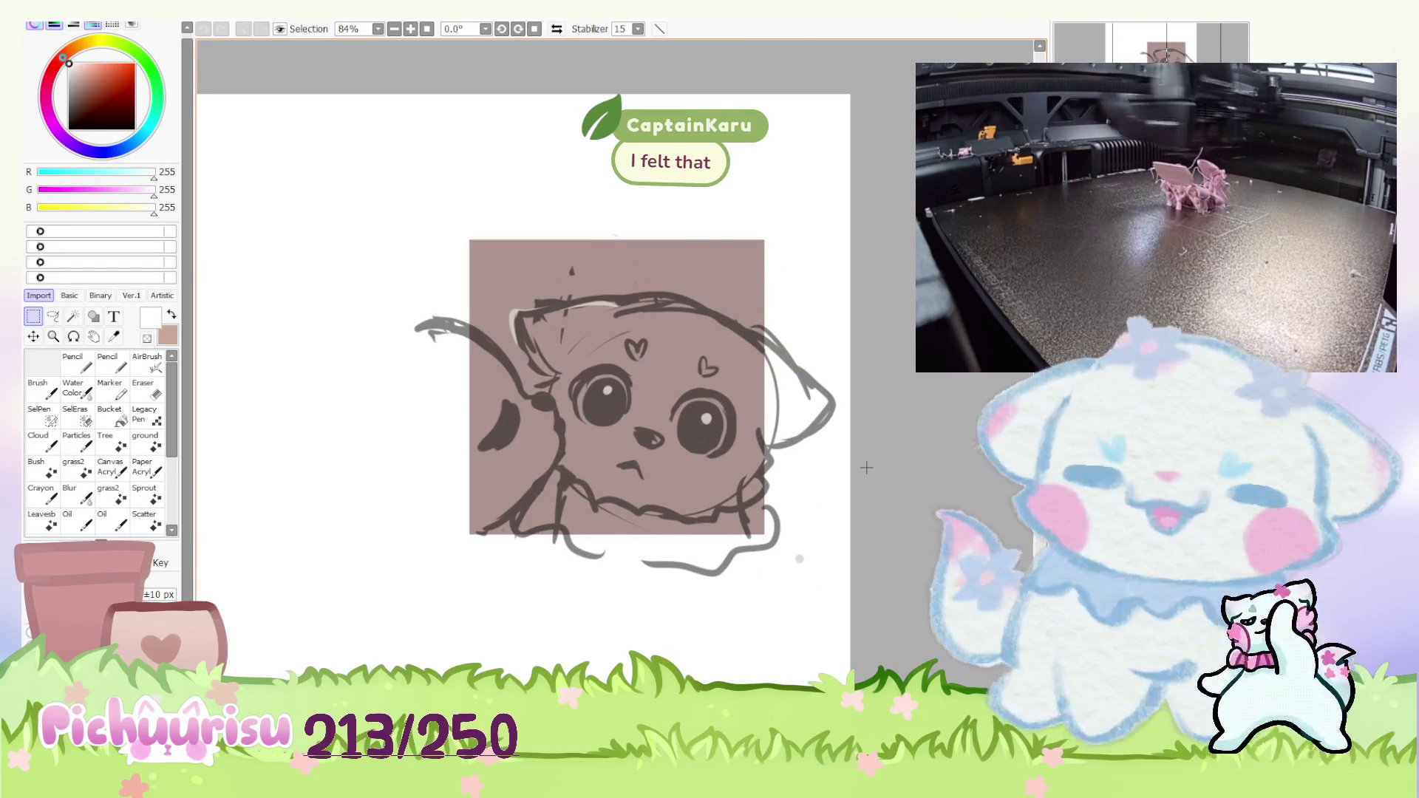
scroll(865, 466, "down", 1)
scroll(866, 467, "up", 1)
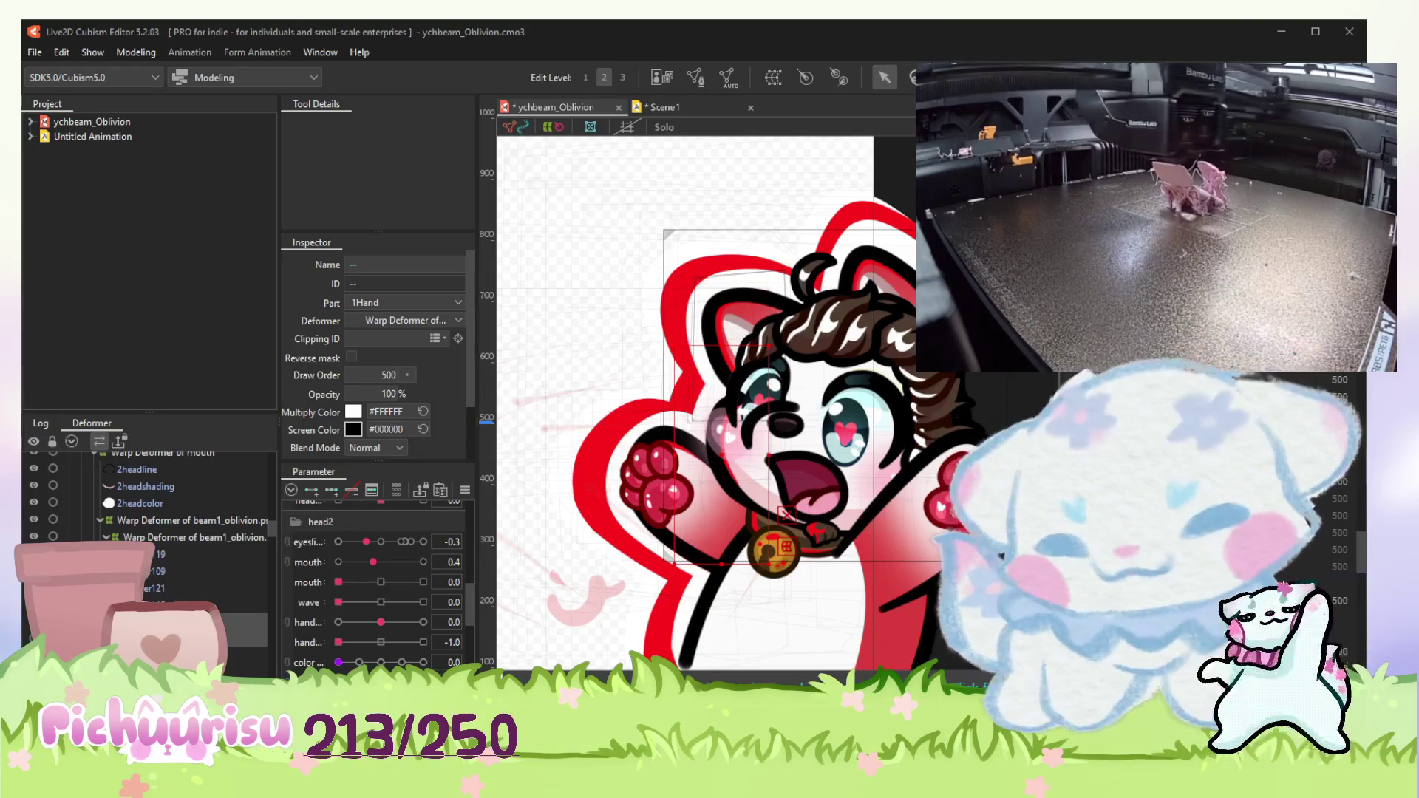
scroll(800, 471, "up", 2)
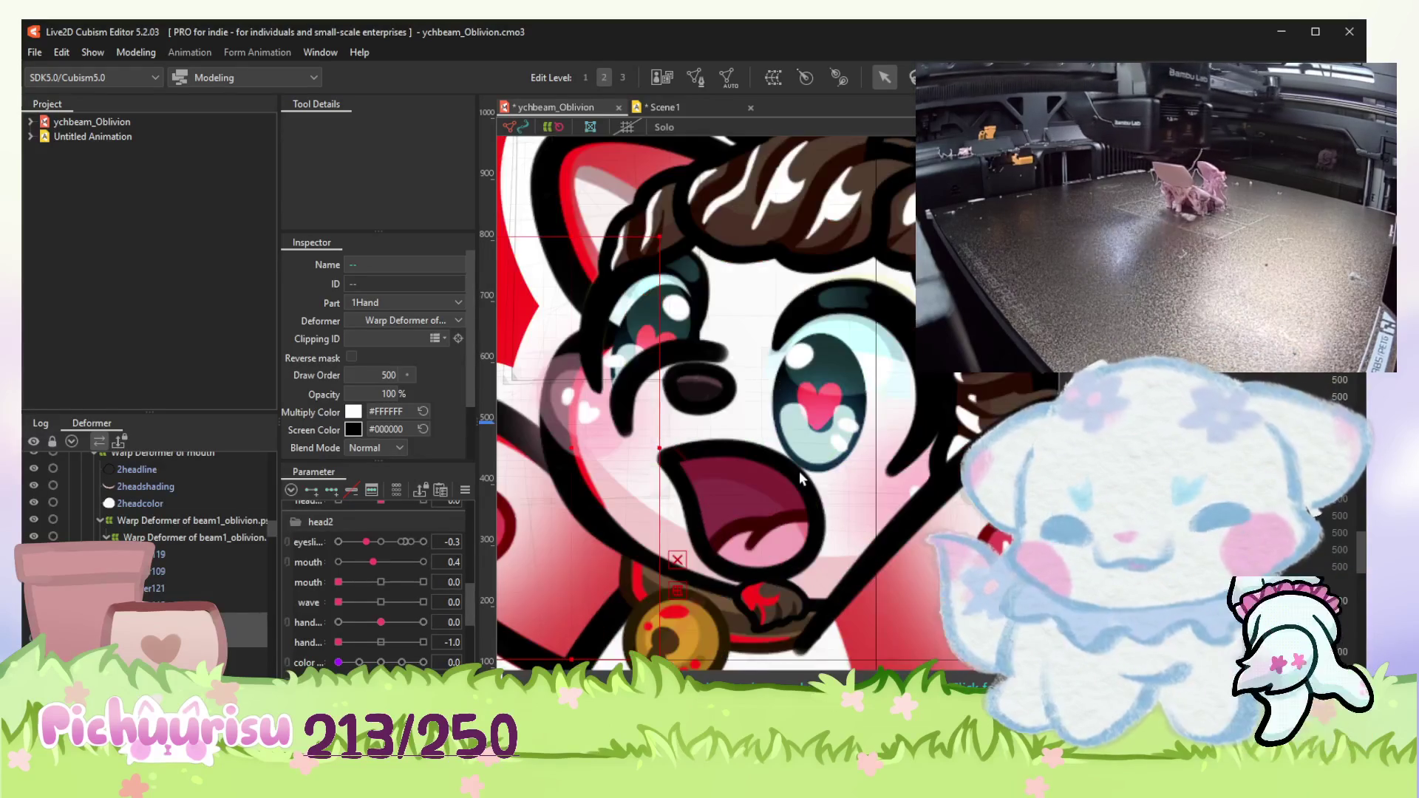
scroll(800, 472, "down", 1)
scroll(771, 585, "up", 2)
scroll(771, 585, "up", 2)
Step: Check the collar piece below the mouth and lower the mouth parameter to 0.0
left_click(821, 560)
left_click_drag(821, 559, 832, 521)
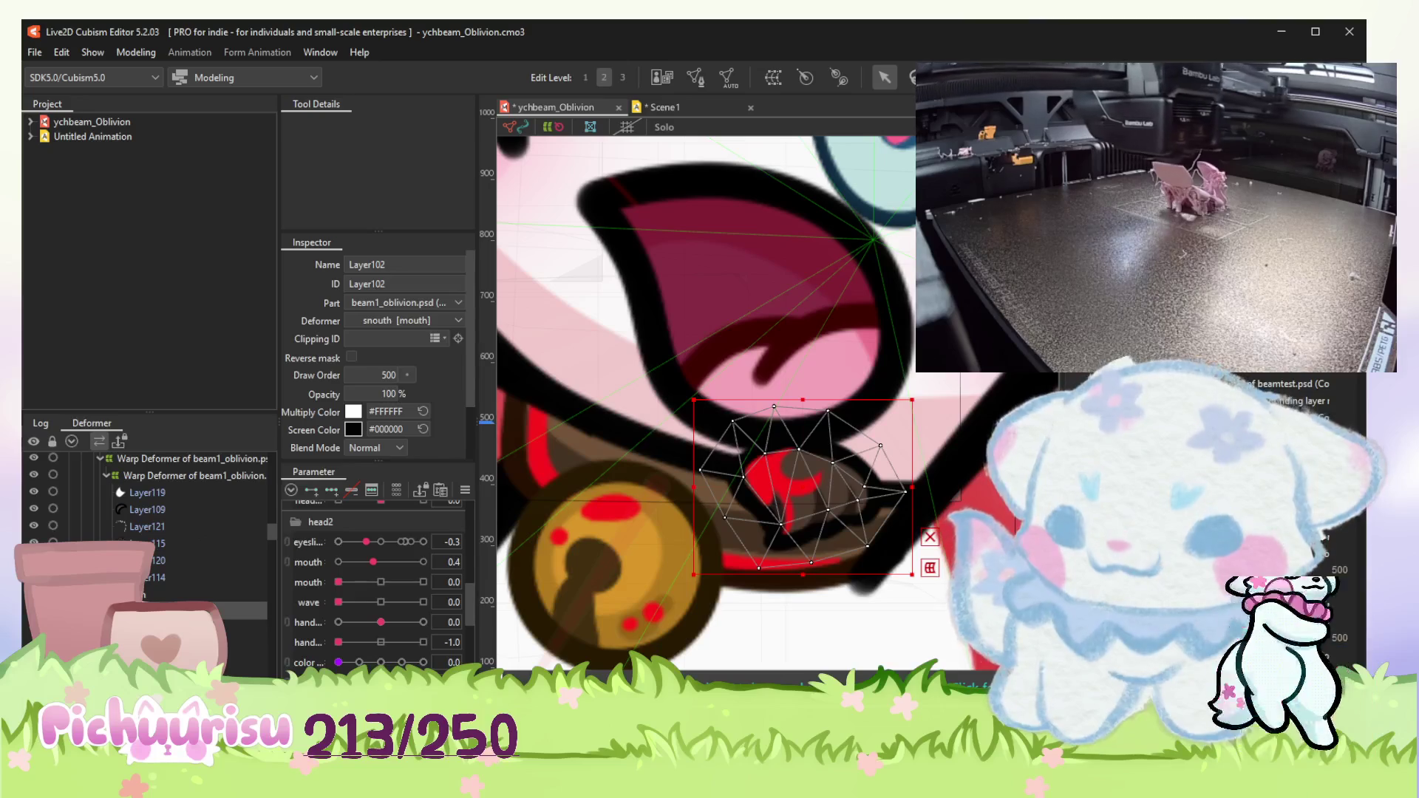
left_click(909, 576)
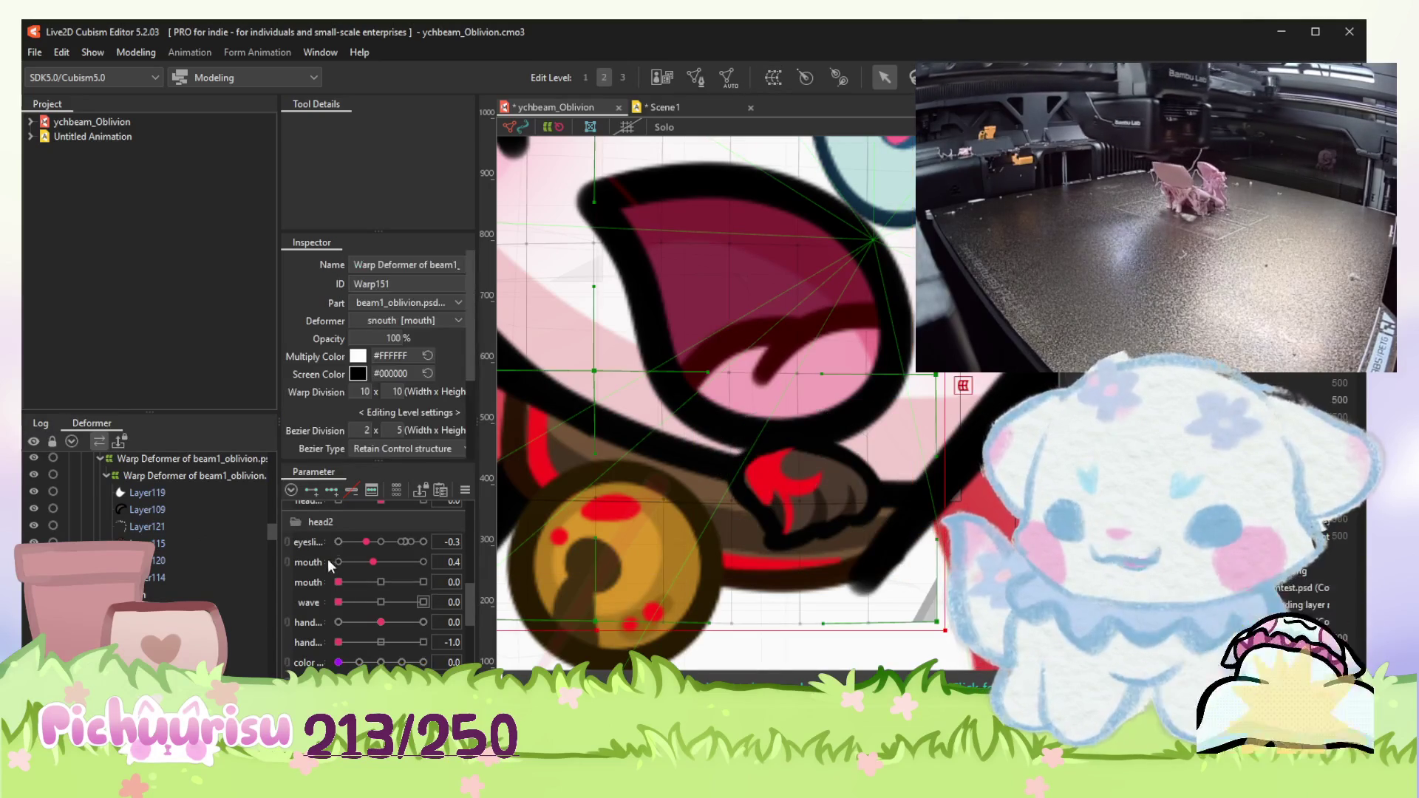
mouse_move(372, 562)
left_mouse_down()
mouse_move(342, 562)
mouse_move(337, 578)
left_mouse_up()
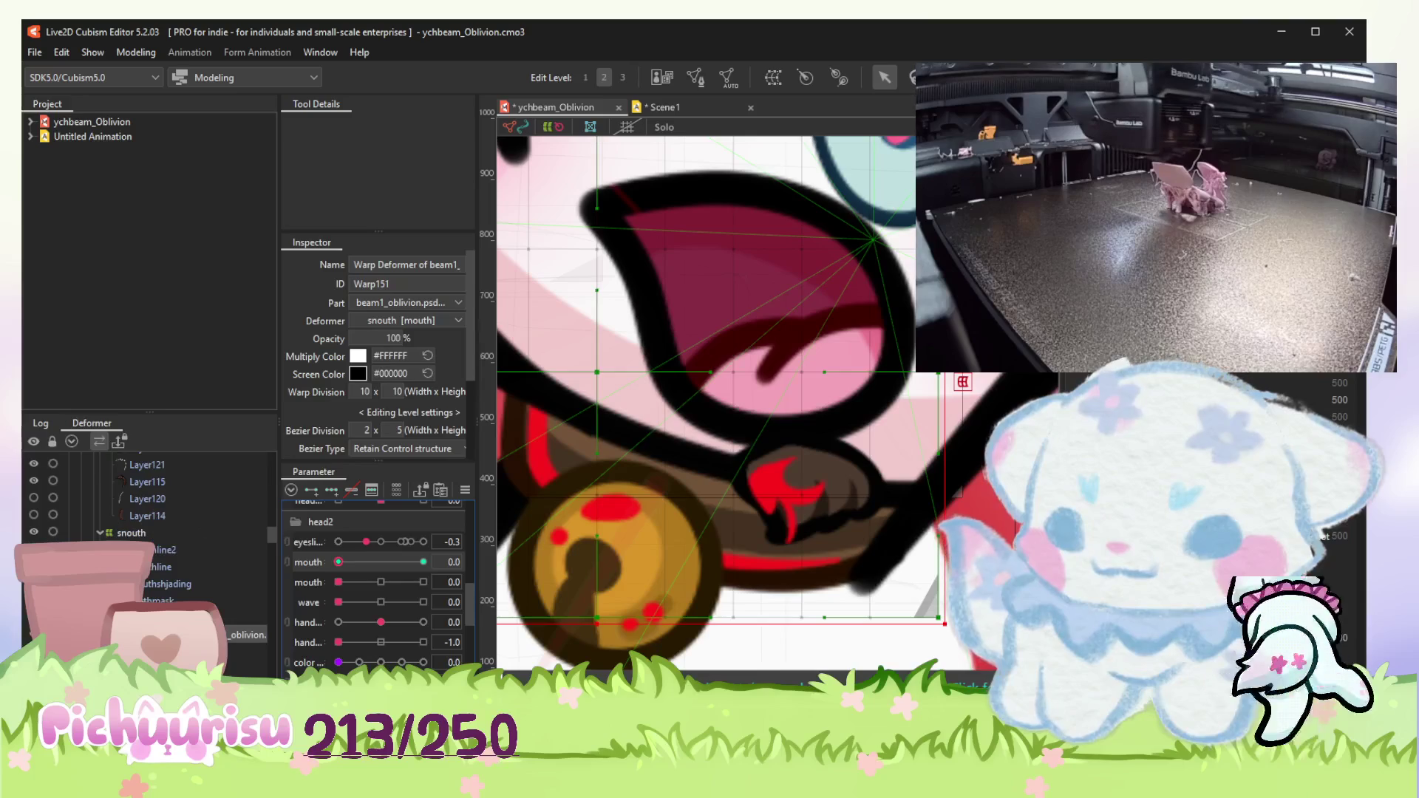
Step: Select the color deformer, the Layer118 collar accent and the Warp151 mouth deformer
left_click(243, 669)
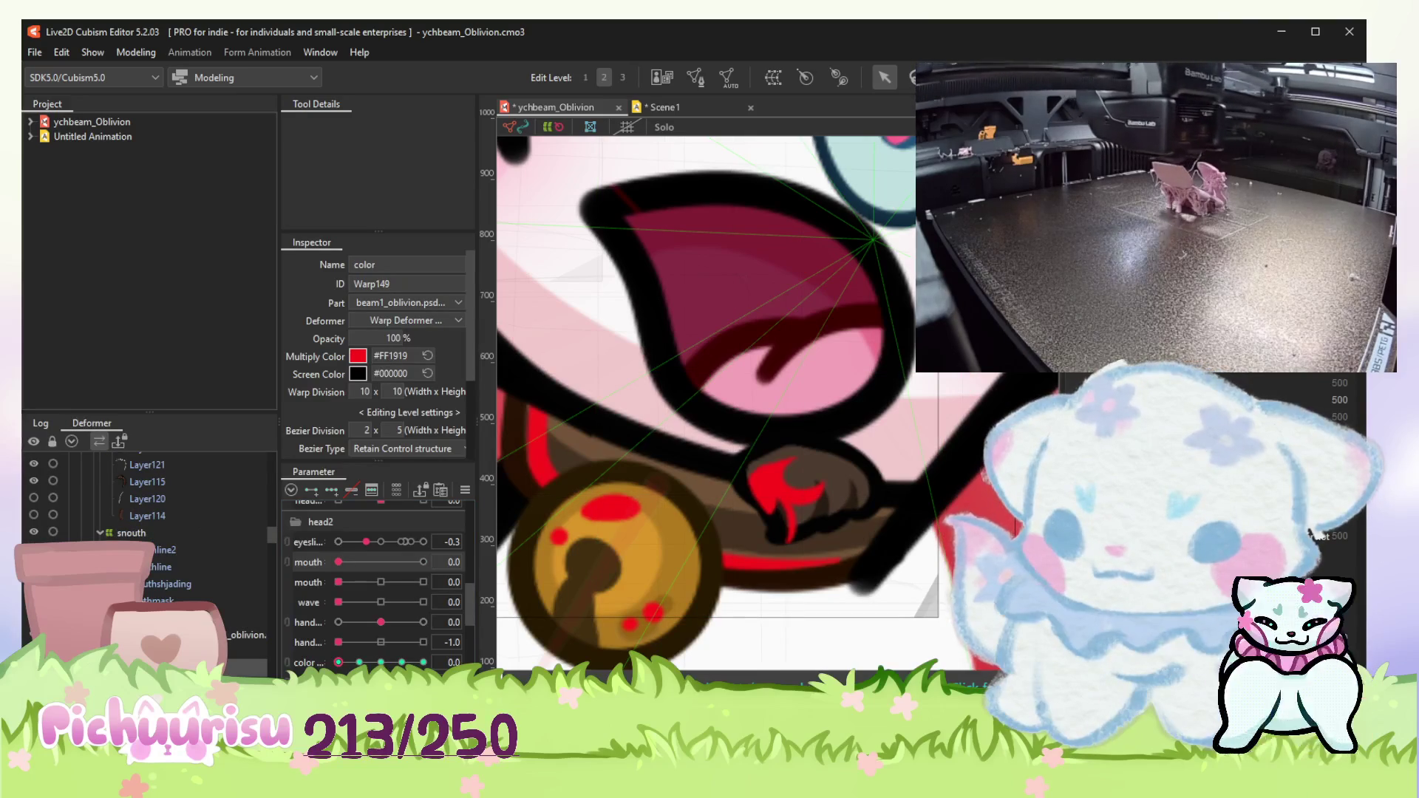
left_click(431, 663)
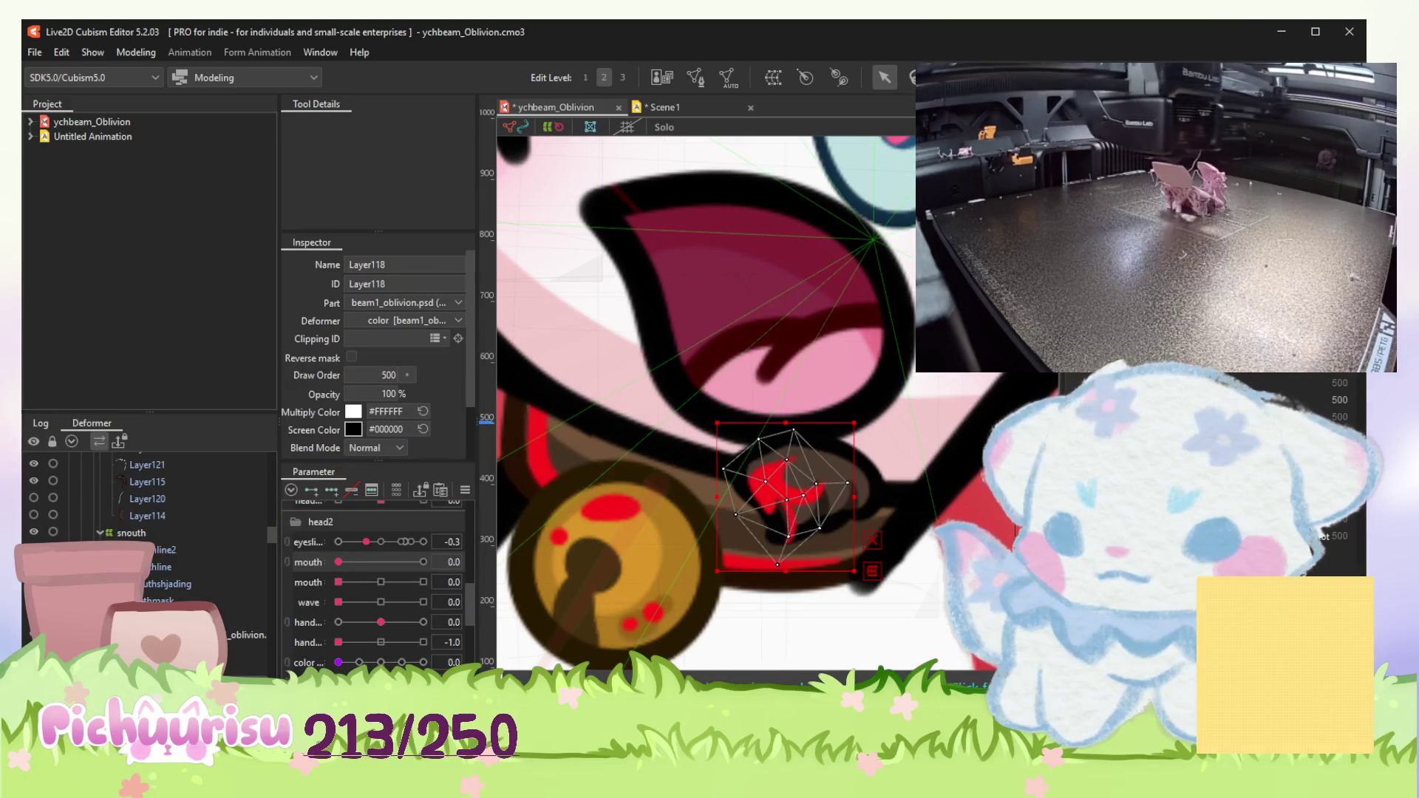
left_click(719, 508)
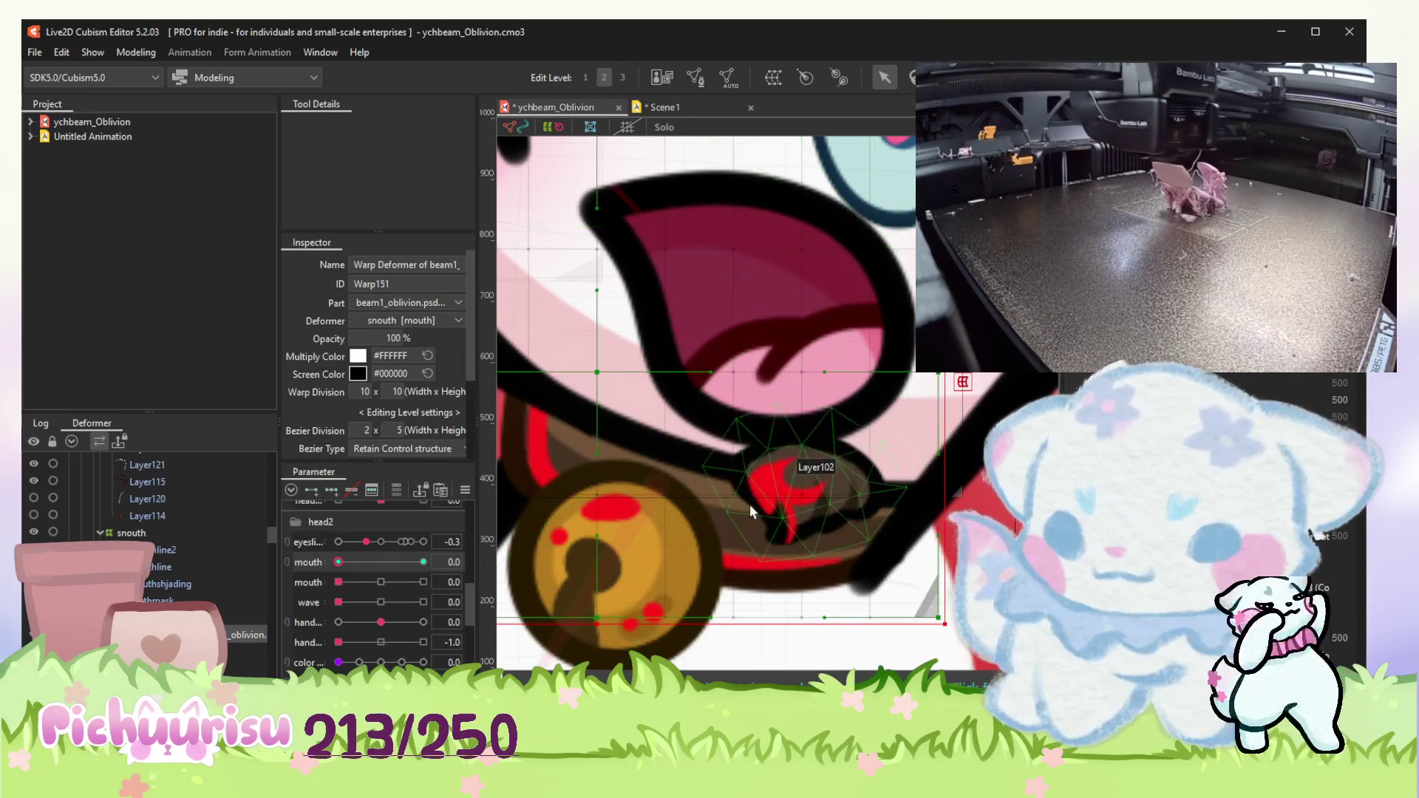
scroll(751, 506, "down", 3)
scroll(751, 508, "down", 3)
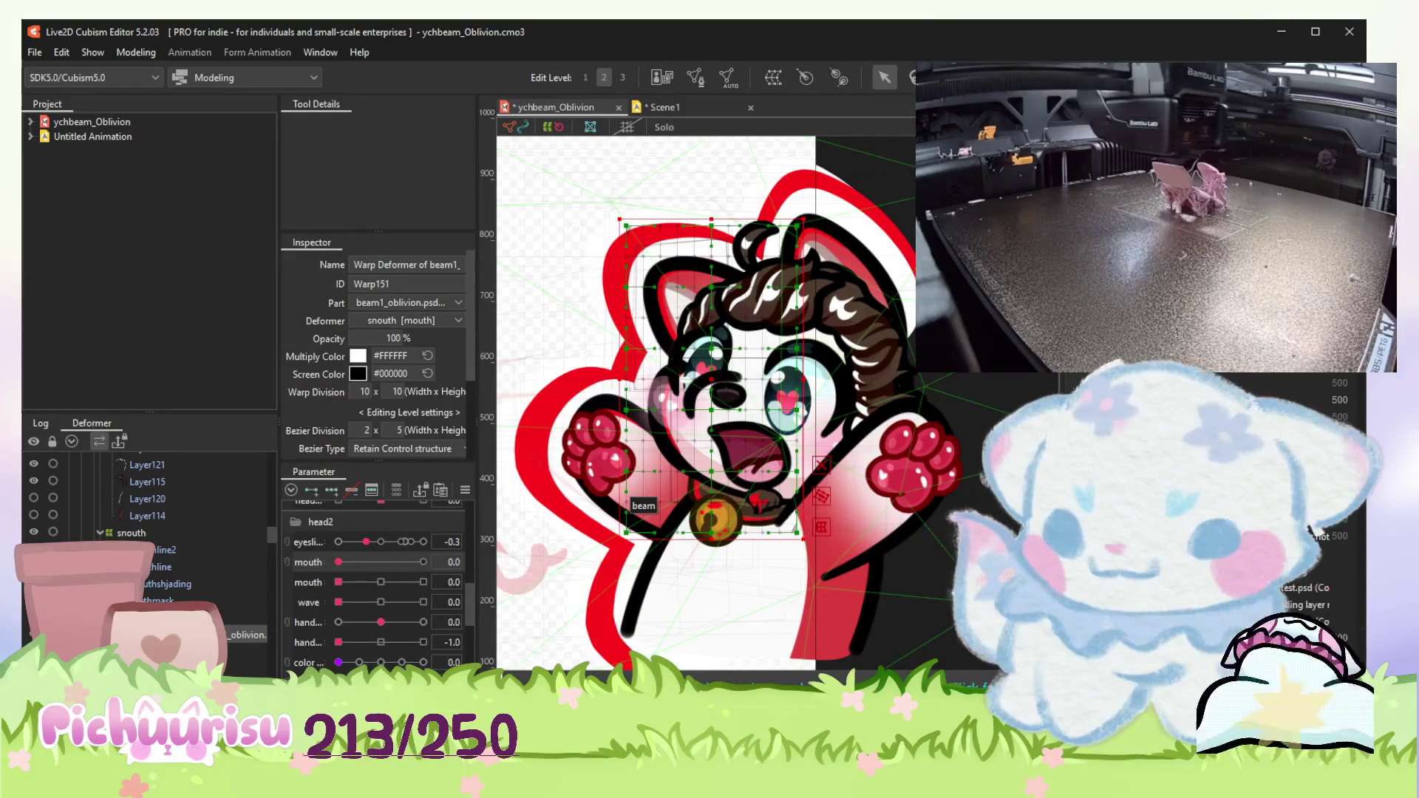
Step: Open the mouth fully at 1.0 and shift the color parameter to 7.1 so accents turn blue
left_click(763, 502)
scroll(763, 501, "up", 3)
scroll(764, 501, "up", 3)
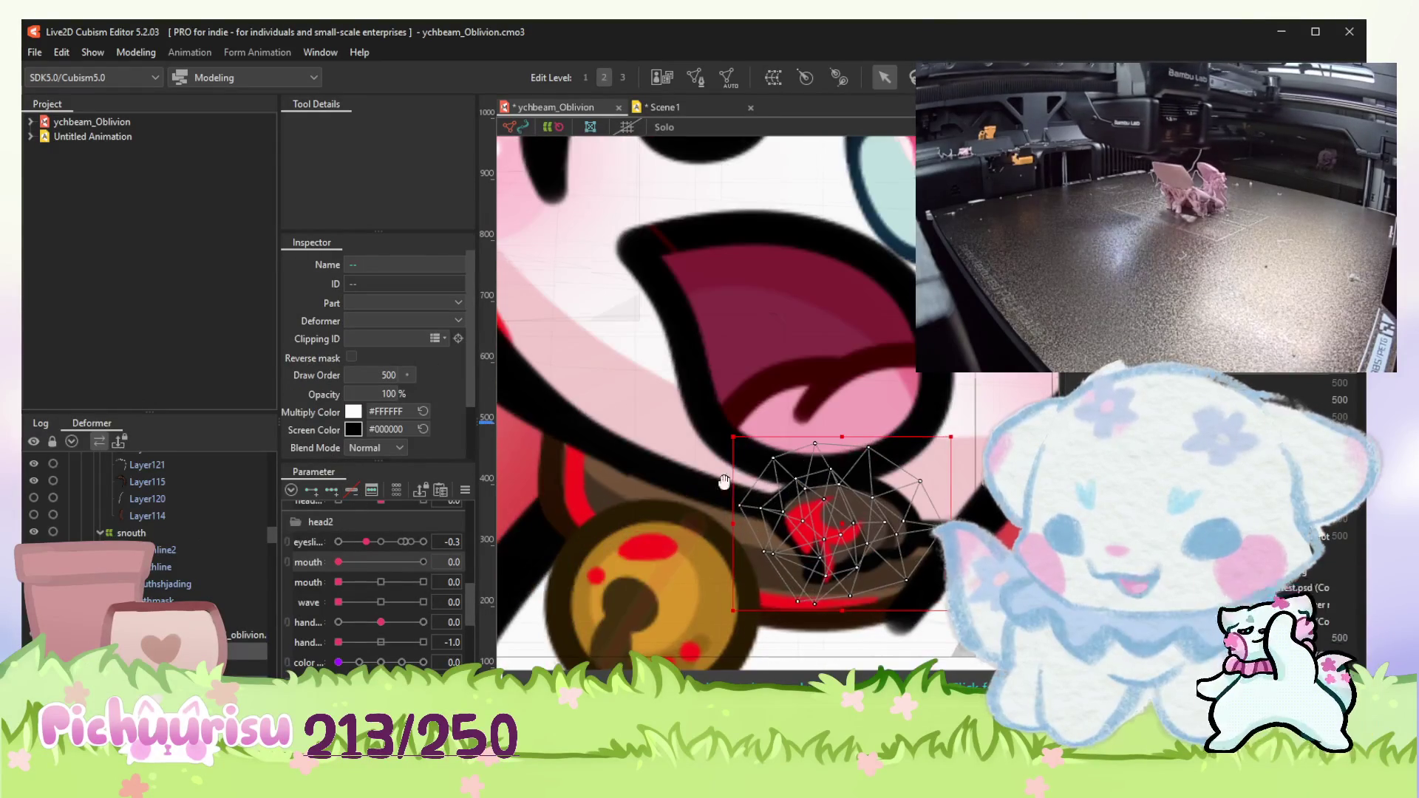
scroll(763, 501, "up", 2)
left_click_drag(398, 562, 423, 562)
left_click(388, 663)
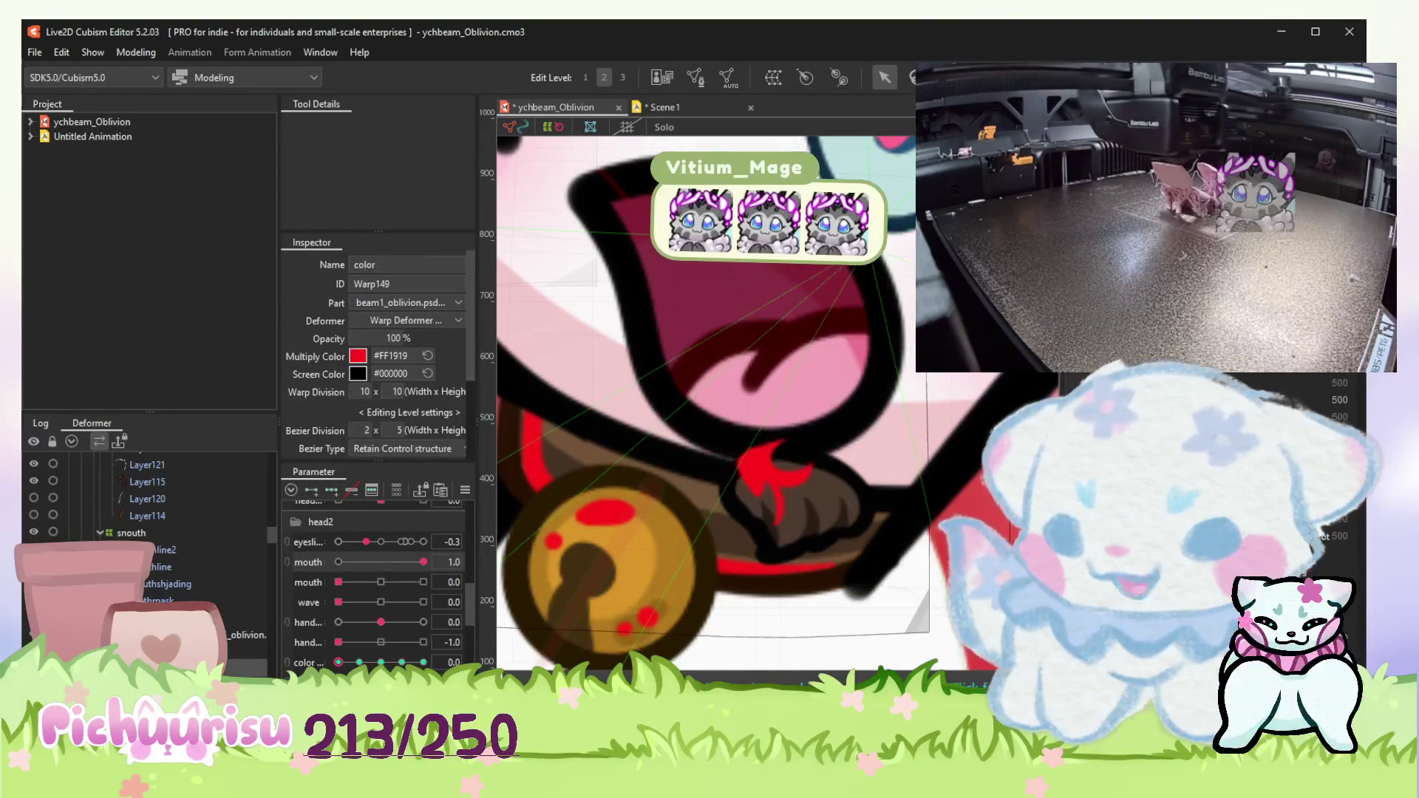
left_click_drag(389, 663, 402, 663)
Step: Inspect the blue swirl mesh, the Layer102 collar mesh and the Warp151 mouth deformer
left_click(371, 624)
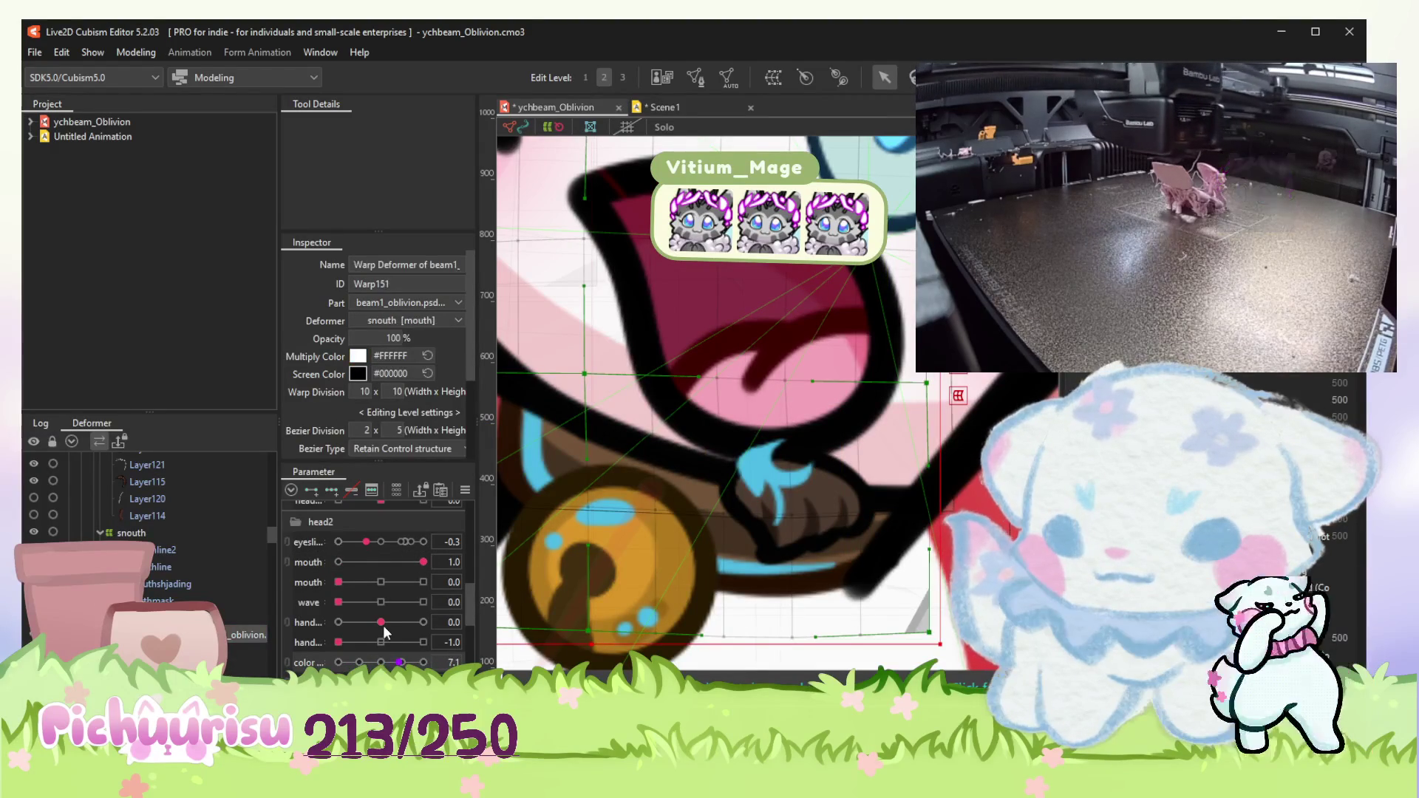
scroll(385, 632, "down", 2)
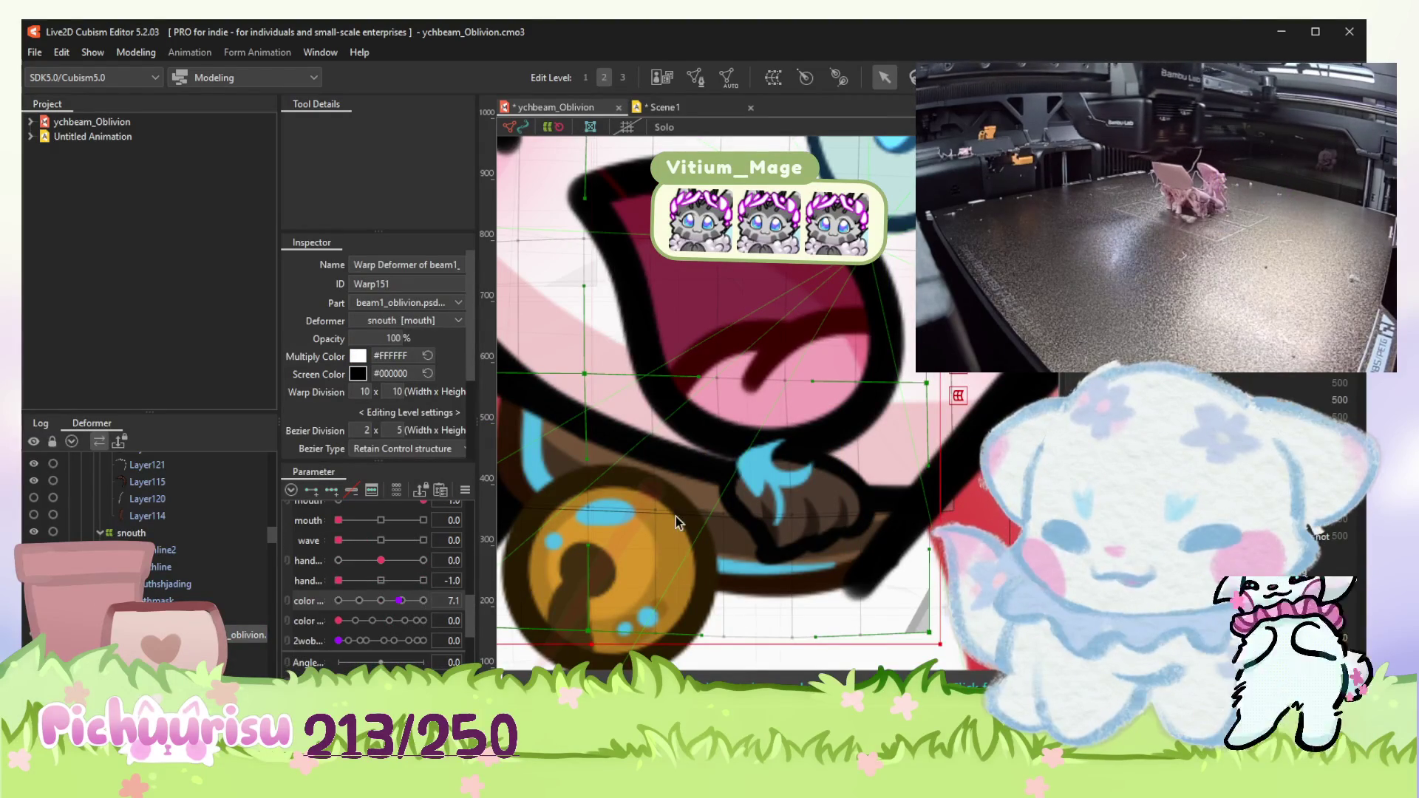
left_click(774, 475)
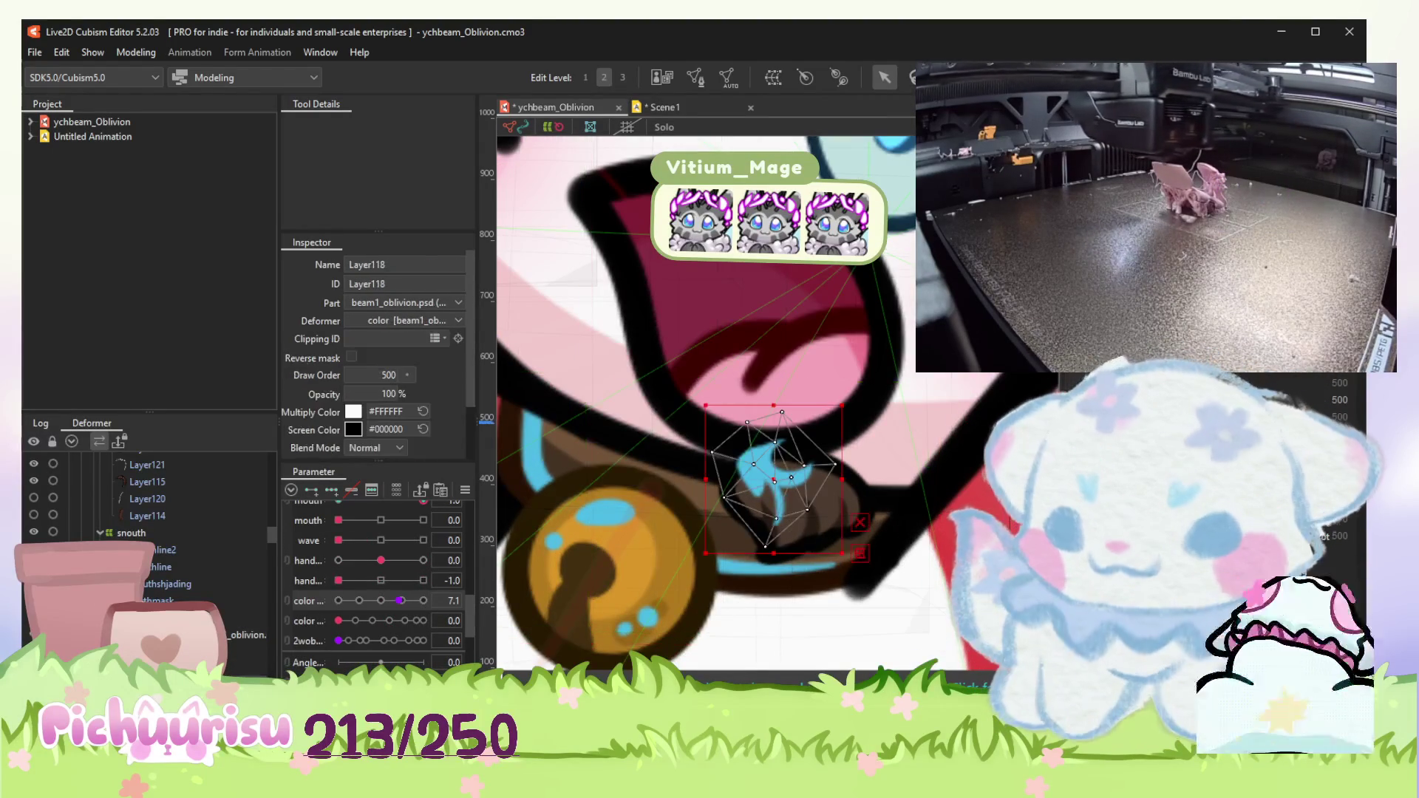
scroll(773, 478, "up", 2)
scroll(390, 606, "down", 3)
scroll(388, 607, "down", 3)
scroll(381, 626, "down", 2)
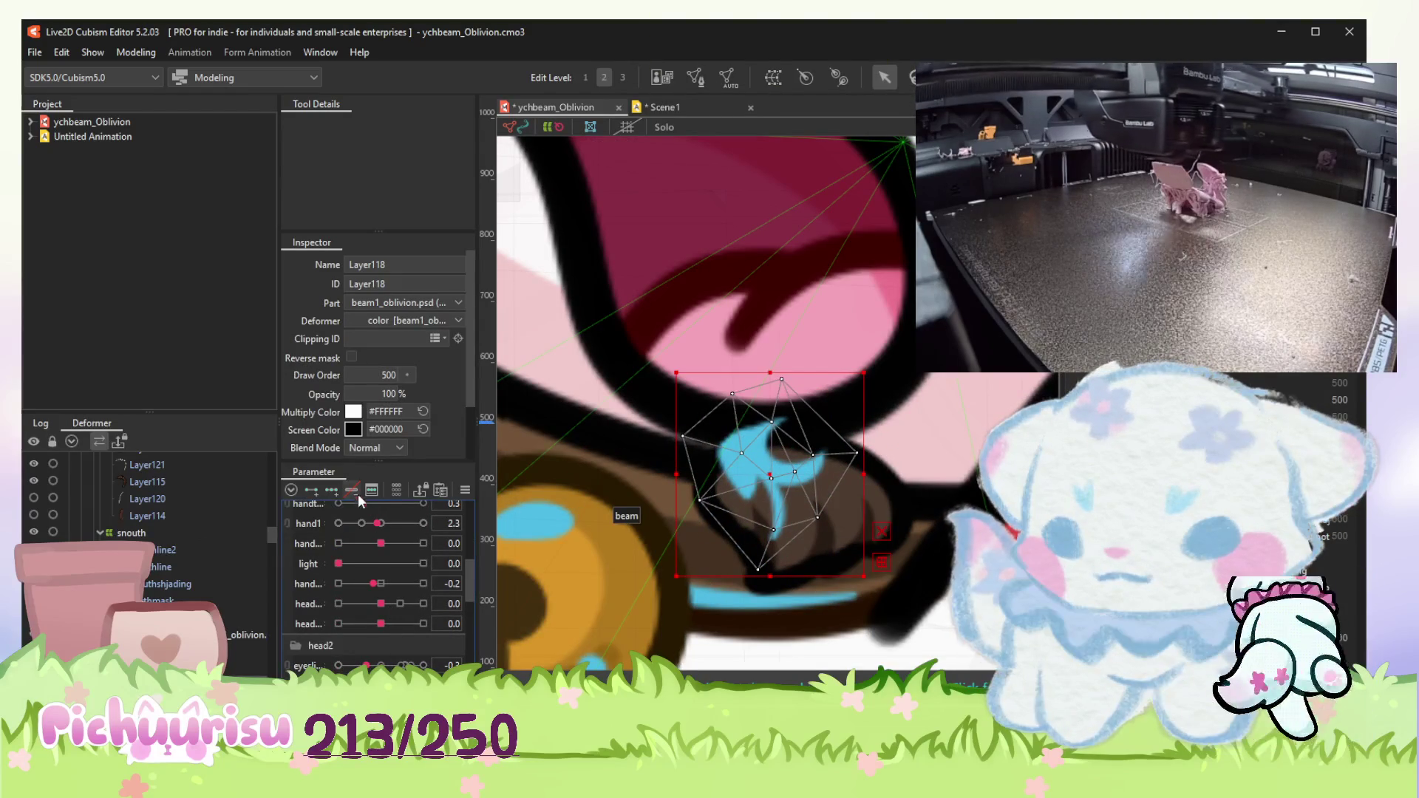
left_click_drag(626, 514, 635, 545)
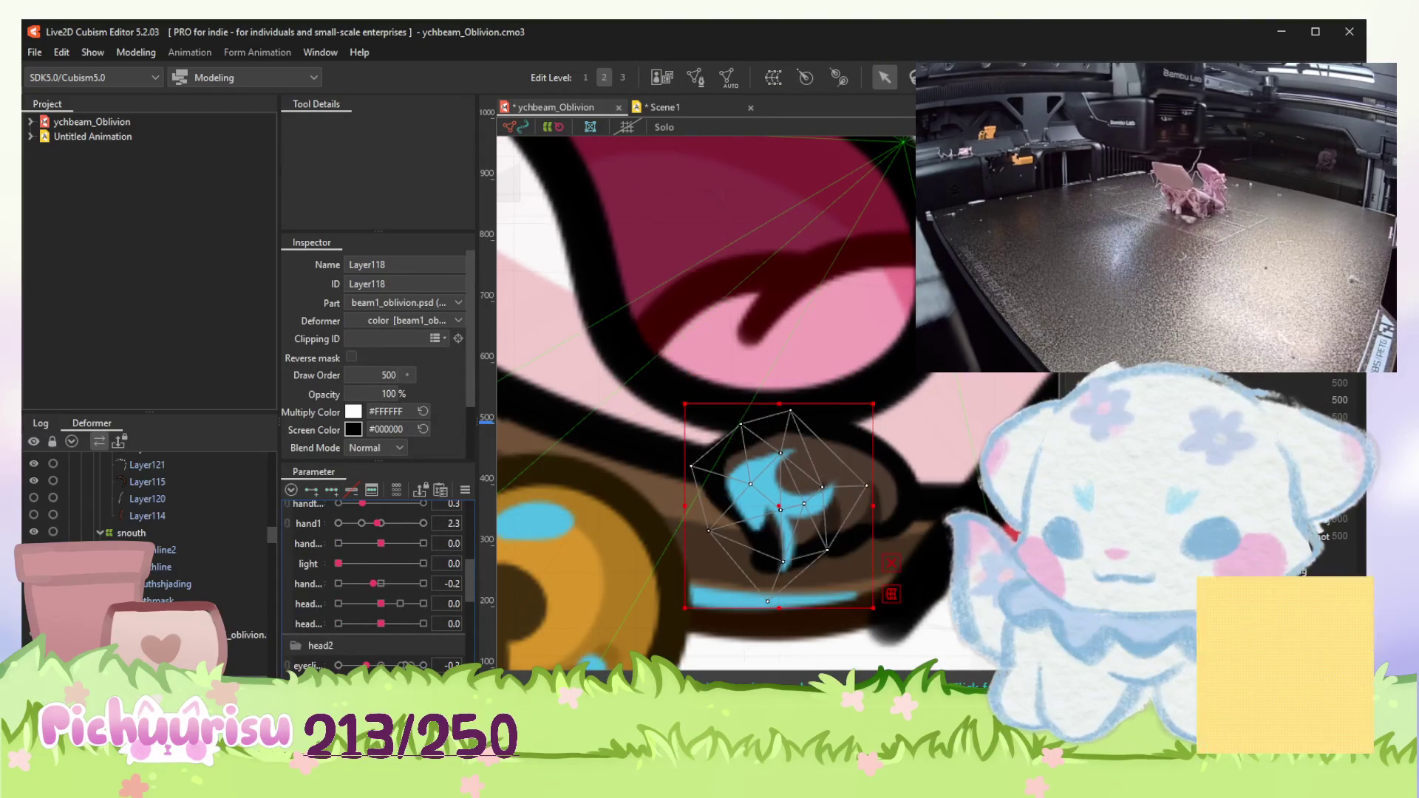
left_click(177, 650)
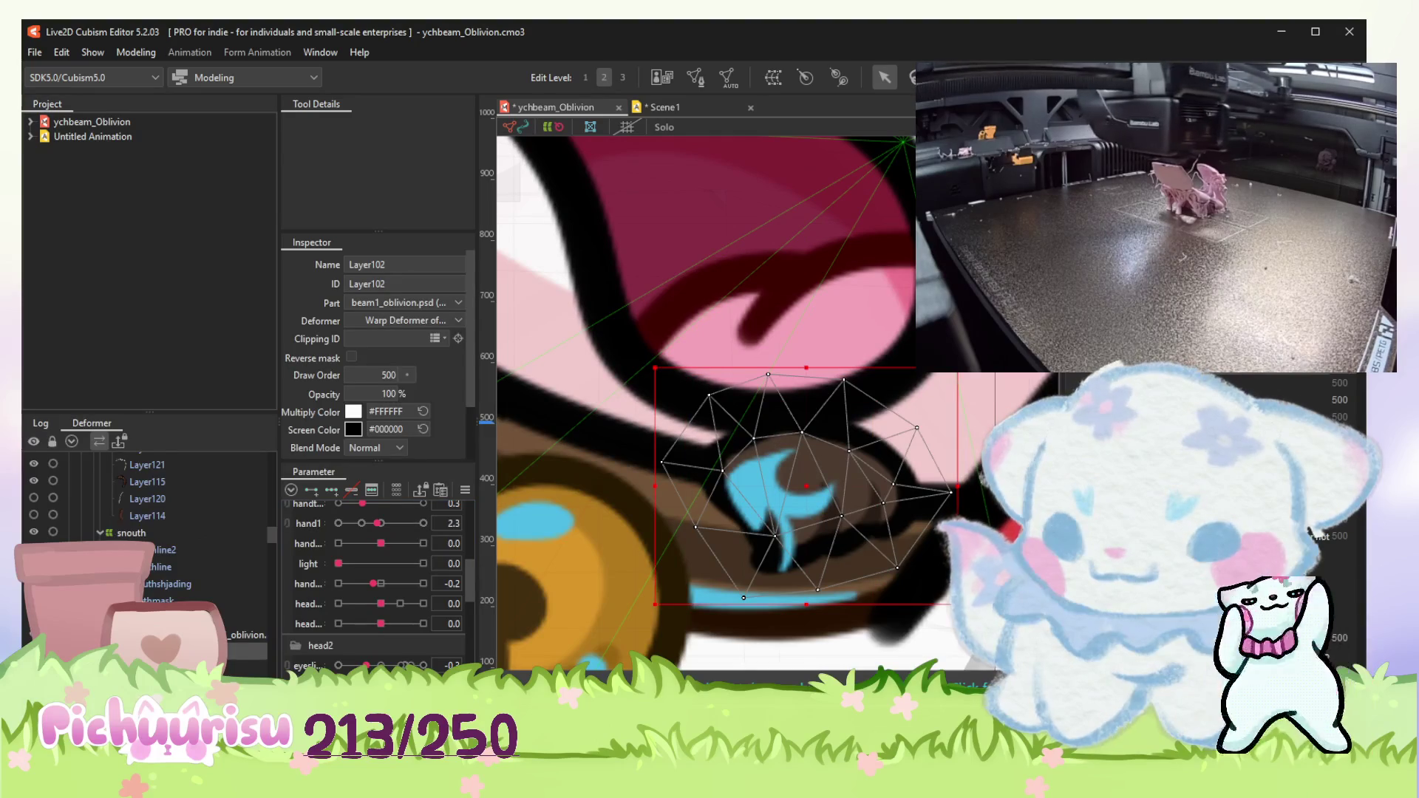
left_click(177, 626)
scroll(350, 642, "down", 3)
scroll(351, 642, "down", 3)
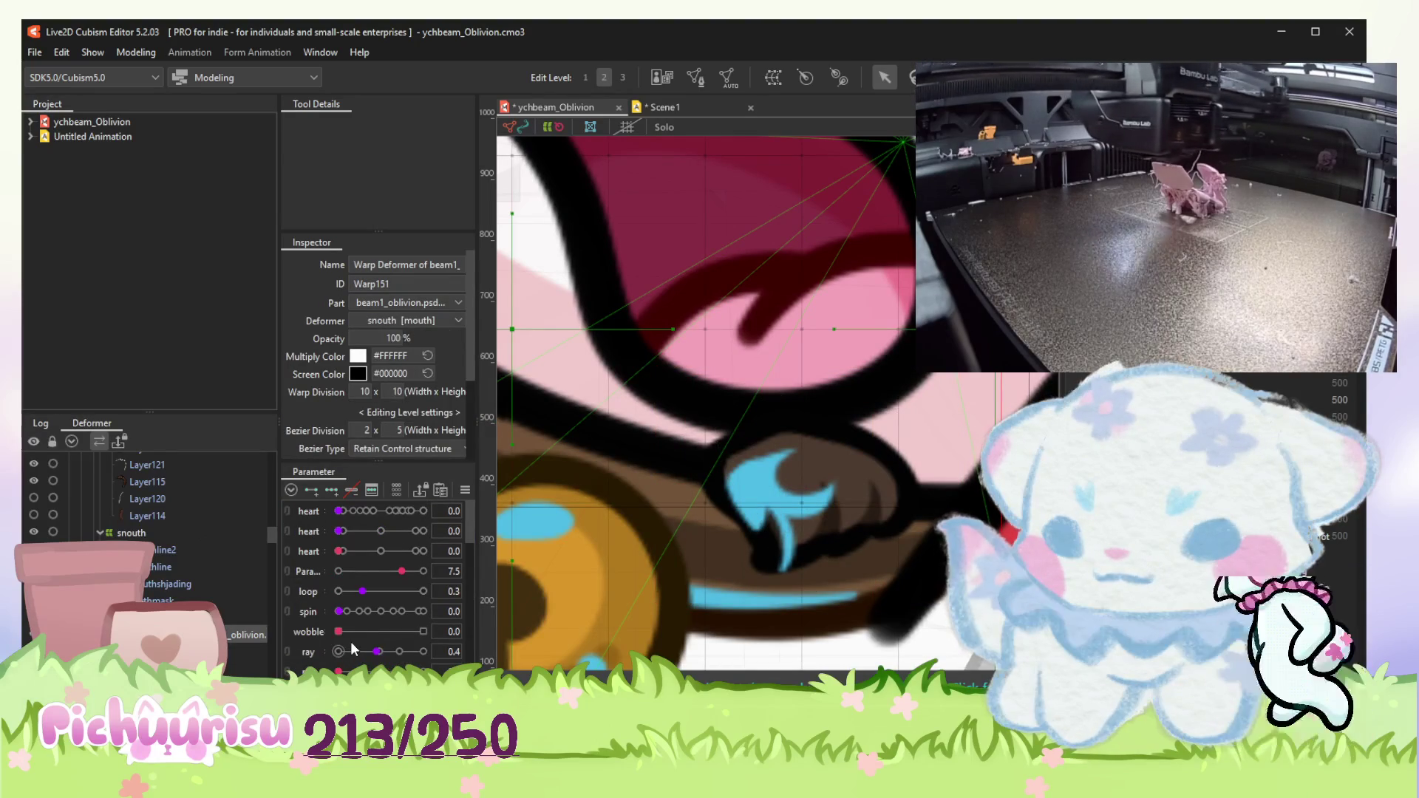
Step: Push the hand parameter to maximum and reshape the mesh around the Layer118 swirl
left_click(179, 618)
left_click(178, 650)
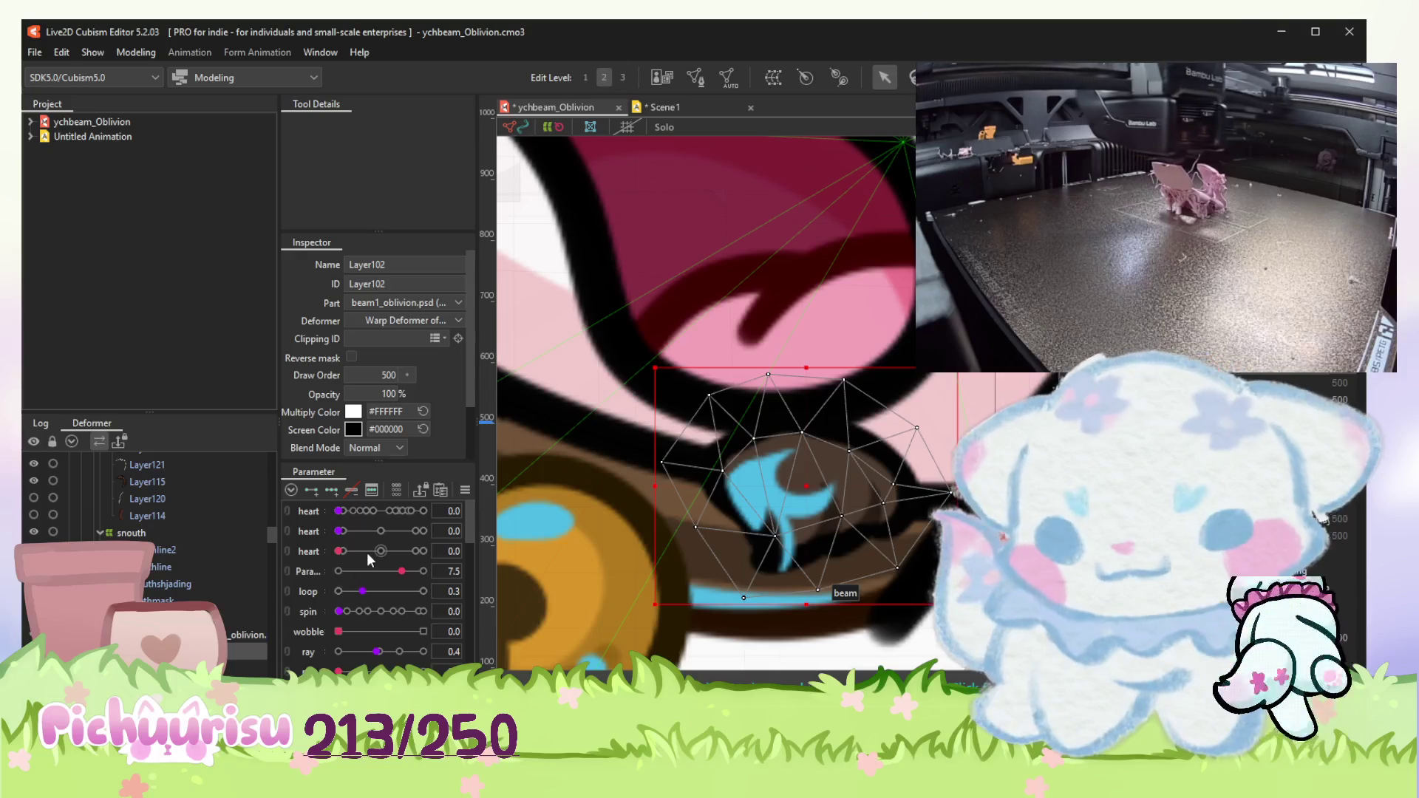
scroll(368, 553, "down", 3)
scroll(367, 553, "down", 3)
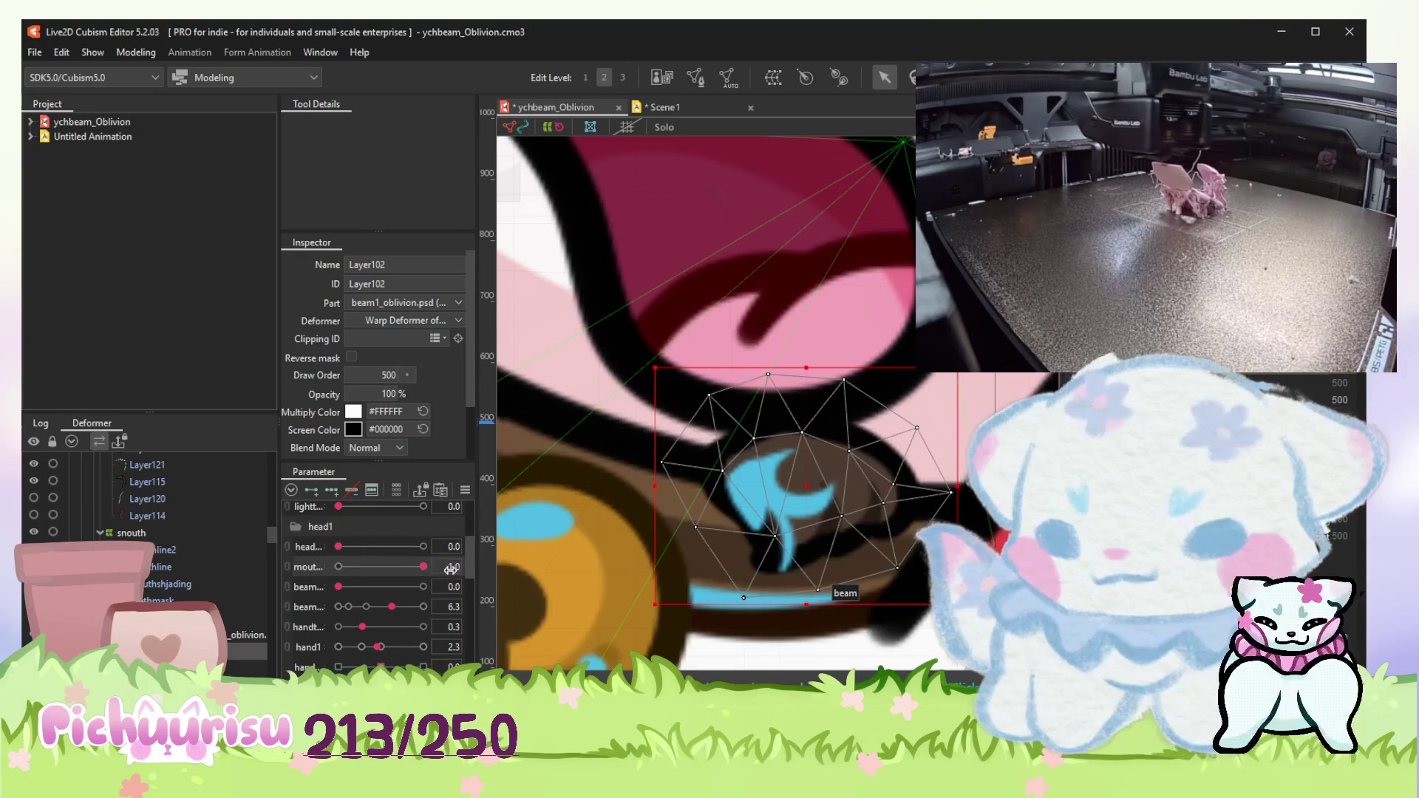
left_click_drag(352, 617, 465, 617)
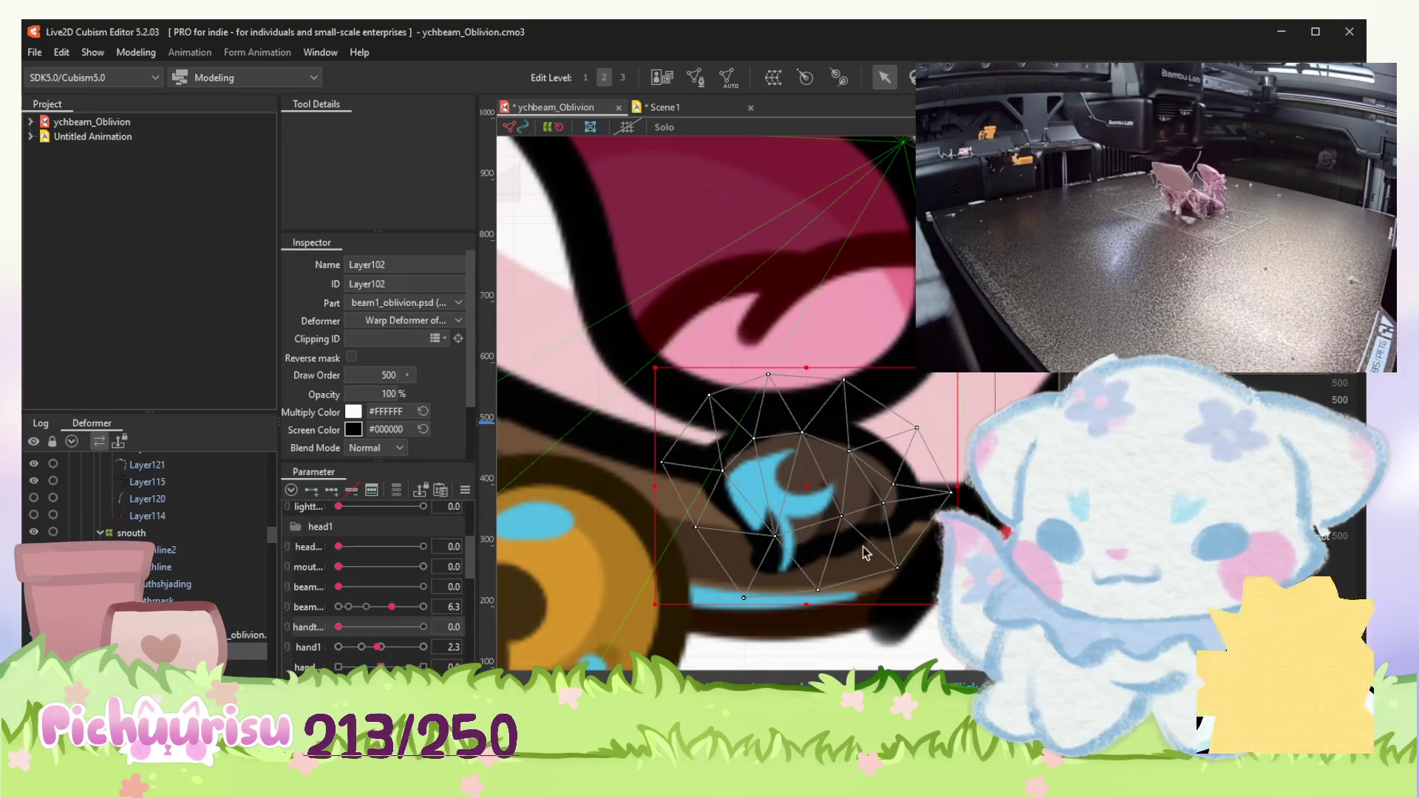
left_click_drag(764, 511, 759, 507)
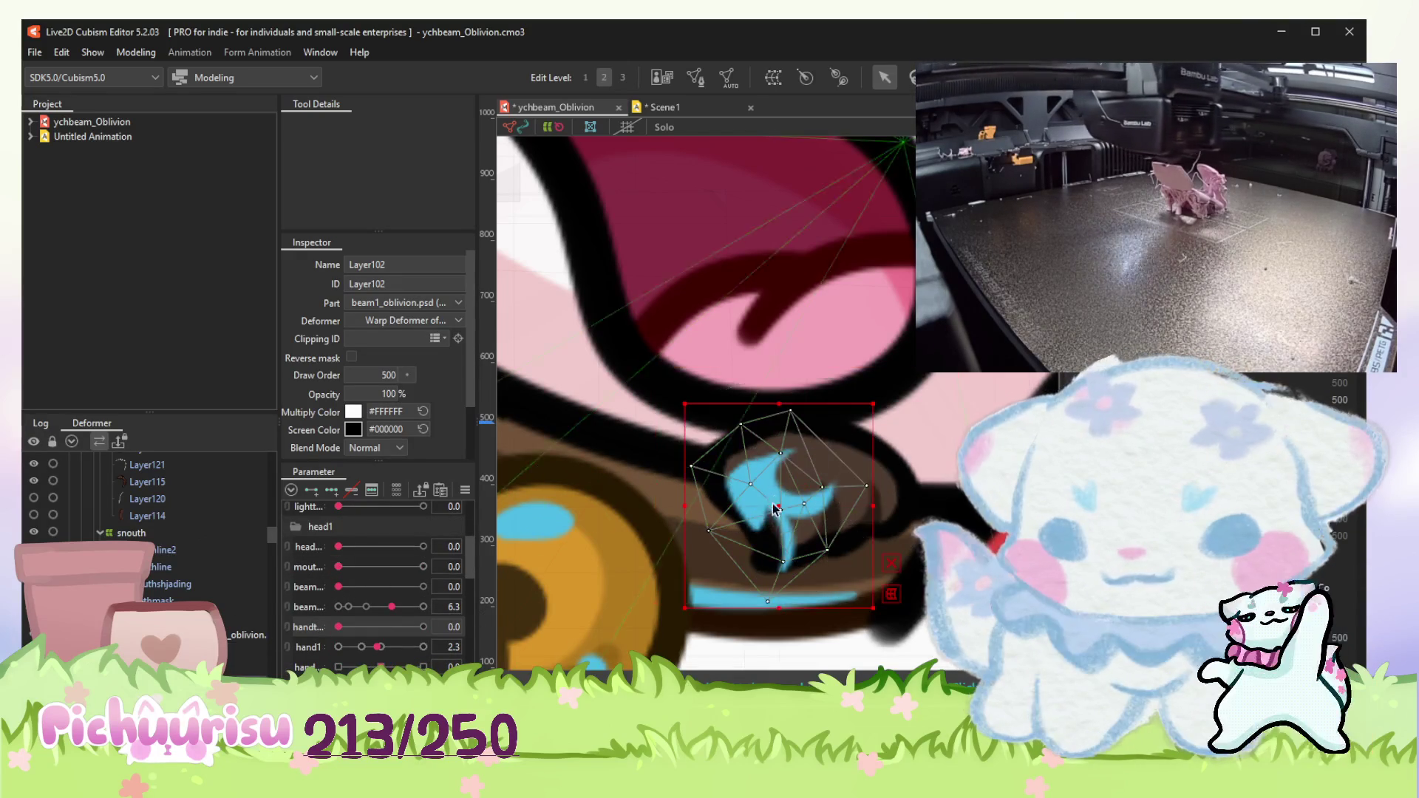
scroll(770, 511, "up", 3)
left_click(790, 489)
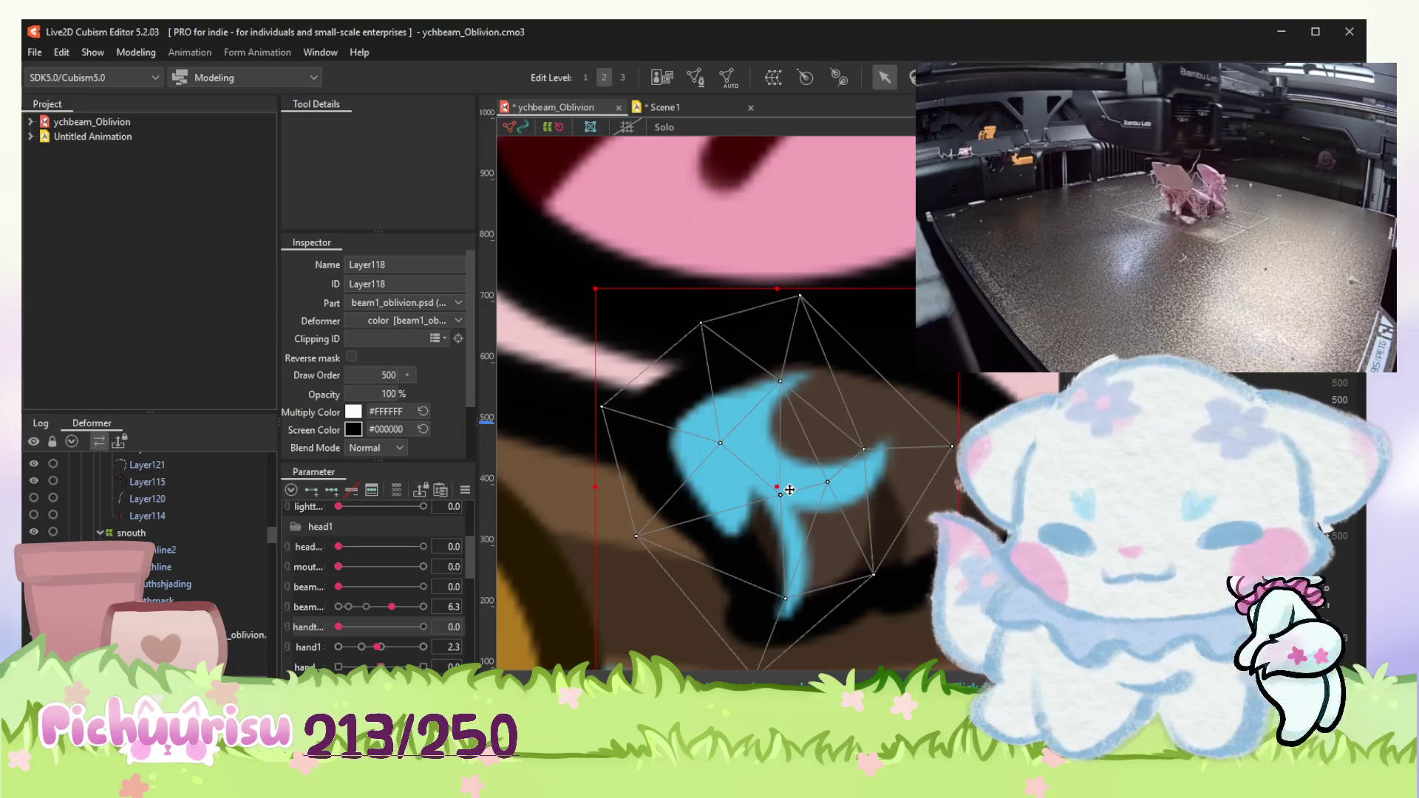
scroll(775, 486, "down", 3)
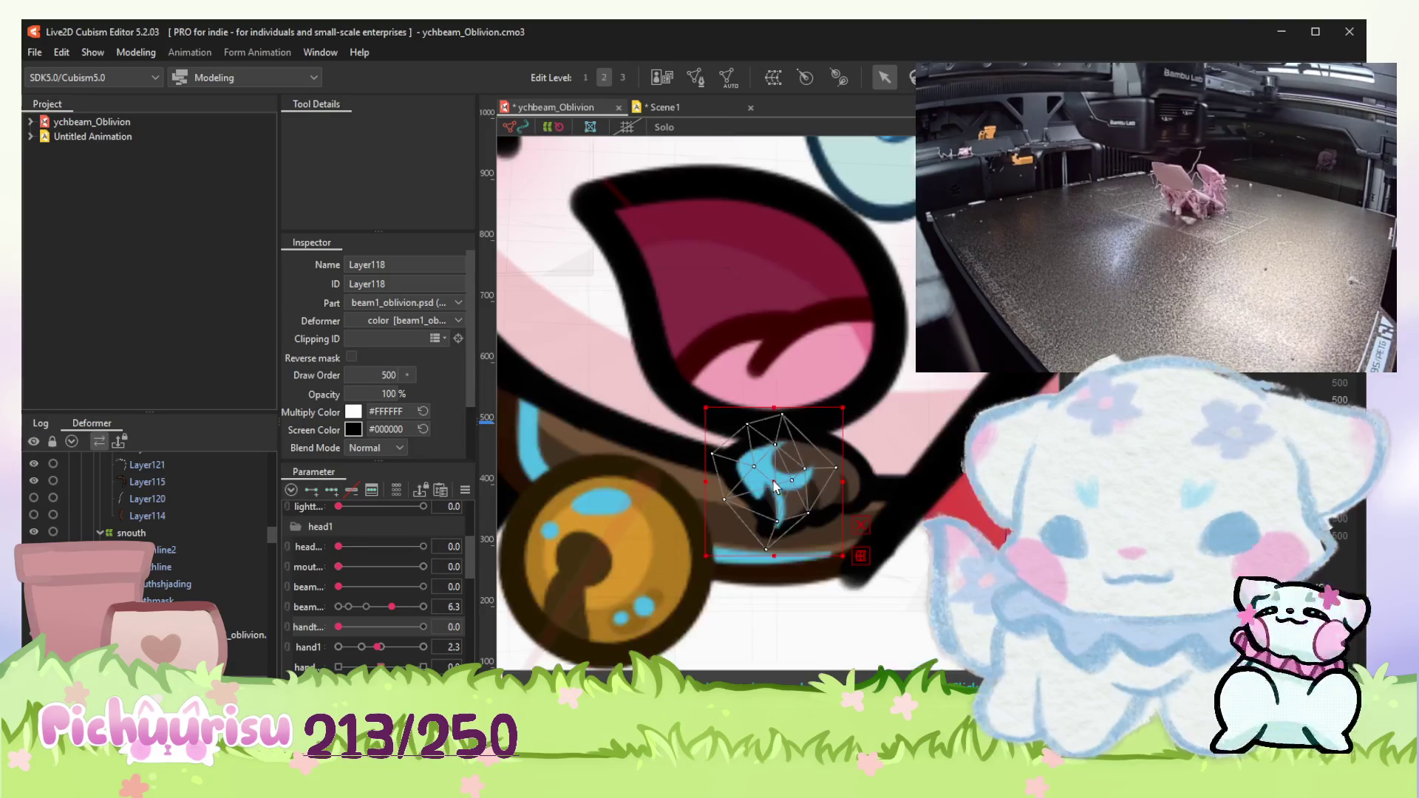
scroll(776, 485, "down", 2)
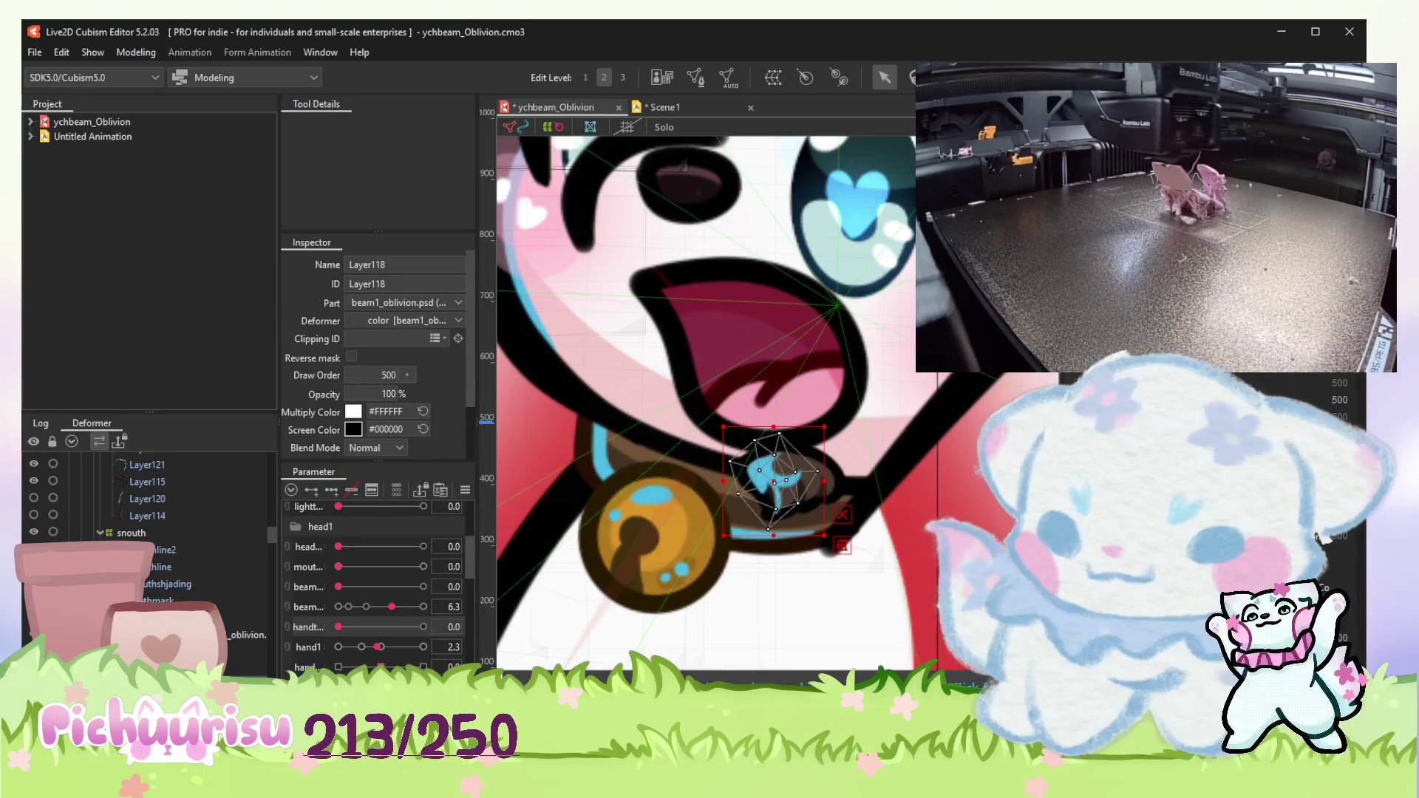
scroll(393, 638, "up", 3)
scroll(394, 646, "up", 2)
scroll(378, 584, "down", 5)
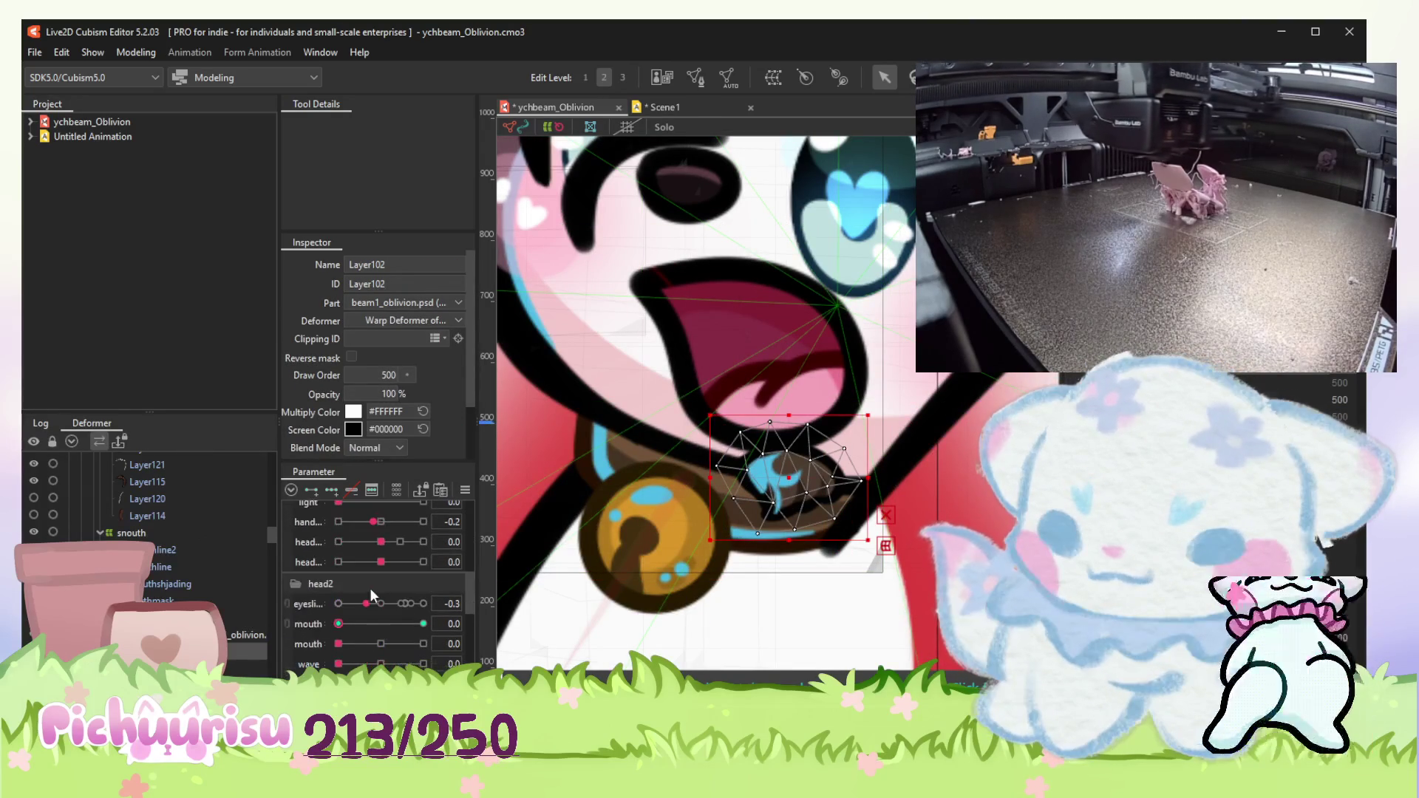
scroll(333, 622, "down", 3)
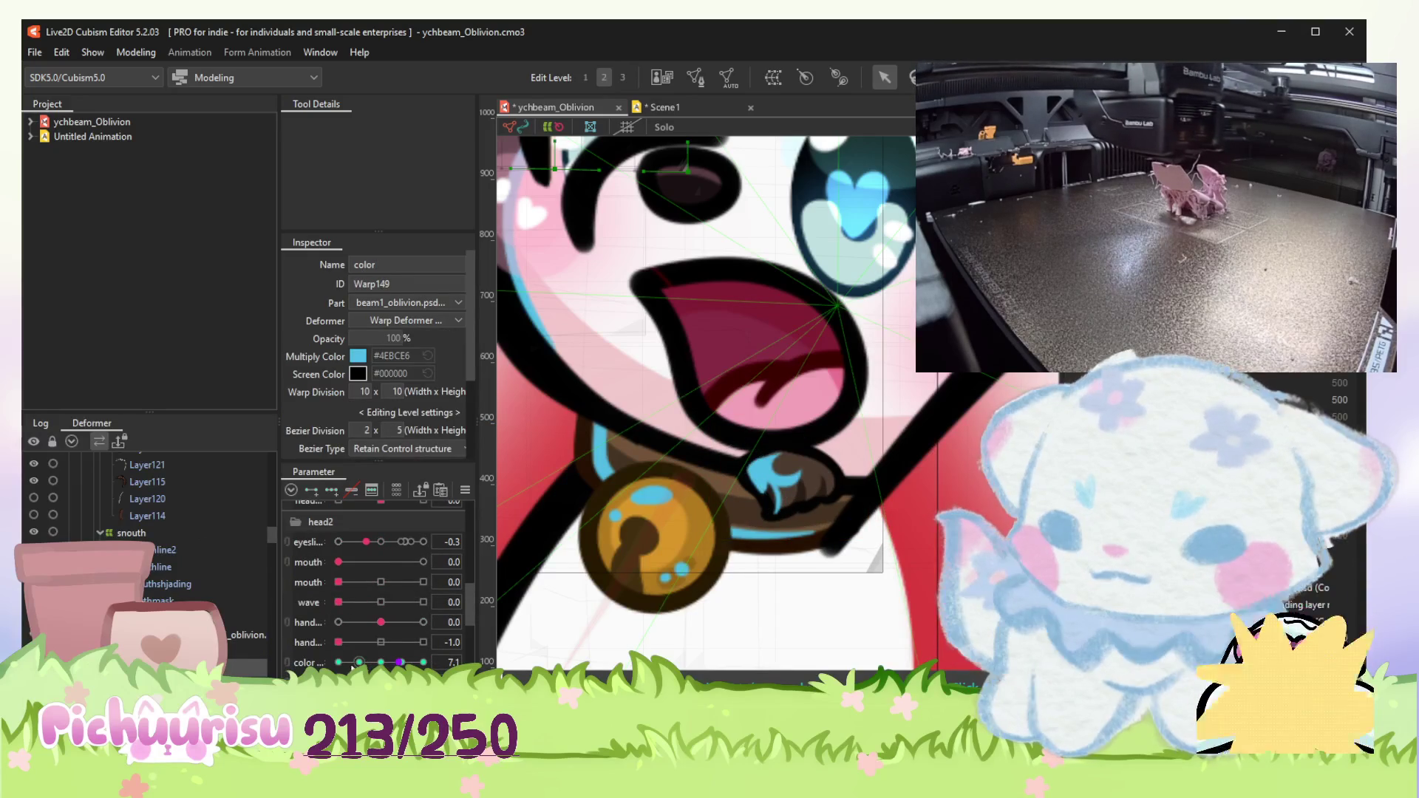
Step: Shift the color parameter so the accents turn purple, then select Warp151
left_click(359, 662)
left_click(687, 366)
scroll(372, 638, "up", 4)
scroll(372, 638, "up", 3)
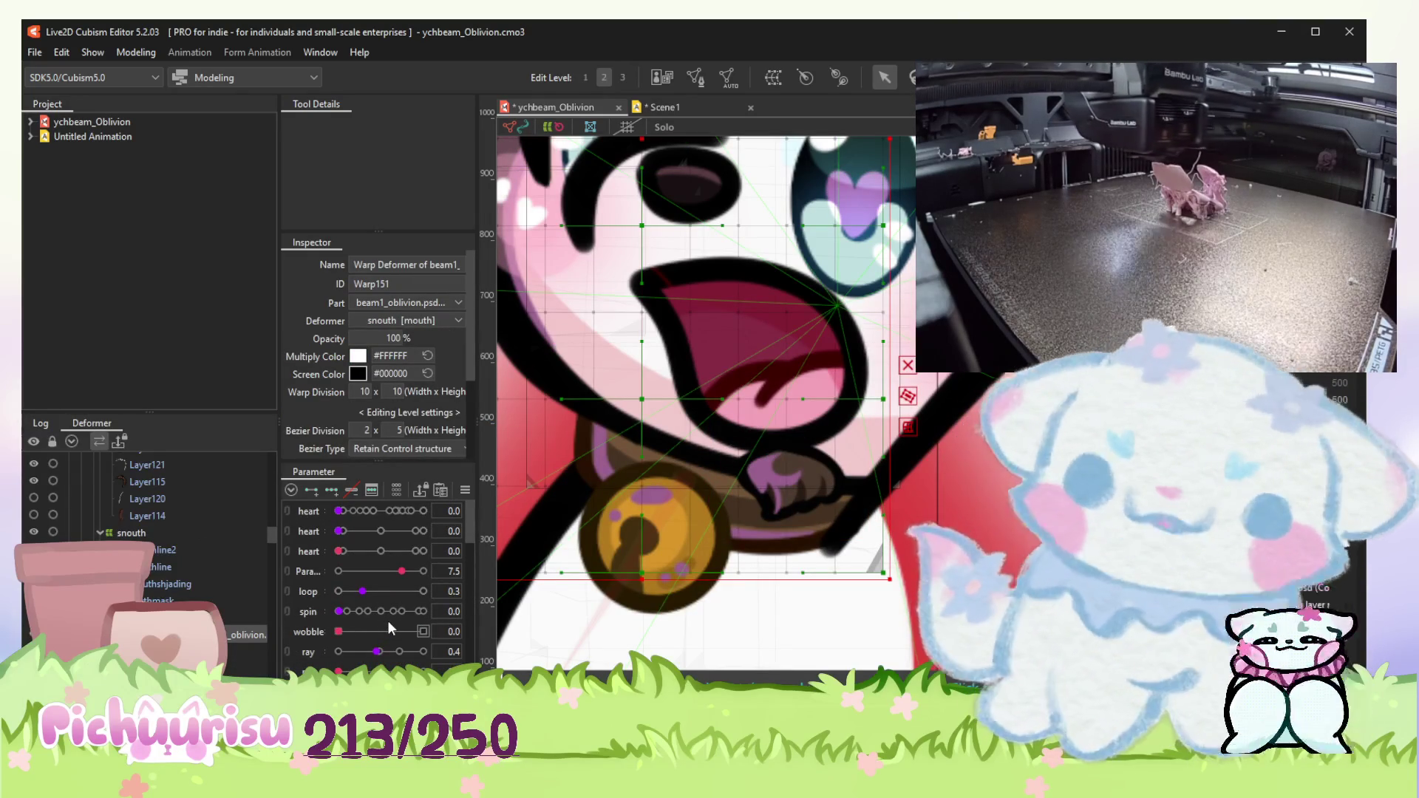
scroll(389, 621, "down", 3)
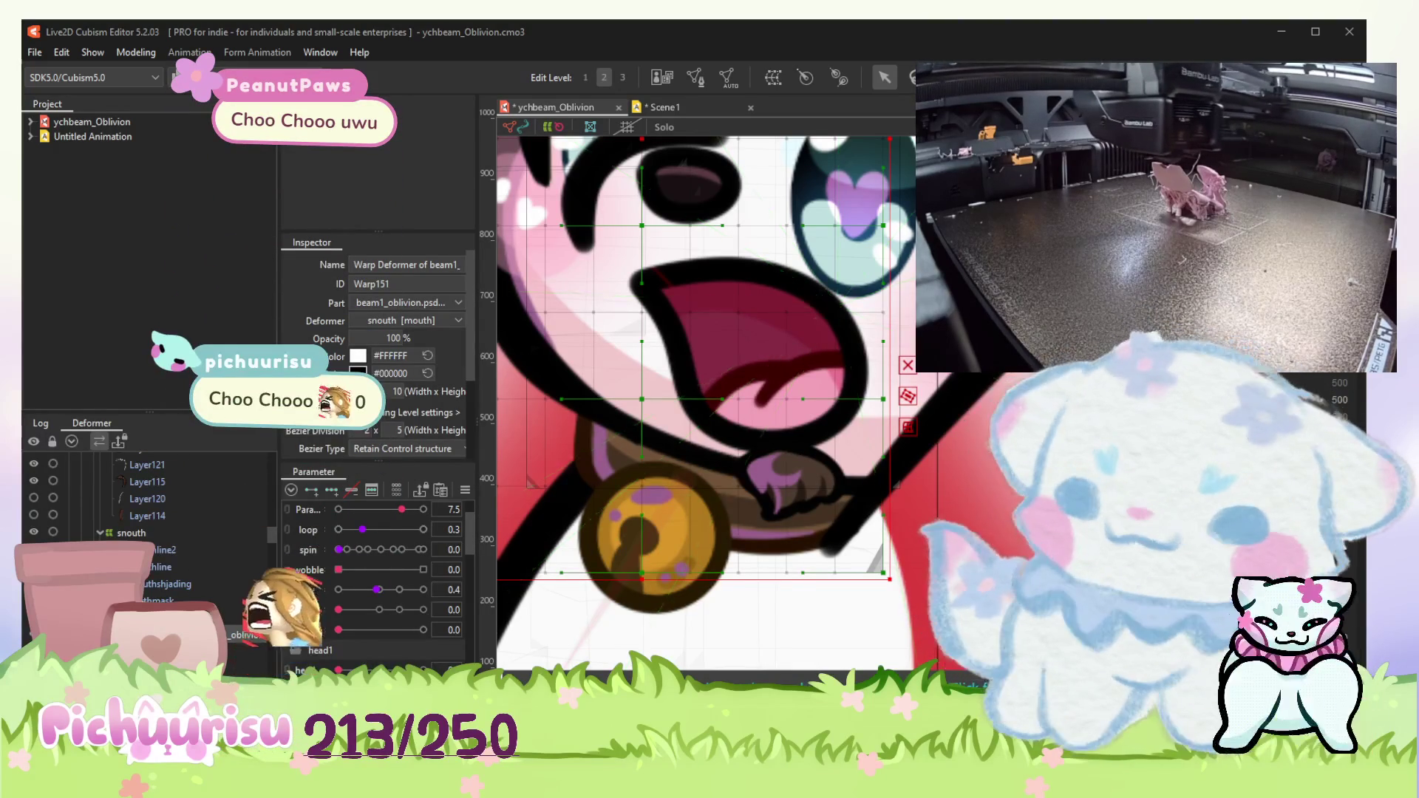
scroll(773, 269, "down", 1)
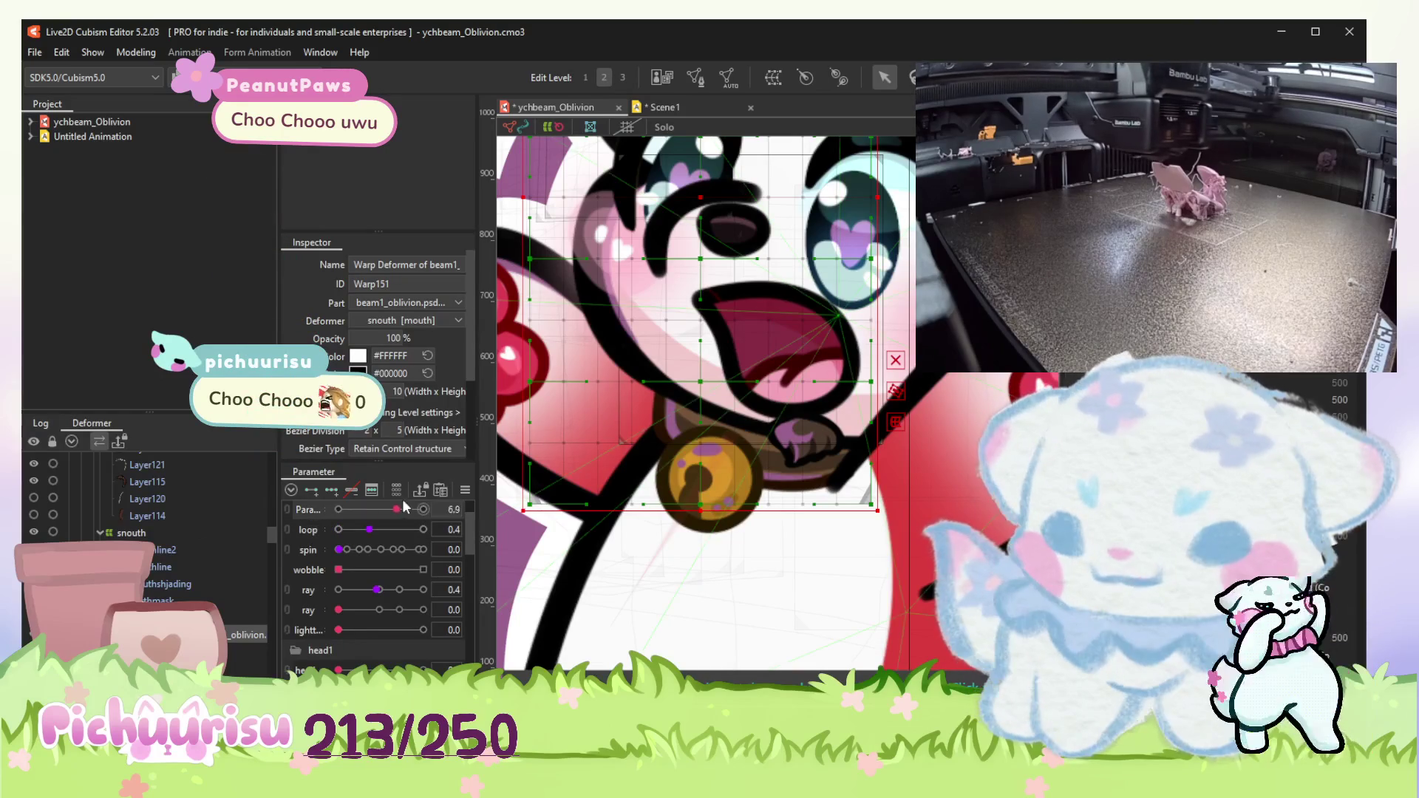
scroll(355, 590, "down", 3)
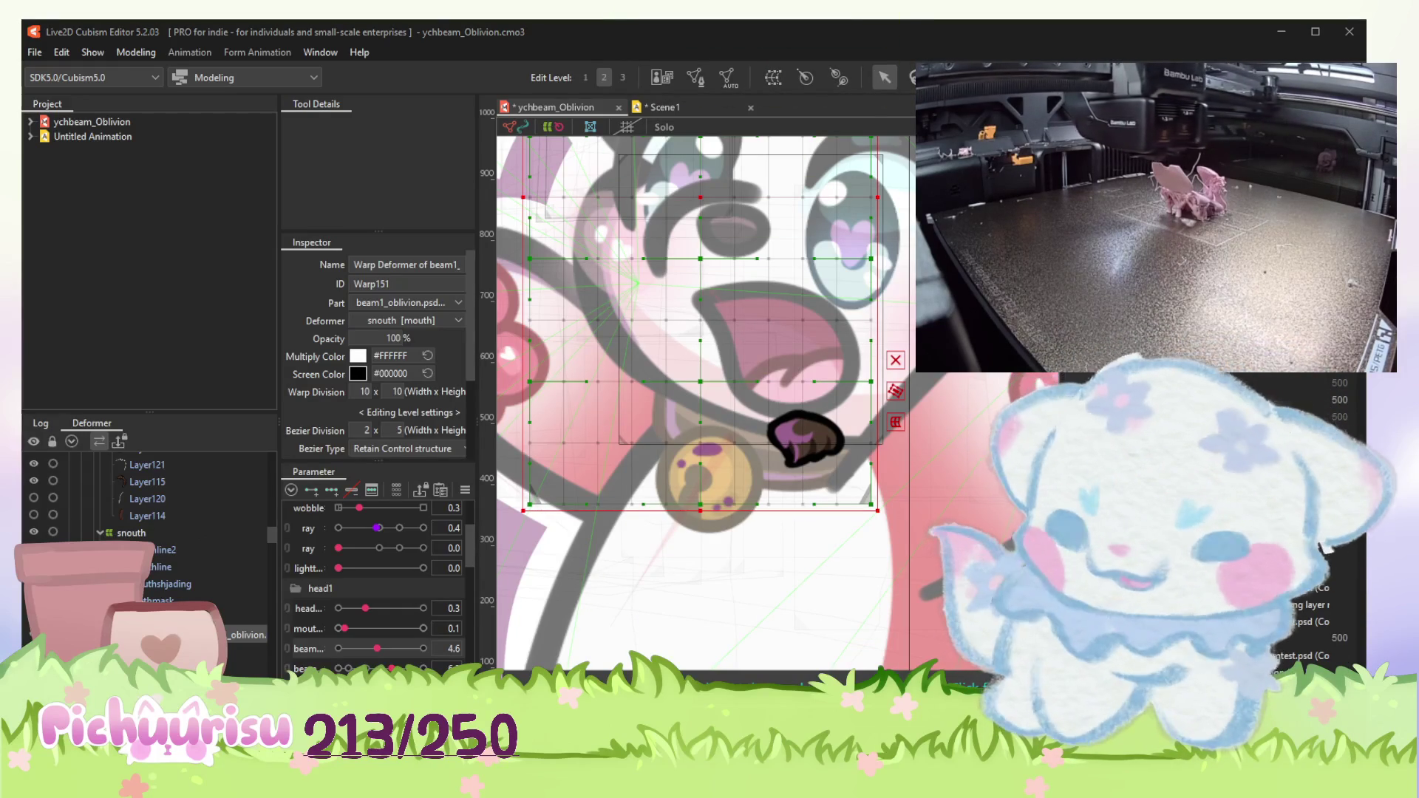
scroll(639, 571, "down", 2)
scroll(639, 570, "down", 2)
scroll(639, 570, "up", 2)
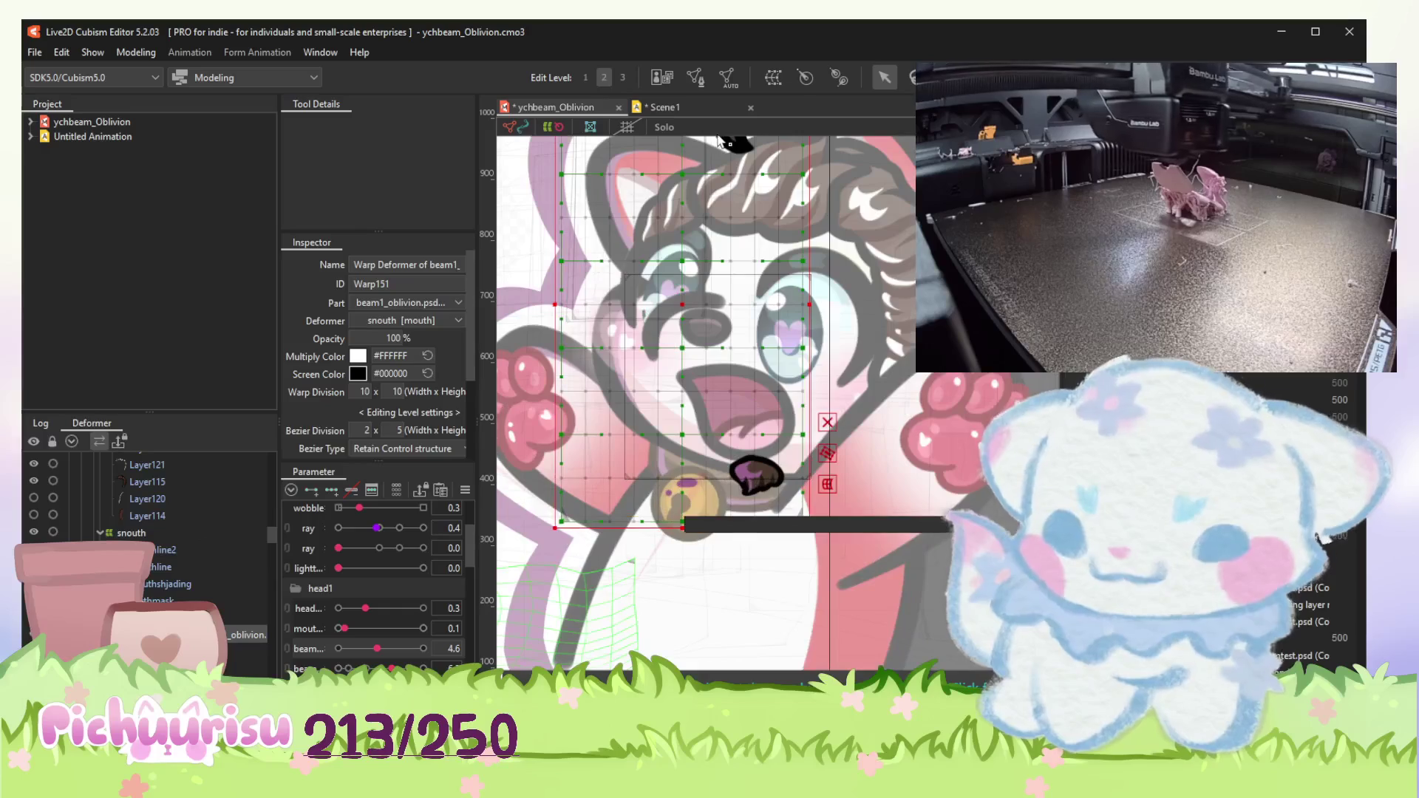
scroll(639, 570, "down", 3)
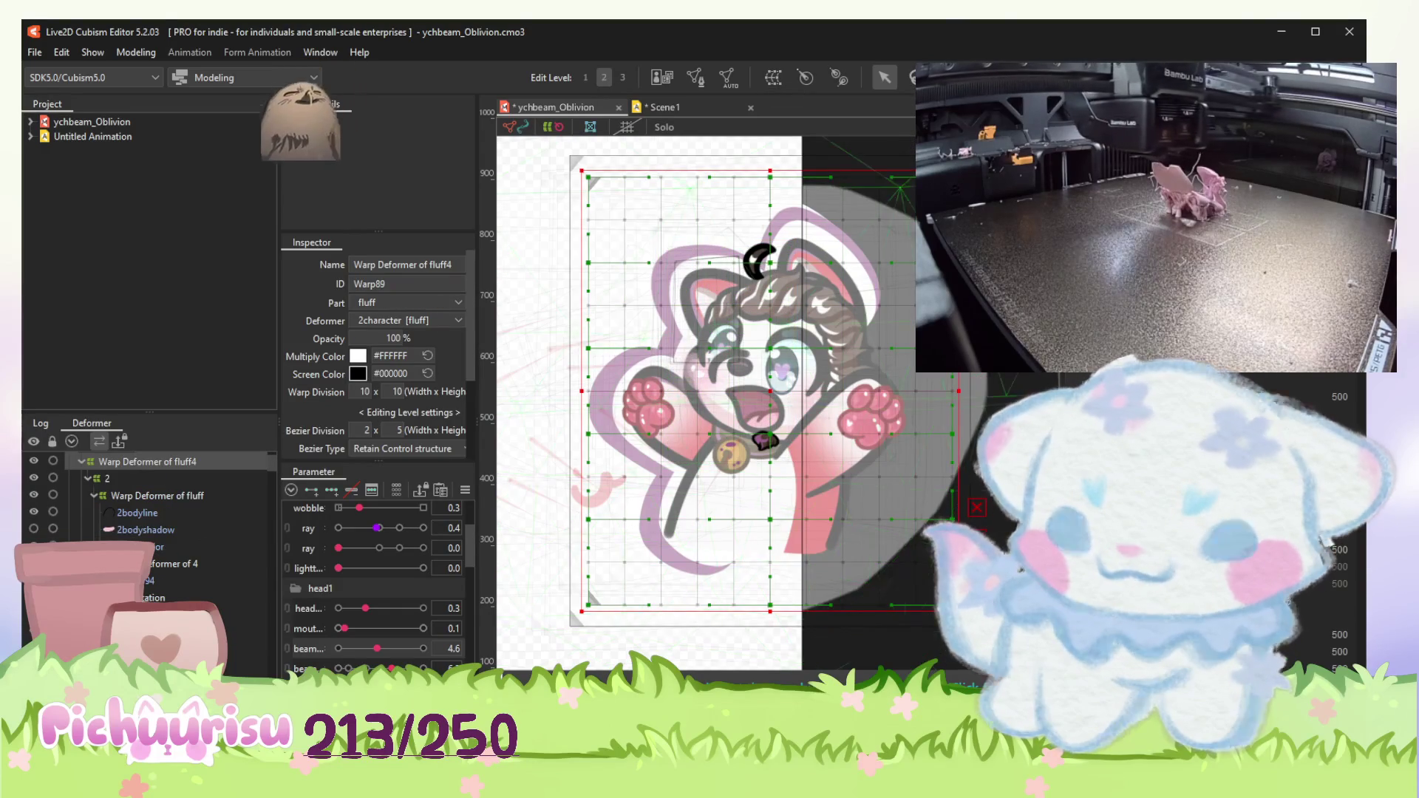
Step: Select the beam art mesh and switch to the Scene1 animation timeline
left_click(722, 450)
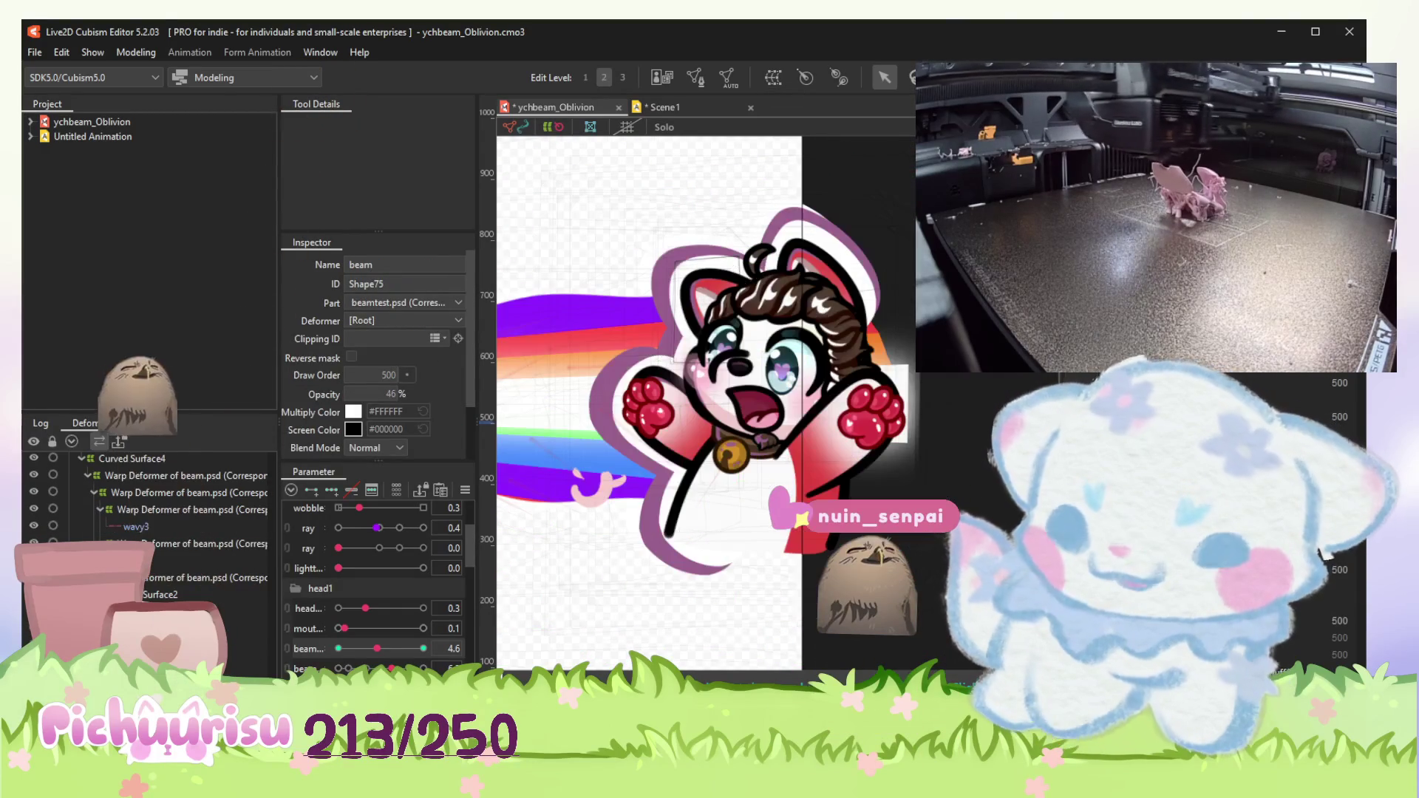
scroll(746, 594, "down", 2)
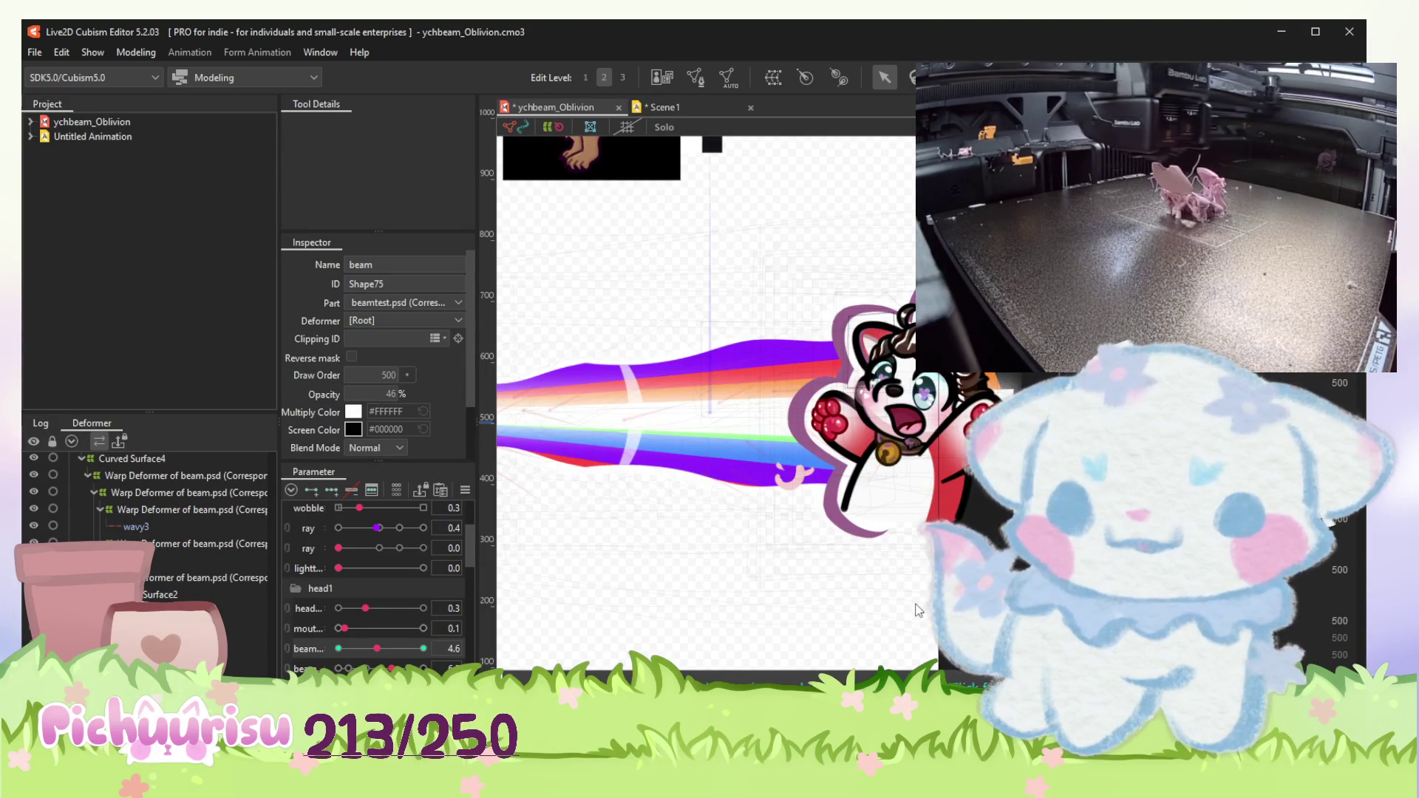
key("ctrl+Tab")
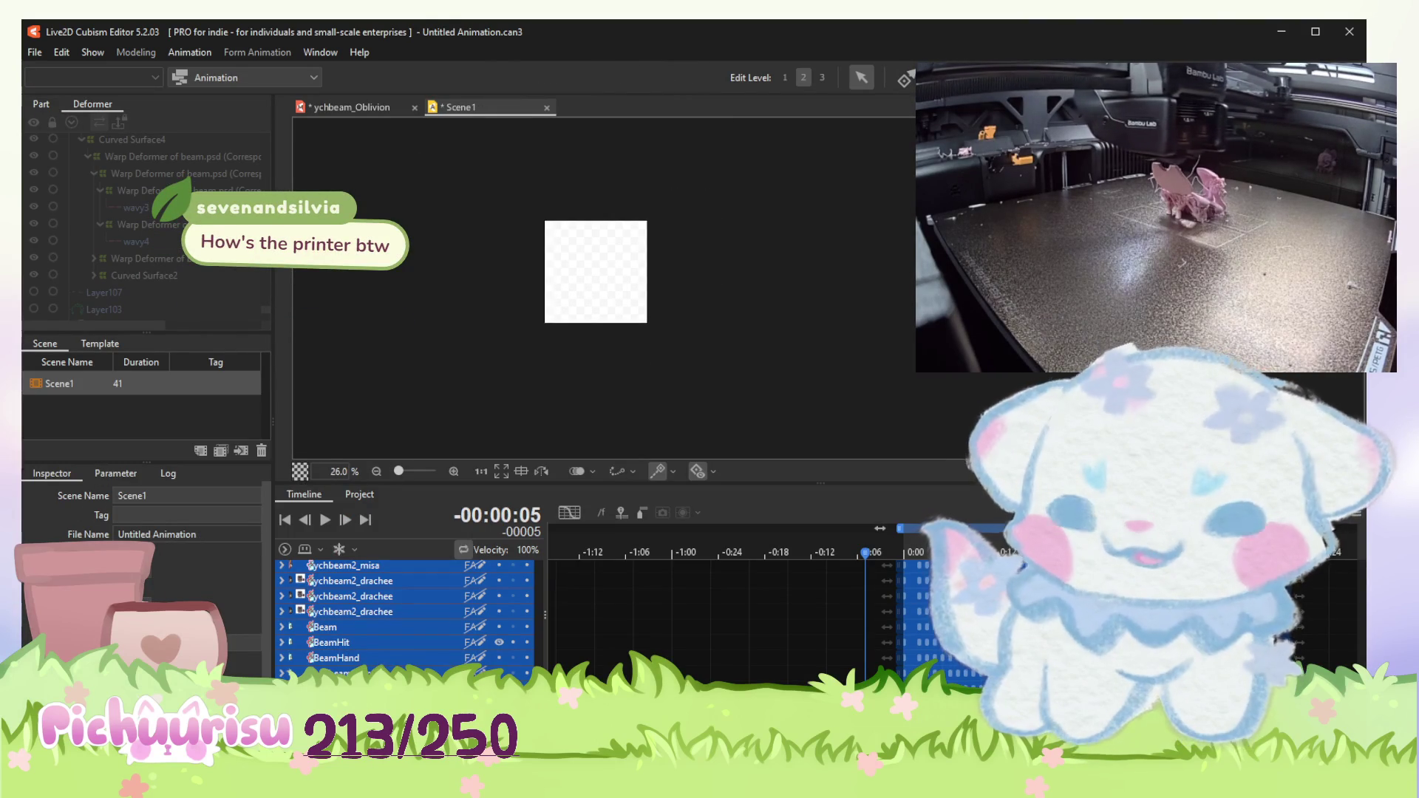
Step: Play and stop the BeamHit track a few times and scrub back to the first frames
left_click(333, 645)
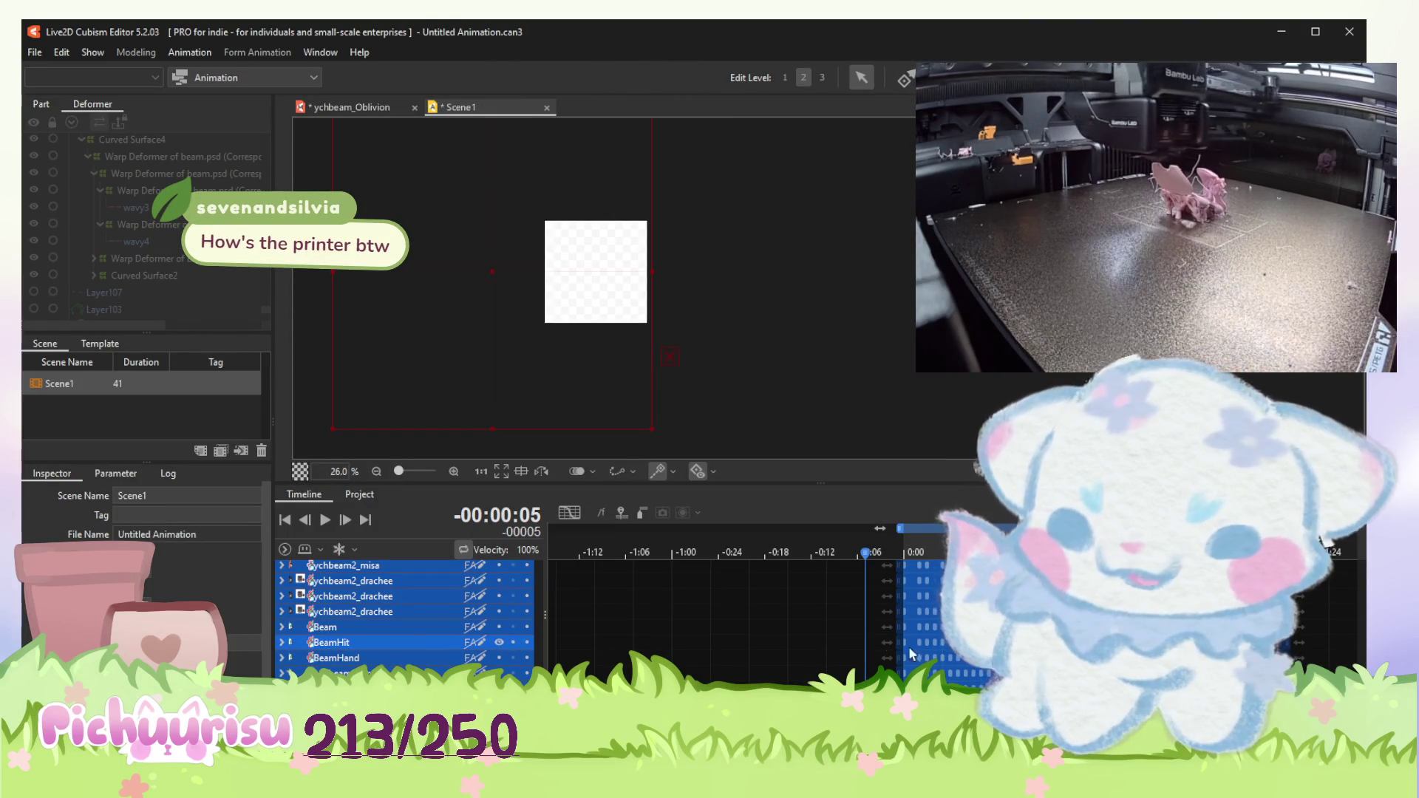
key("space")
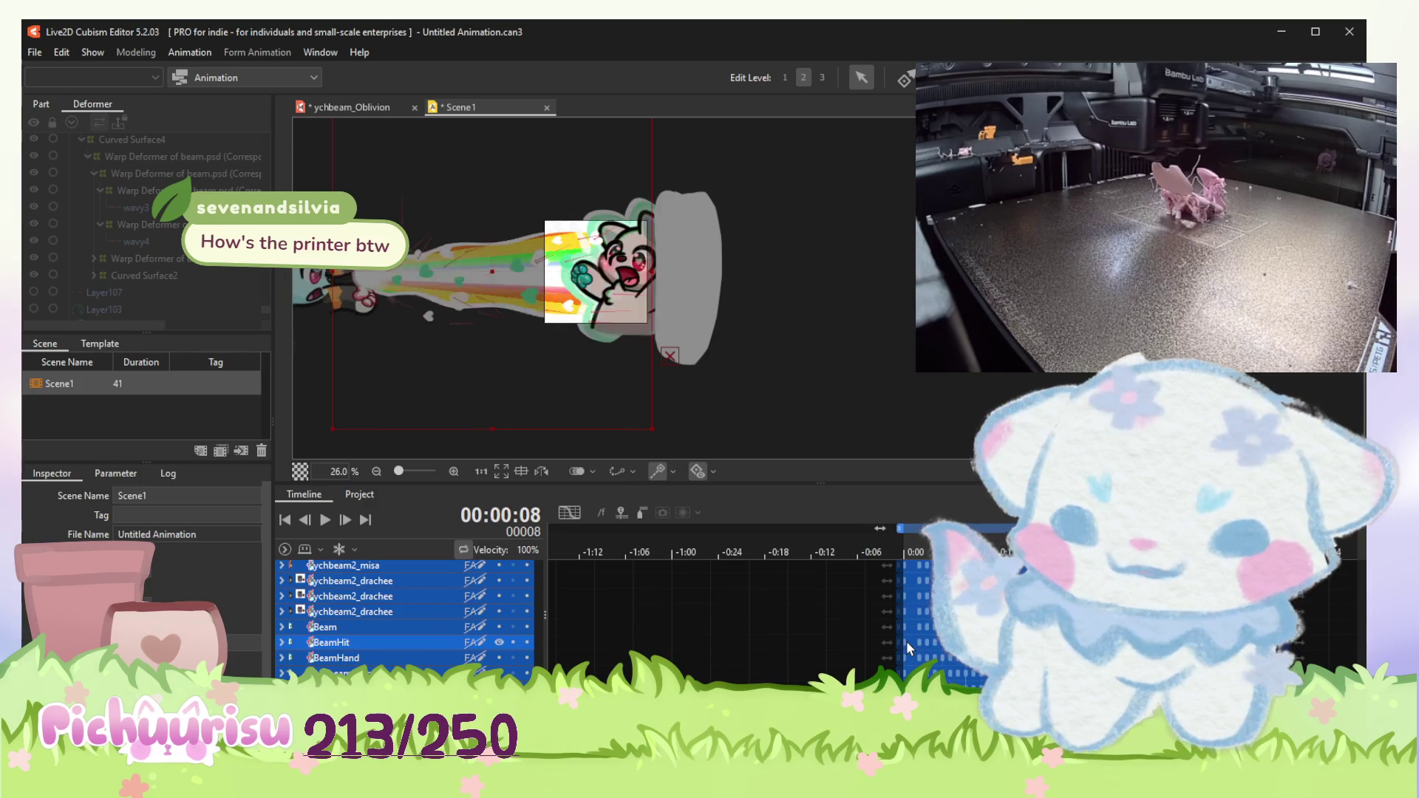
key("space")
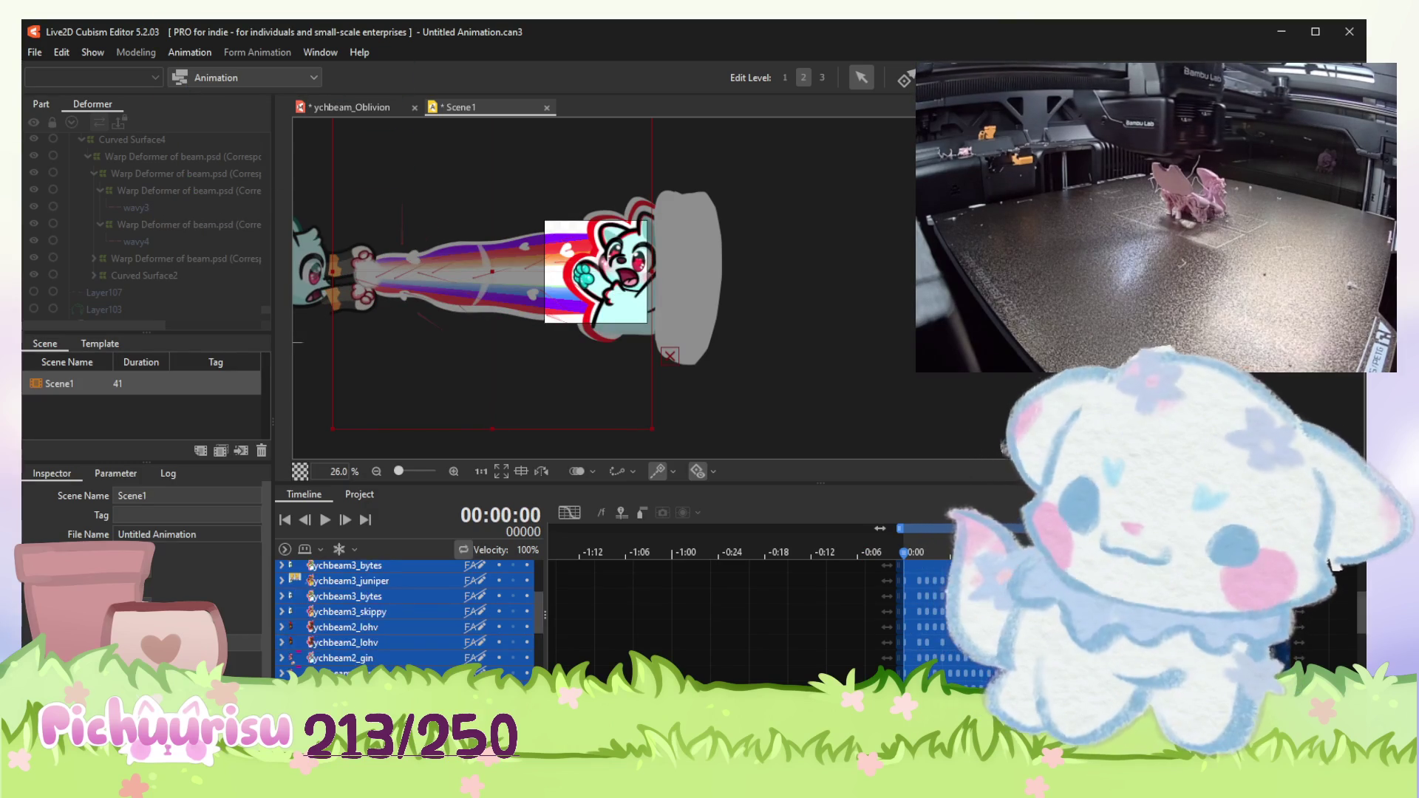
scroll(405, 616, "up", 3)
key("space")
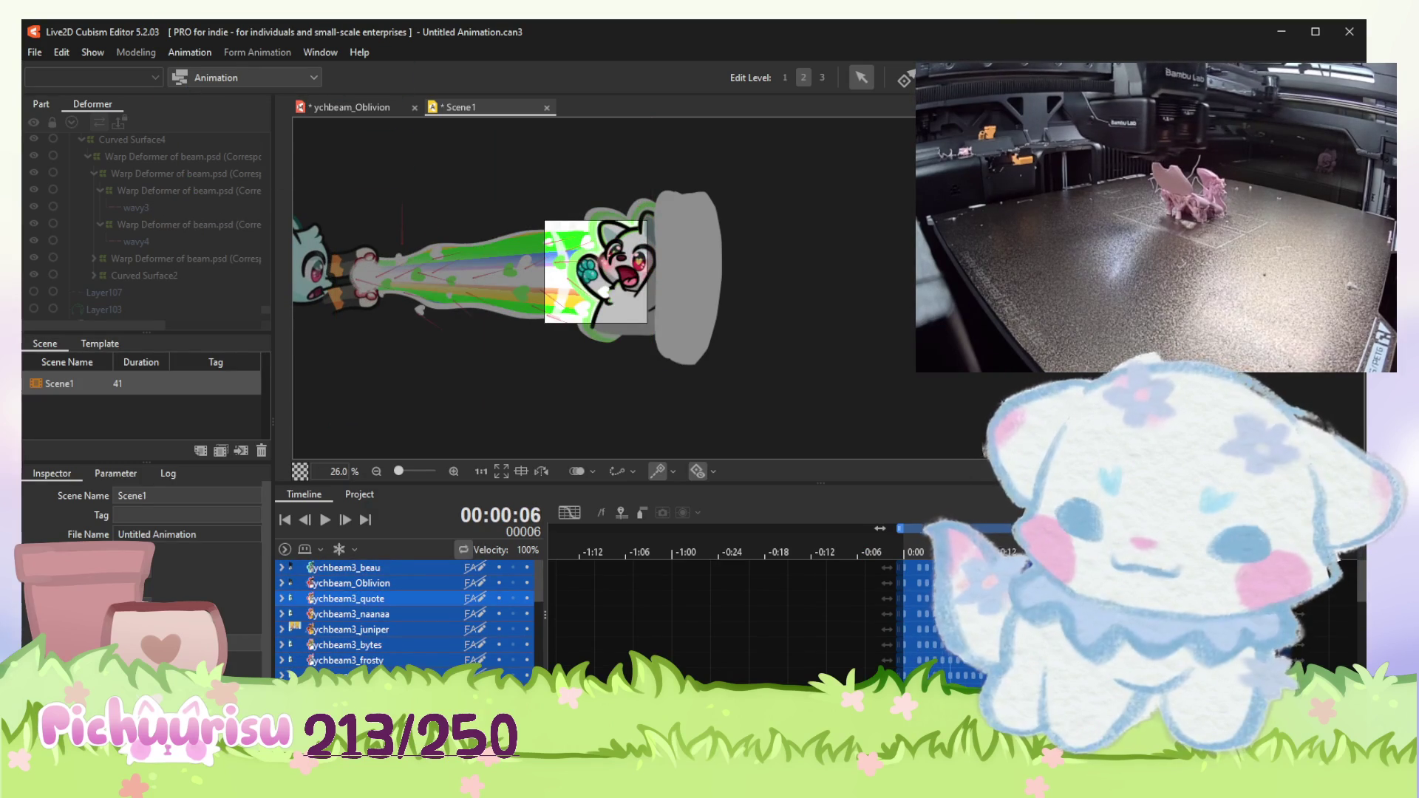
key("space")
left_click_drag(951, 584, 905, 584)
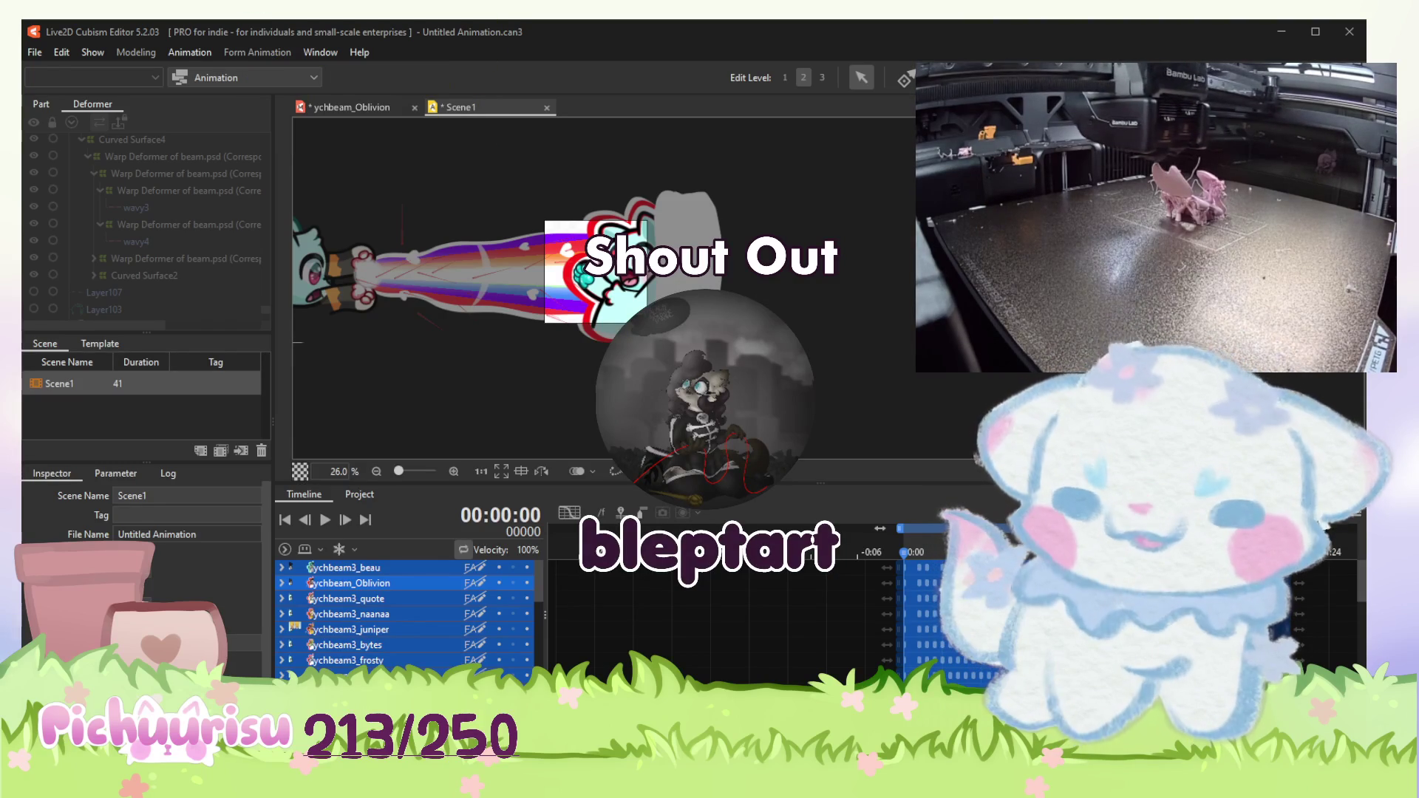
scroll(703, 340, "up", 3)
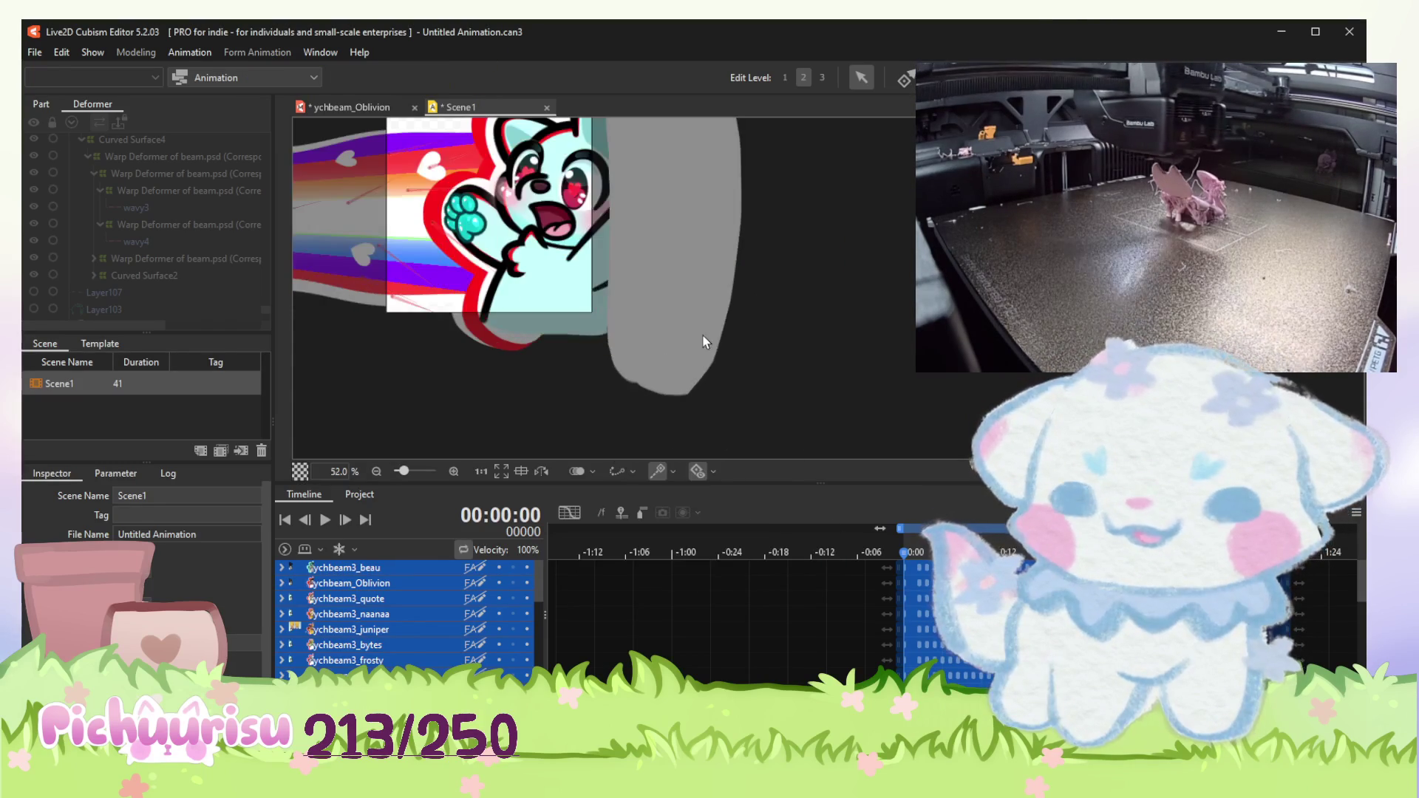
scroll(703, 339, "down", 3)
scroll(578, 157, "up", 1)
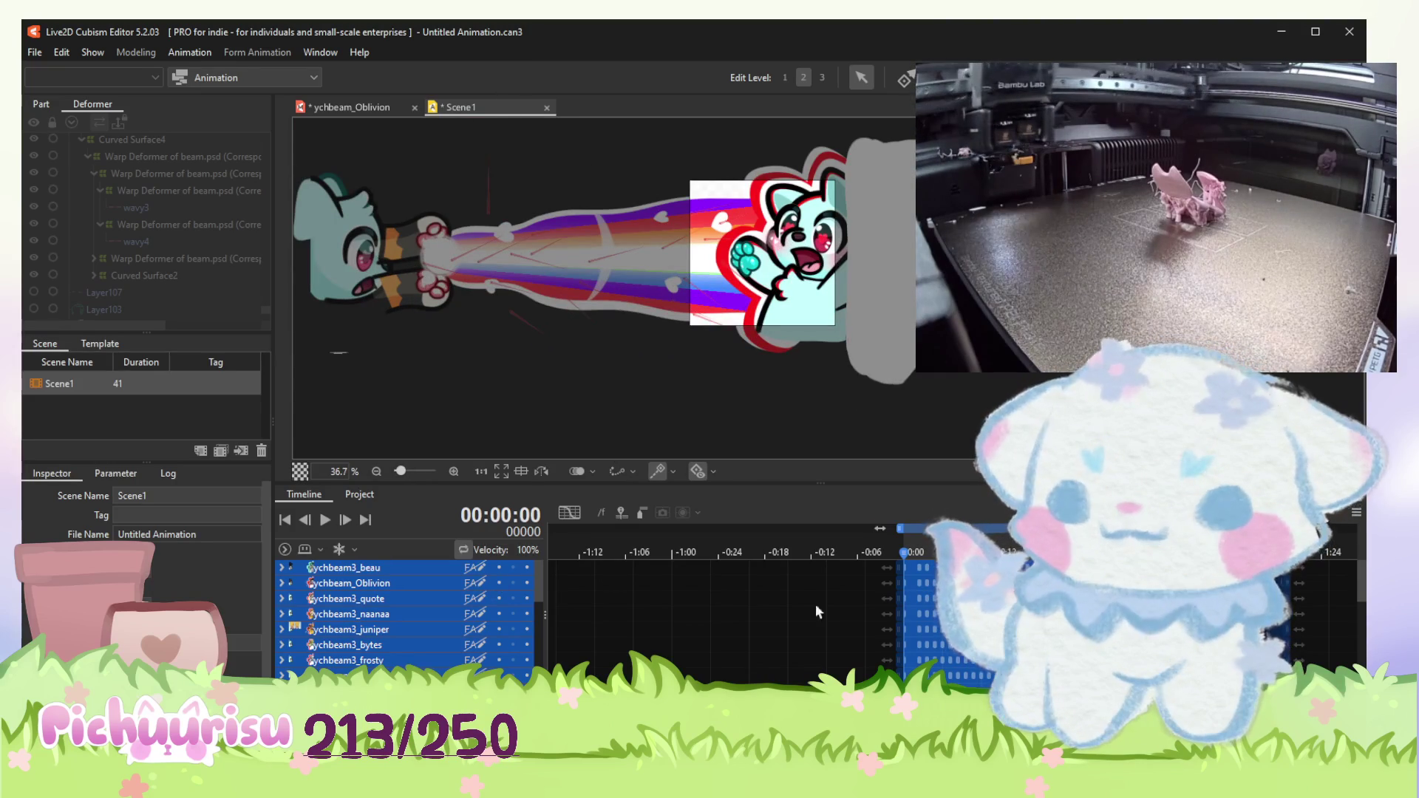
scroll(706, 586, "down", 5)
scroll(412, 585, "up", 5)
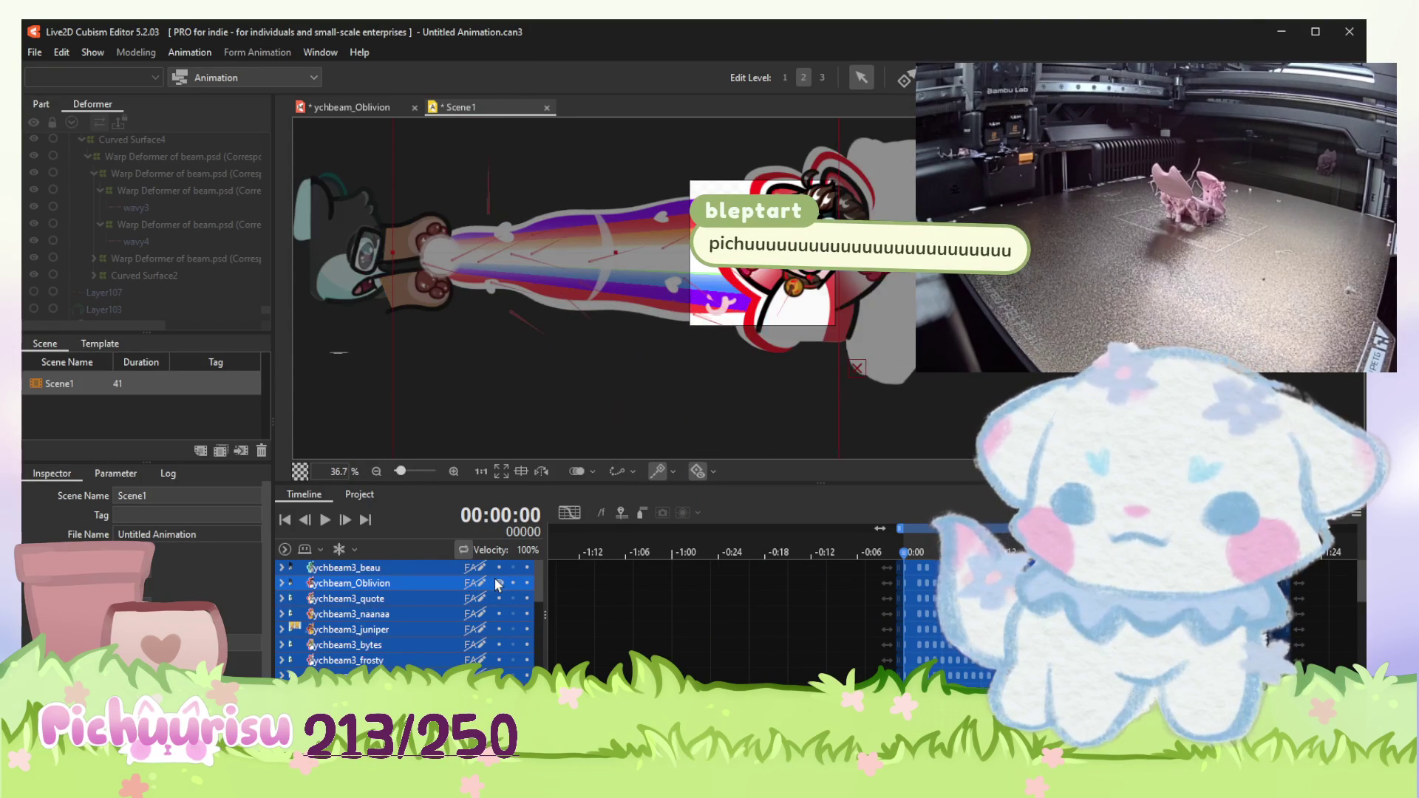
scroll(496, 578, "down", 5)
scroll(495, 578, "down", 3)
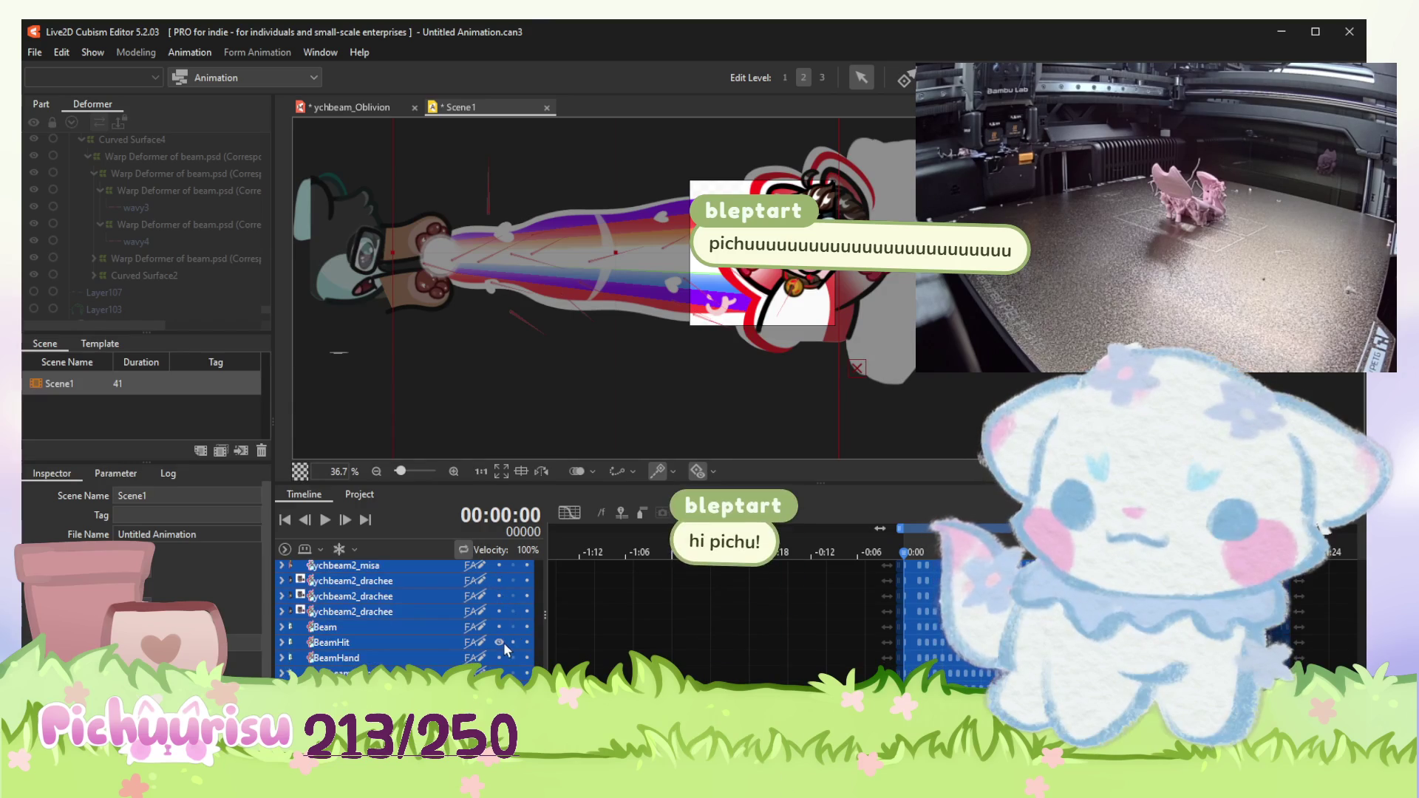
Step: Play the whole scene, then return to the ychbeam_Oblivion model tab
left_click(316, 522)
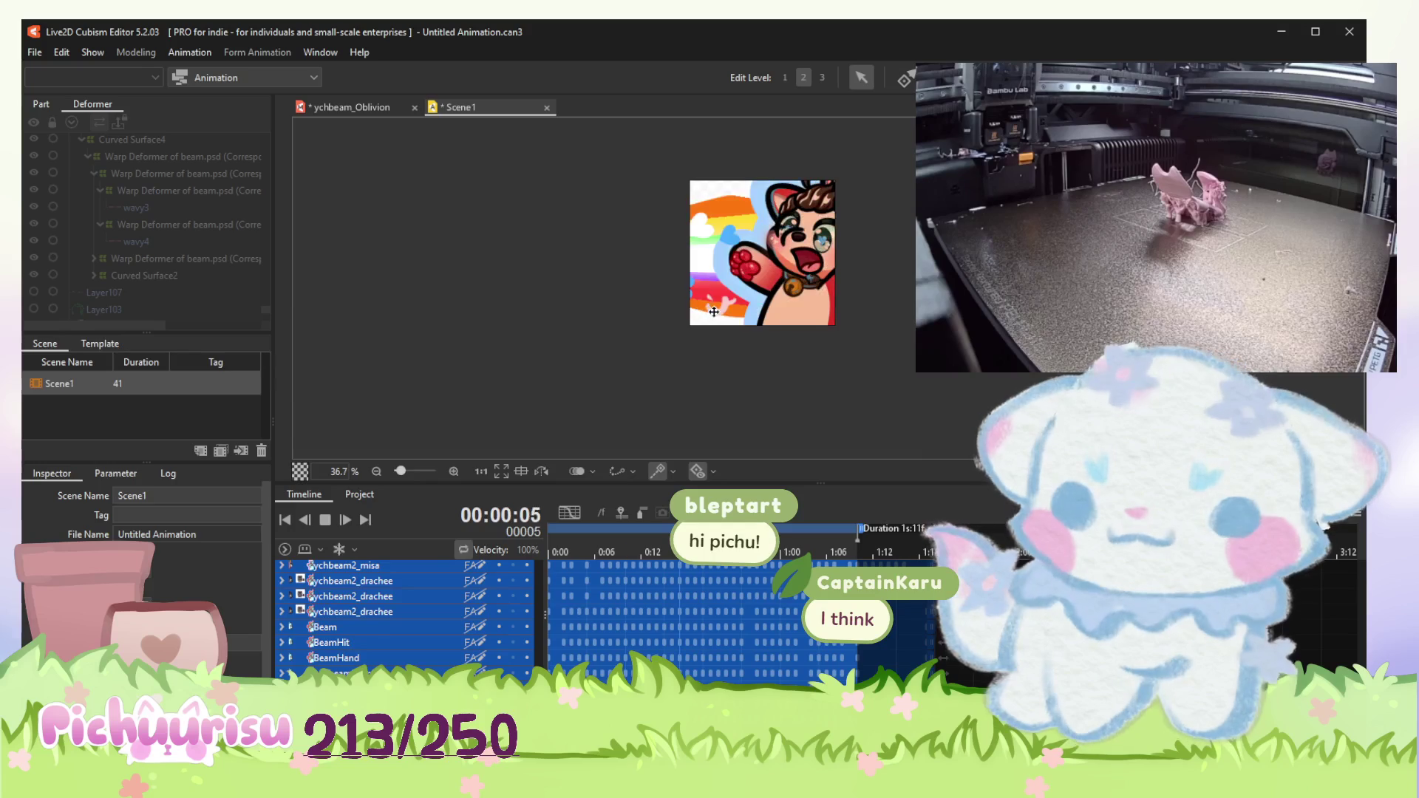
scroll(728, 318, "up", 2)
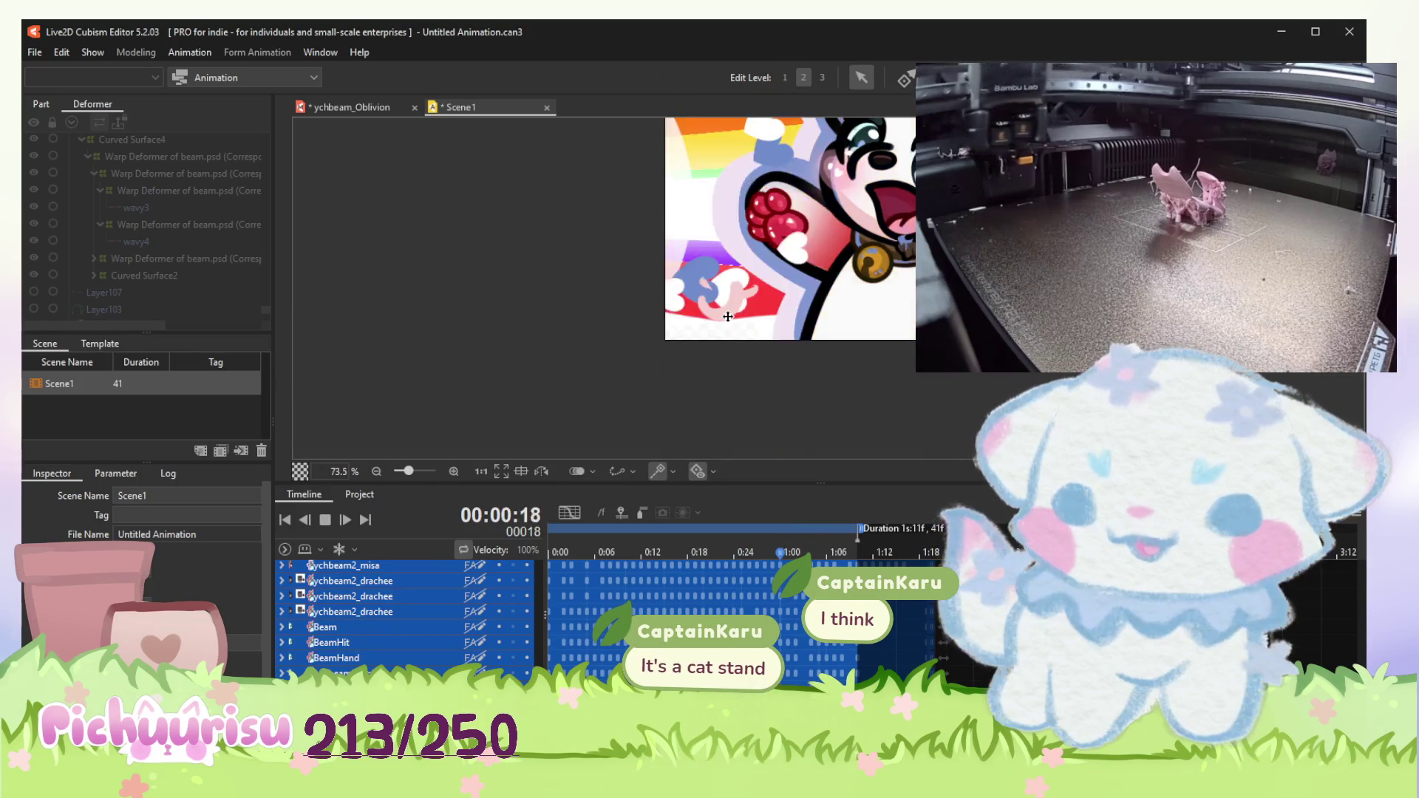
scroll(728, 319, "down", 1)
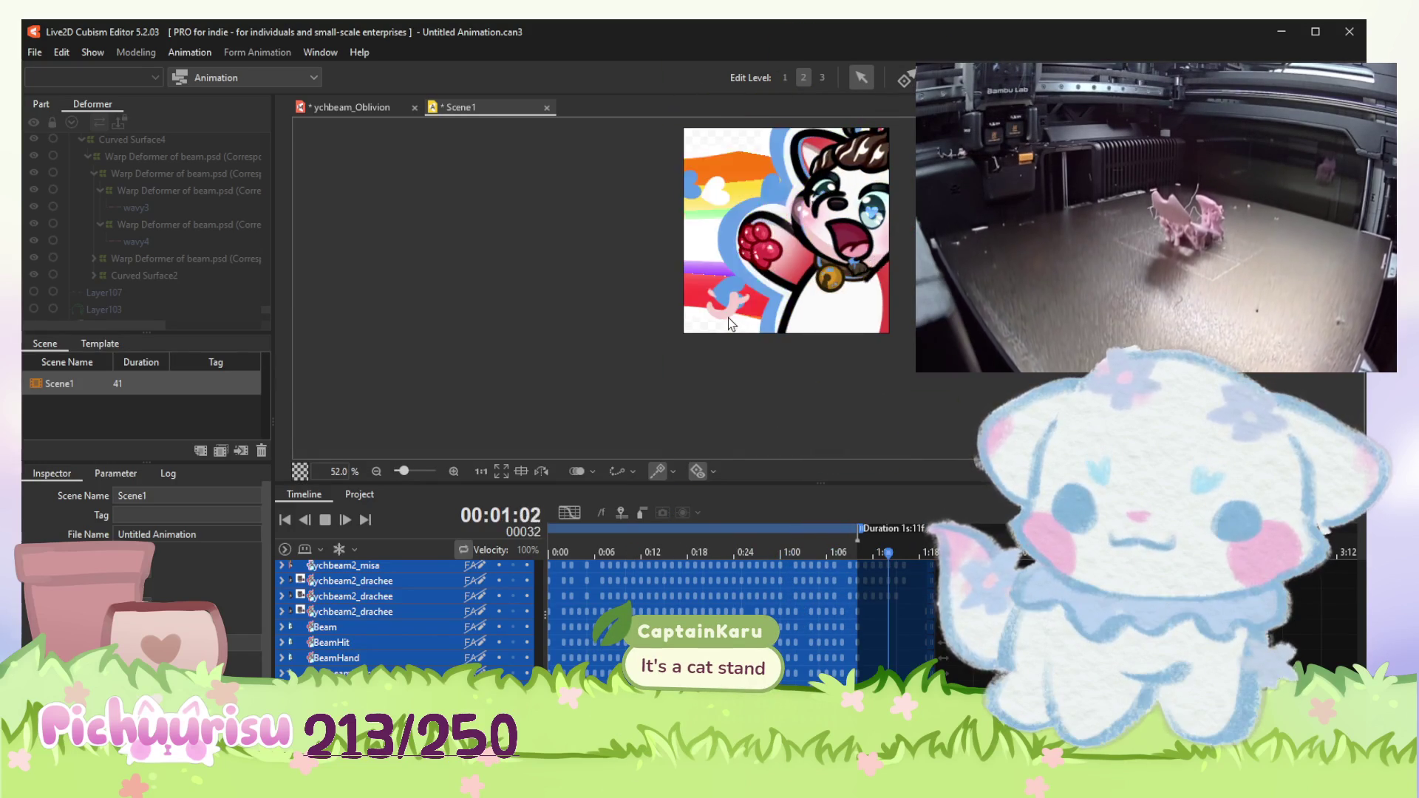
left_click(376, 109)
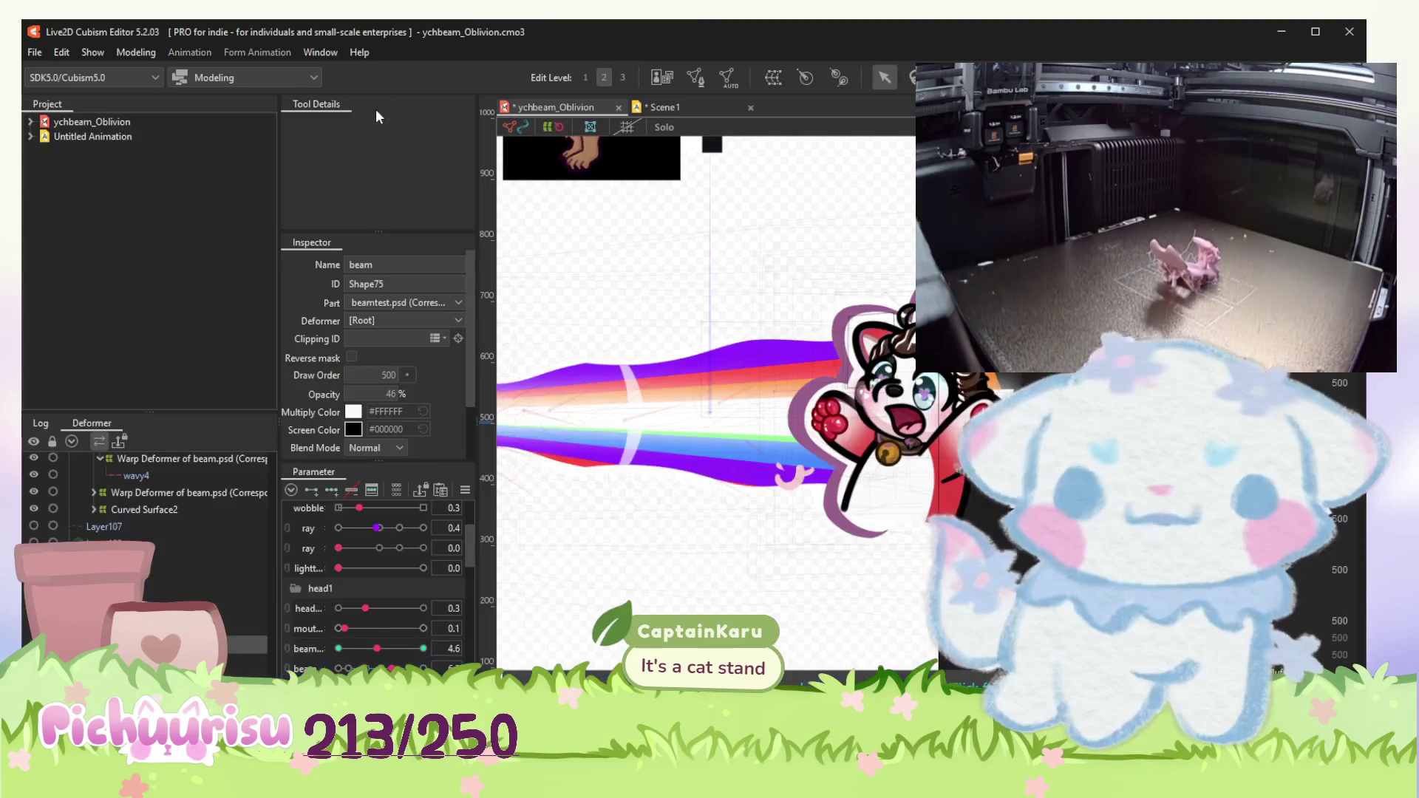
scroll(901, 420, "up", 2)
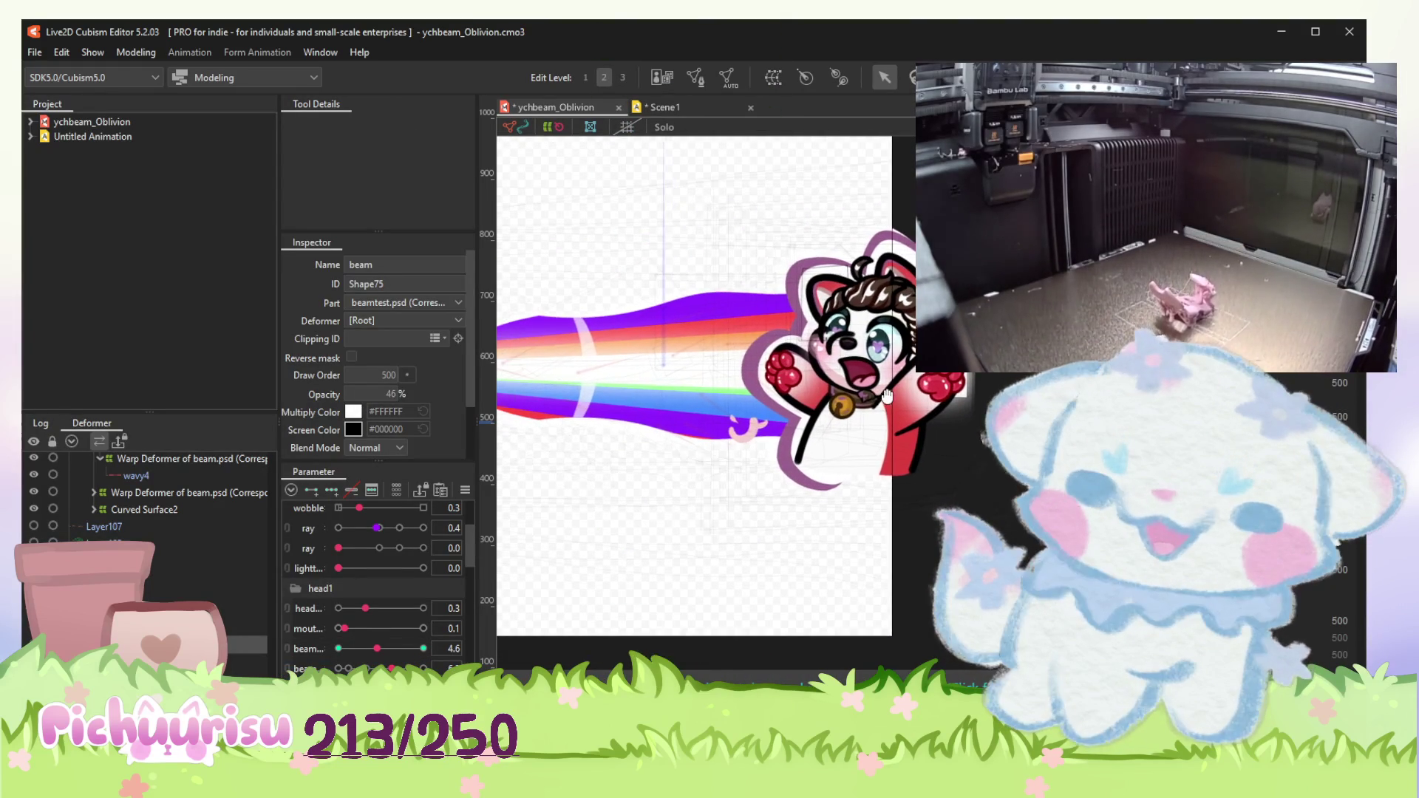
scroll(889, 399, "down", 1)
scroll(887, 396, "up", 1)
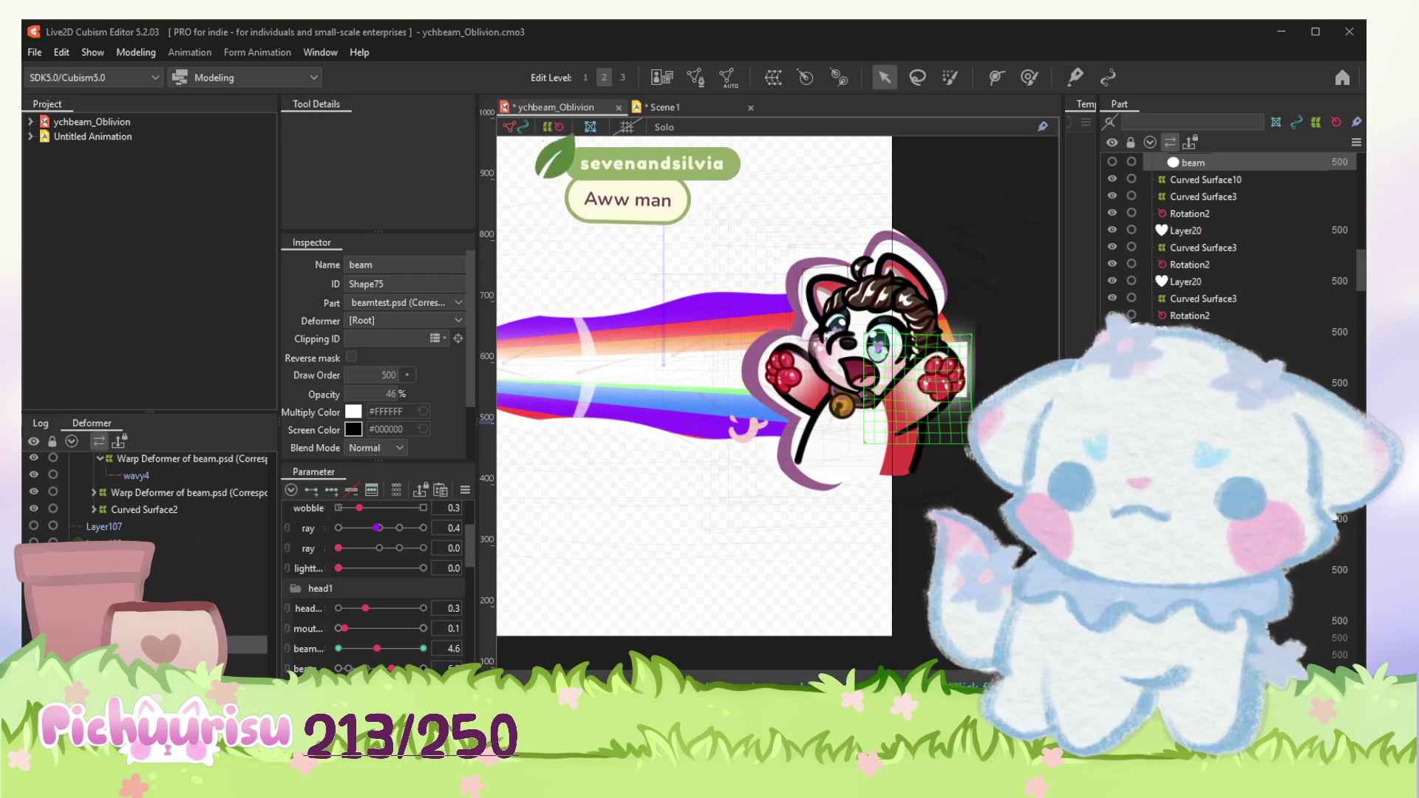
Step: Switch over to the puppy-face sketch in PaintTool SAI
key("alt+Tab")
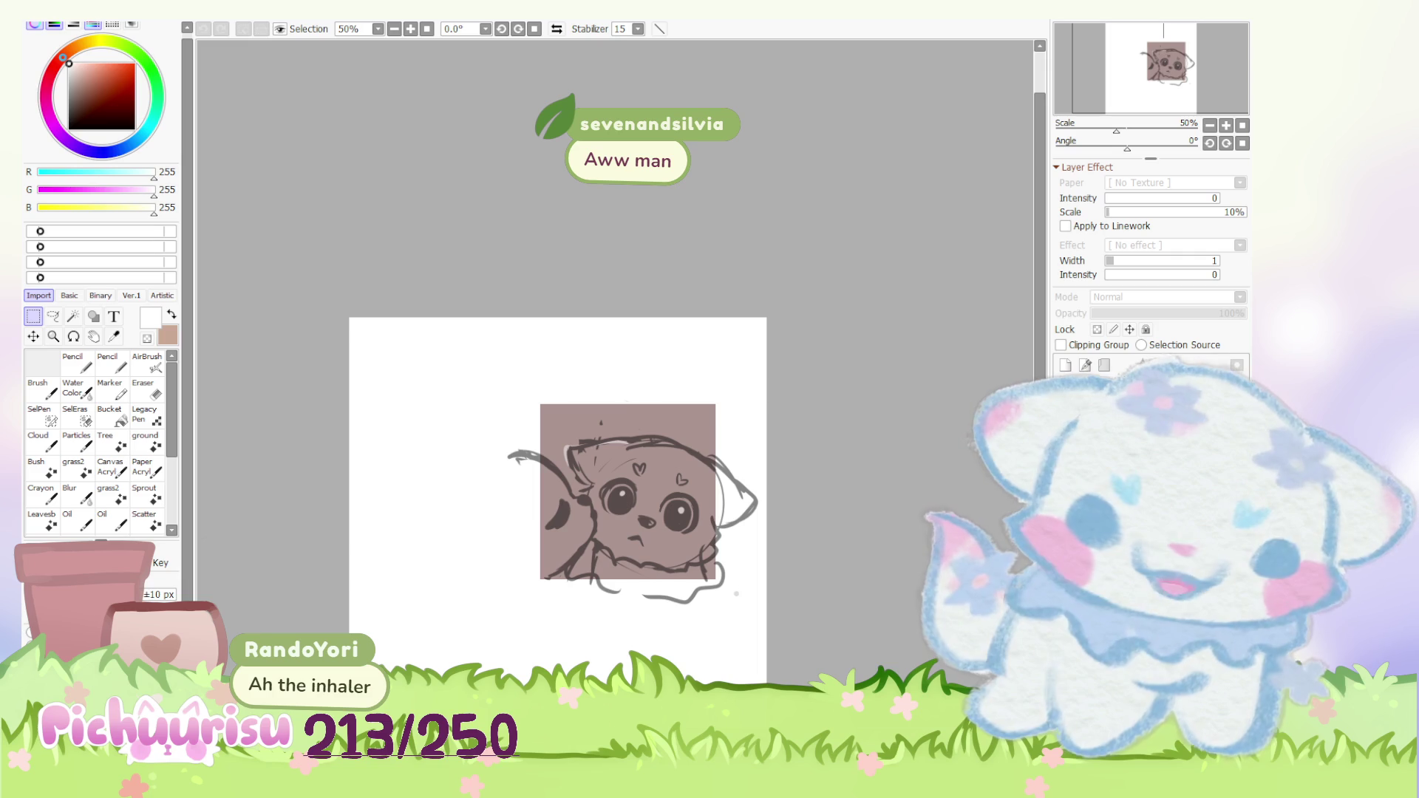
Step: Paste the reference photo, shrink it and place it toward the top left
key("ctrl+v")
key("ctrl+t")
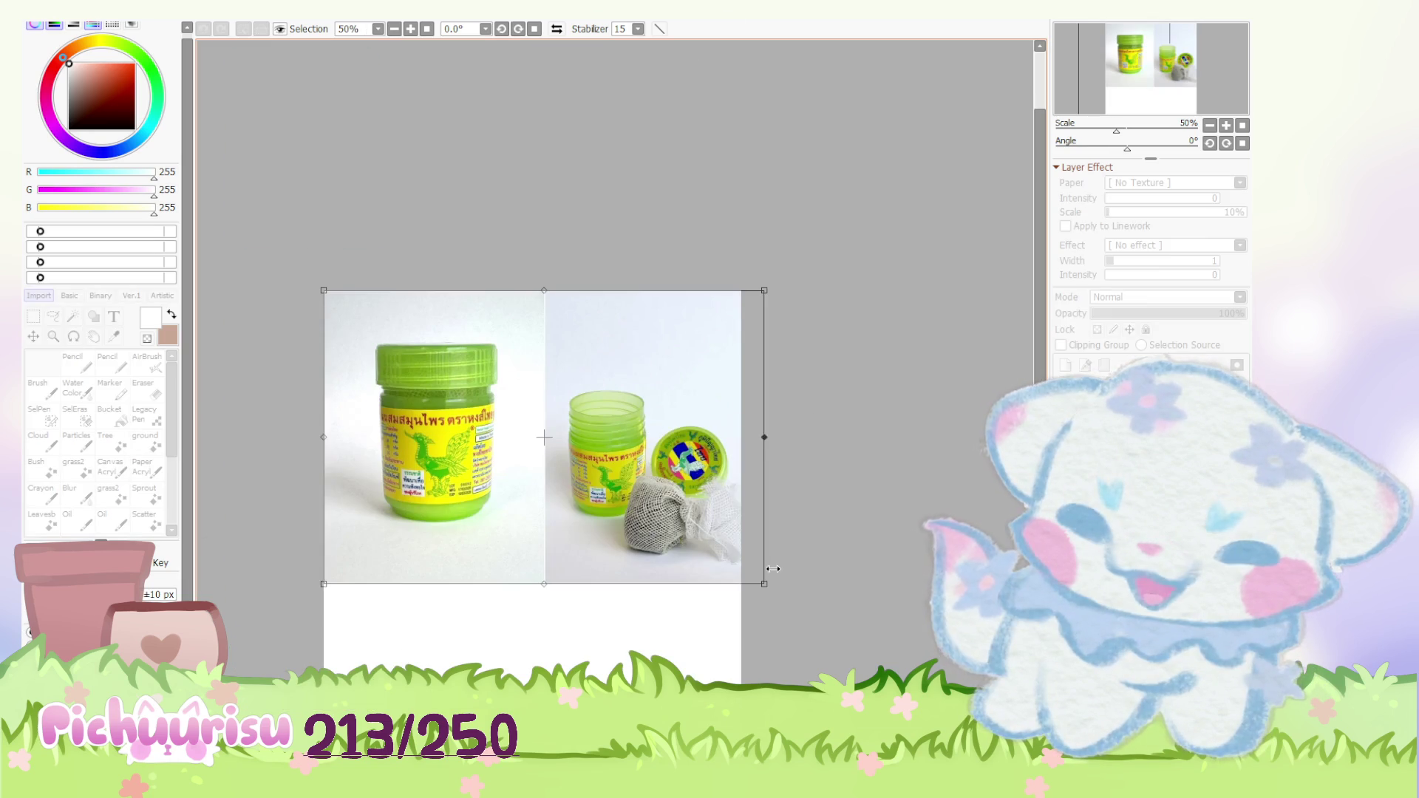
left_click_drag(740, 582, 691, 544)
left_click_drag(592, 476, 502, 434)
scroll(502, 435, "up", 2)
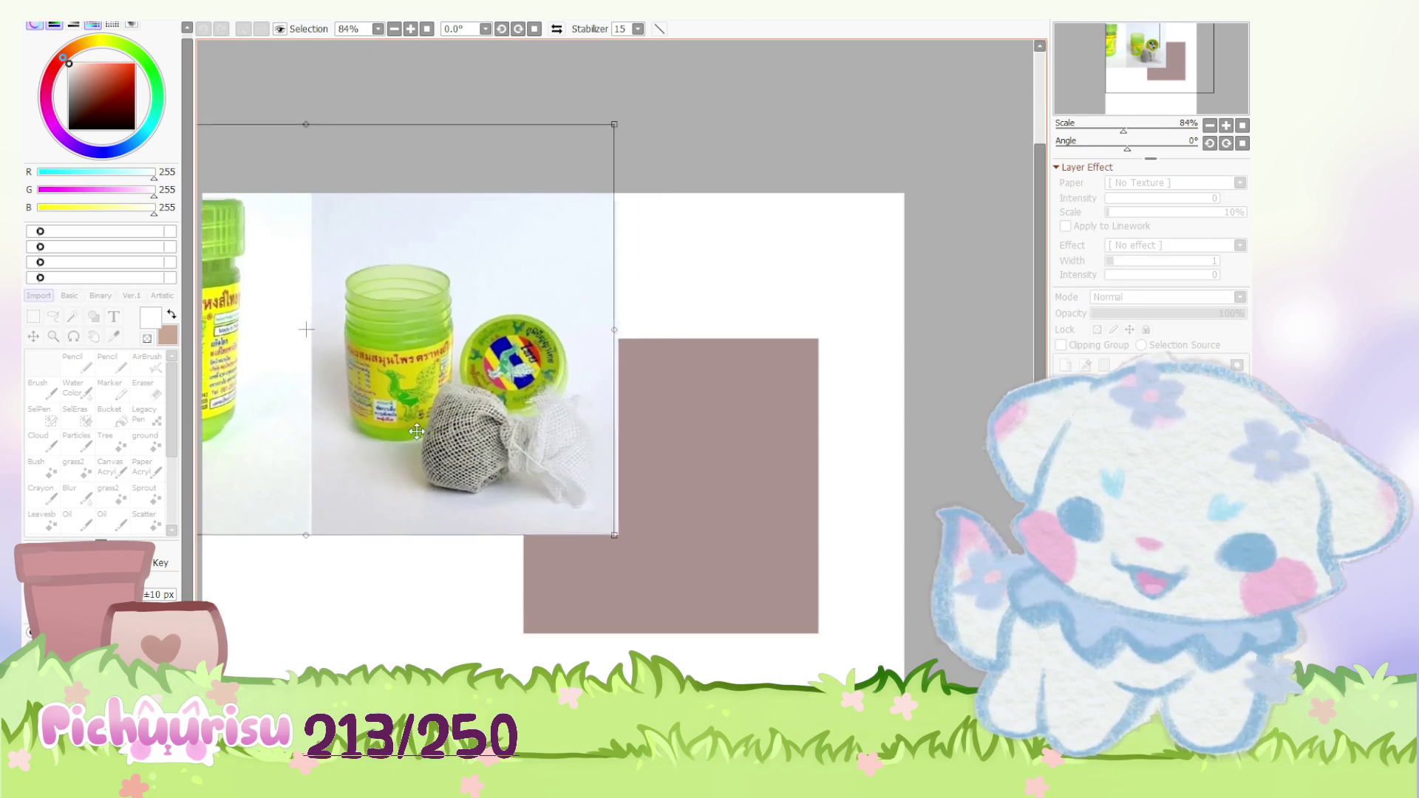
scroll(505, 388, "down", 2)
scroll(506, 351, "up", 1)
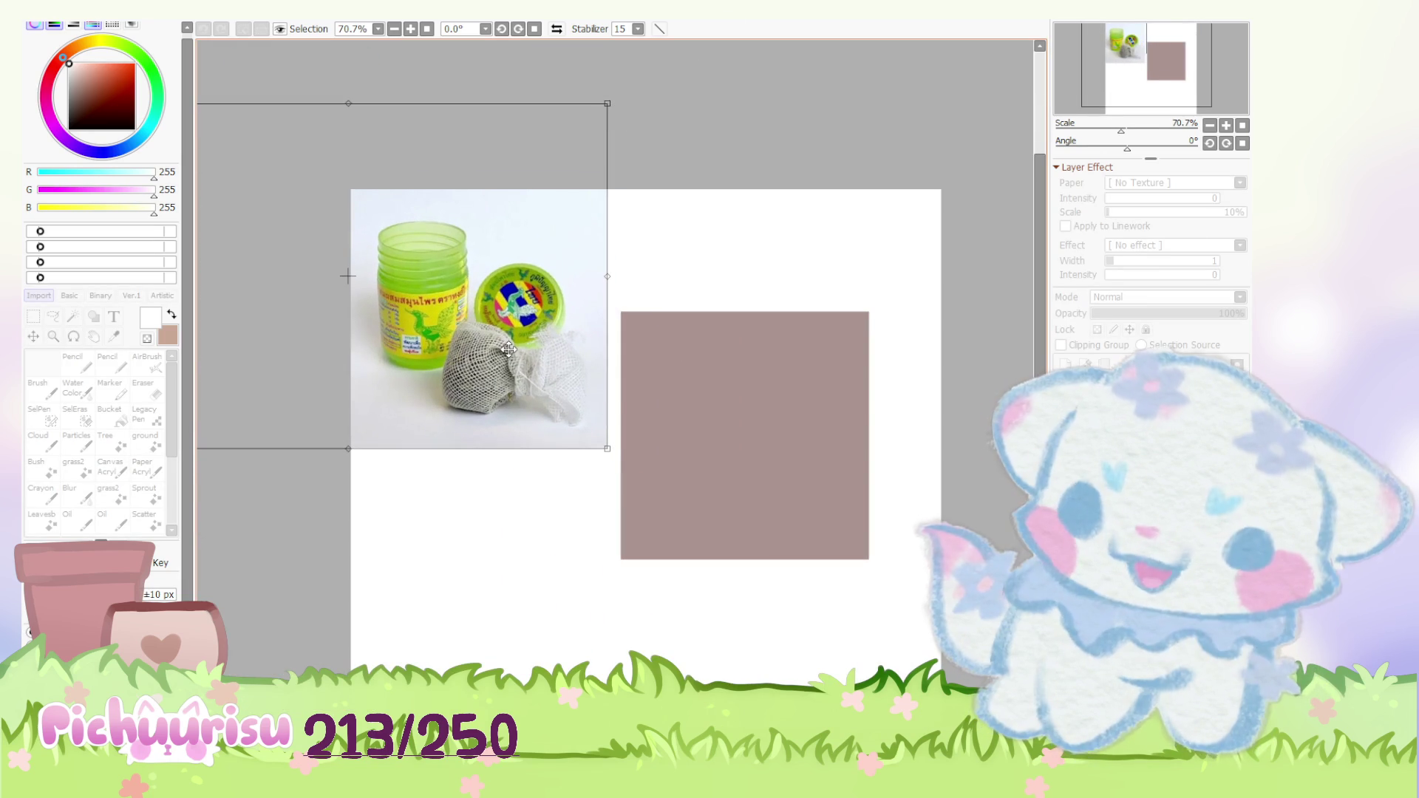
key("Return")
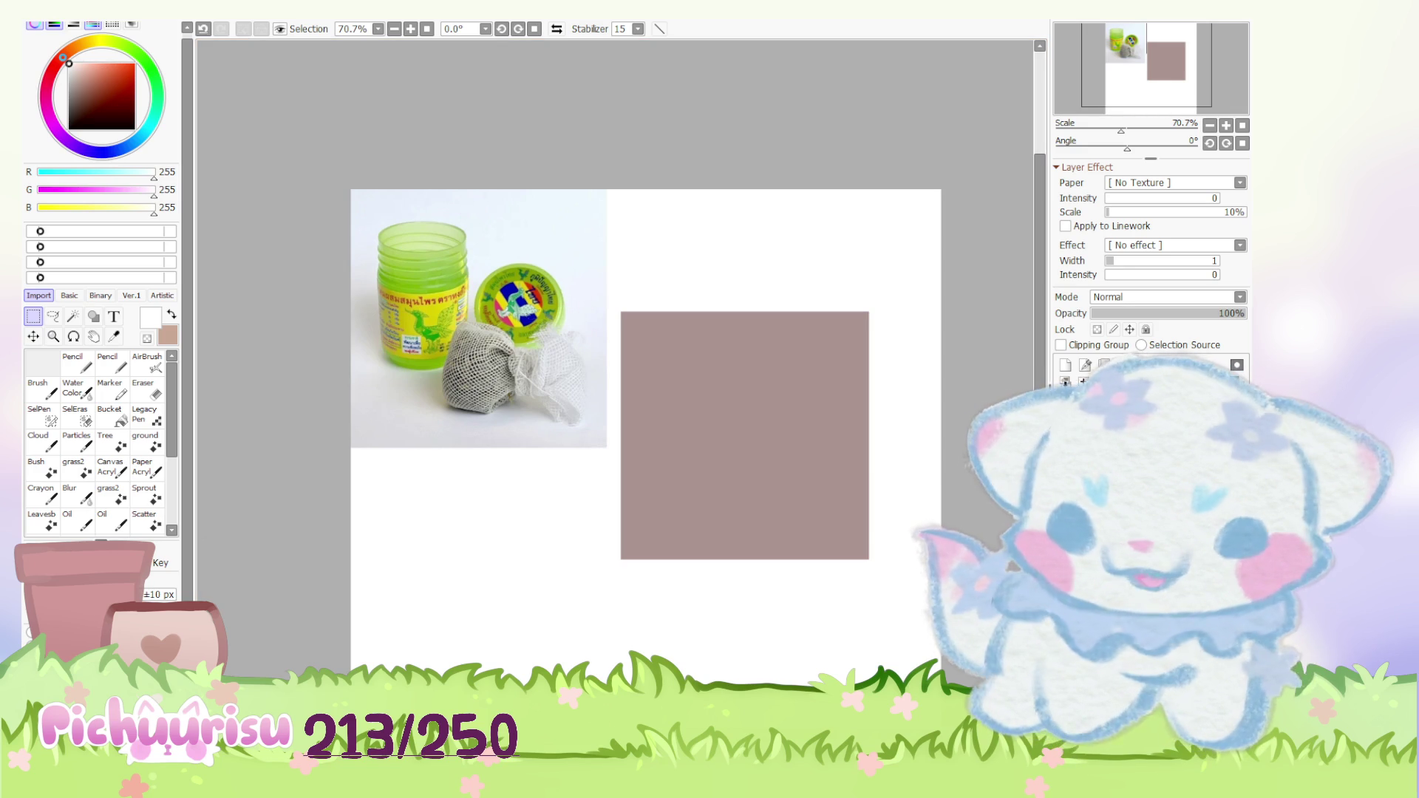
scroll(616, 411, "down", 2)
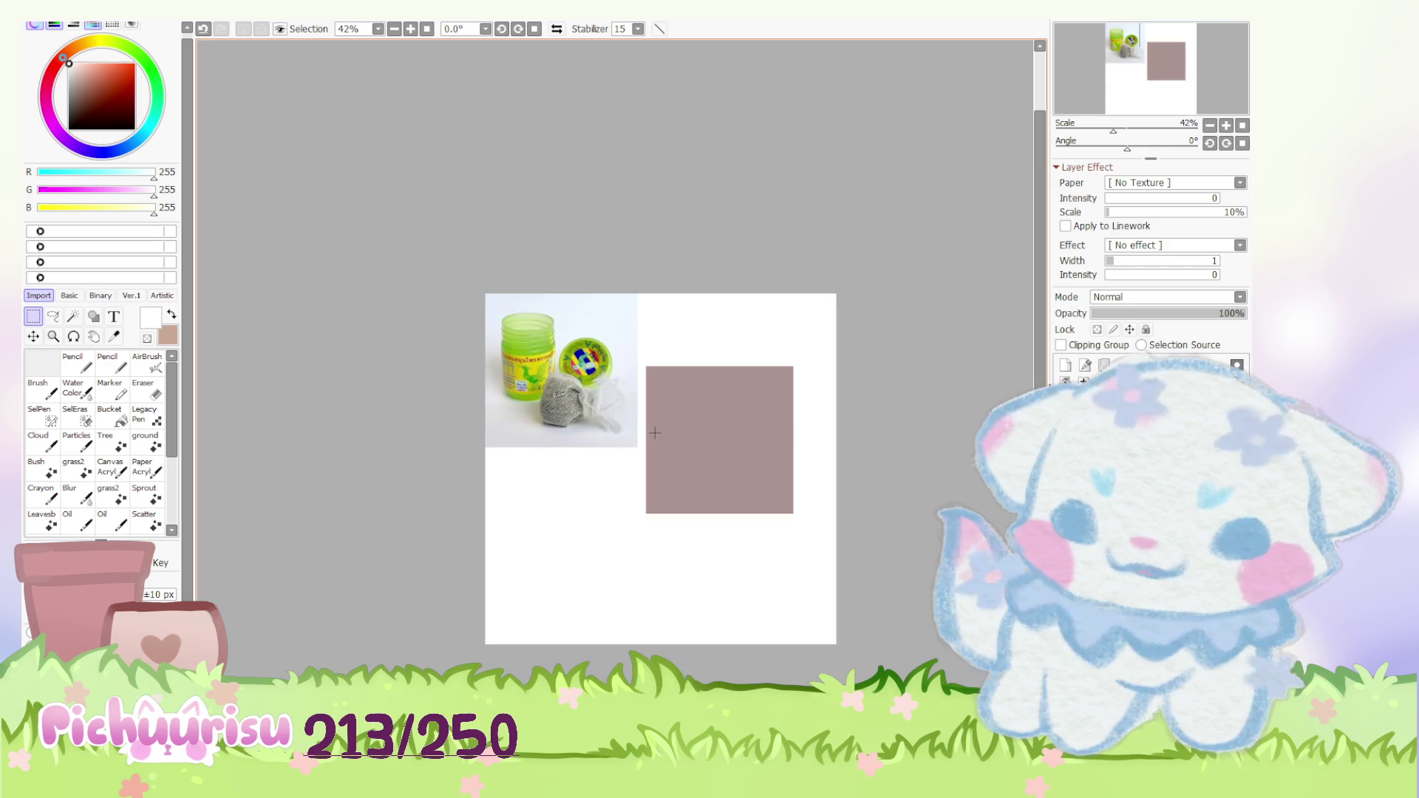
Step: Paste the fan photo, shrink it and place it about 120 px to the right
key("ctrl+v")
scroll(615, 410, "down", 2)
key("ctrl+t")
left_click_drag(761, 681, 720, 650)
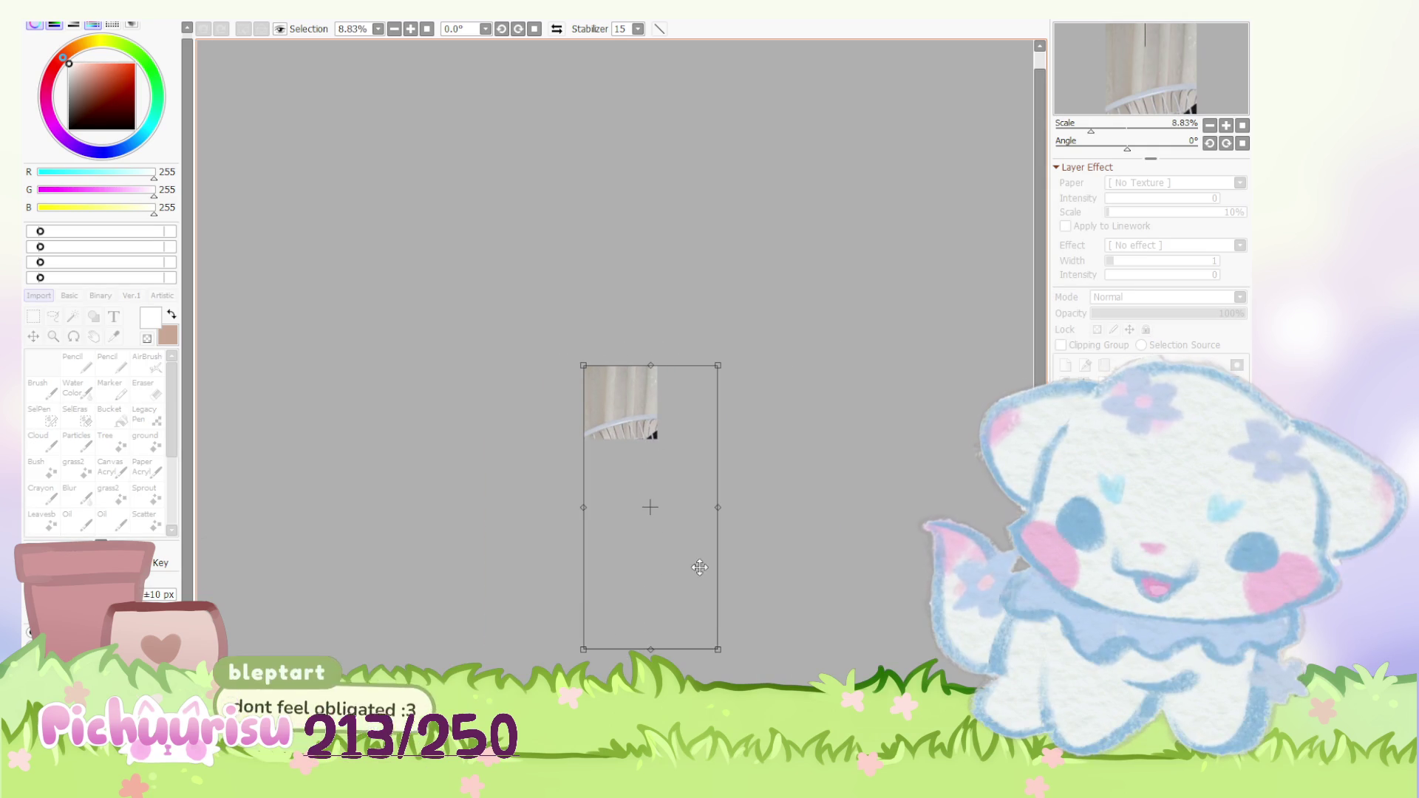
scroll(616, 430, "down", 2)
scroll(617, 427, "up", 2)
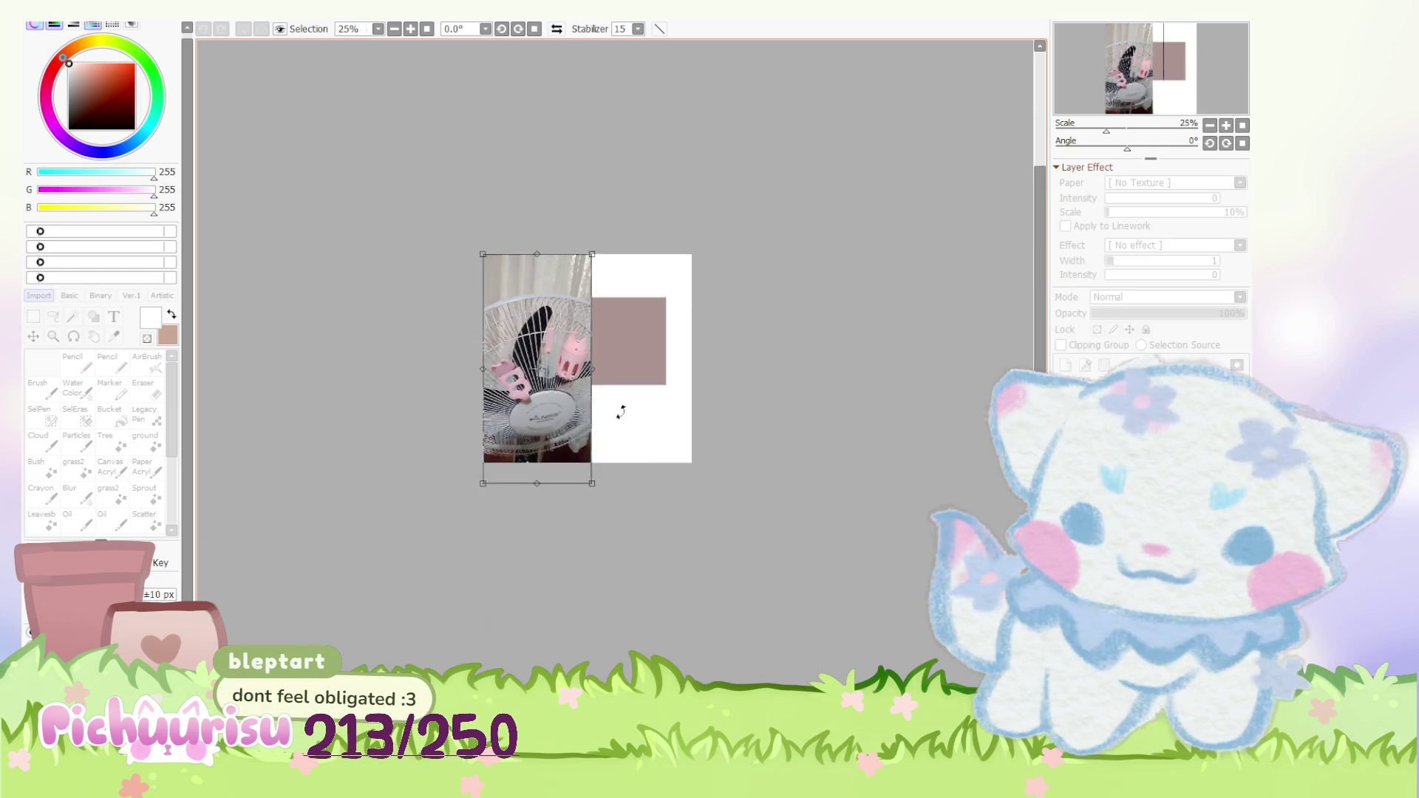
scroll(617, 427, "up", 3)
left_click_drag(498, 405, 636, 403)
scroll(635, 402, "up", 4)
scroll(665, 333, "down", 3)
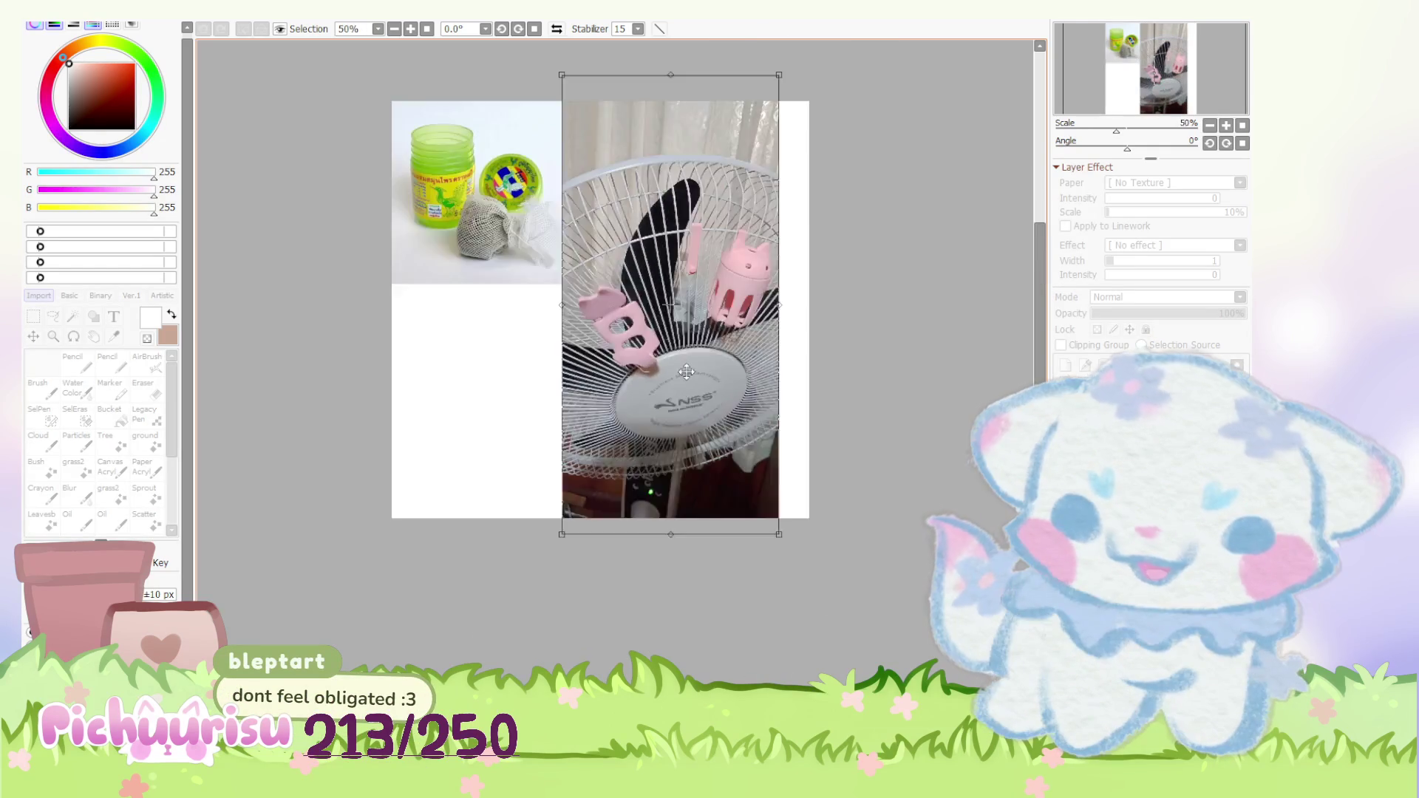
scroll(700, 278, "up", 3)
key("Return")
scroll(699, 277, "down", 1)
scroll(666, 289, "up", 1)
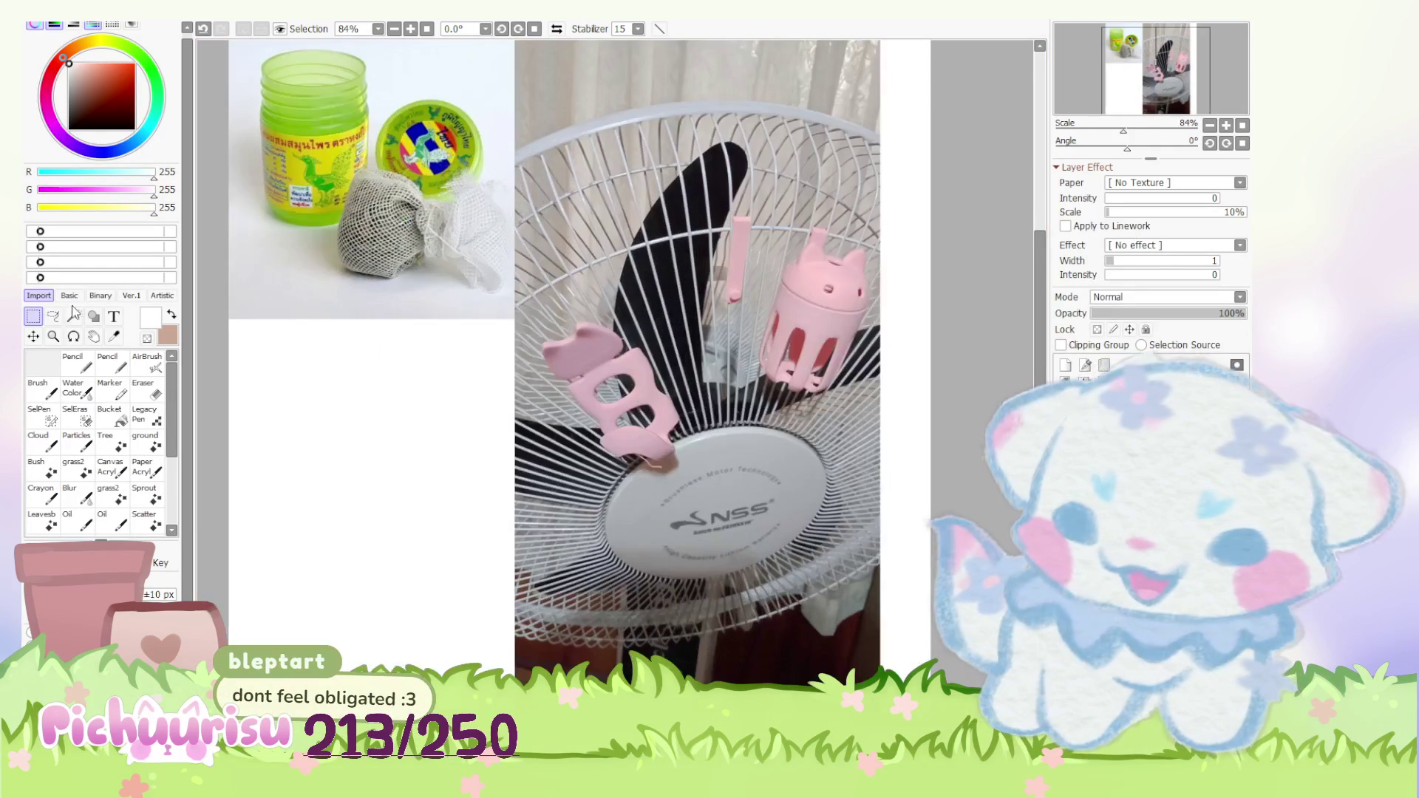
Step: Lasso the mesh bag, test-delete it and undo to bring it back
left_click(52, 316)
scroll(383, 232, "up", 1)
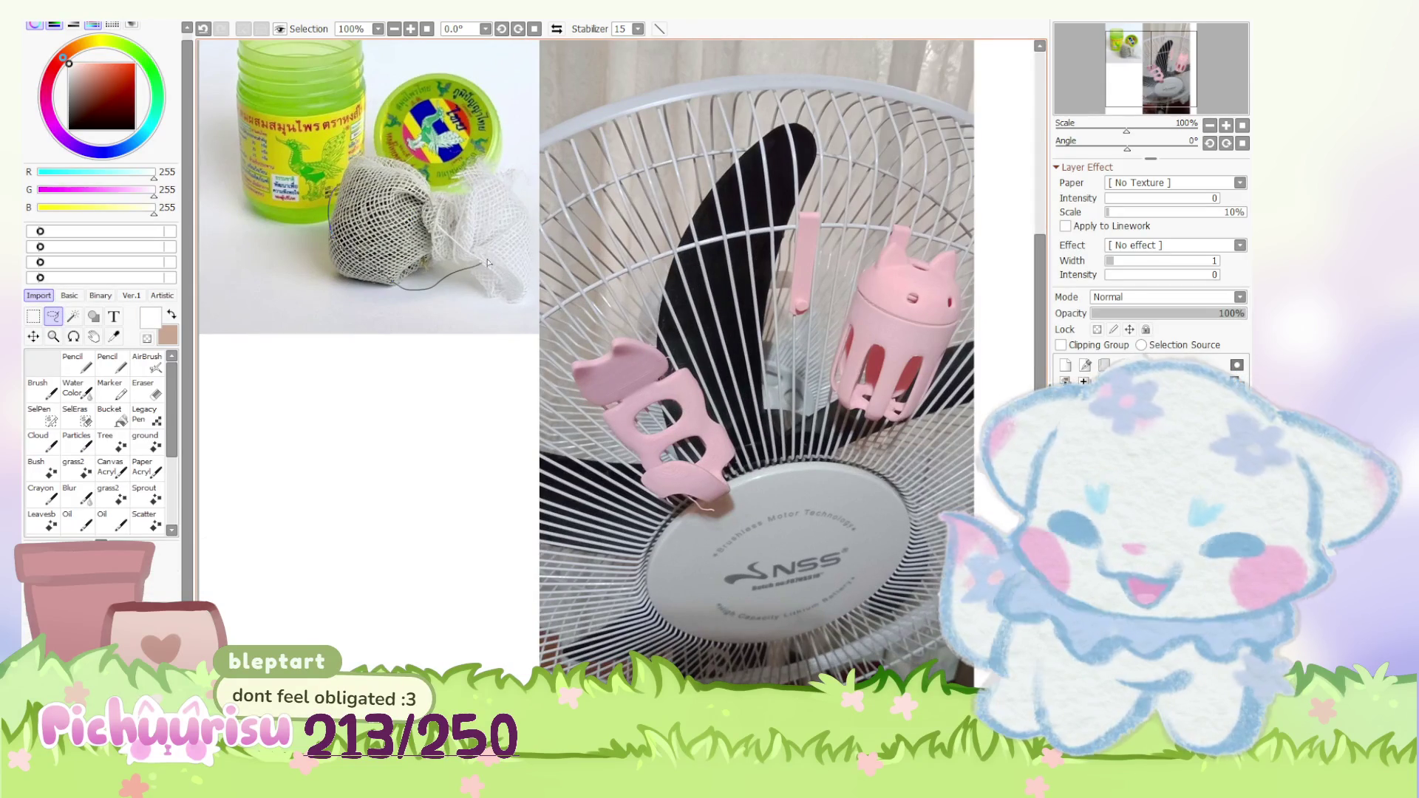
left_click_drag(416, 140, 341, 221)
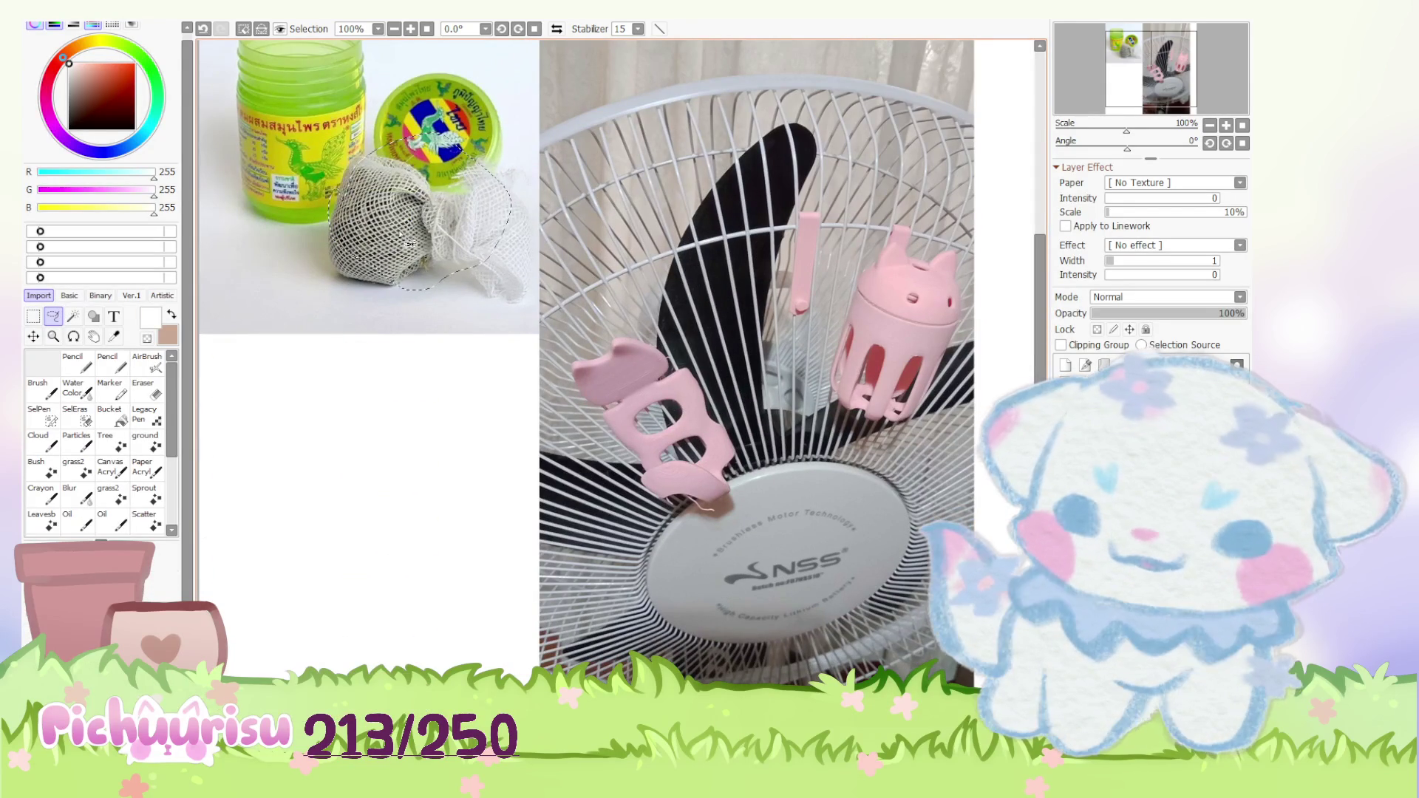
scroll(427, 200, "down", 2)
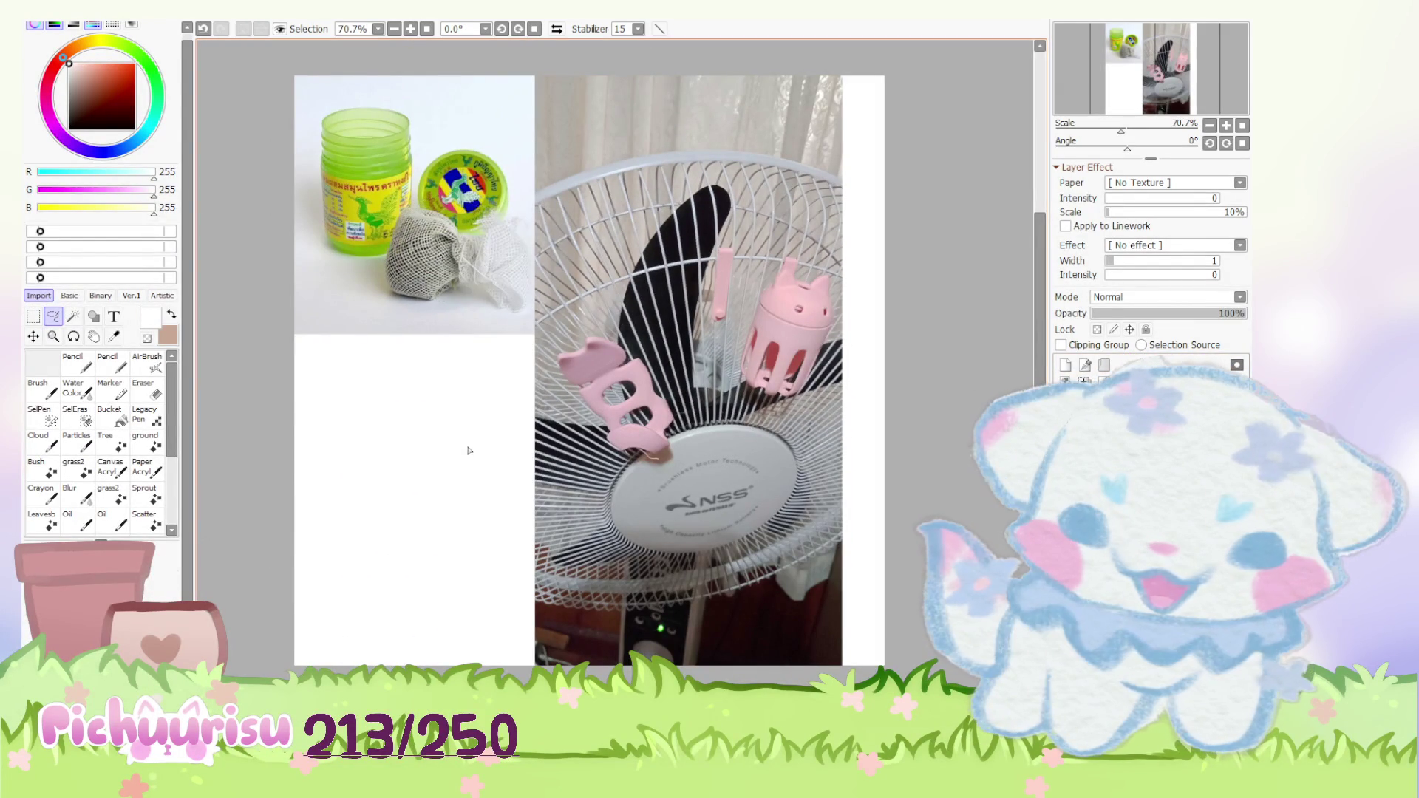
scroll(413, 254, "up", 1)
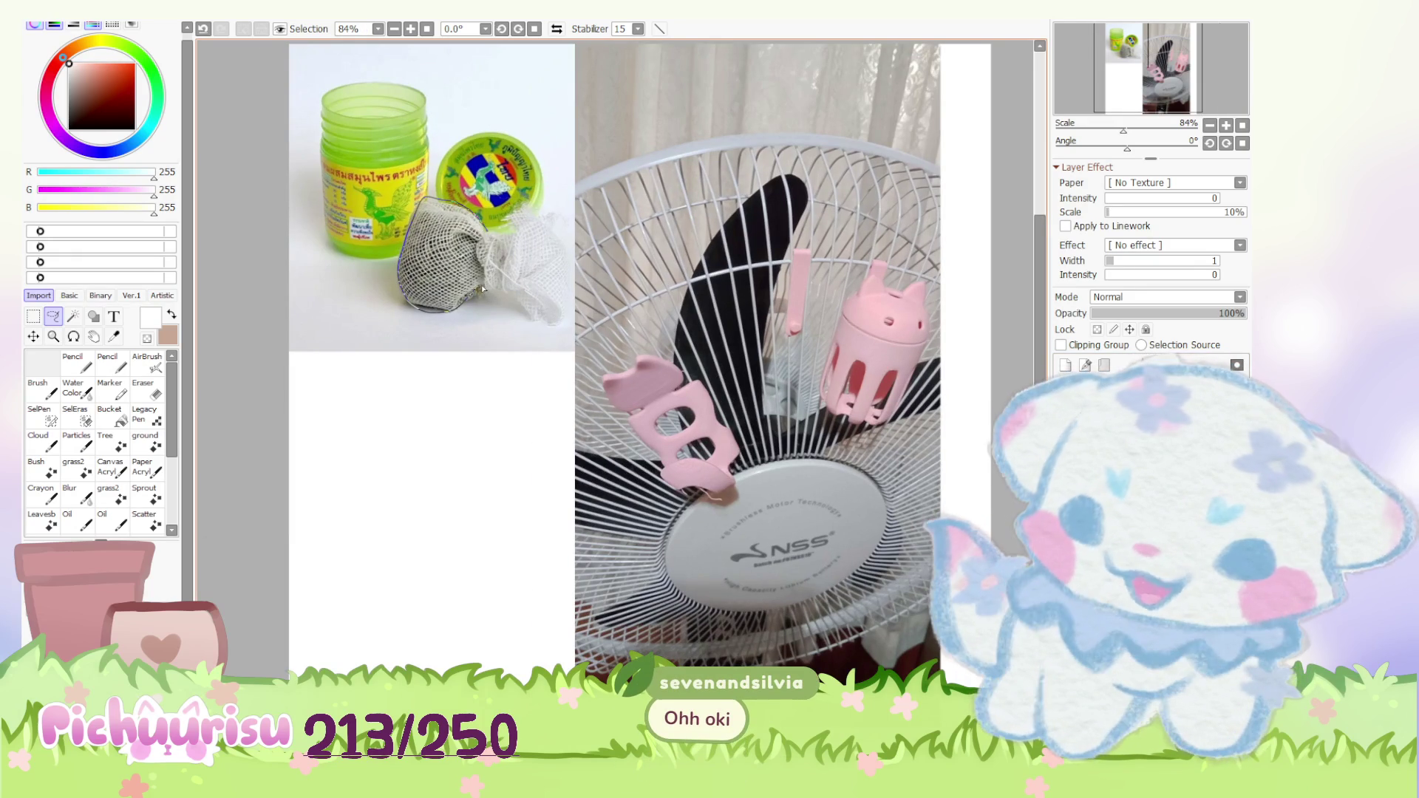
scroll(464, 228, "down", 2)
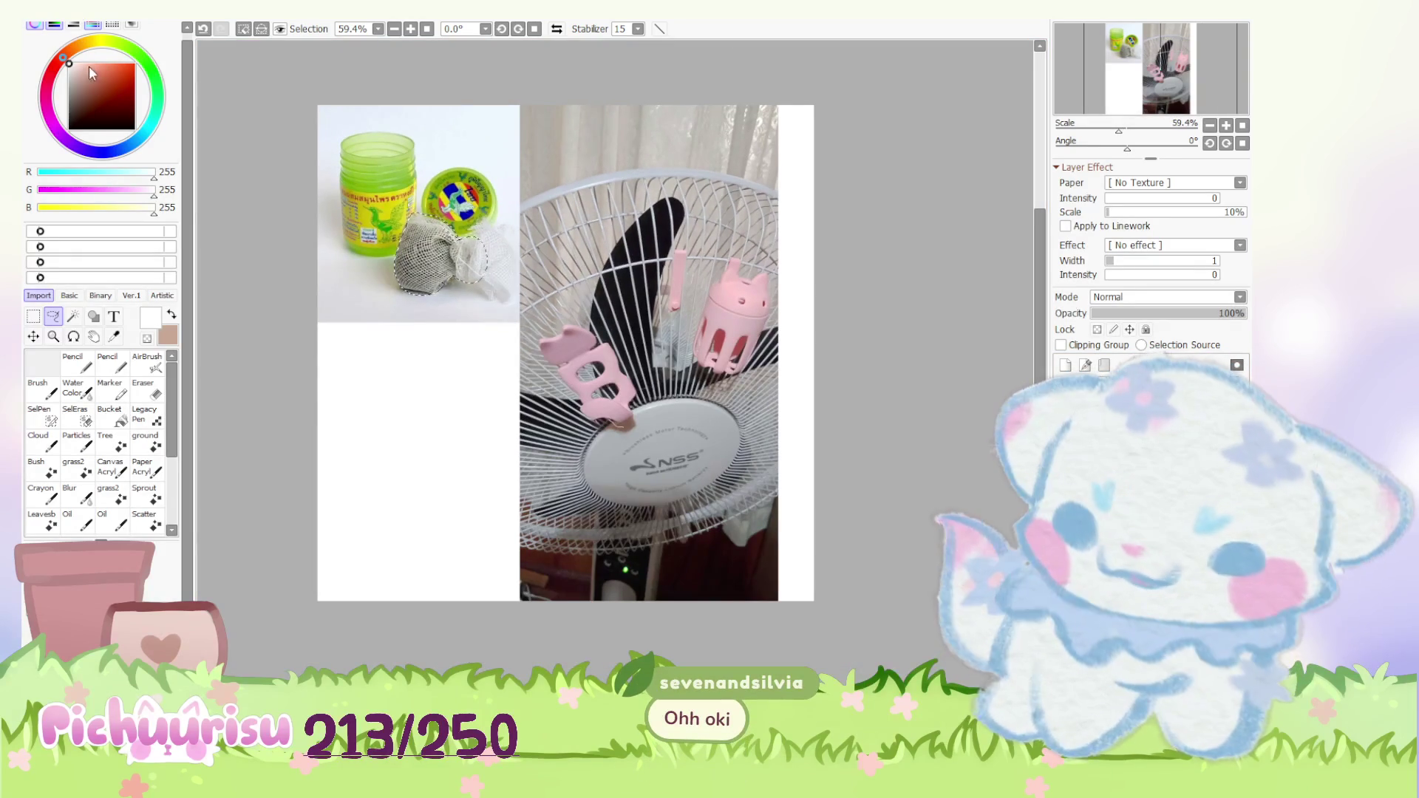
key("Delete")
key("ctrl+d")
key("ctrl+z")
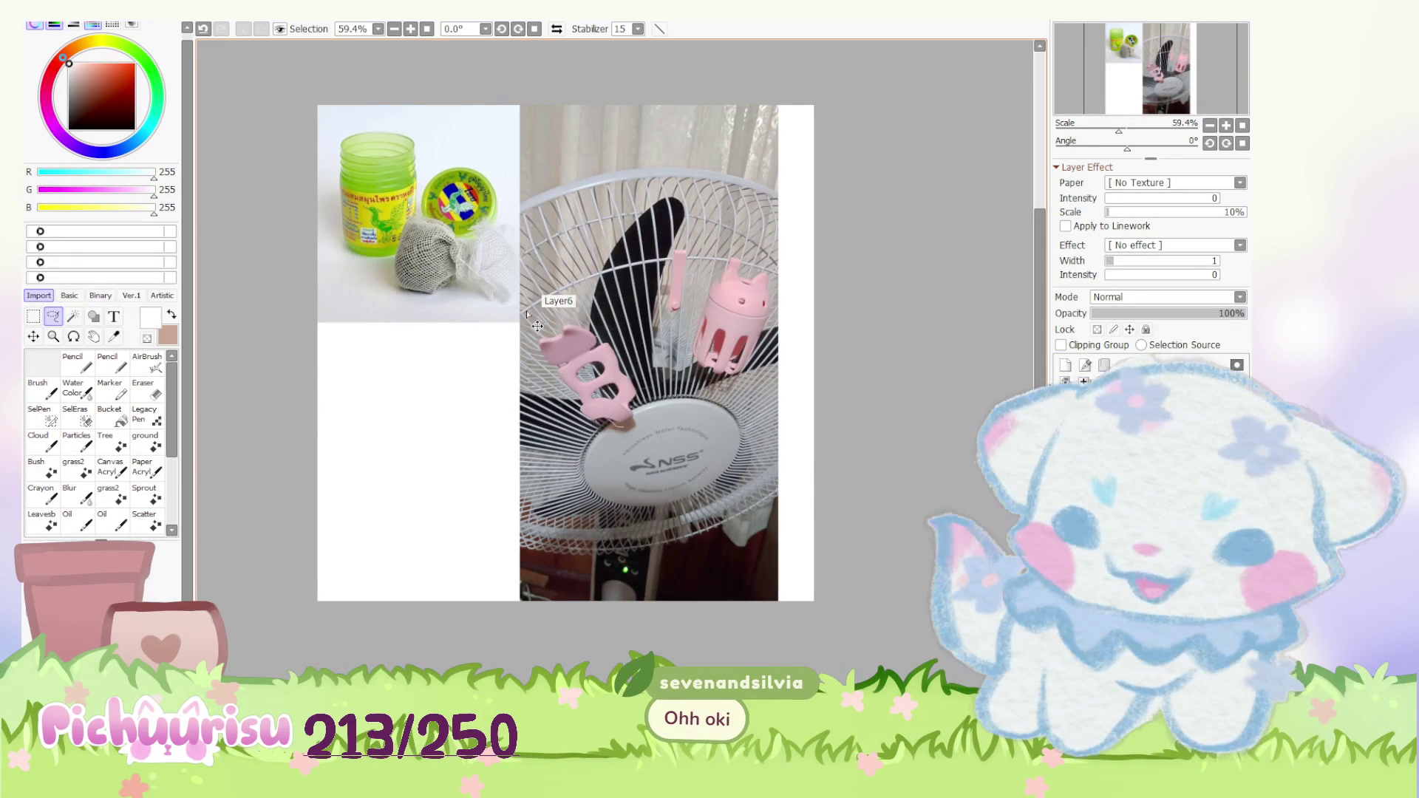
Step: Move the selected mesh bag onto the pink fan clip and confirm, then pick the Eraser
left_click_drag(444, 255, 597, 380)
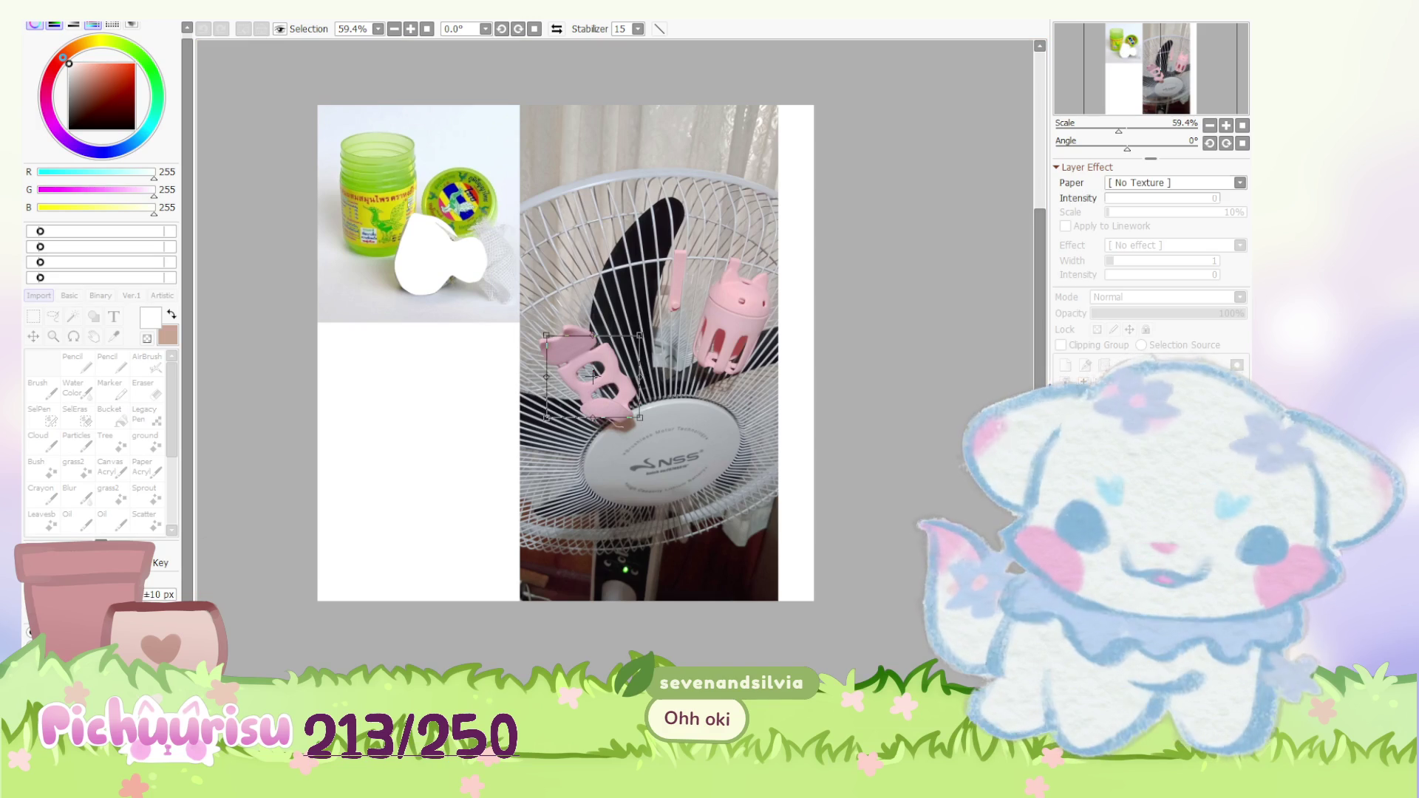
scroll(613, 352, "up", 3)
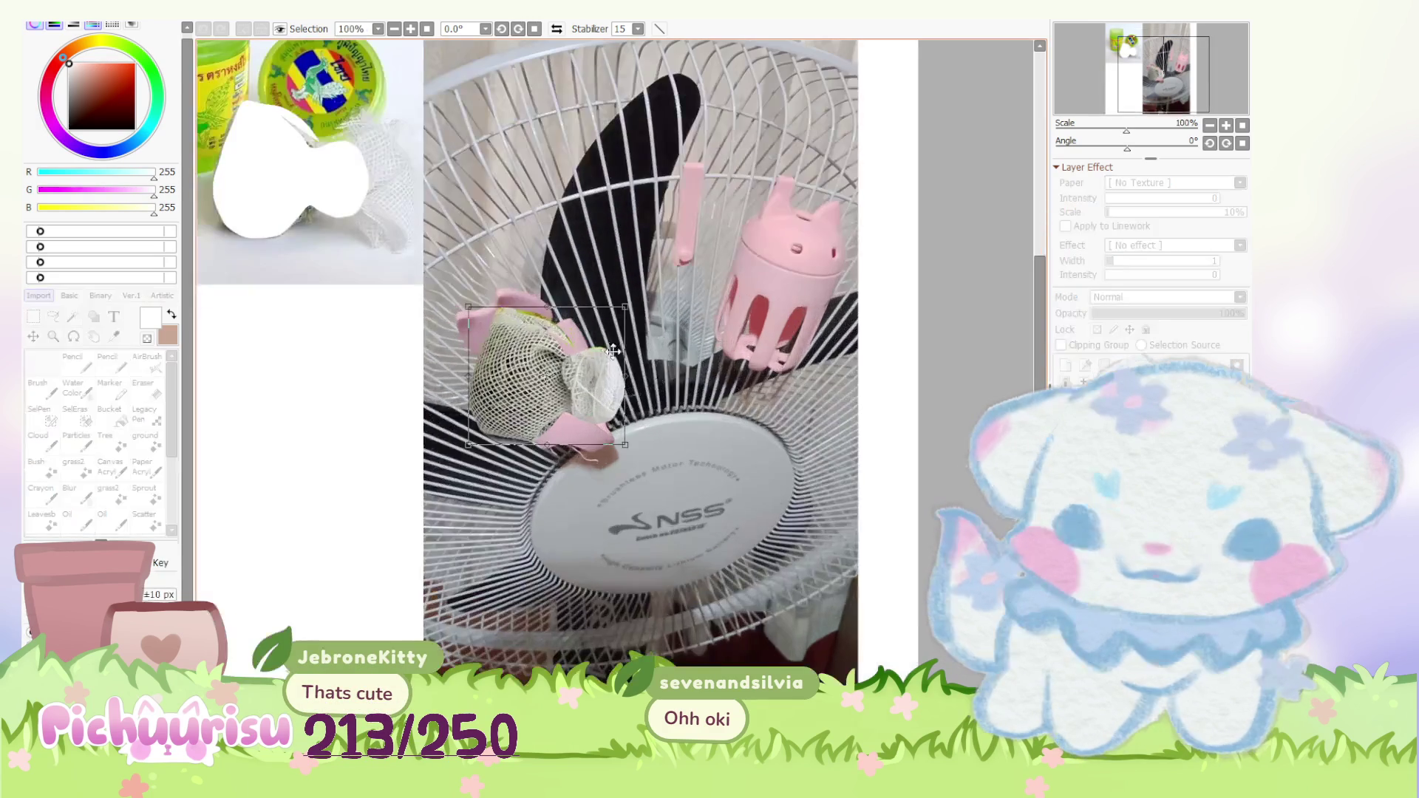
left_click_drag(613, 351, 646, 393)
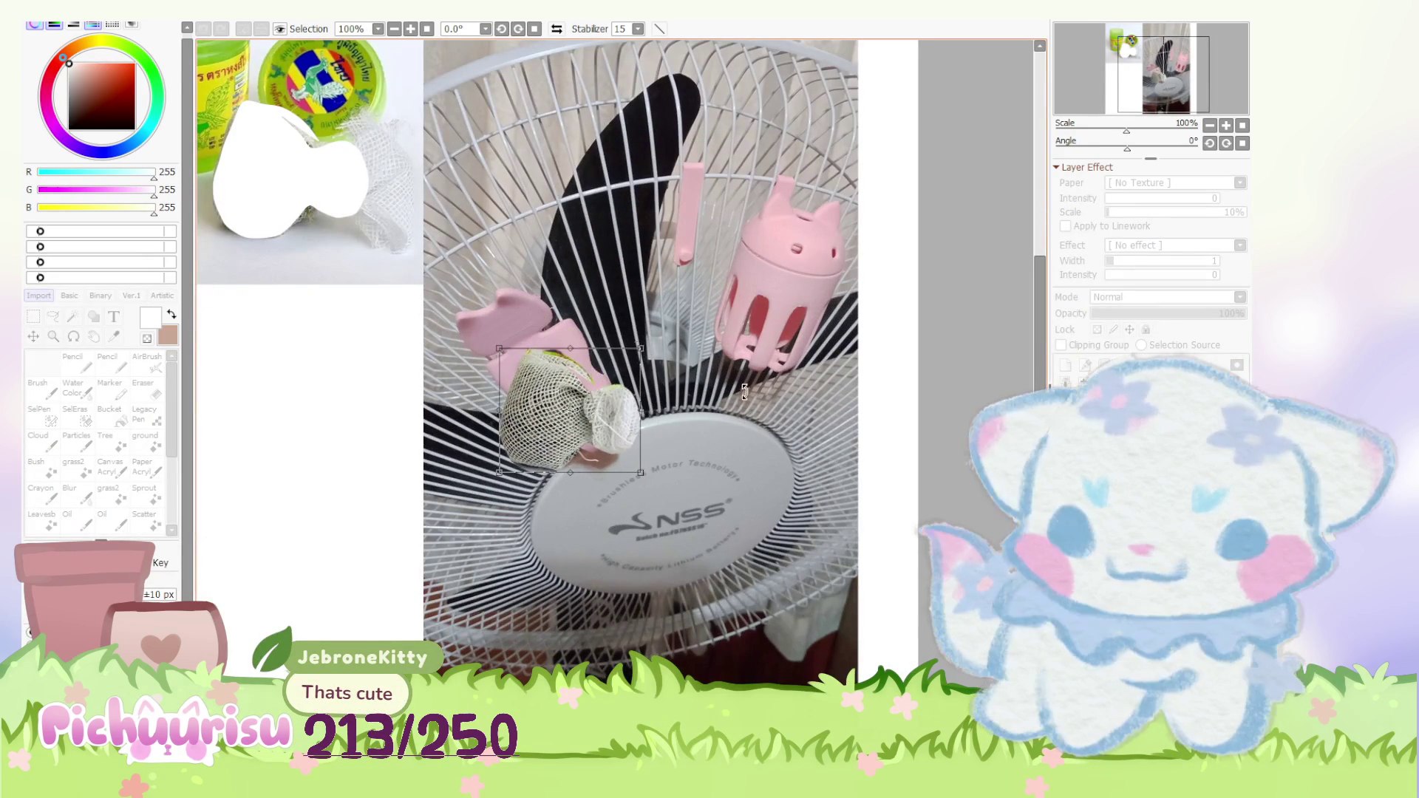
key("Return")
scroll(559, 399, "up", 3)
left_click(148, 388)
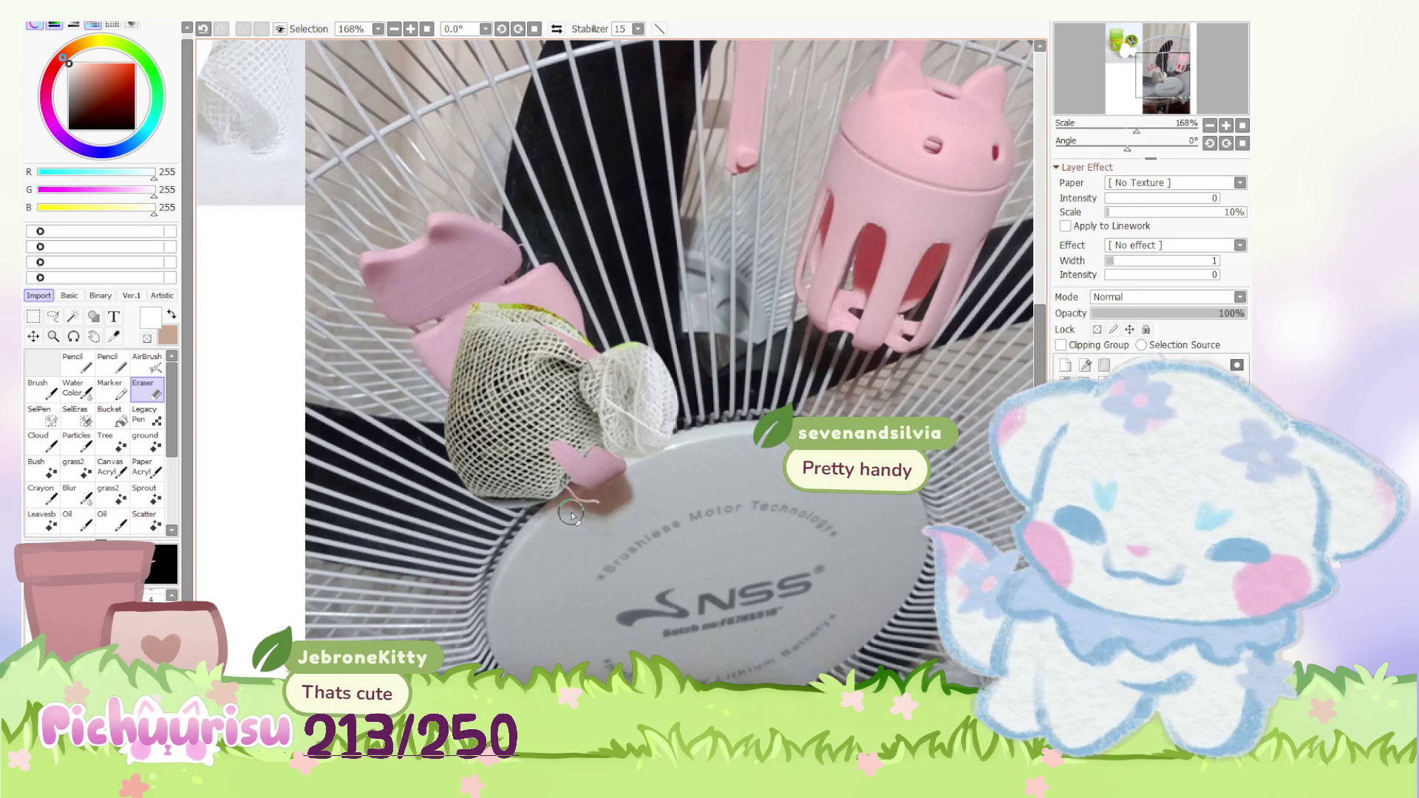
scroll(588, 464, "down", 4)
scroll(654, 446, "down", 3)
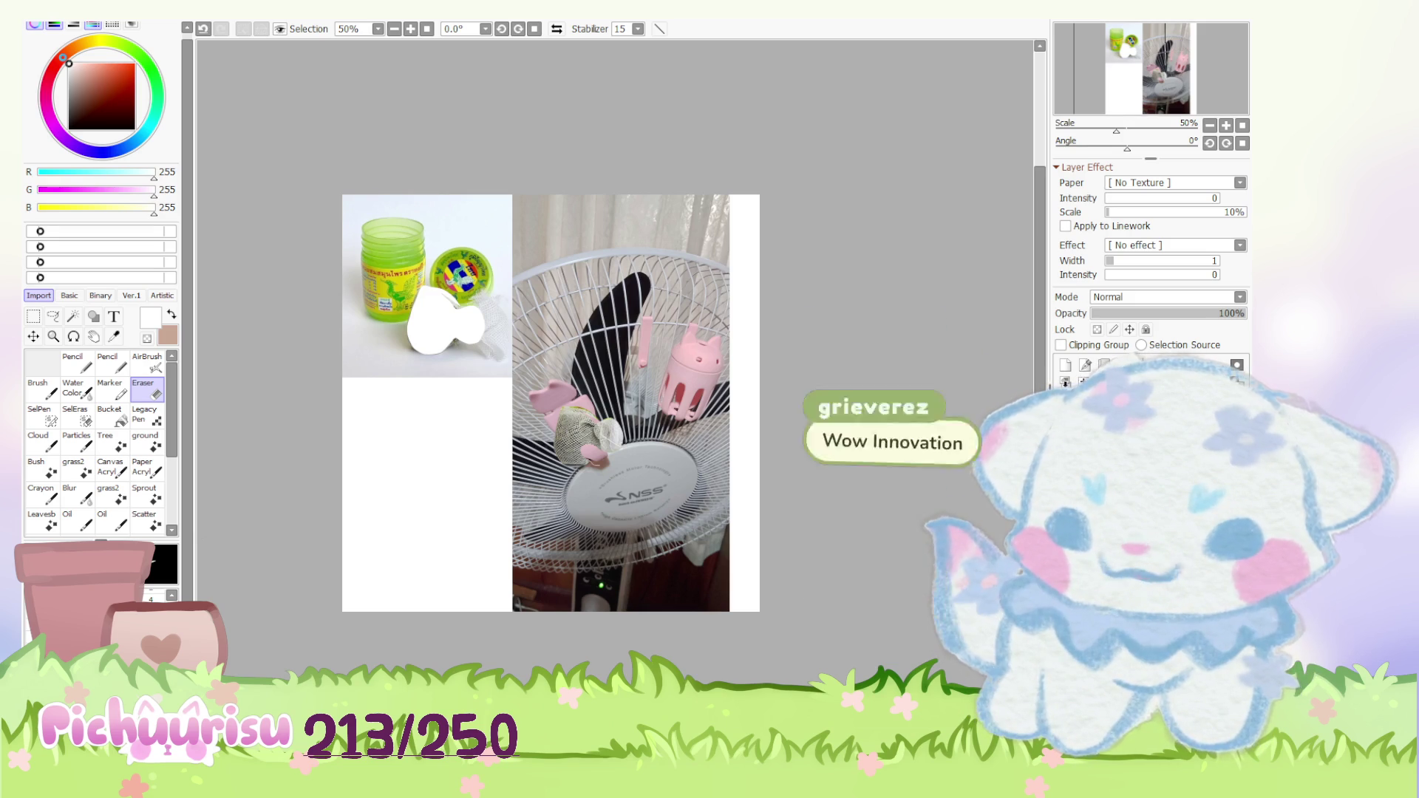
Step: Paste the dark character artwork back over the top-left of the canvas
key("ctrl+v")
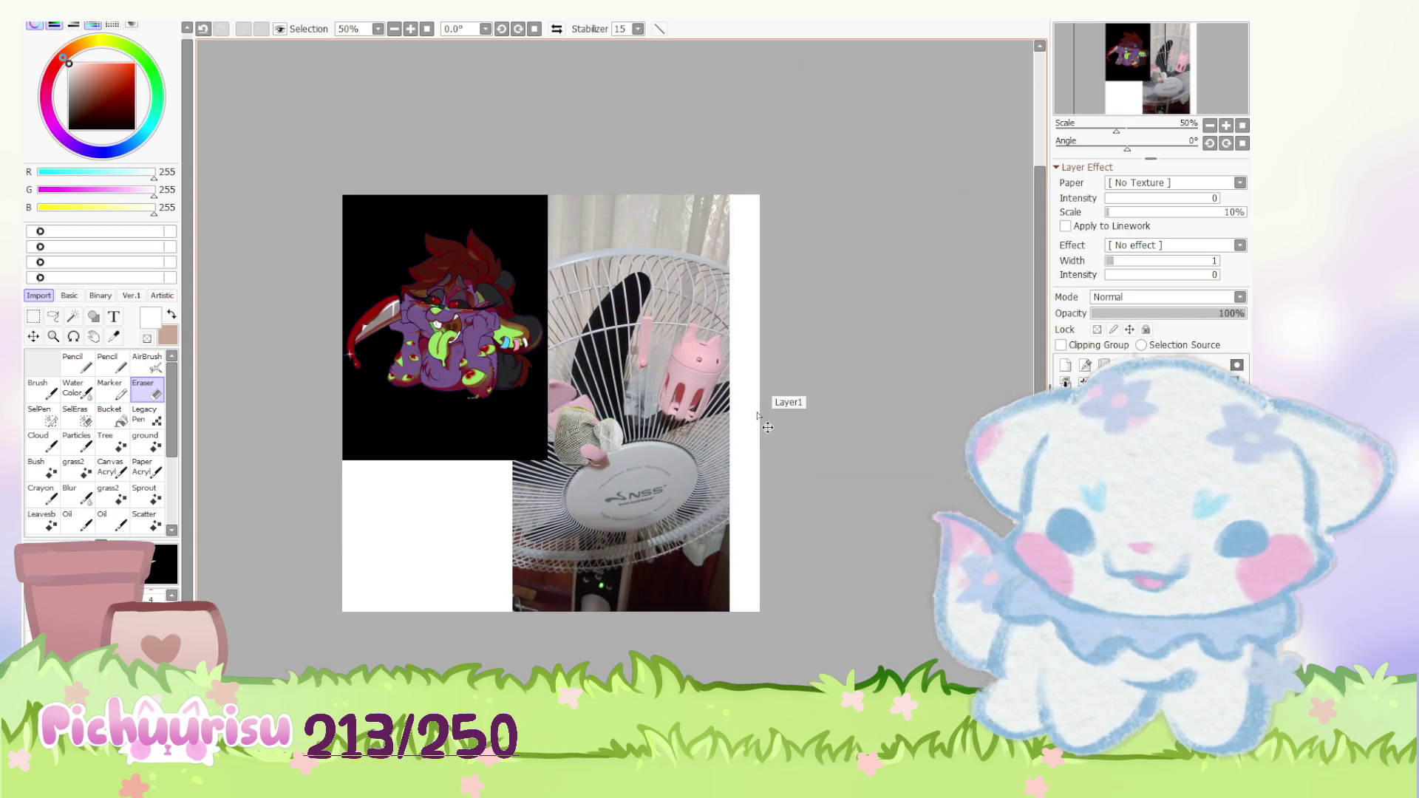
scroll(417, 322, "up", 3)
scroll(525, 461, "down", 2)
scroll(525, 461, "up", 2)
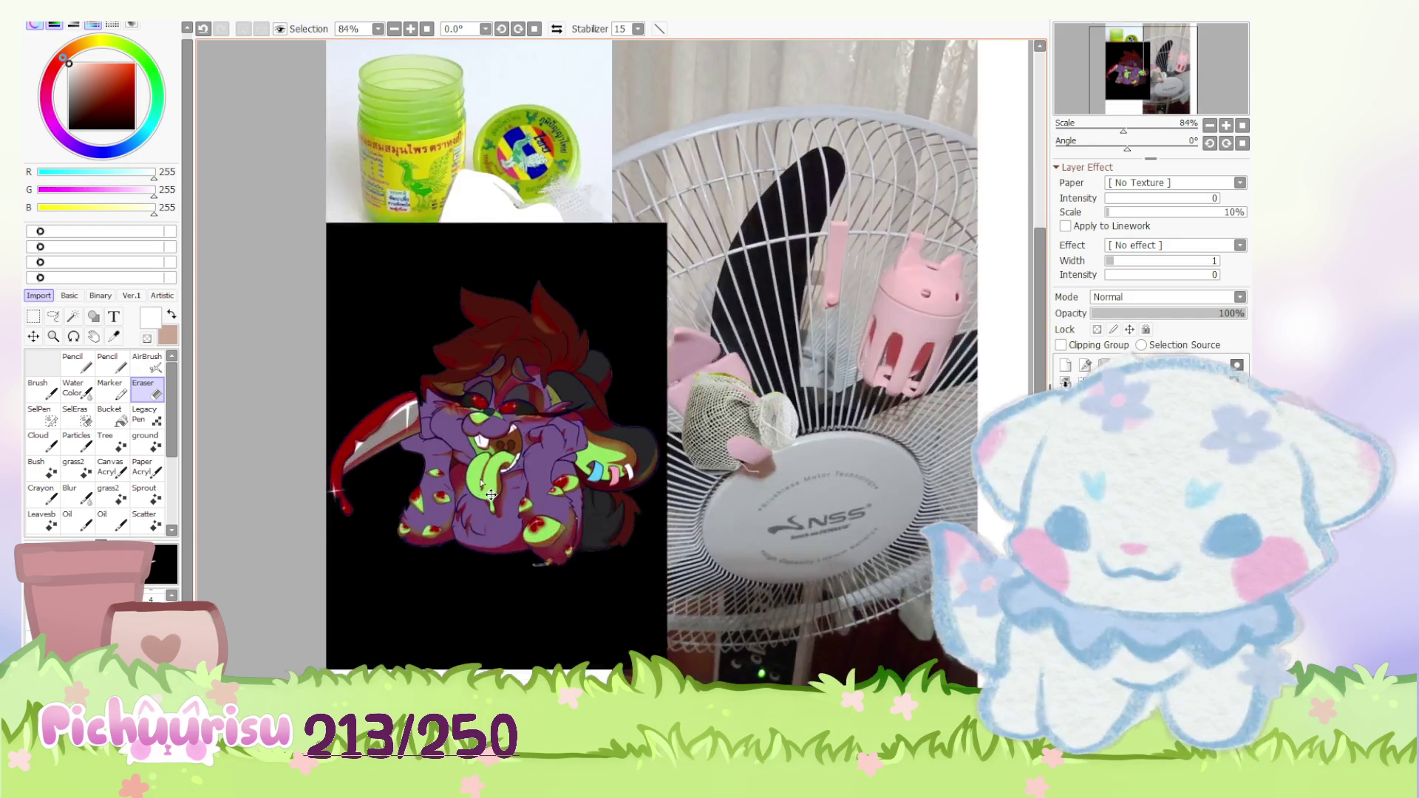
scroll(654, 365, "down", 1)
scroll(654, 367, "up", 1)
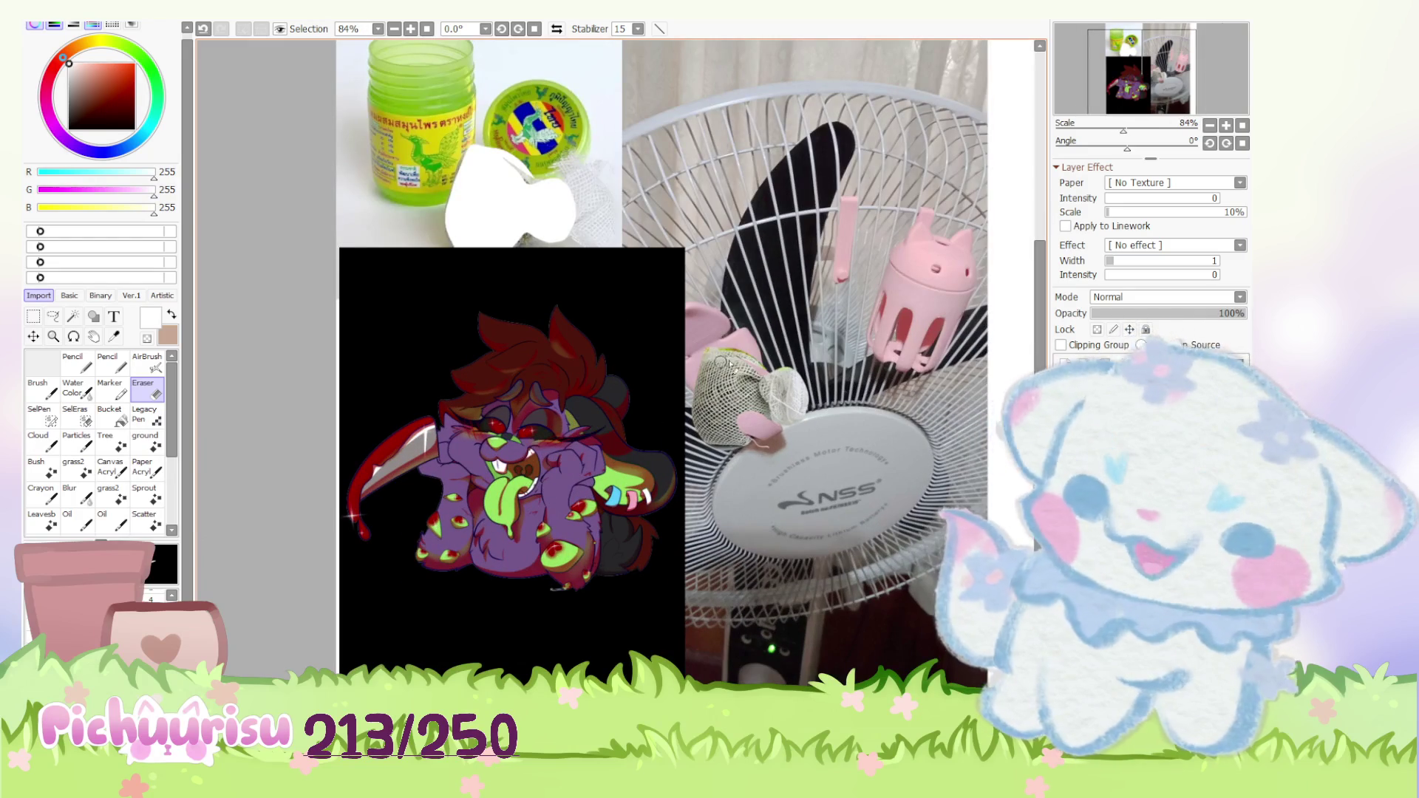
scroll(544, 502, "up", 2)
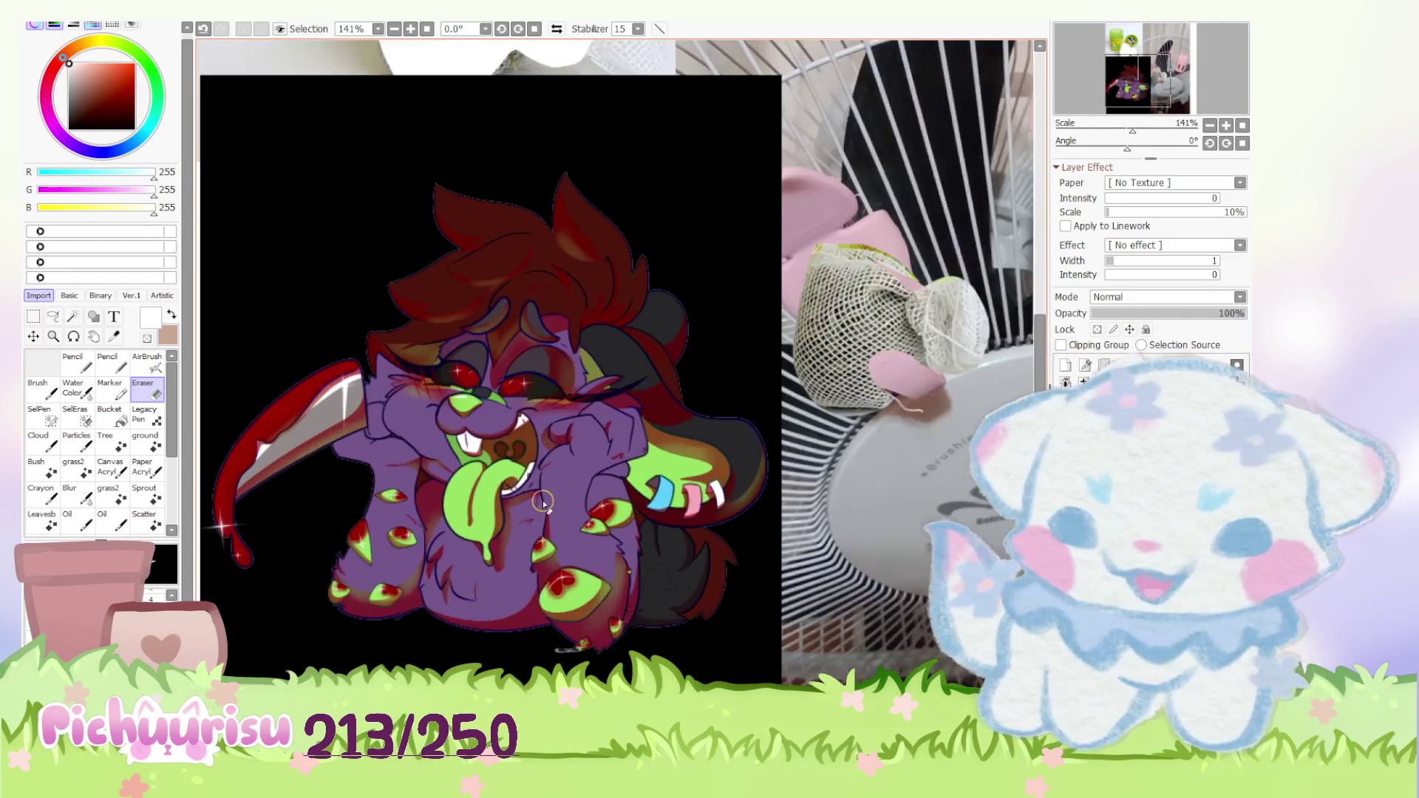
scroll(548, 616, "up", 1)
scroll(580, 513, "down", 1)
scroll(579, 513, "down", 1)
scroll(579, 510, "down", 1)
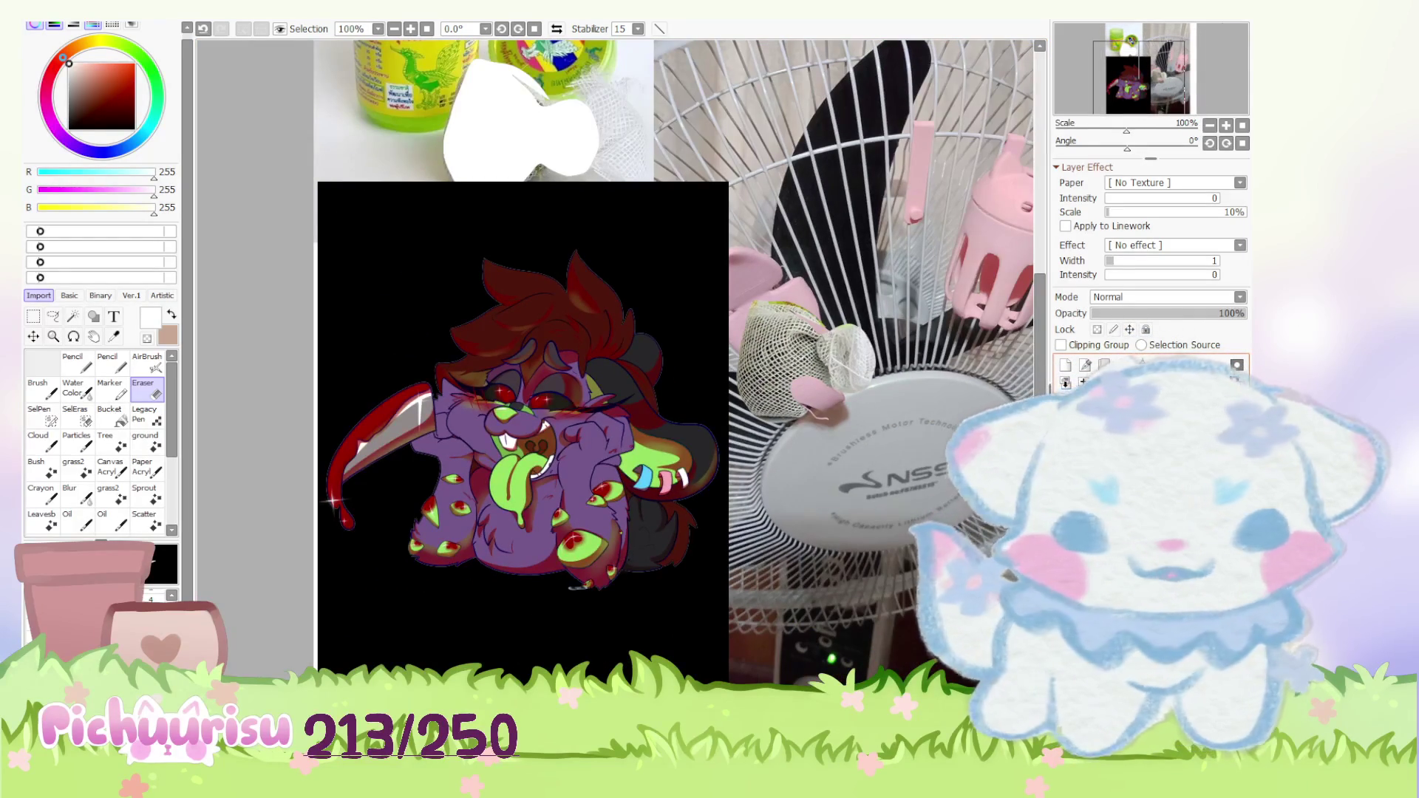
Step: Delete the character artwork, restore it, then delete it again
key("Delete")
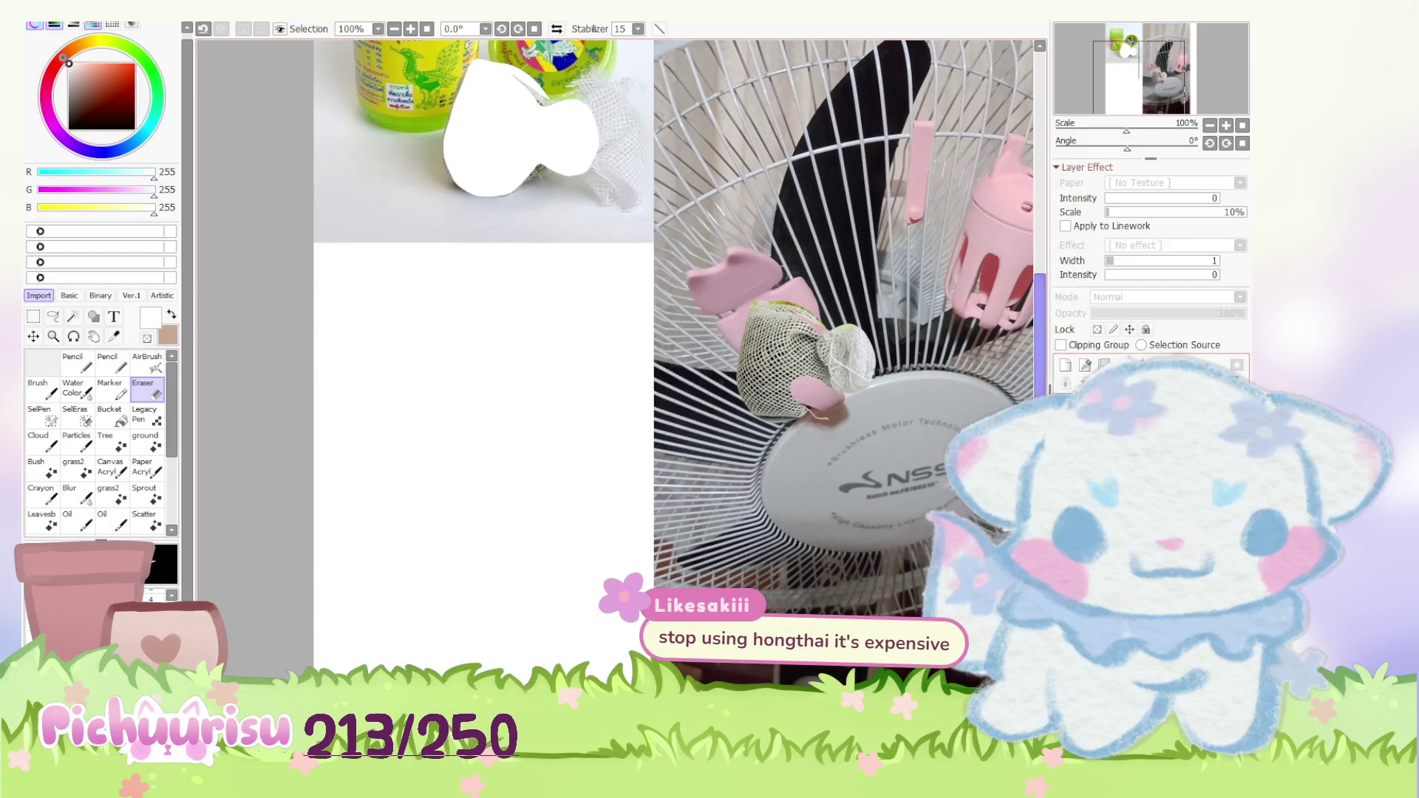
scroll(565, 387, "down", 2)
scroll(518, 386, "down", 1)
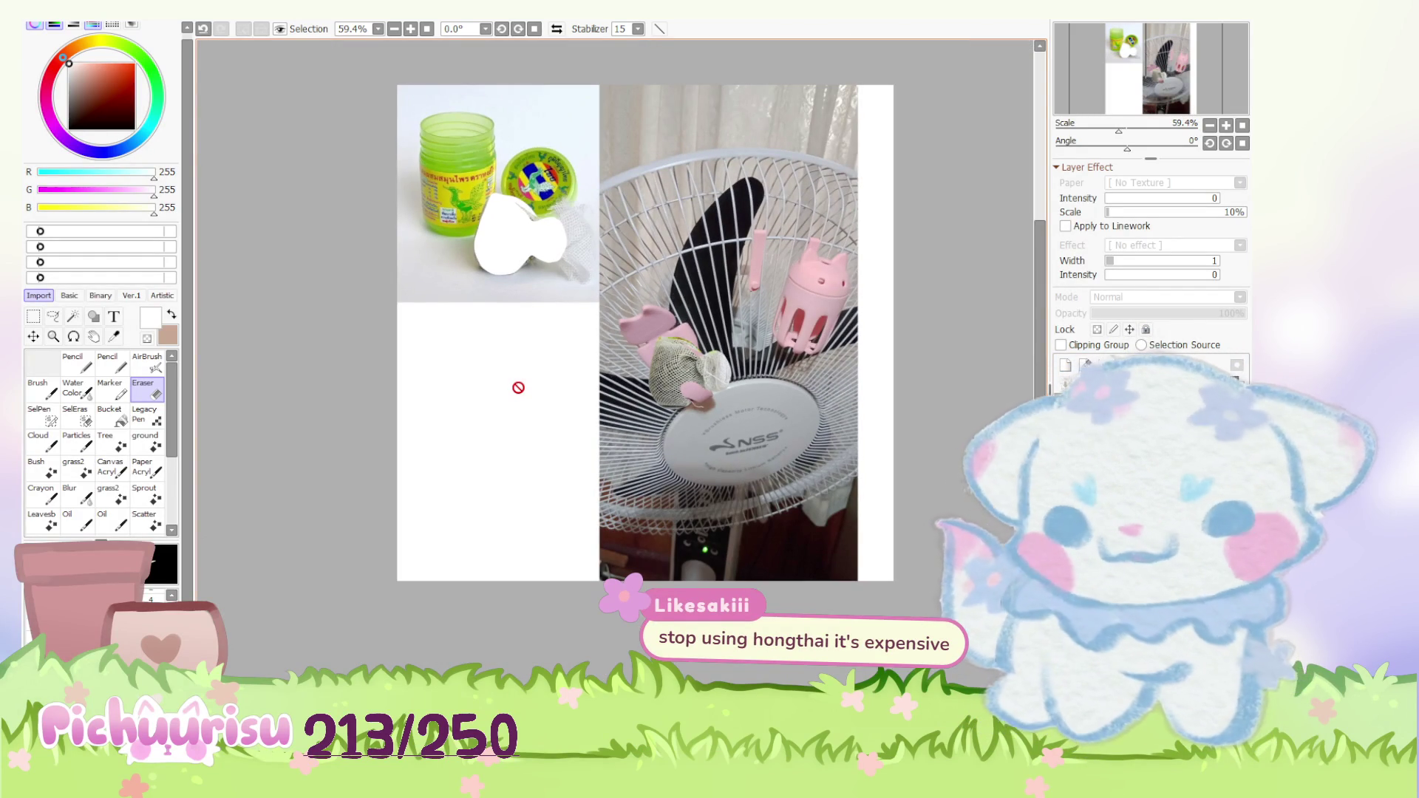
key("ctrl+z")
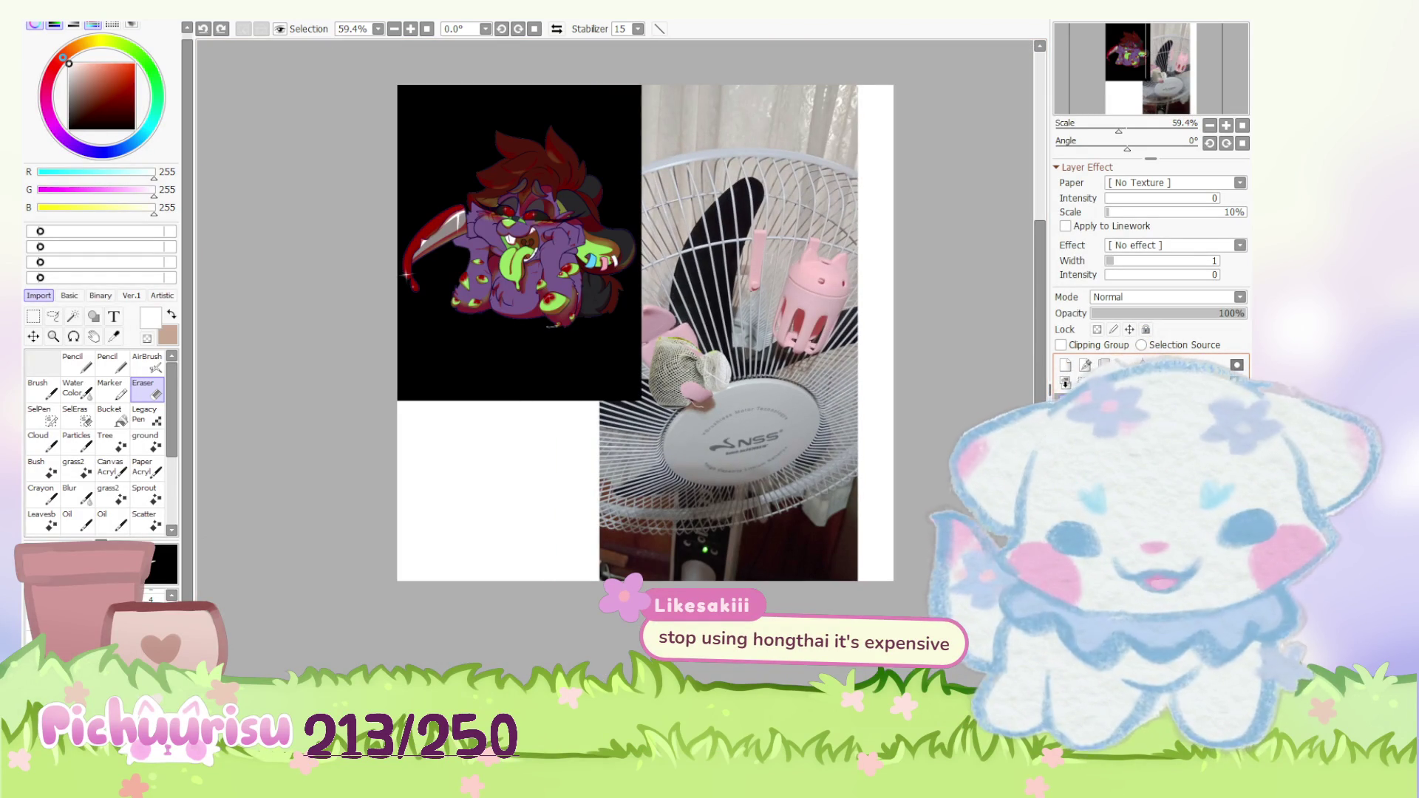
key("Delete")
scroll(784, 582, "down", 1)
scroll(785, 581, "down", 1)
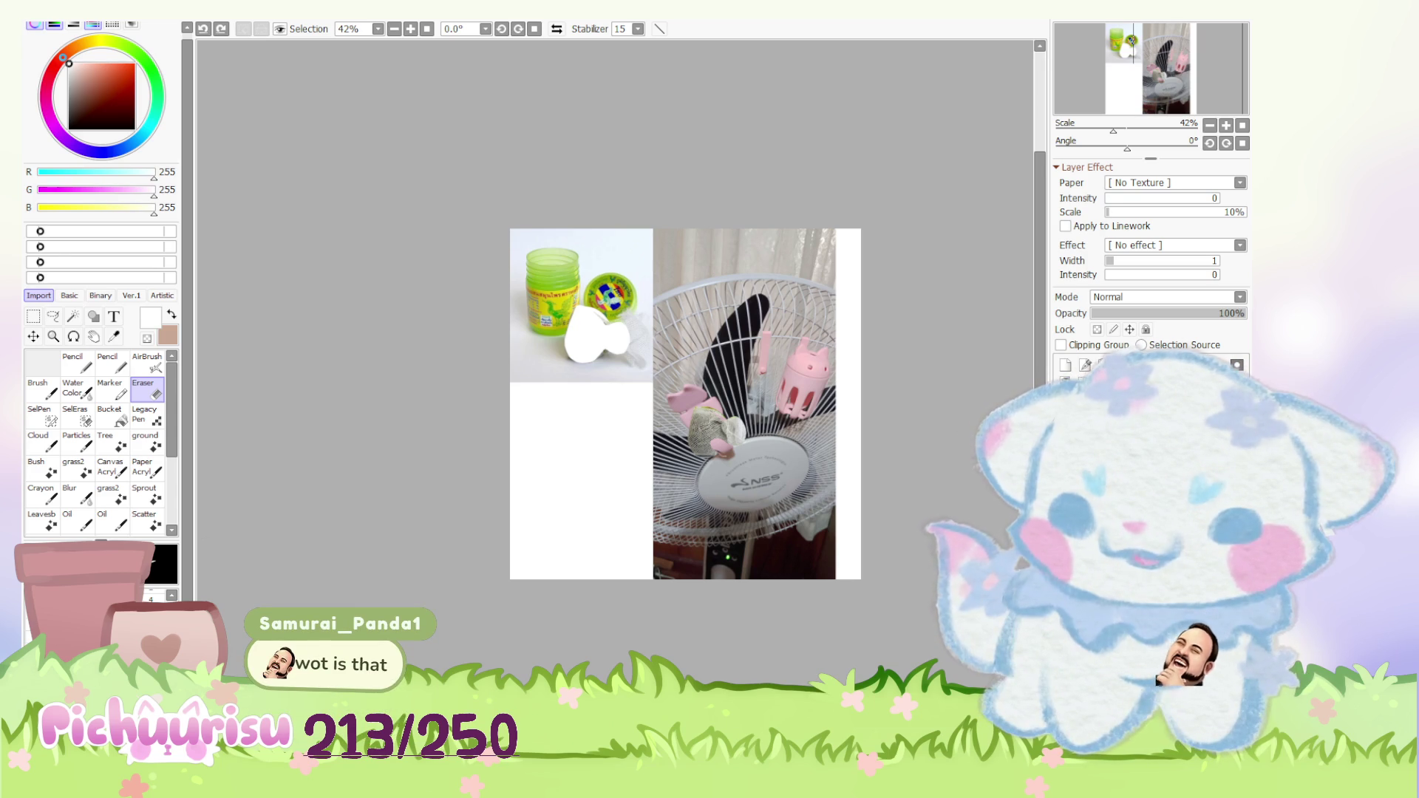
scroll(782, 422, "up", 3)
scroll(782, 421, "up", 2)
scroll(782, 421, "up", 2)
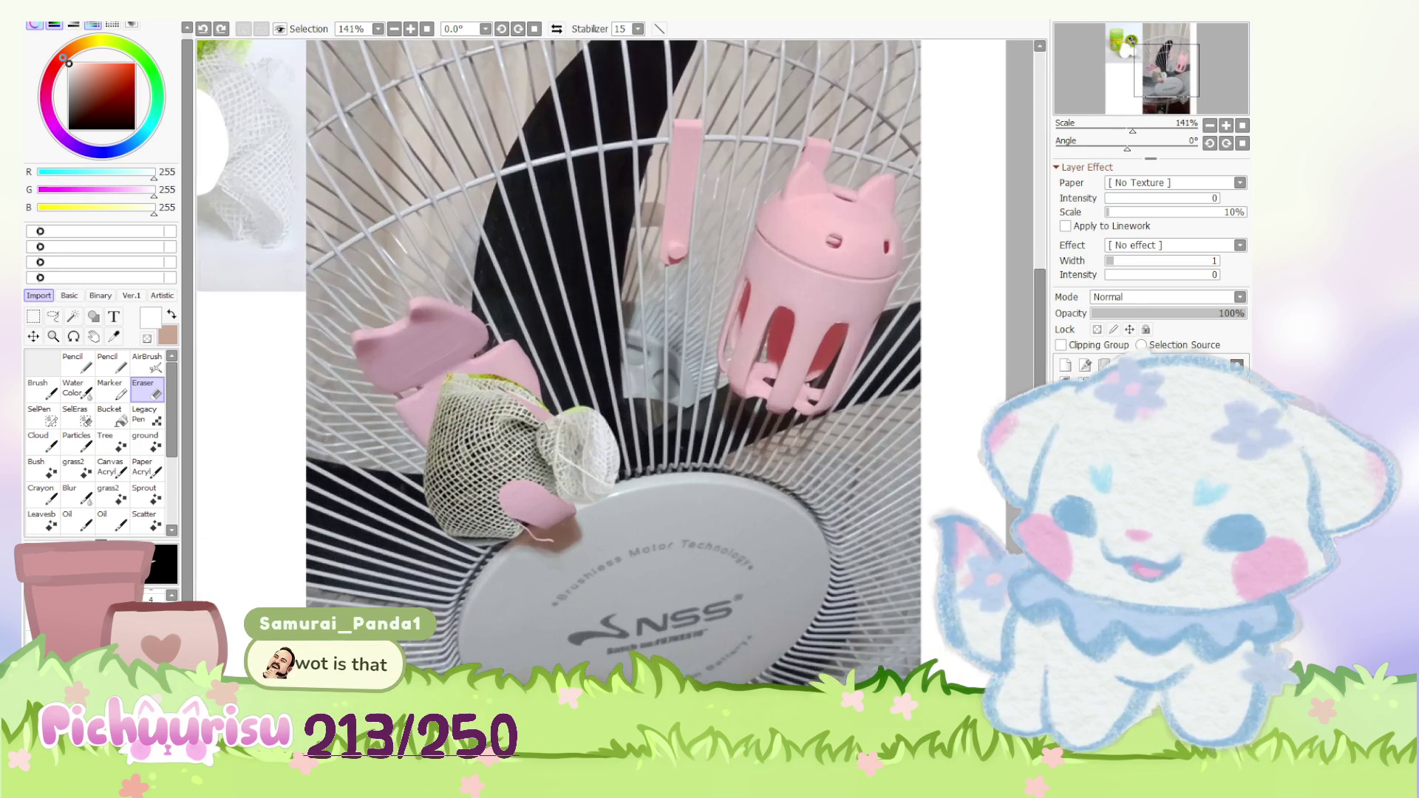
scroll(865, 432, "down", 2)
scroll(864, 432, "down", 1)
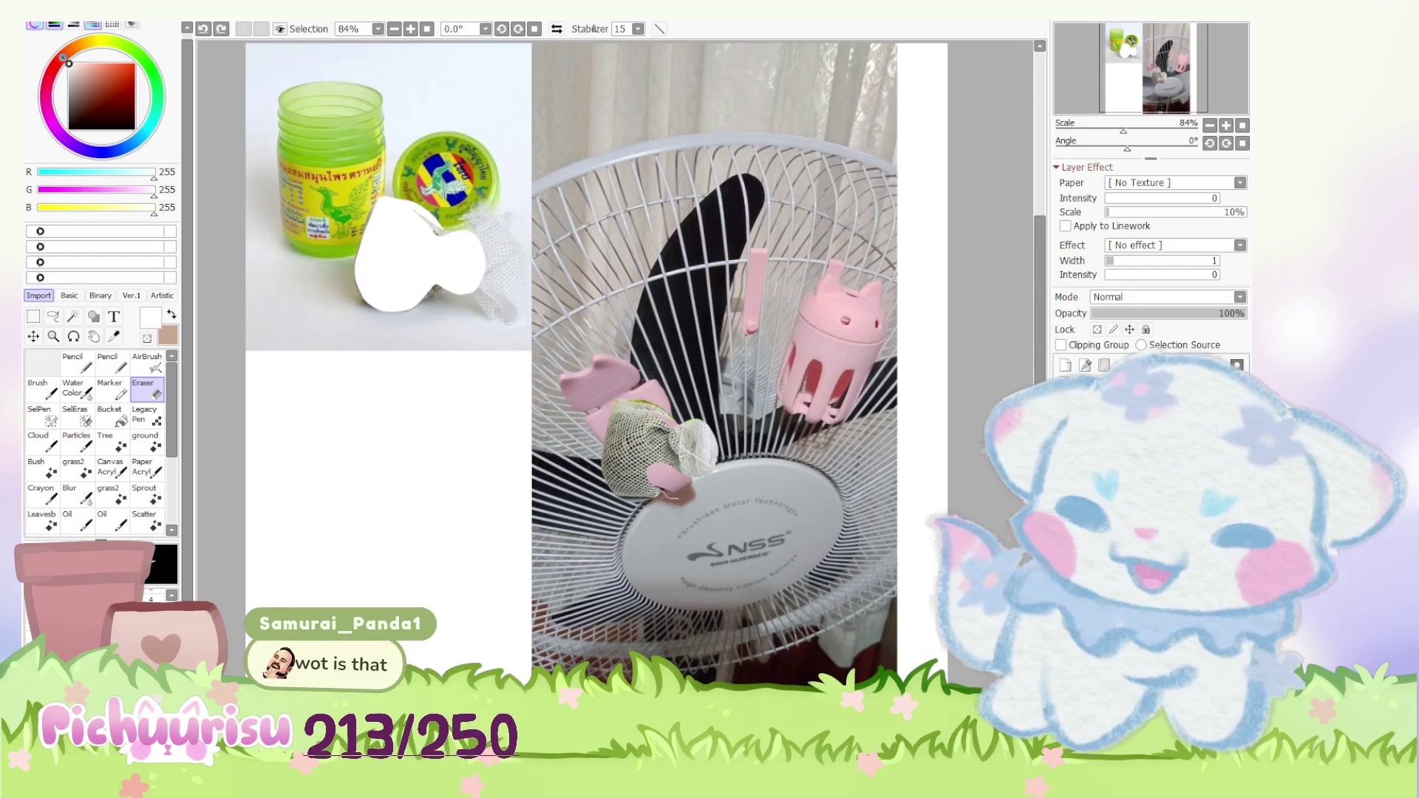
scroll(433, 227, "up", 1)
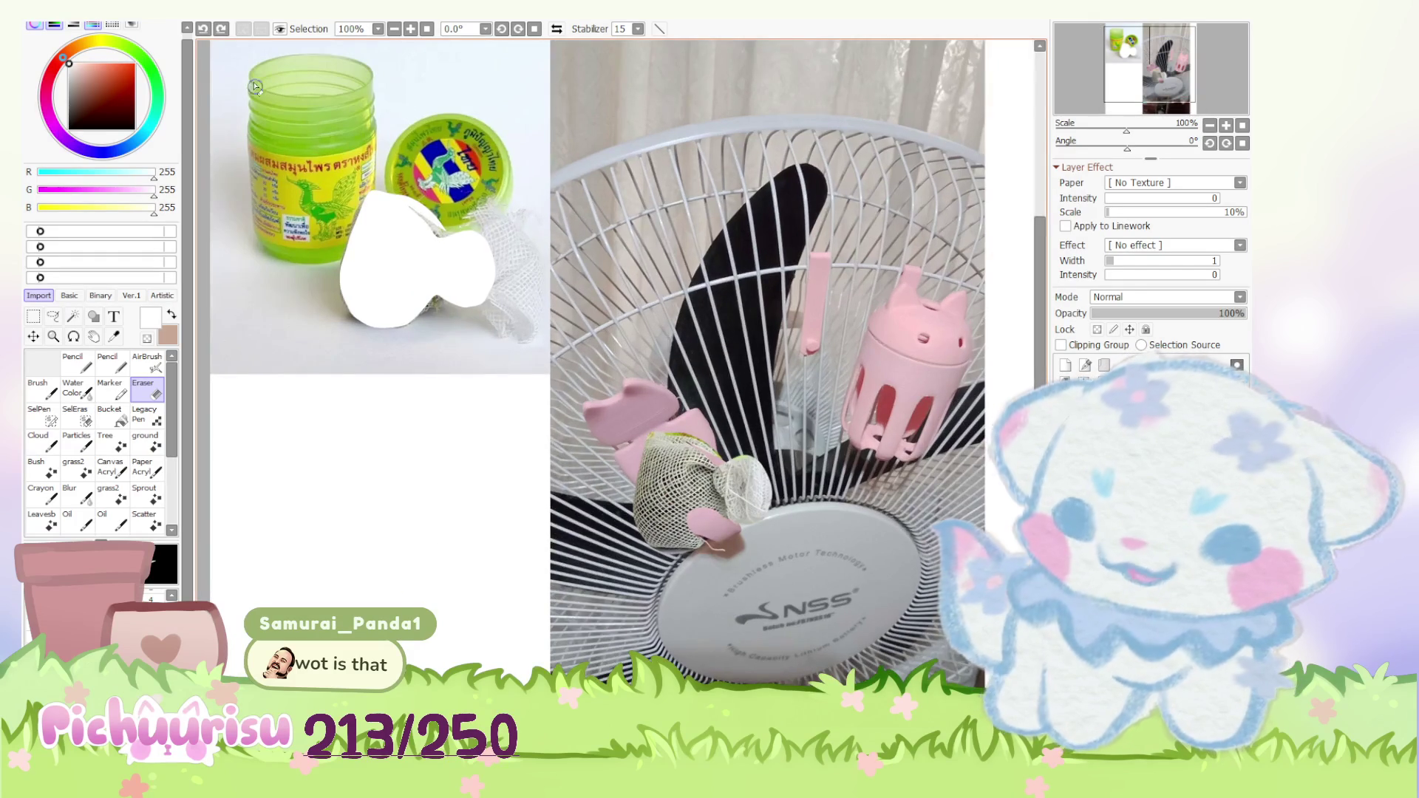
scroll(288, 152, "up", 1)
scroll(333, 149, "up", 1)
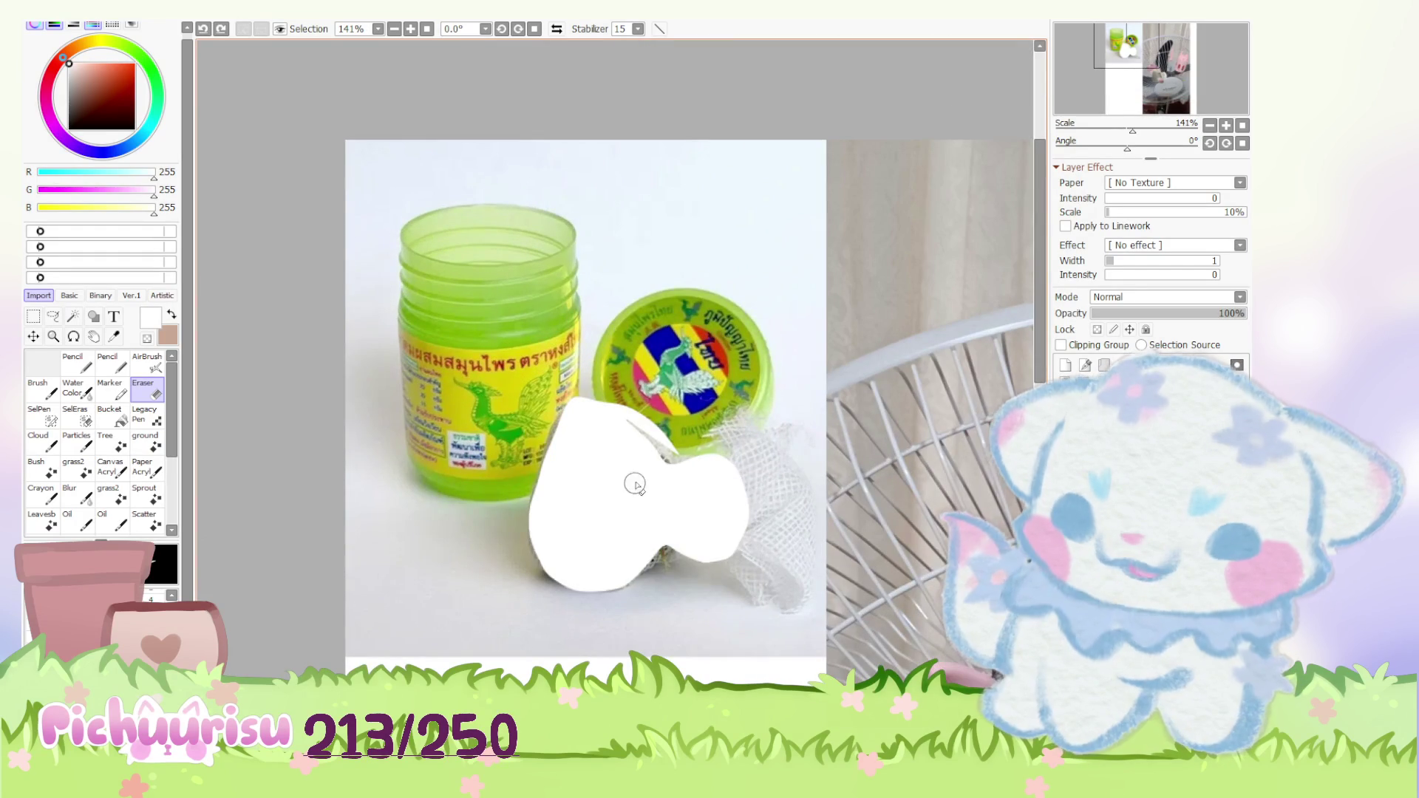
scroll(629, 405, "down", 1)
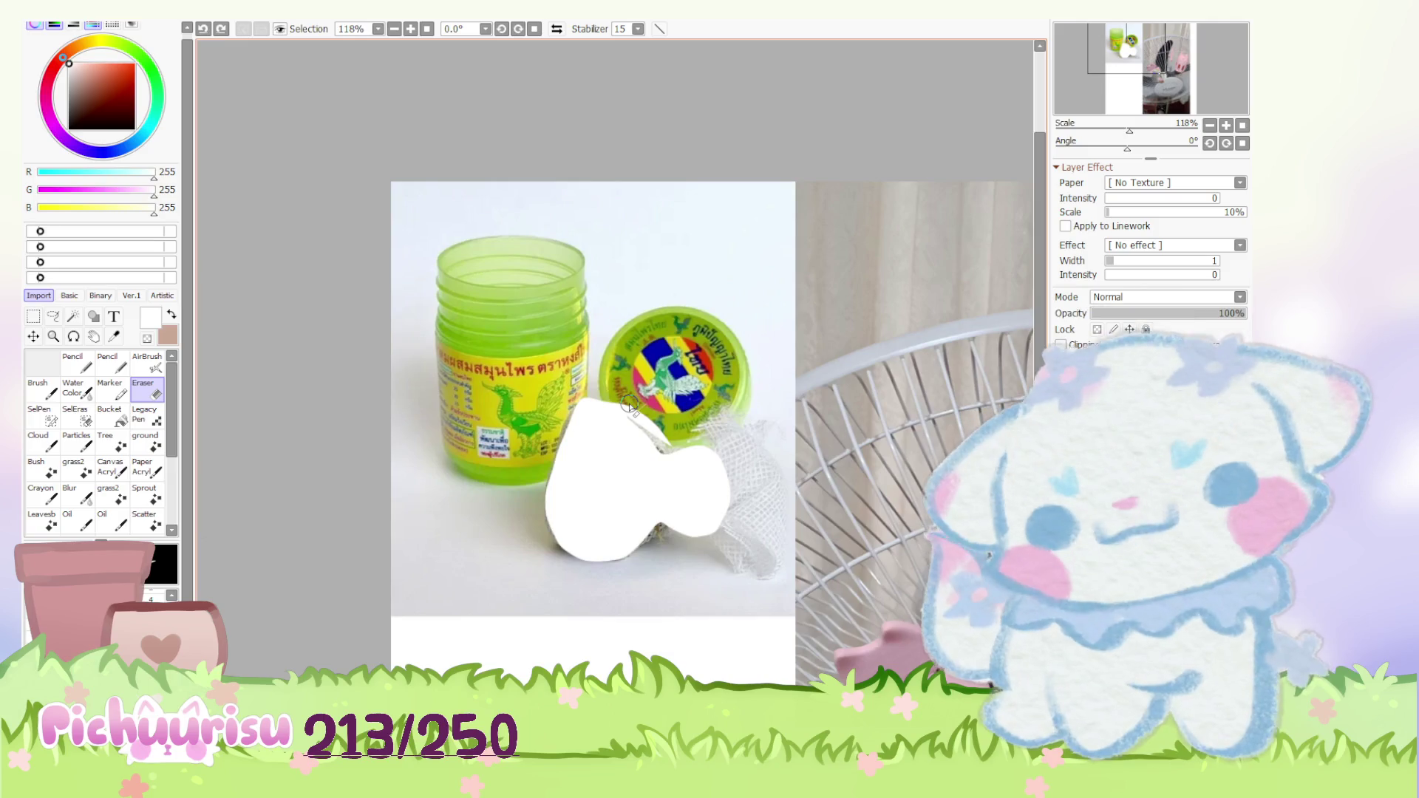
scroll(632, 403, "down", 3)
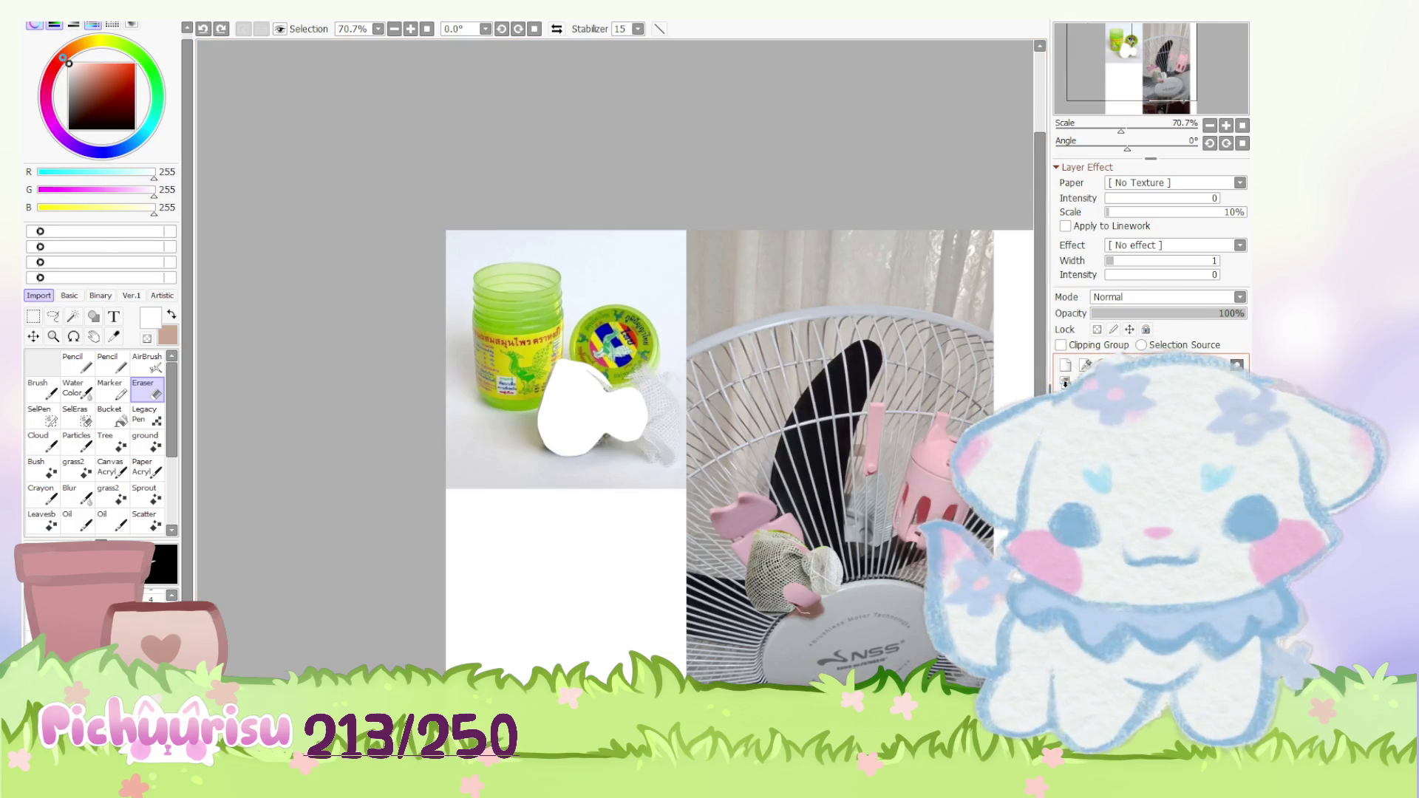
Step: Undo the last edit while returning to the ychbeam_Oblivion model
key("ctrl+z")
key("ctrl+z")
key("ctrl+z")
scroll(611, 412, "down", 2)
scroll(709, 529, "down", 1)
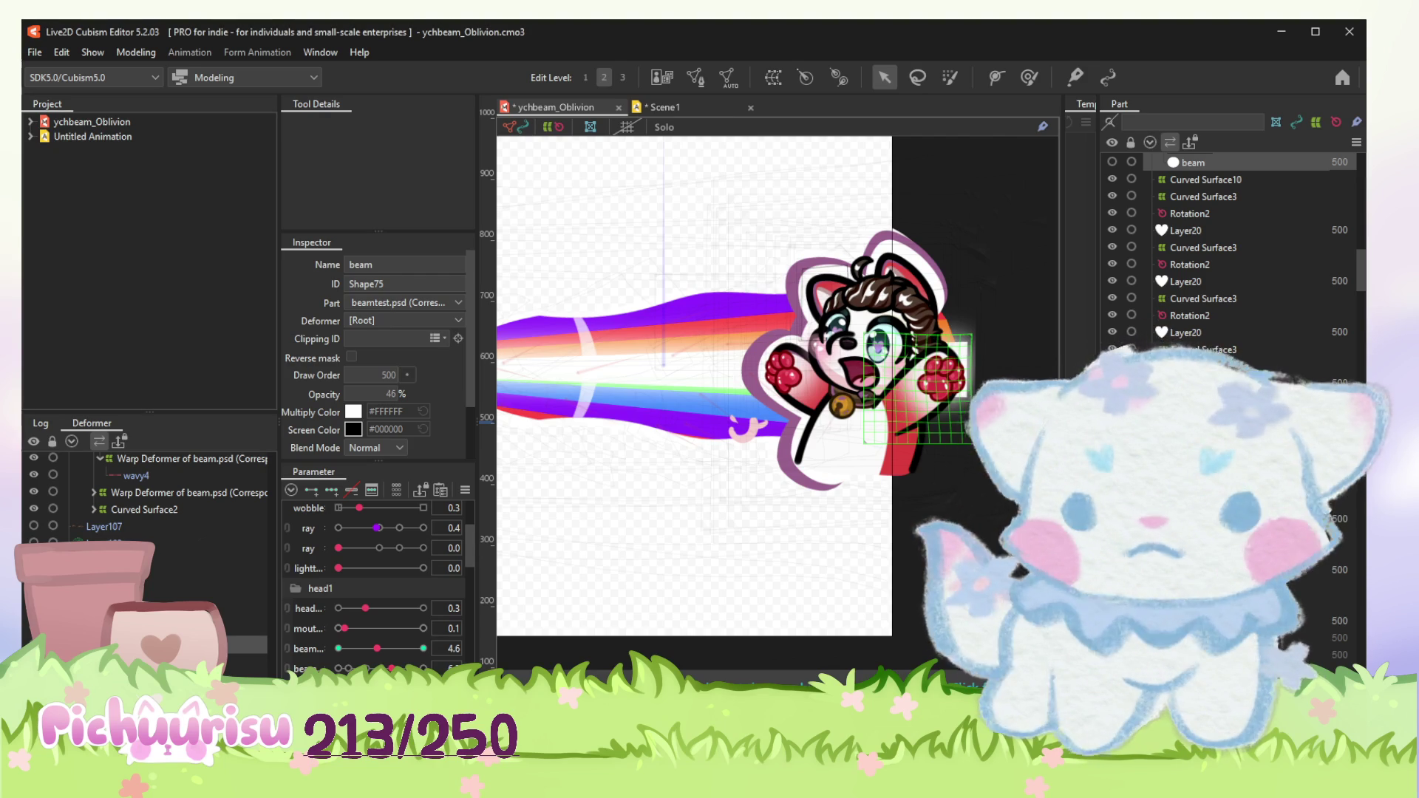
scroll(822, 433, "up", 3)
scroll(821, 433, "down", 1)
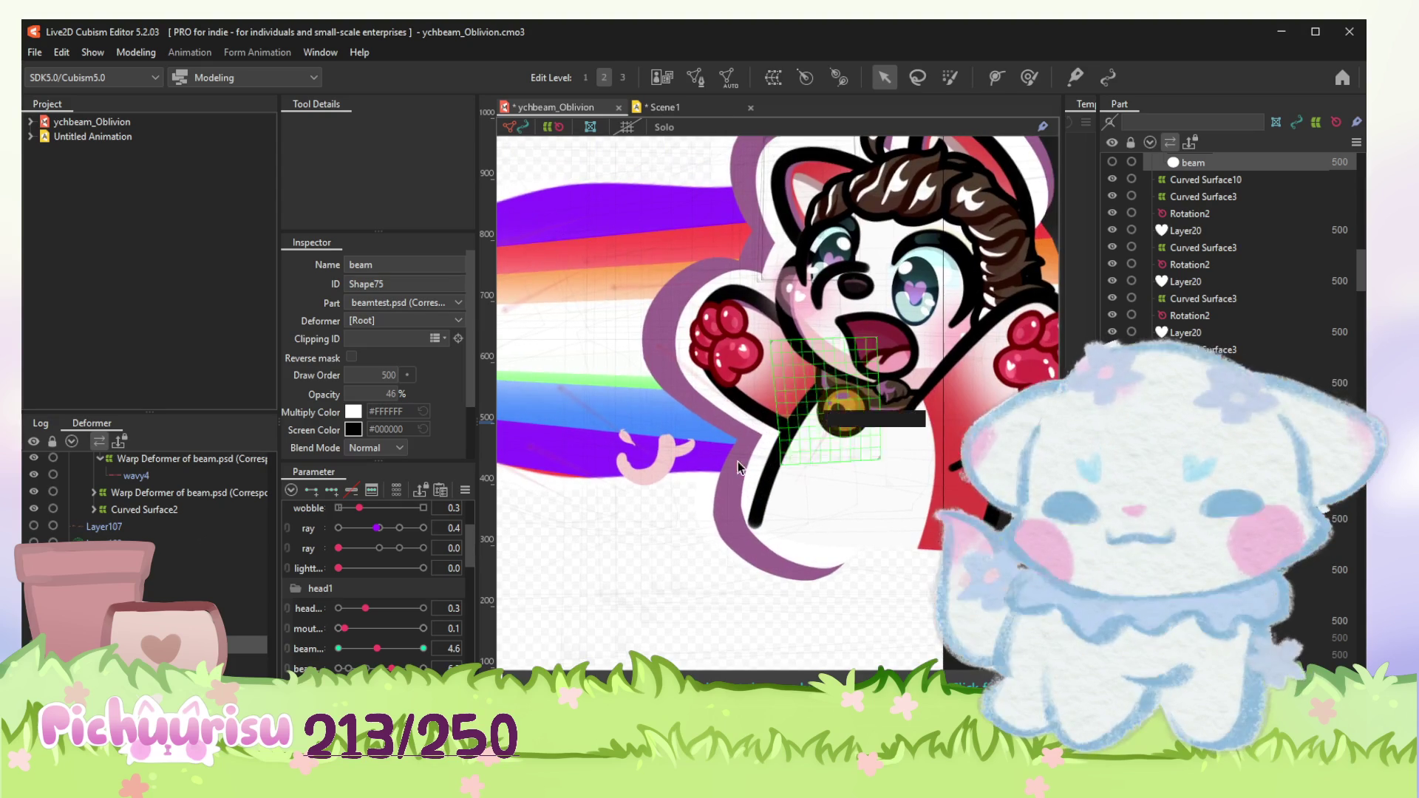
left_click(660, 456)
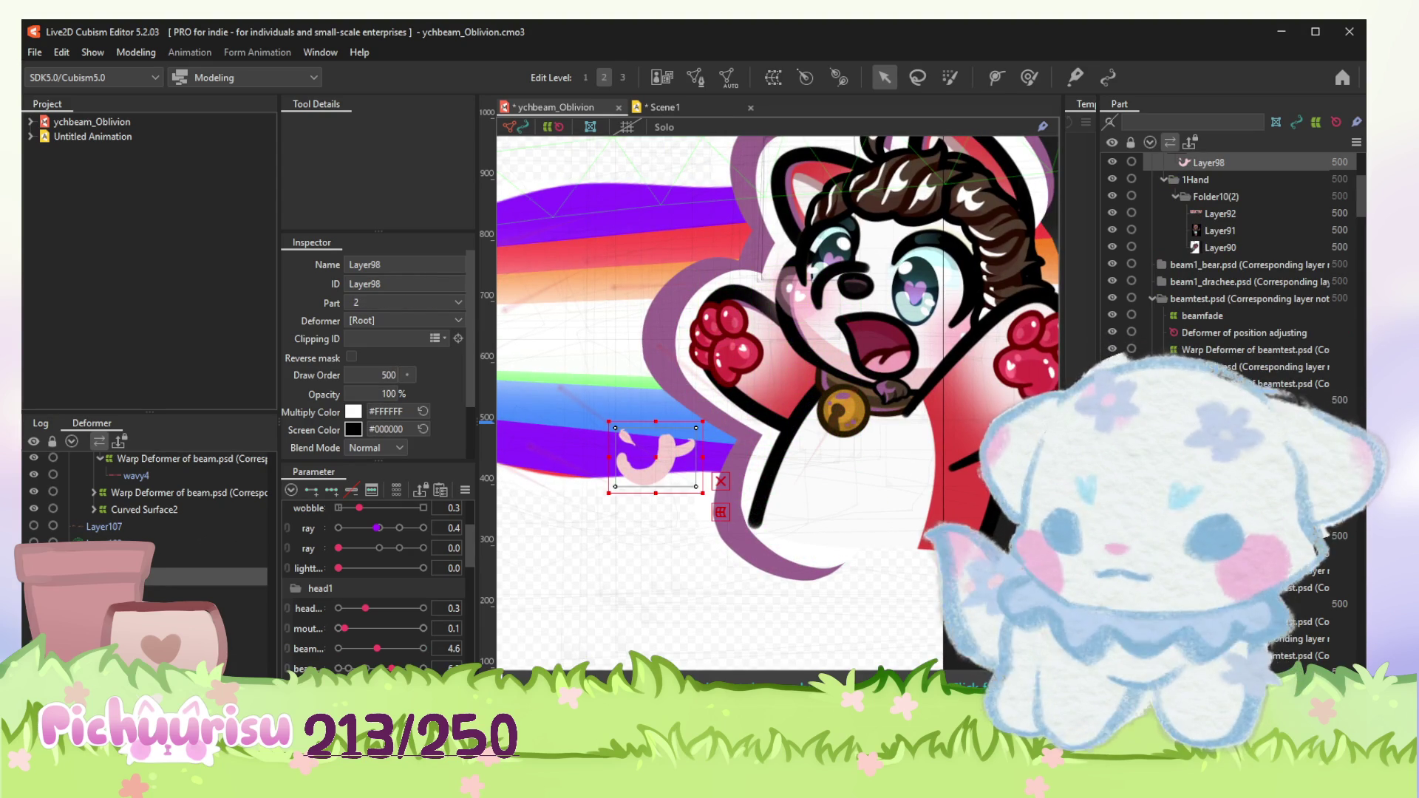
left_click_drag(932, 231, 777, 337)
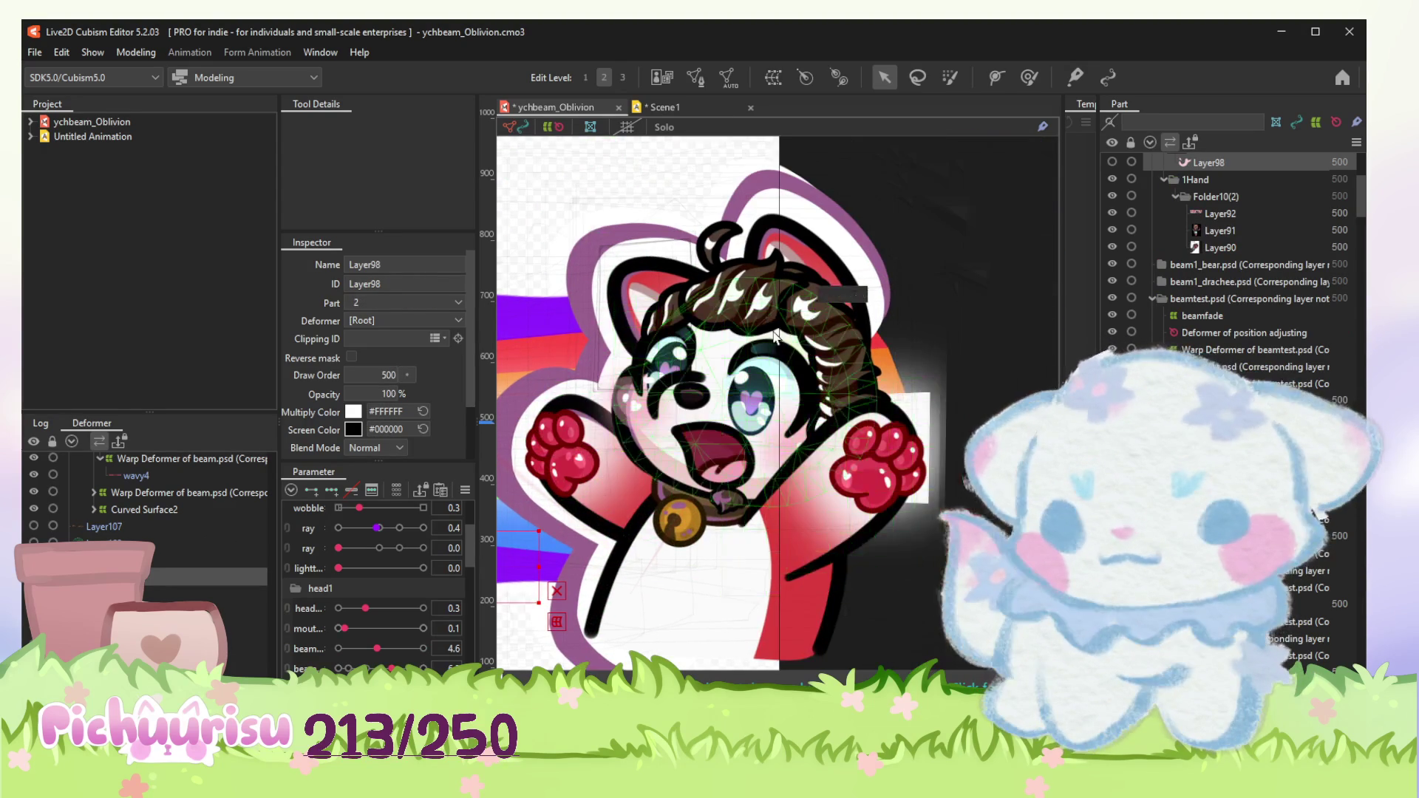
scroll(776, 336, "up", 2)
left_click(823, 322)
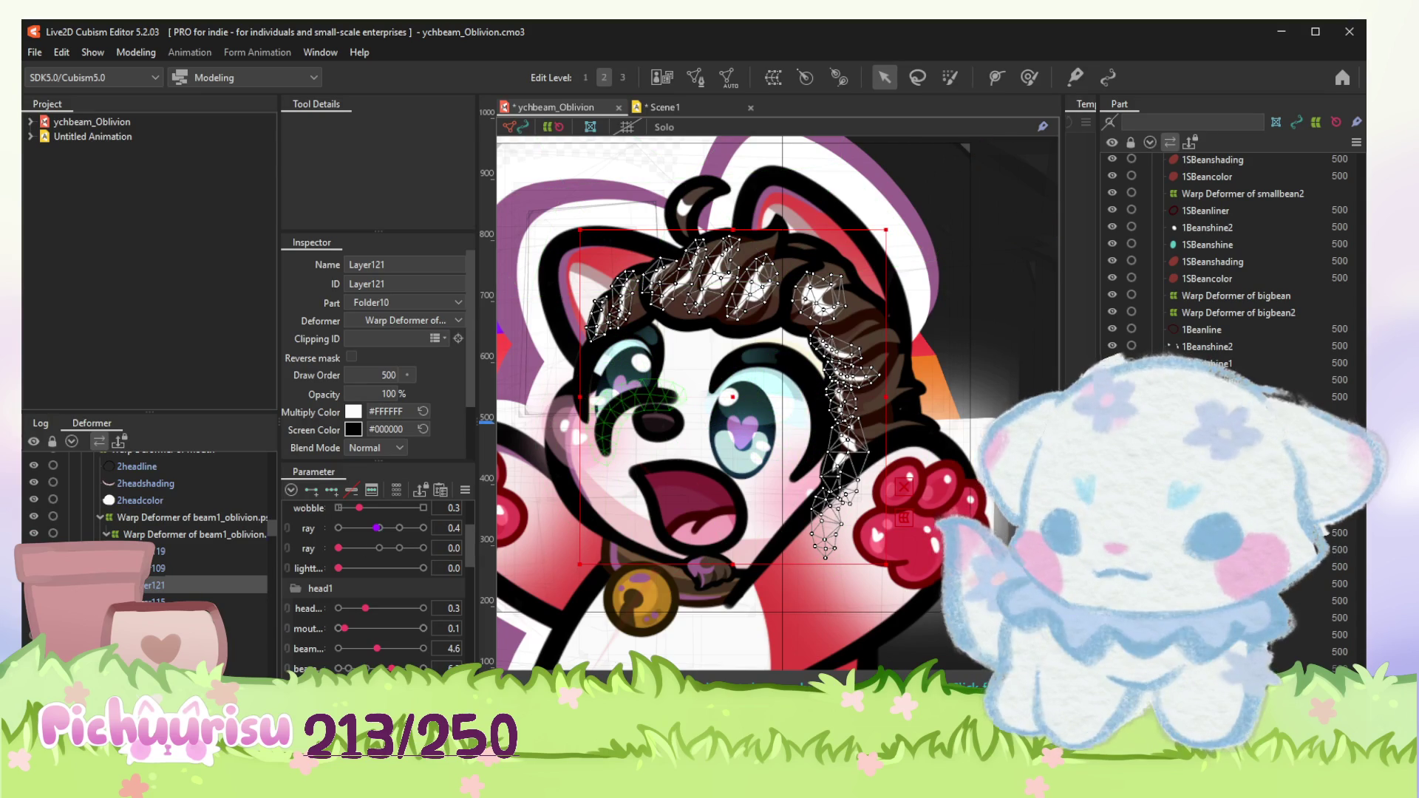
scroll(711, 526, "up", 3)
left_click(689, 507)
left_click(169, 591)
scroll(380, 589, "down", 2)
scroll(377, 594, "down", 2)
scroll(374, 600, "down", 2)
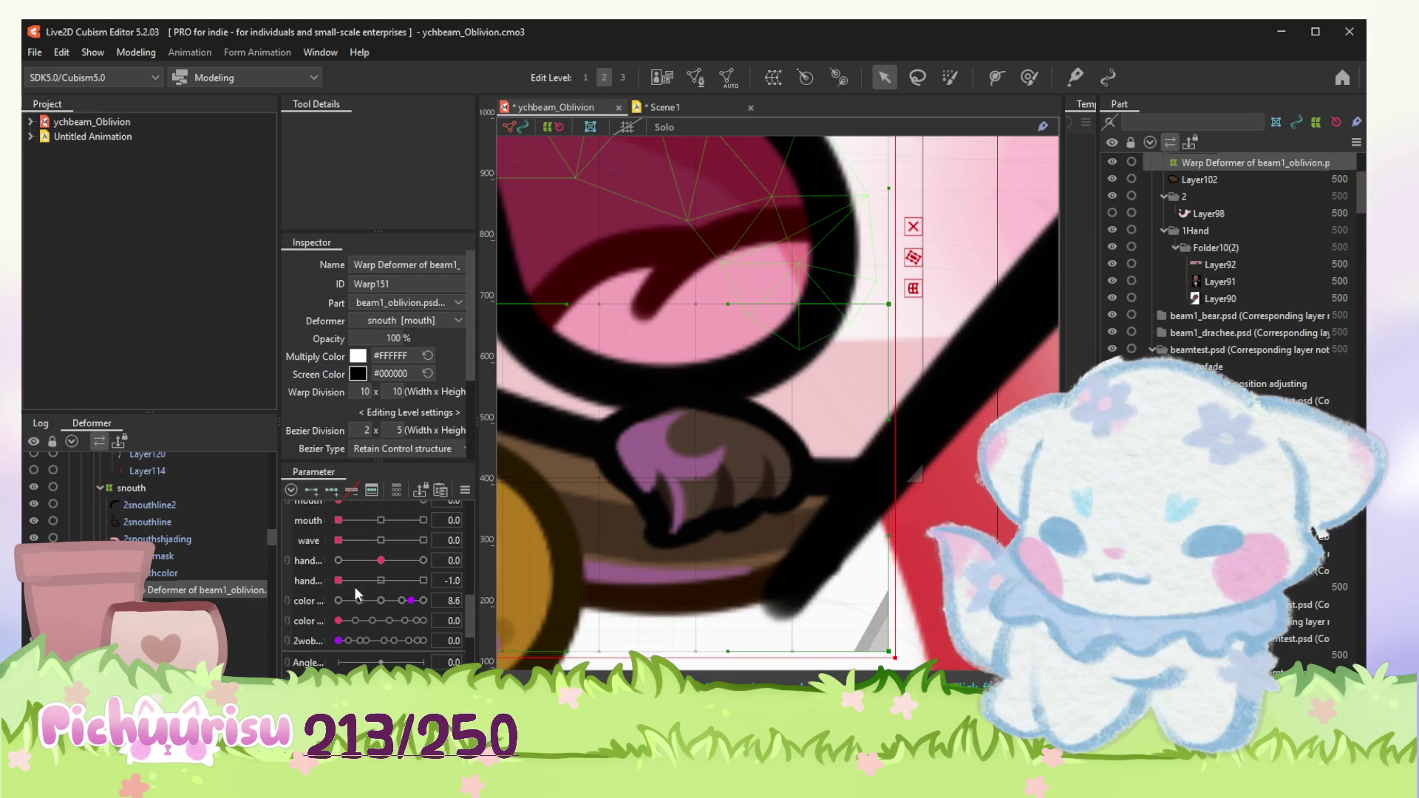
Step: Set the hand parameter to -0.6 and key the color deformer so the mouth accent turns green
left_click(356, 588)
left_click(246, 637)
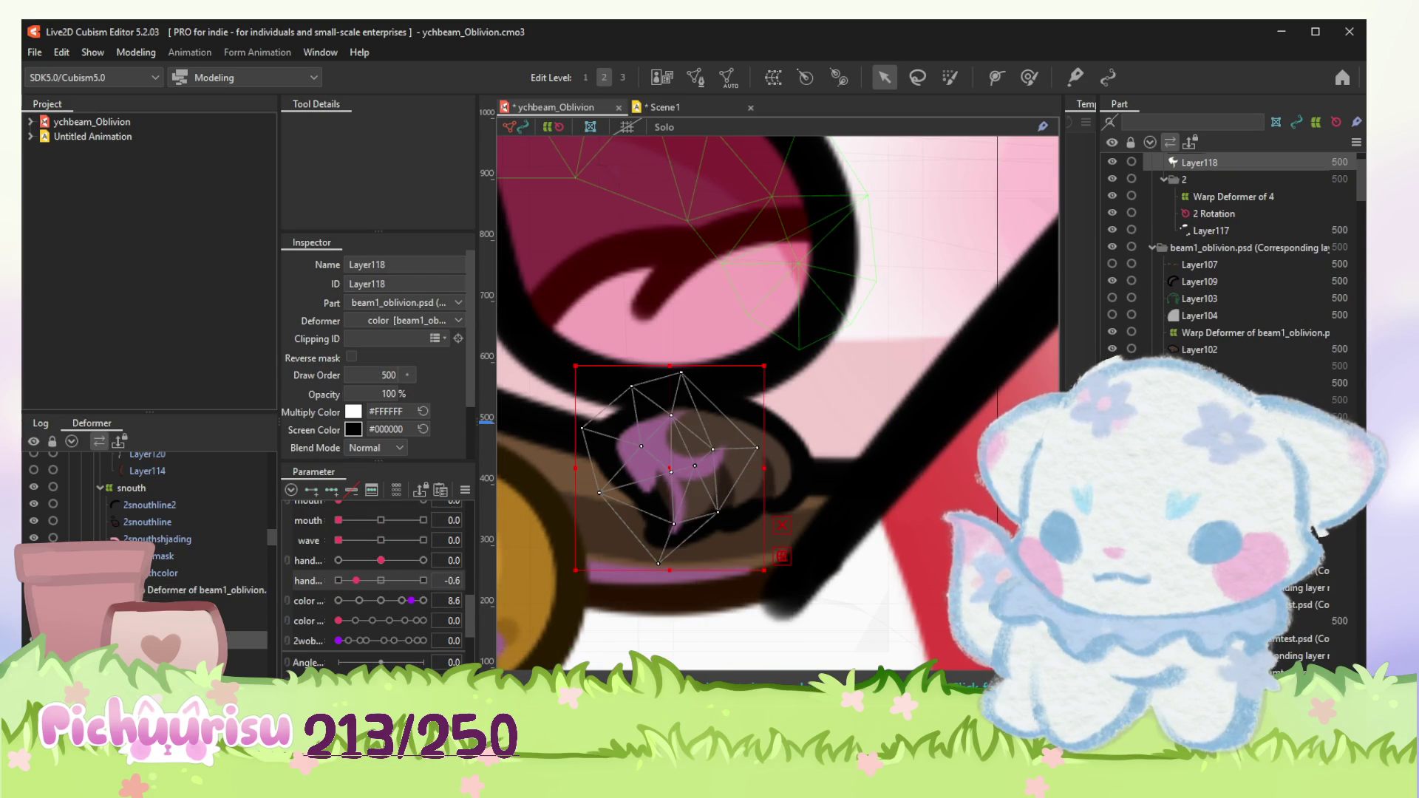
left_click(246, 623)
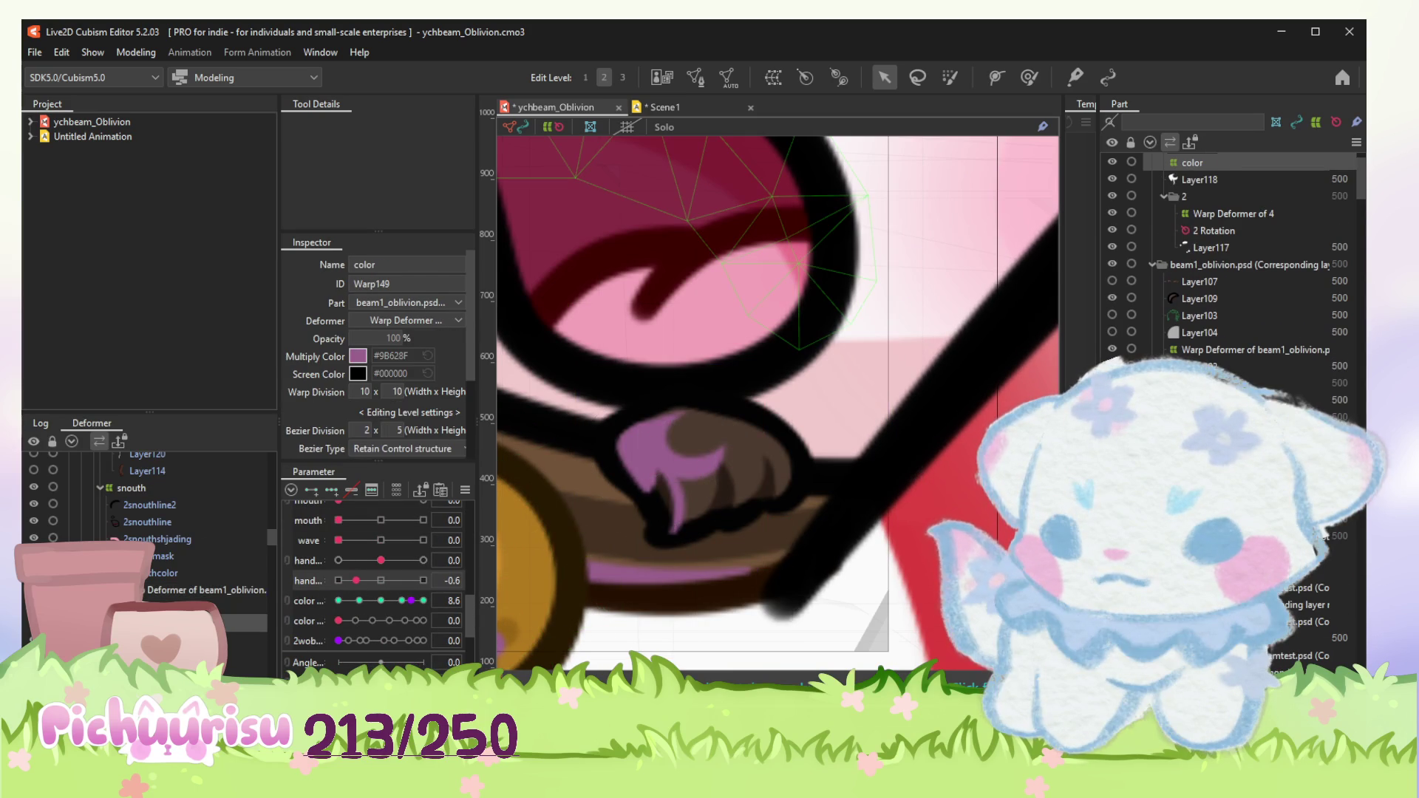
left_click(339, 604)
left_click(206, 590)
scroll(365, 609, "down", 3)
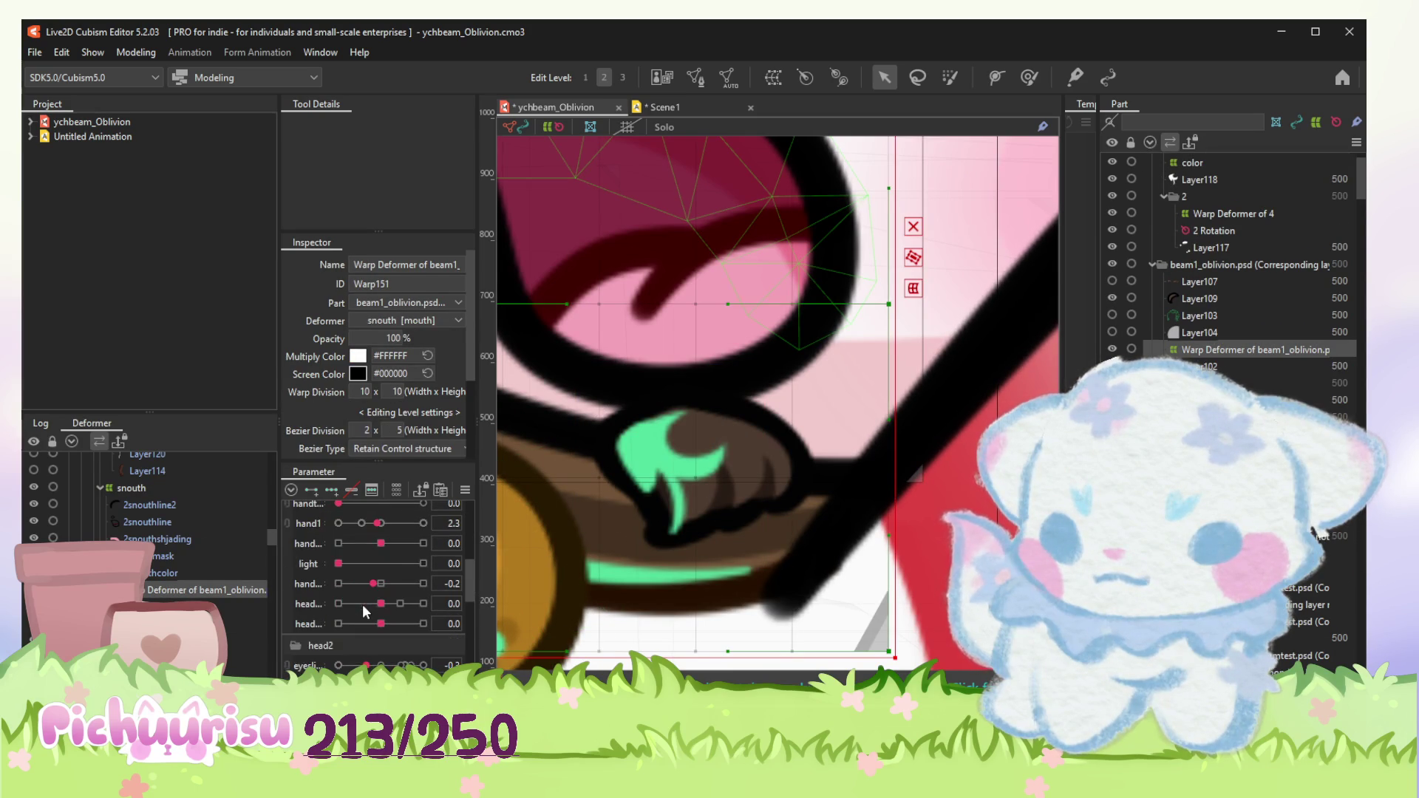
scroll(754, 466, "down", 2)
scroll(369, 643, "down", 3)
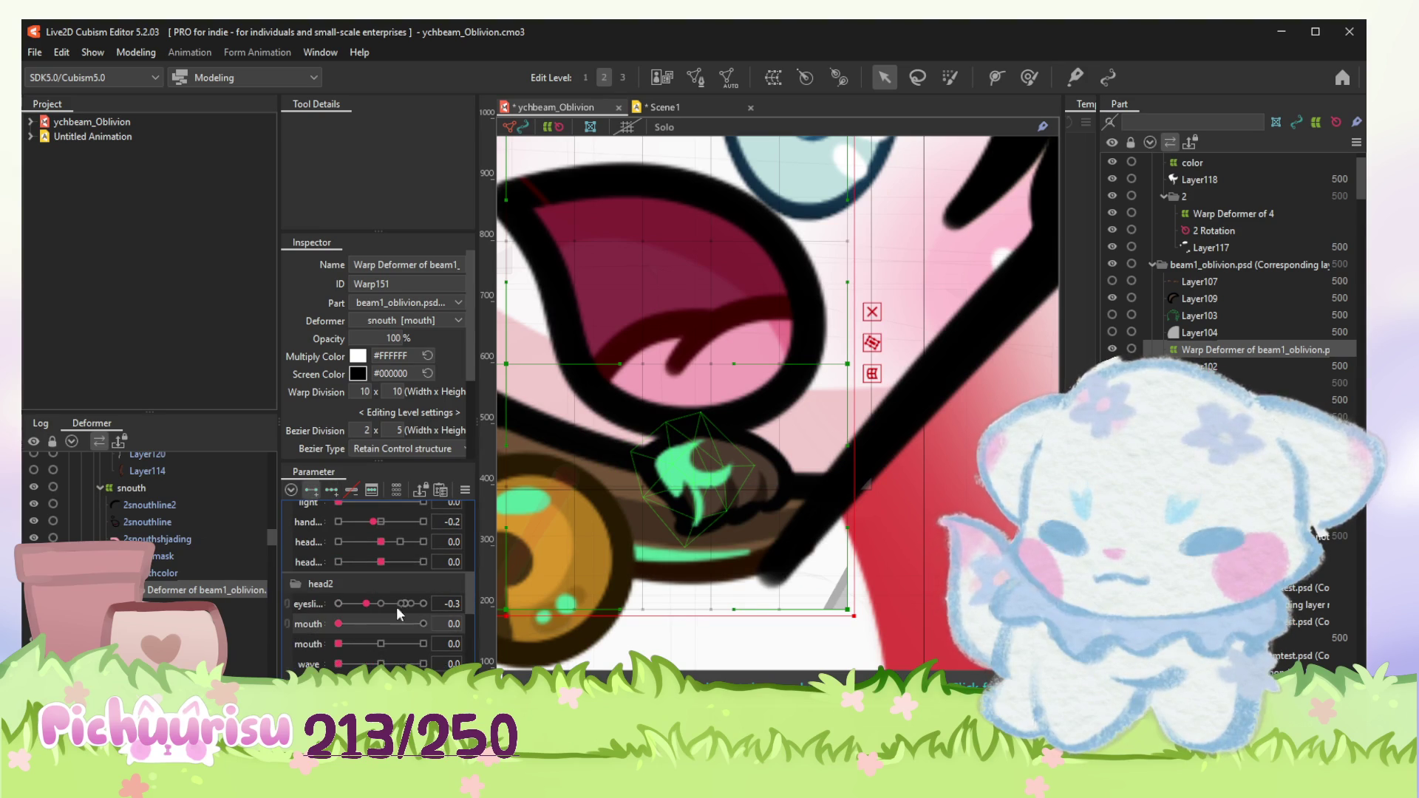
Step: Open the mouth parameter to 1.0 and move the green Layer118 accent down into the open mouth
left_click_drag(339, 623, 423, 623)
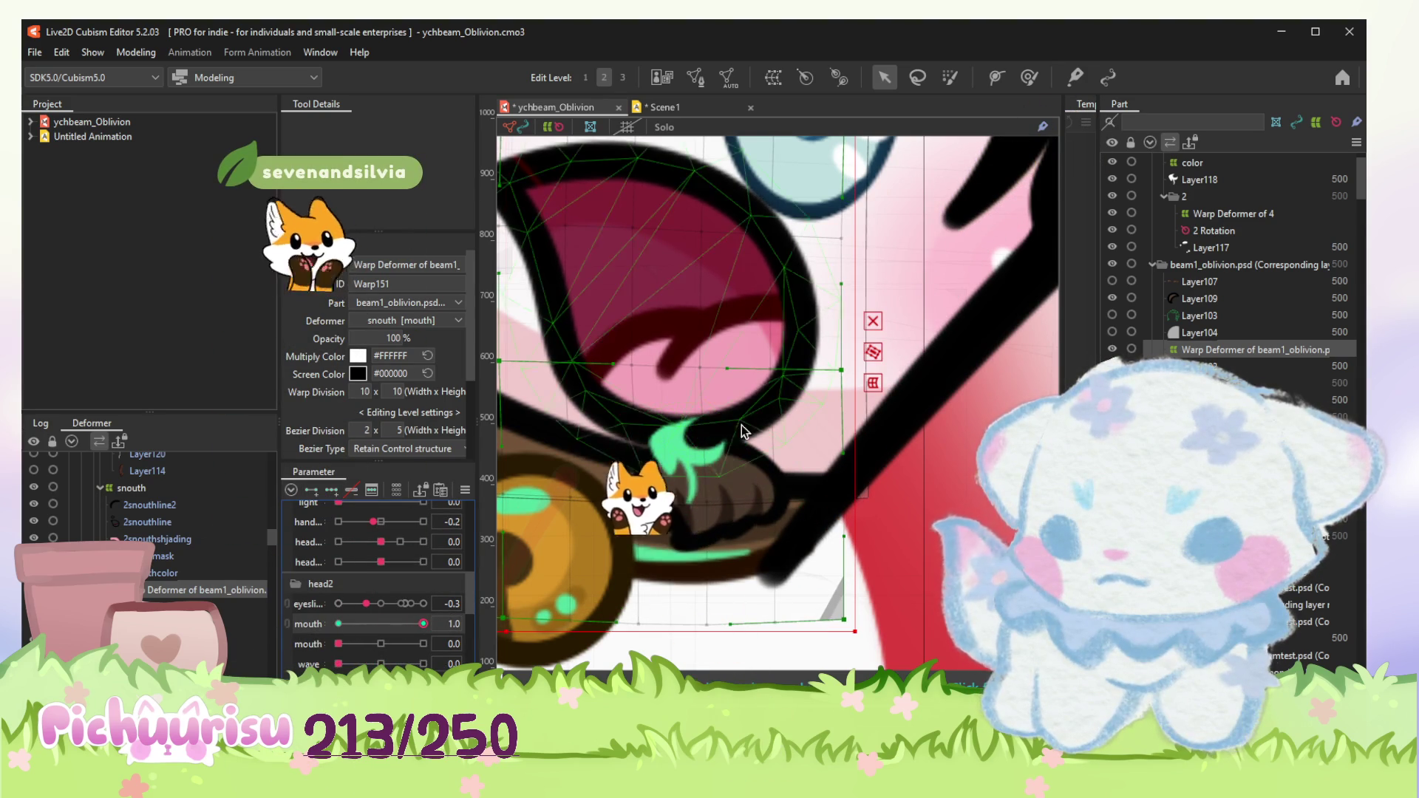
left_click(688, 457)
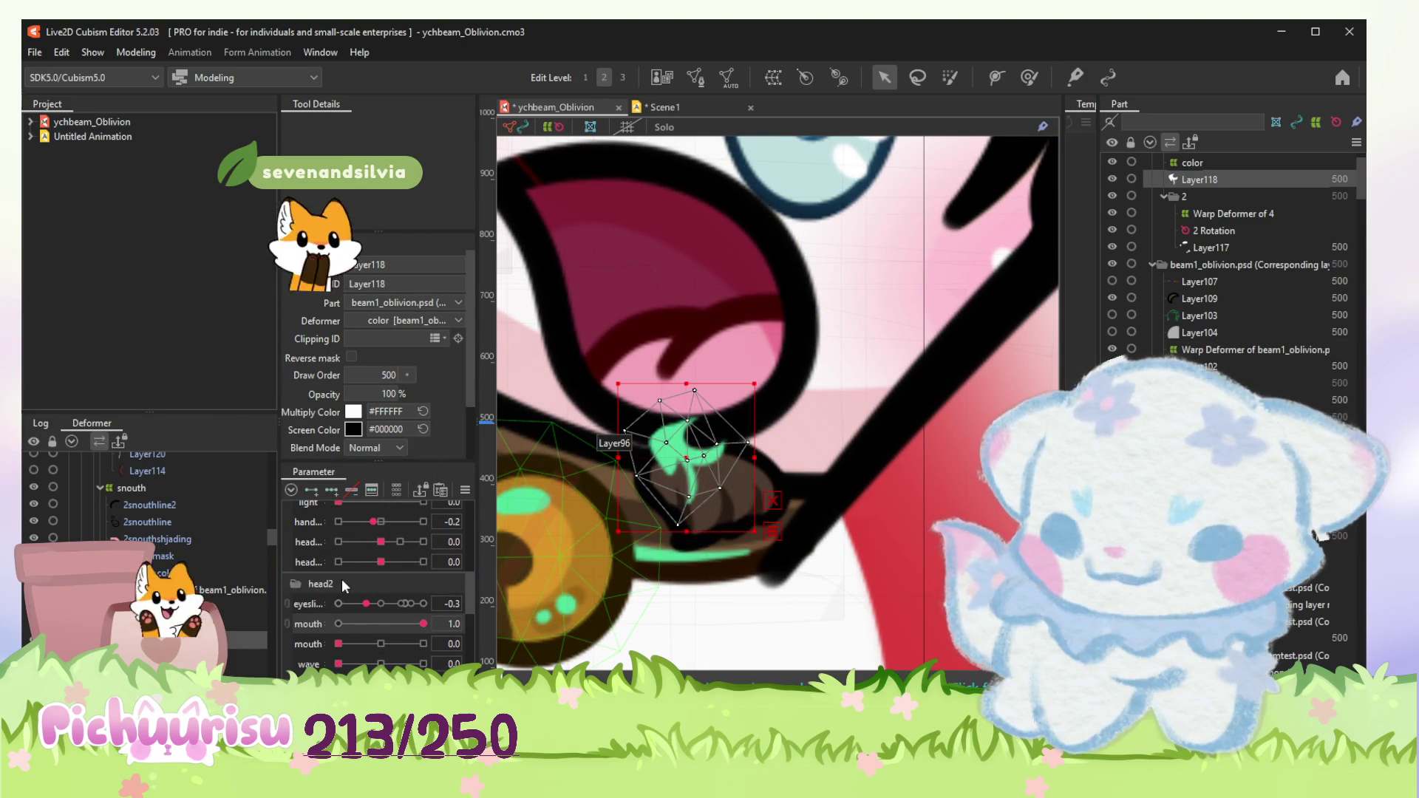
scroll(343, 586, "up", 3)
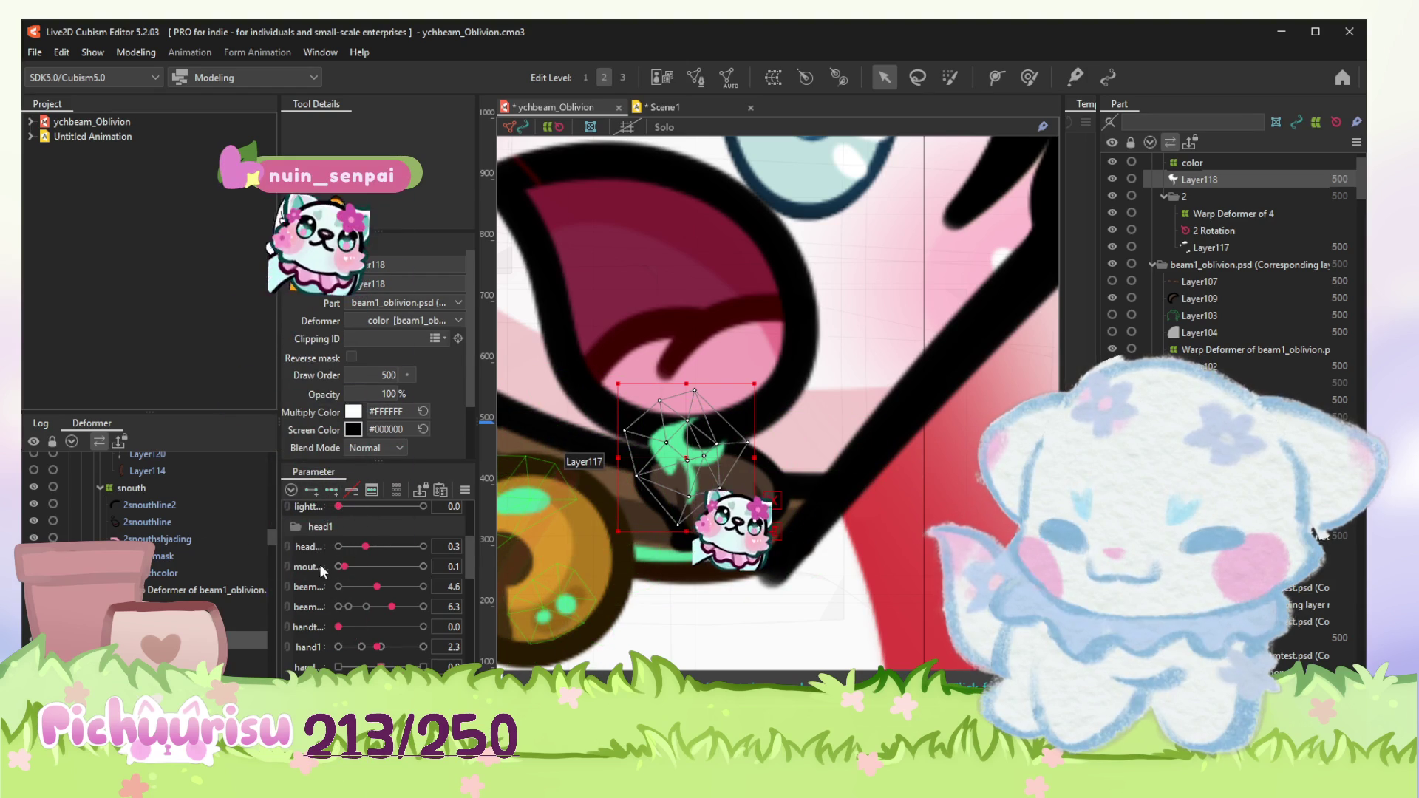
left_click_drag(343, 567, 423, 567)
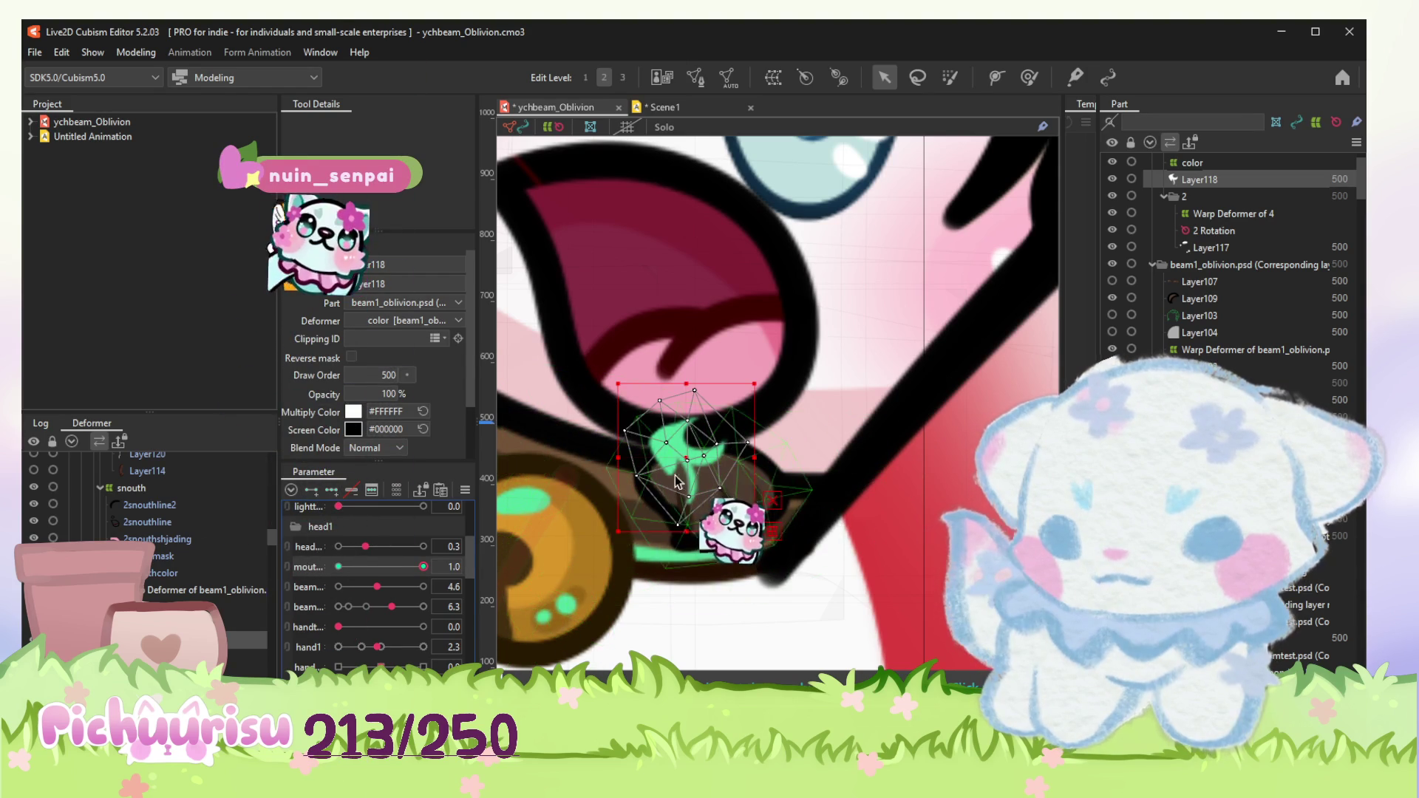
left_click_drag(673, 483, 685, 489)
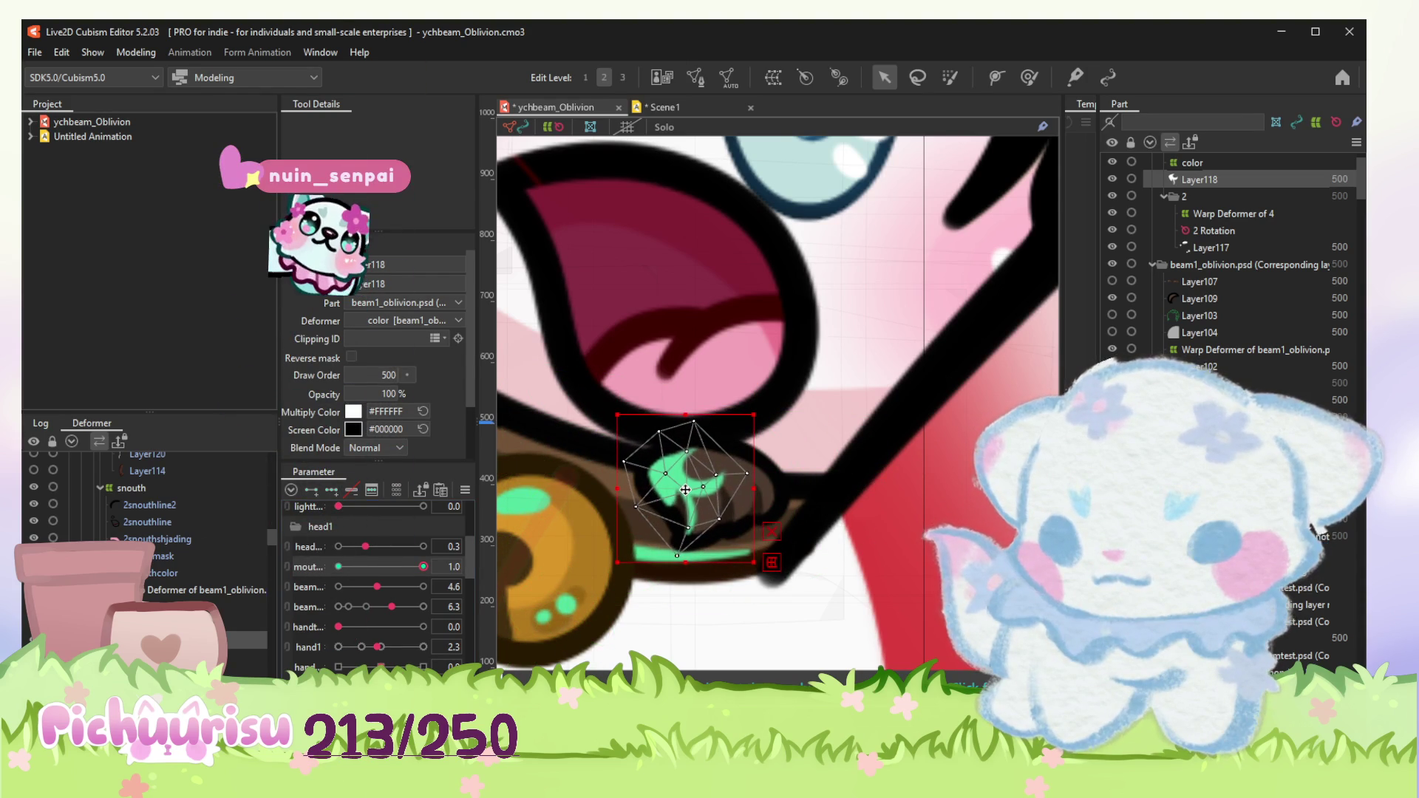
key("b")
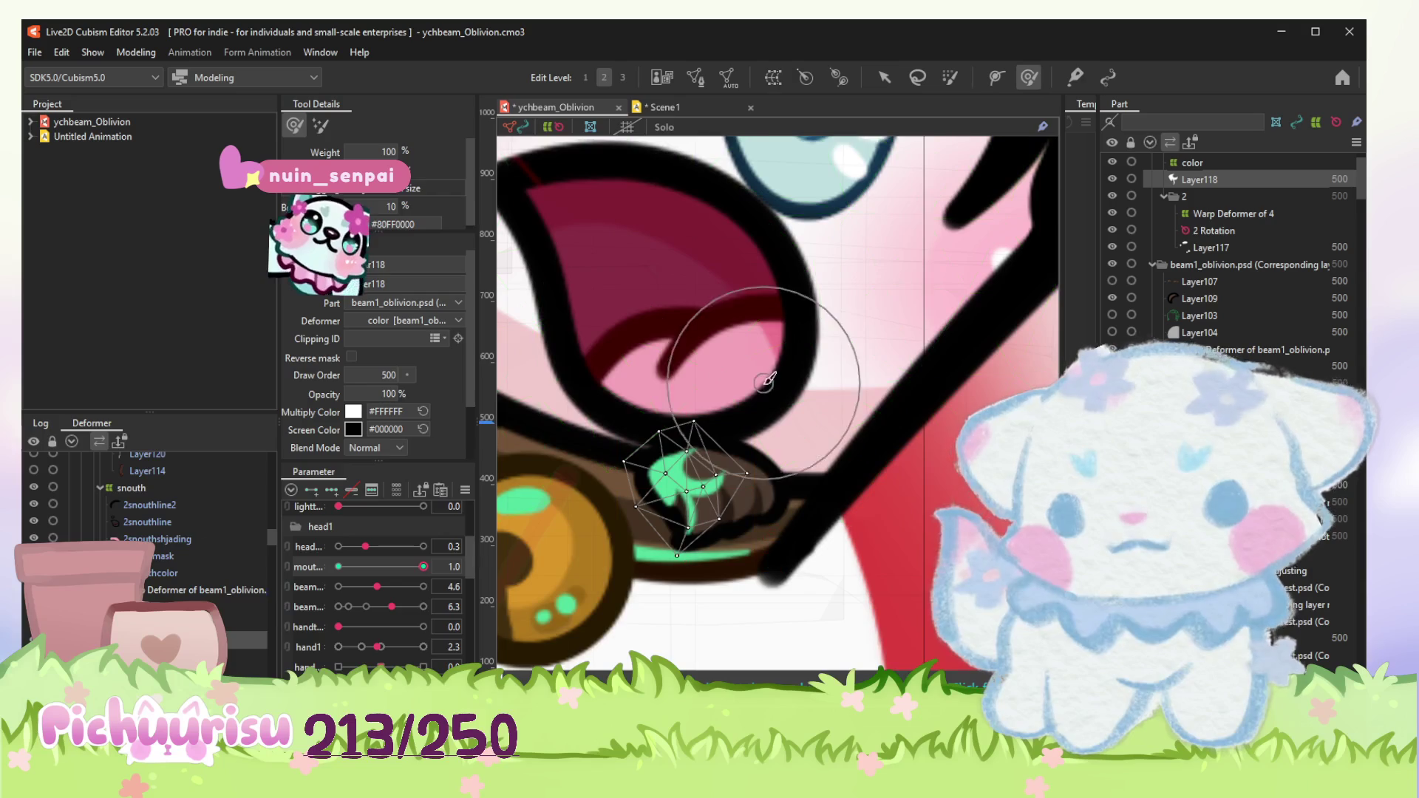
scroll(670, 507, "up", 3)
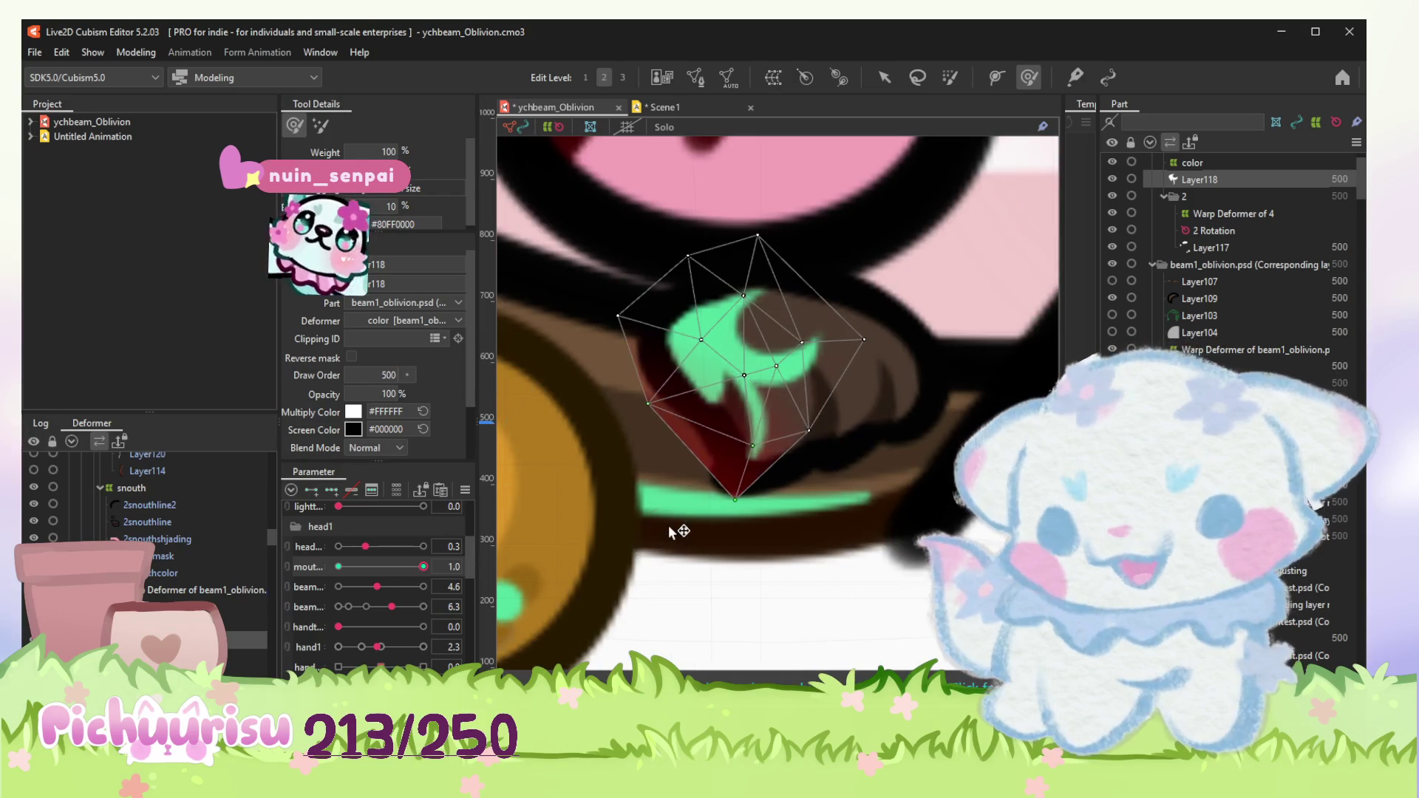
scroll(670, 519, "down", 3)
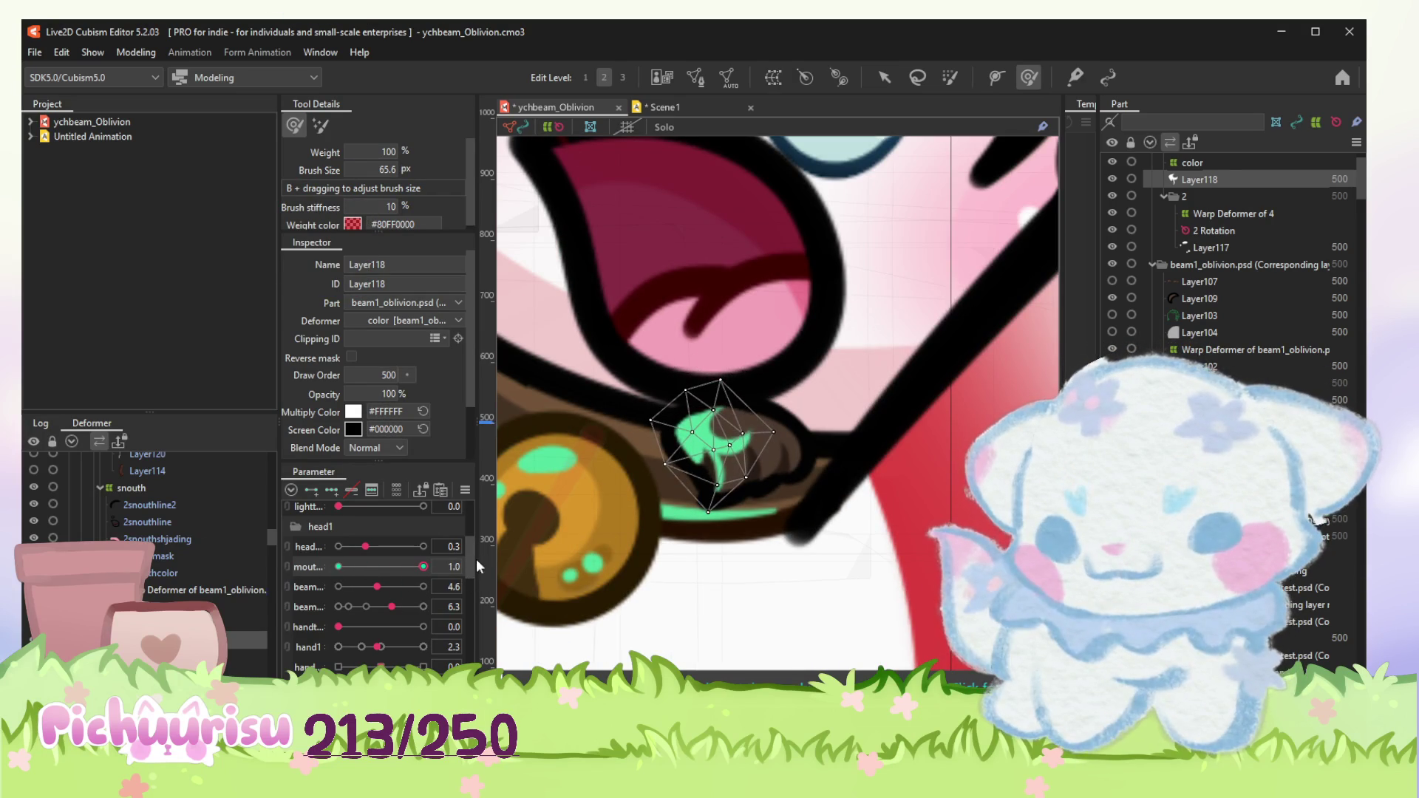
Step: Scrub the mouth between 0 and 1 to check the green shape, then set the second mouth parameter to 1.0
left_click_drag(439, 560, 465, 562)
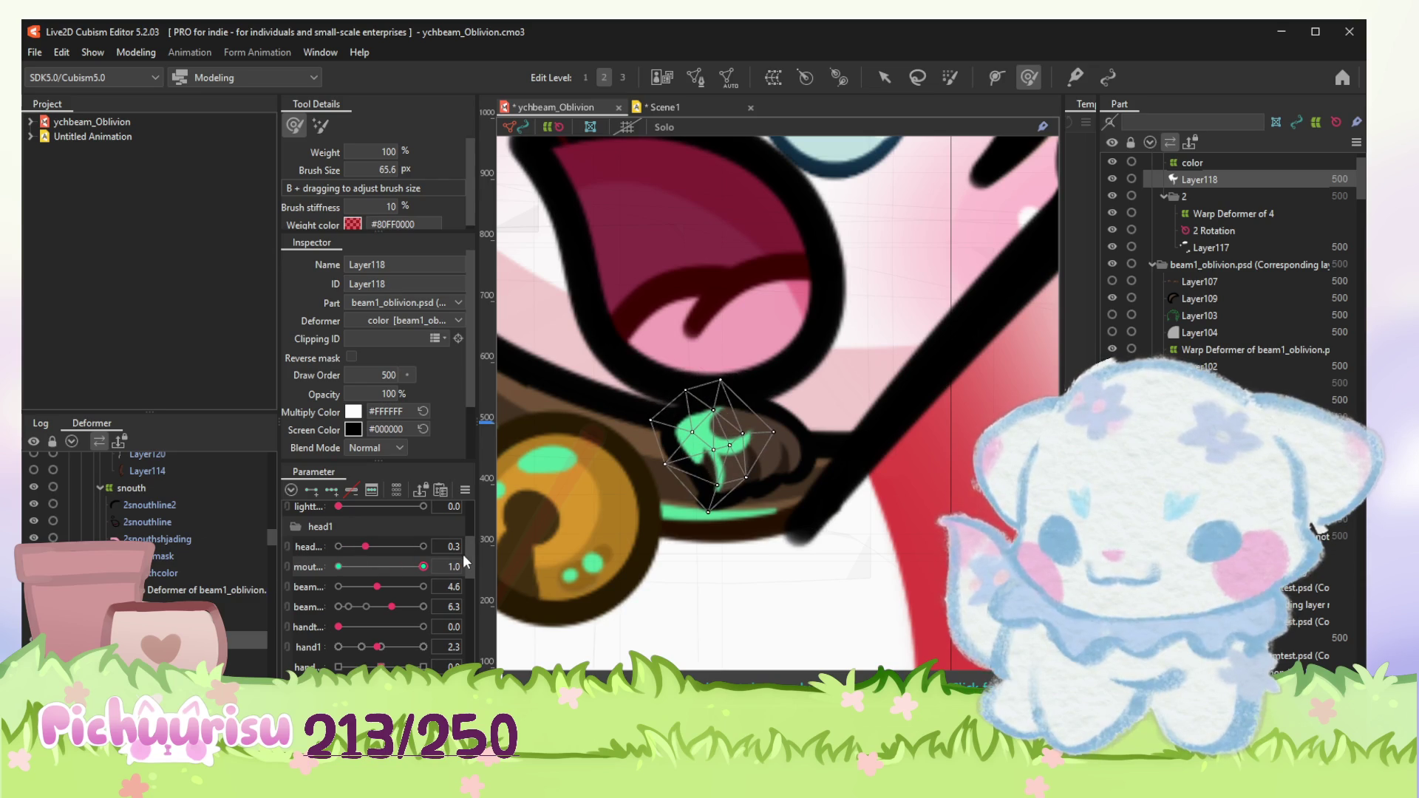
left_click_drag(465, 562, 313, 575)
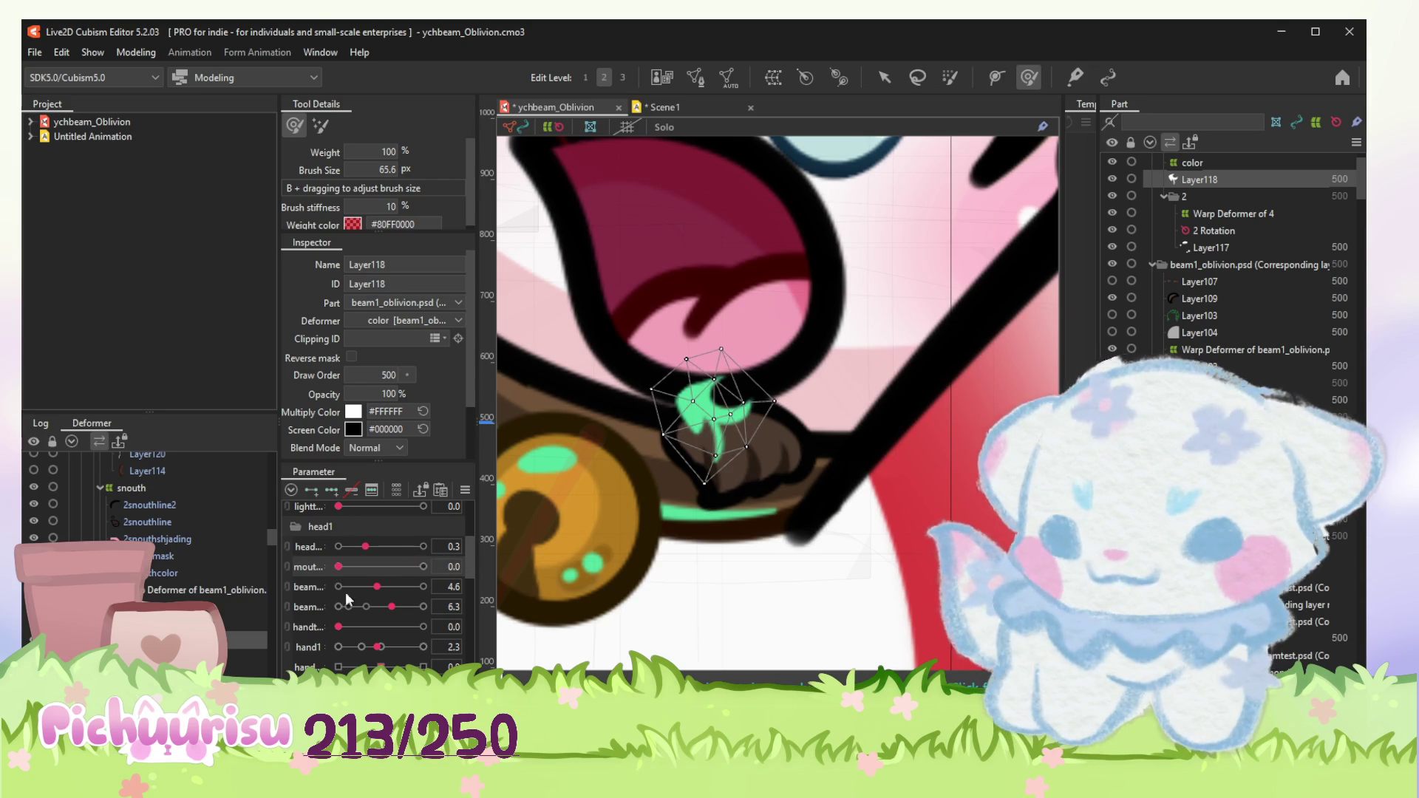
scroll(338, 574, "down", 2)
scroll(402, 584, "down", 2)
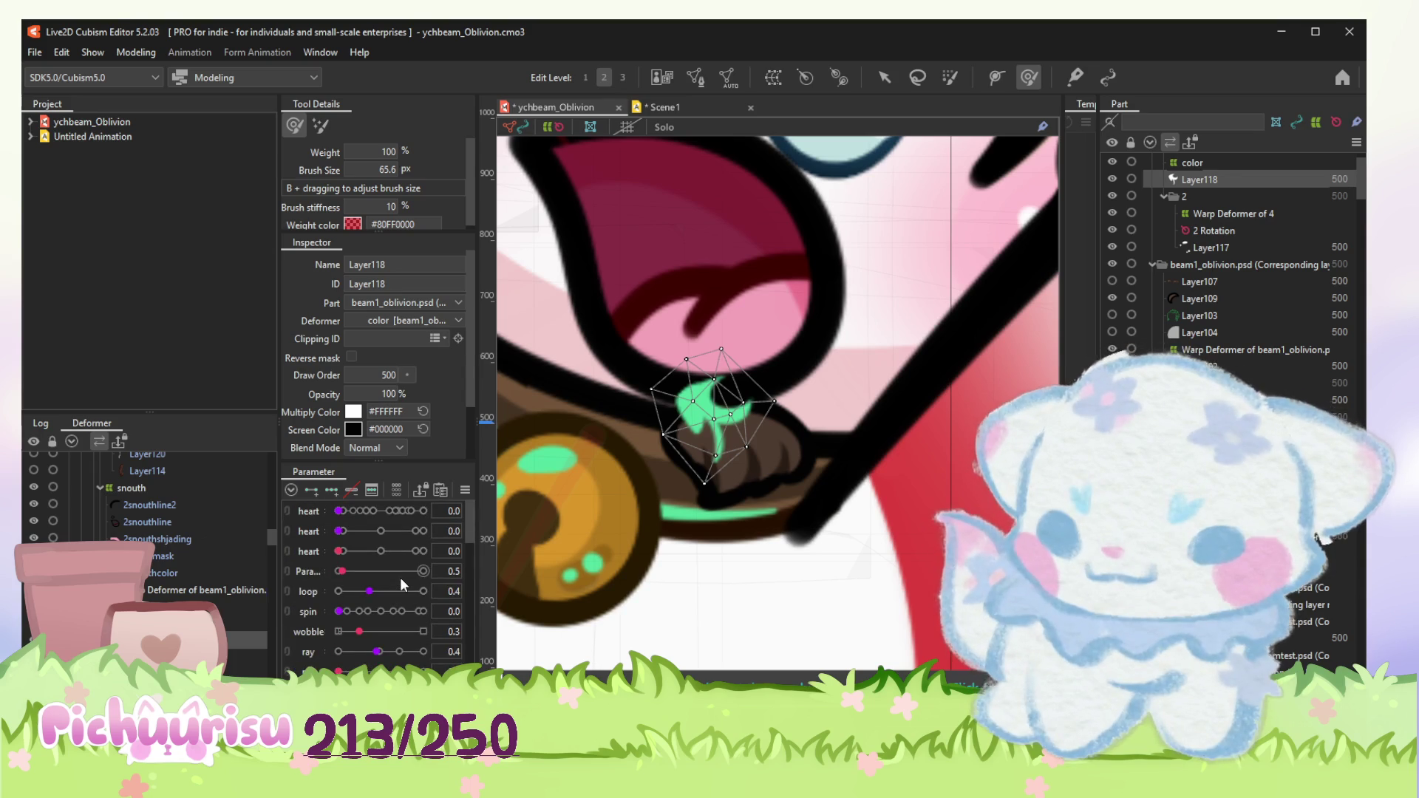
scroll(403, 584, "up", 1)
scroll(400, 584, "up", 1)
scroll(397, 585, "up", 2)
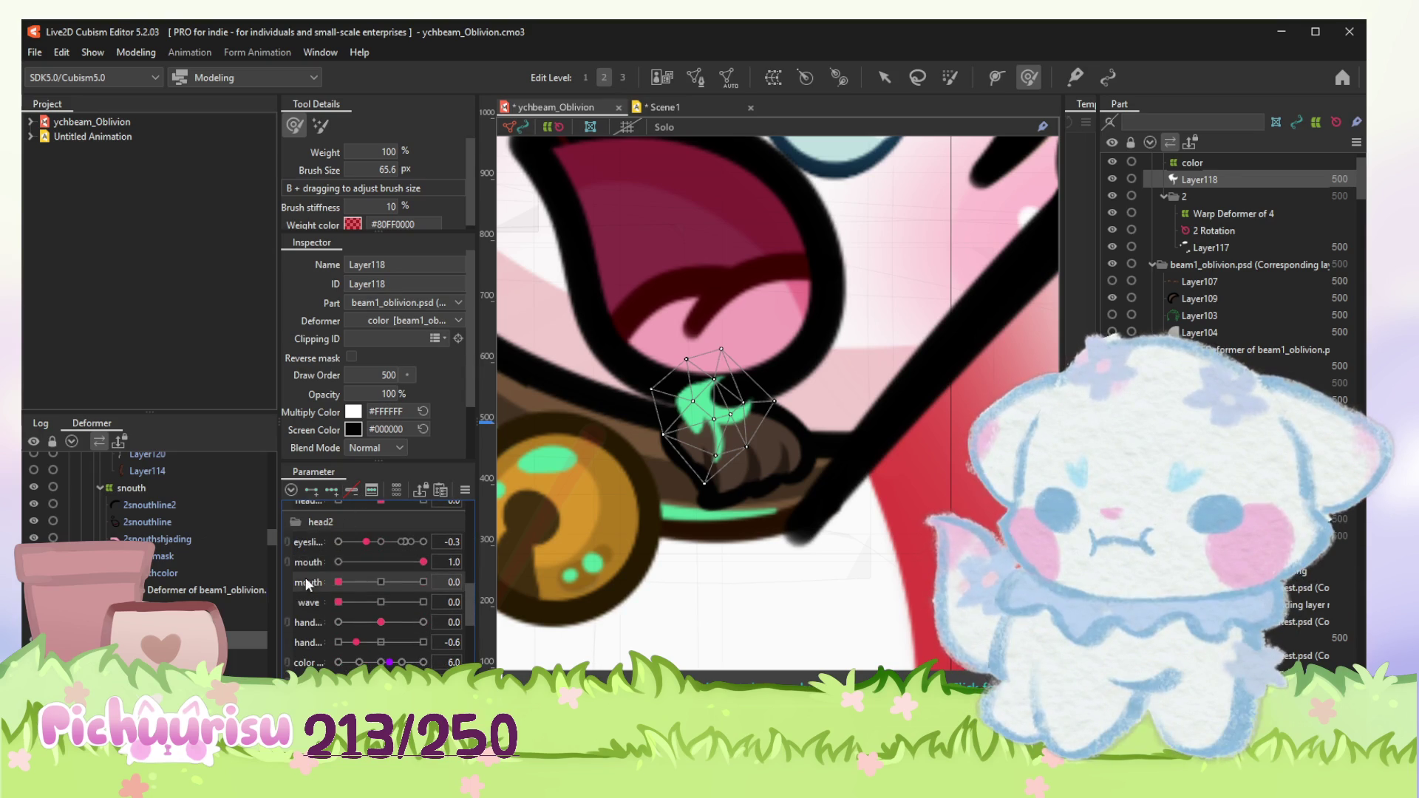
left_click(422, 581)
scroll(865, 610, "up", 2)
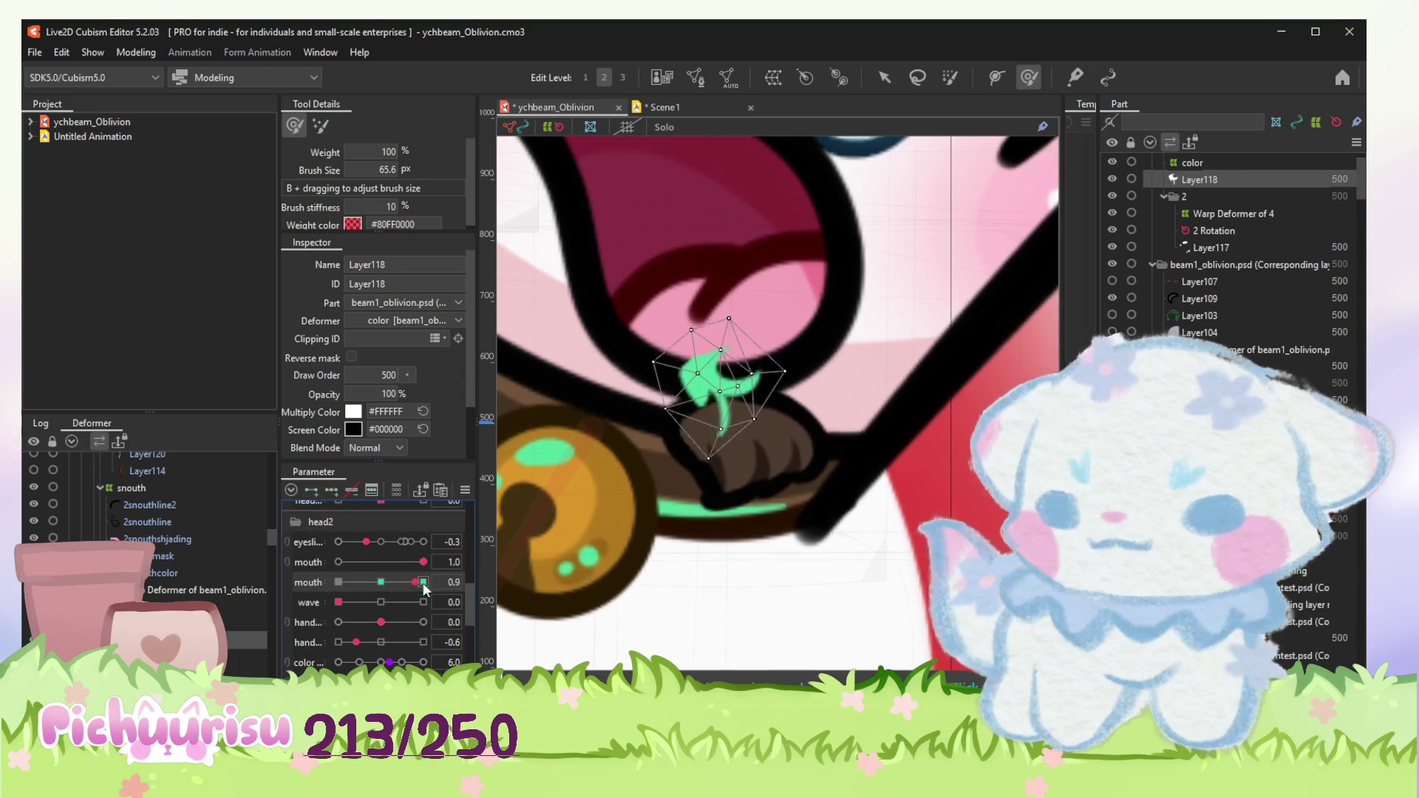
scroll(866, 610, "up", 2)
scroll(865, 610, "down", 1)
left_click(883, 78)
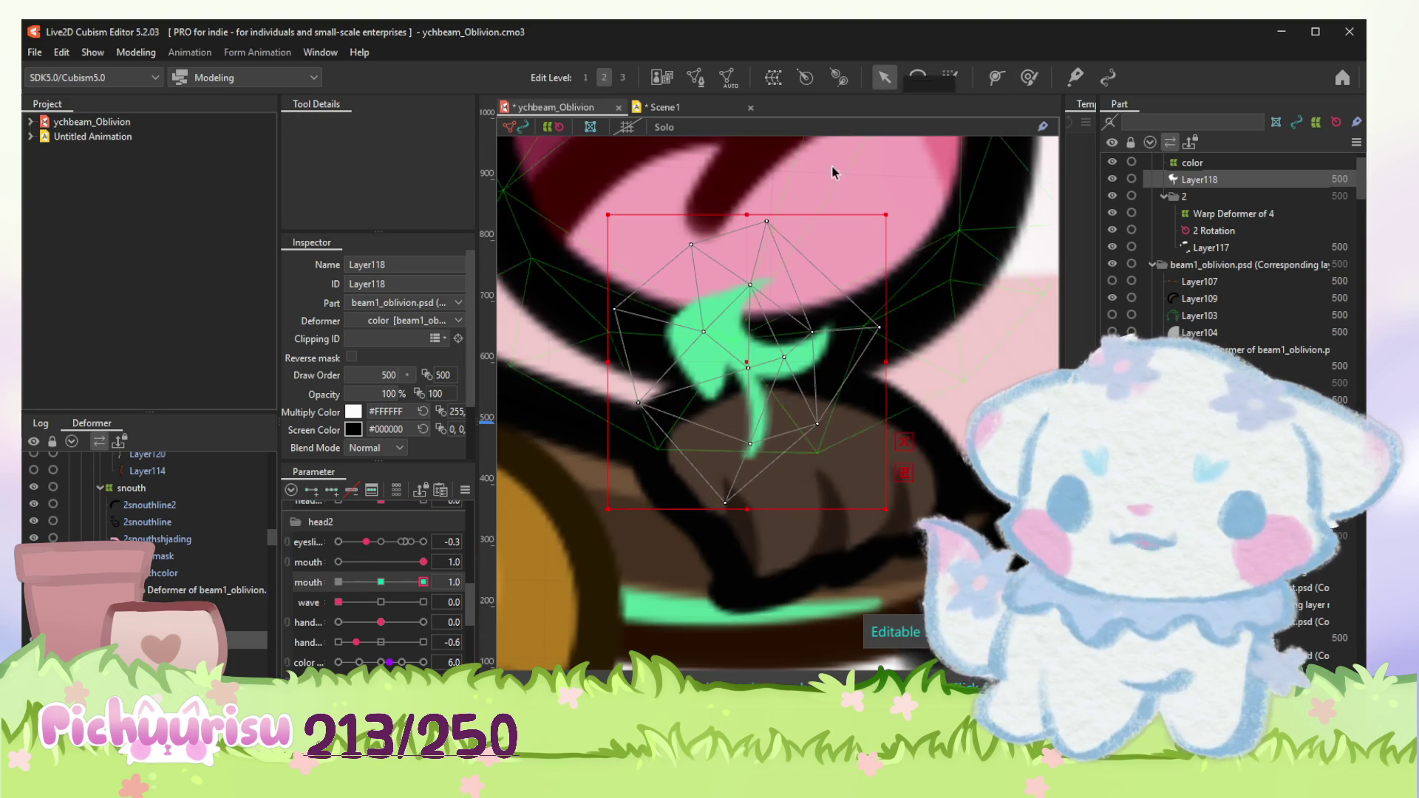
Step: Move the green leaf down inside the open mouth and nudge its points slightly left
left_click_drag(745, 367, 754, 467)
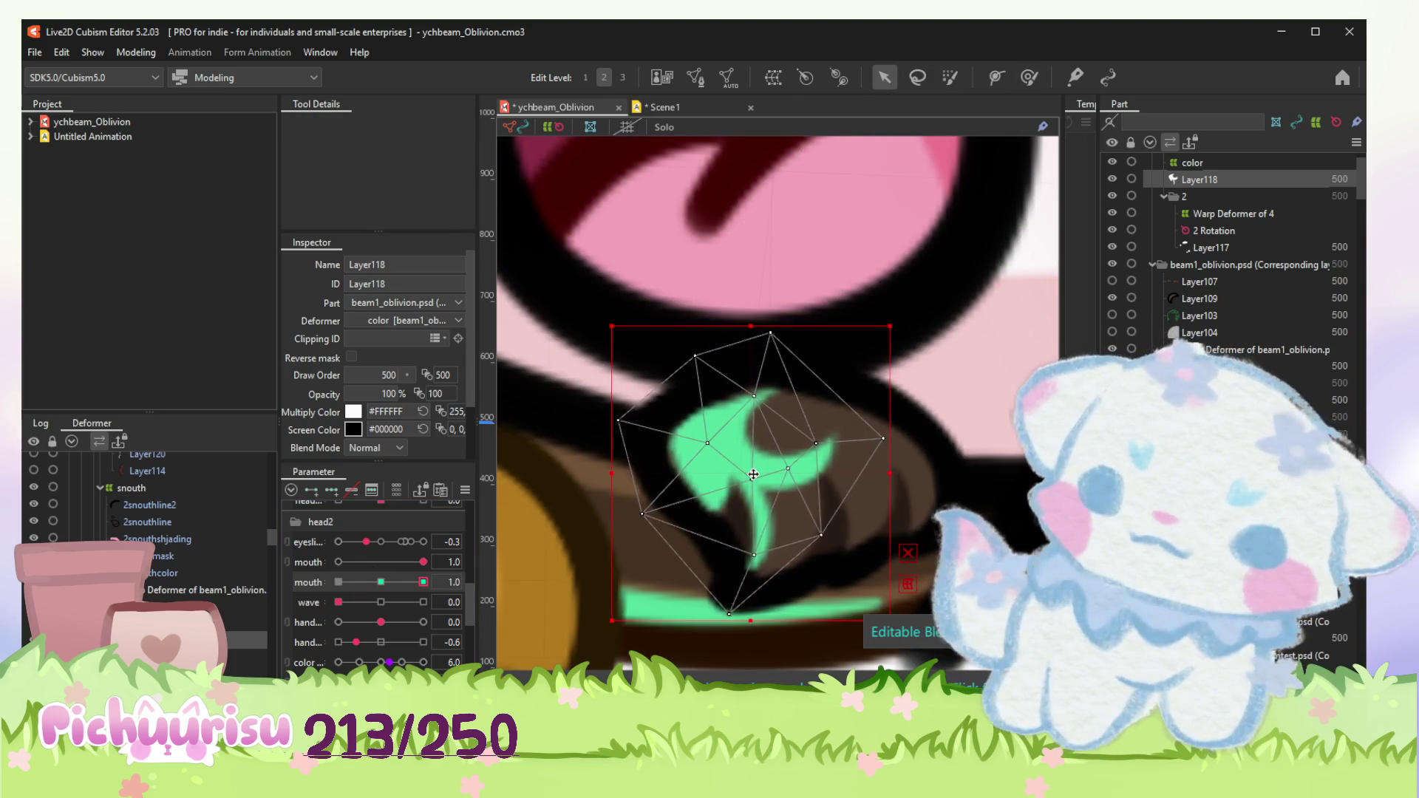
scroll(754, 467, "down", 2)
left_click(1029, 79)
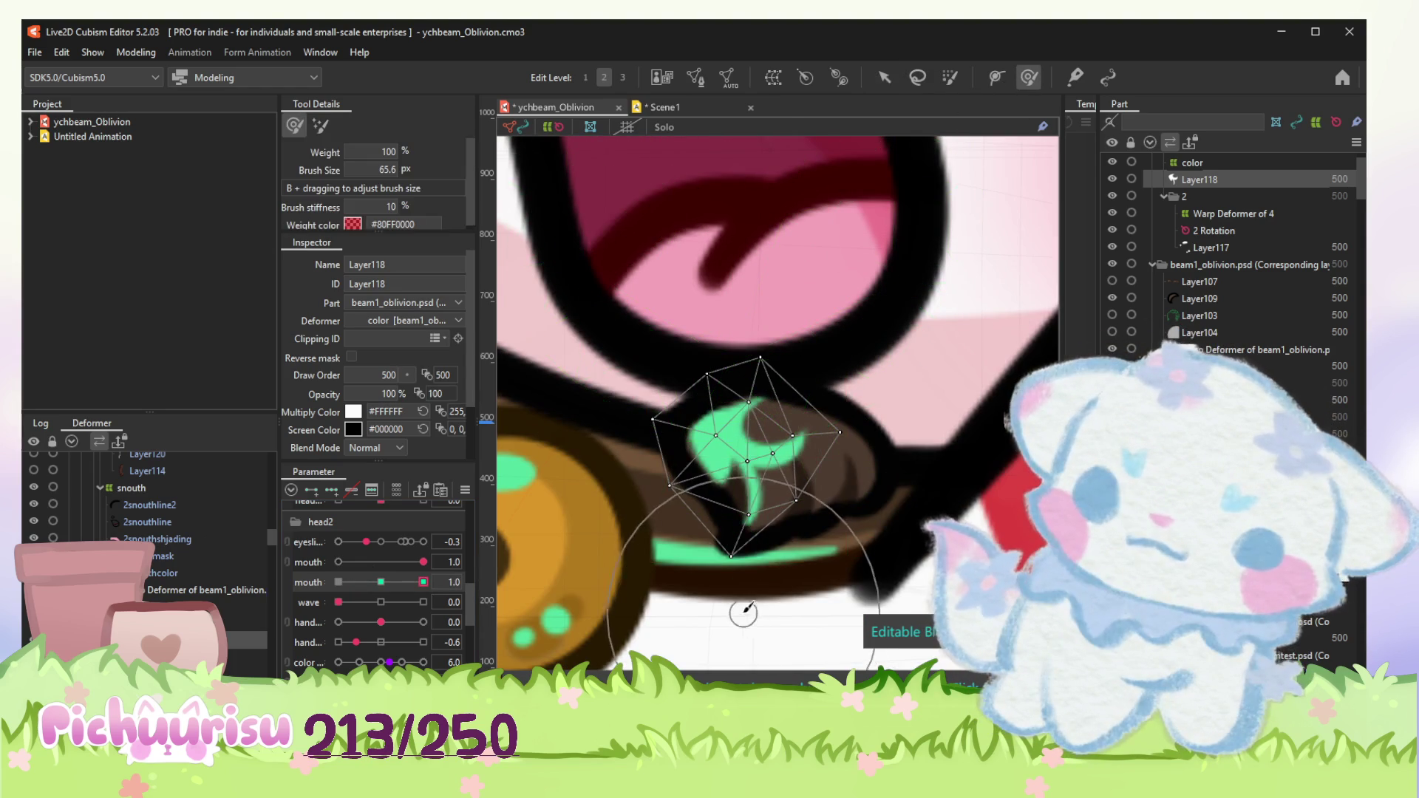
scroll(728, 443, "up", 1)
left_click_drag(729, 444, 726, 445)
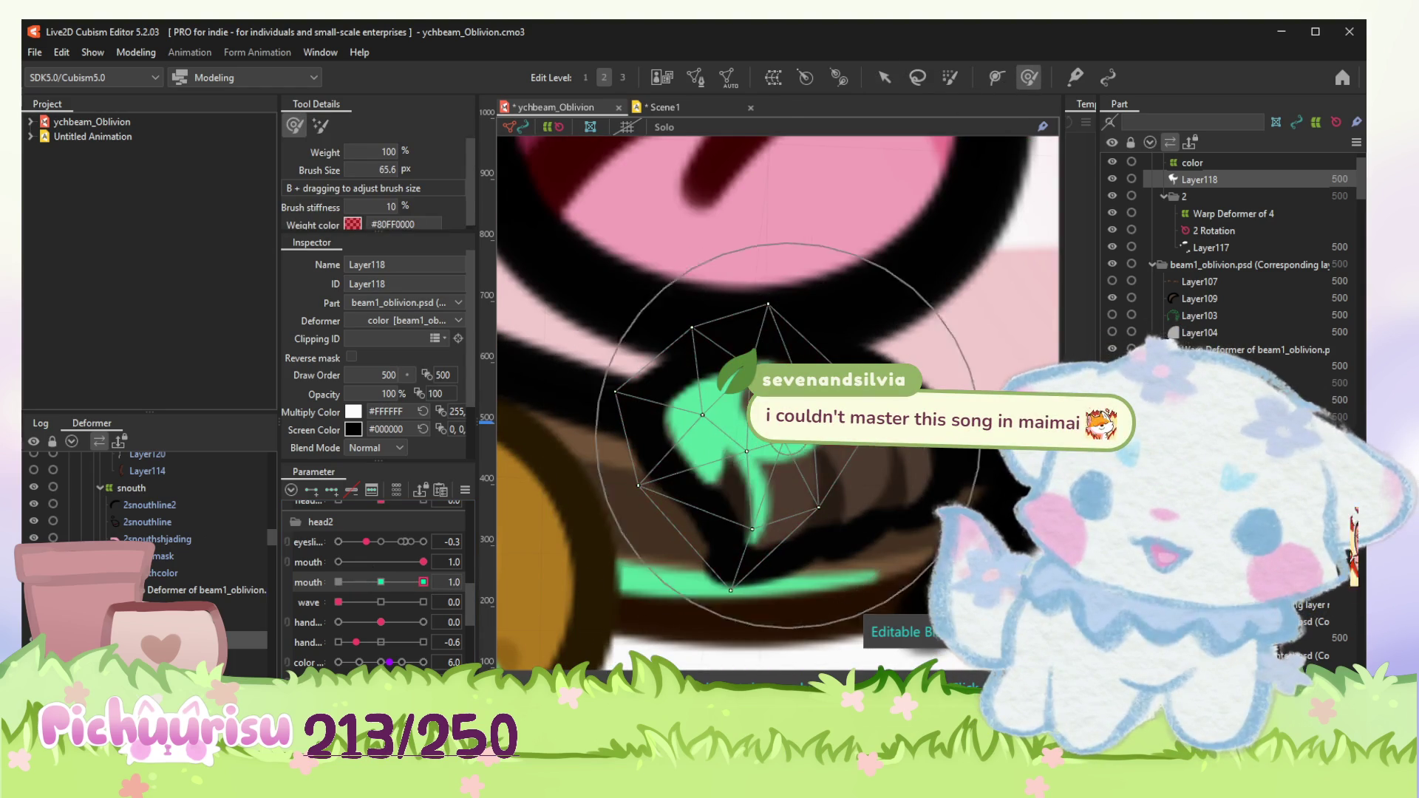
Step: At the second mouth parameter's 0.5 key, move the leaf down and push its shape up-left
left_click(381, 583)
left_click(884, 77)
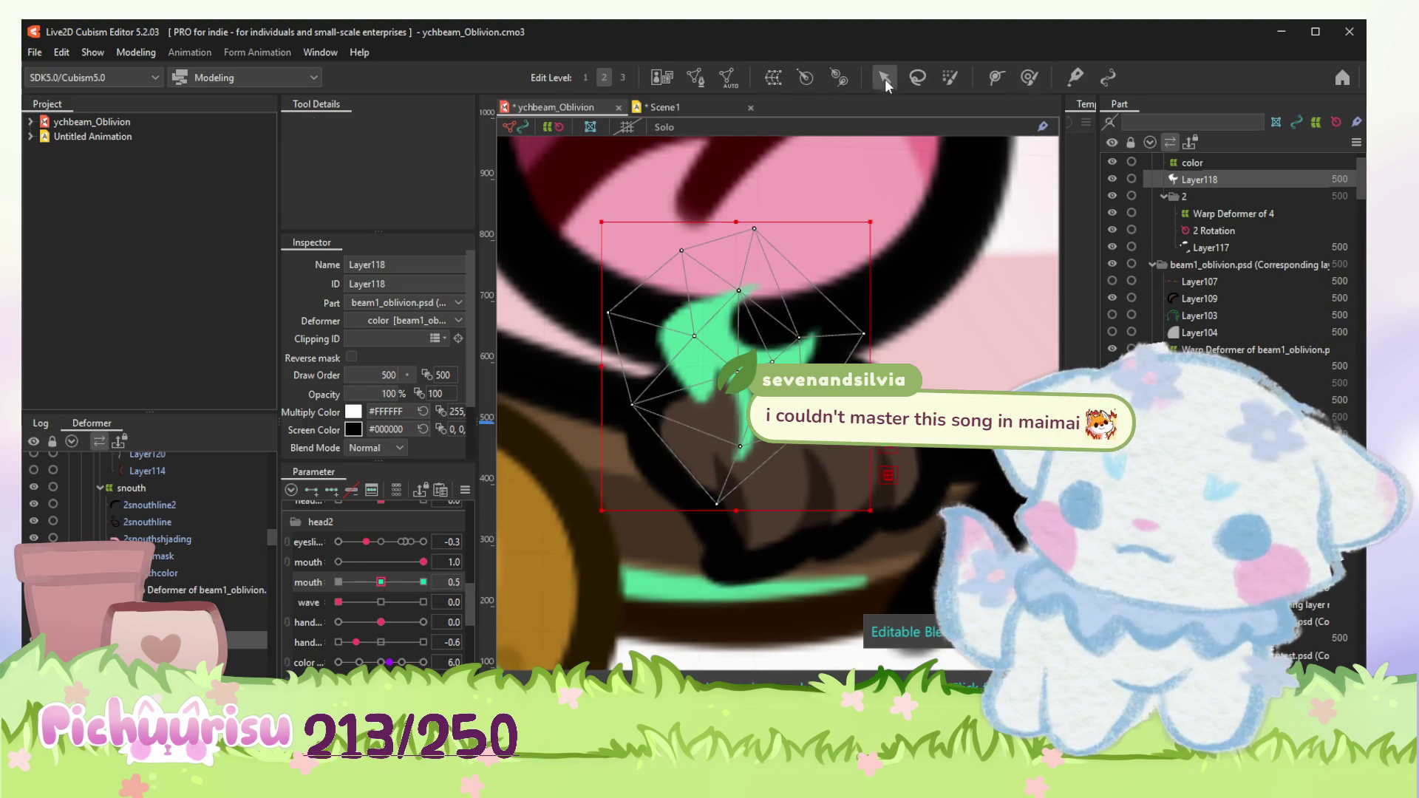
left_click_drag(740, 364, 750, 456)
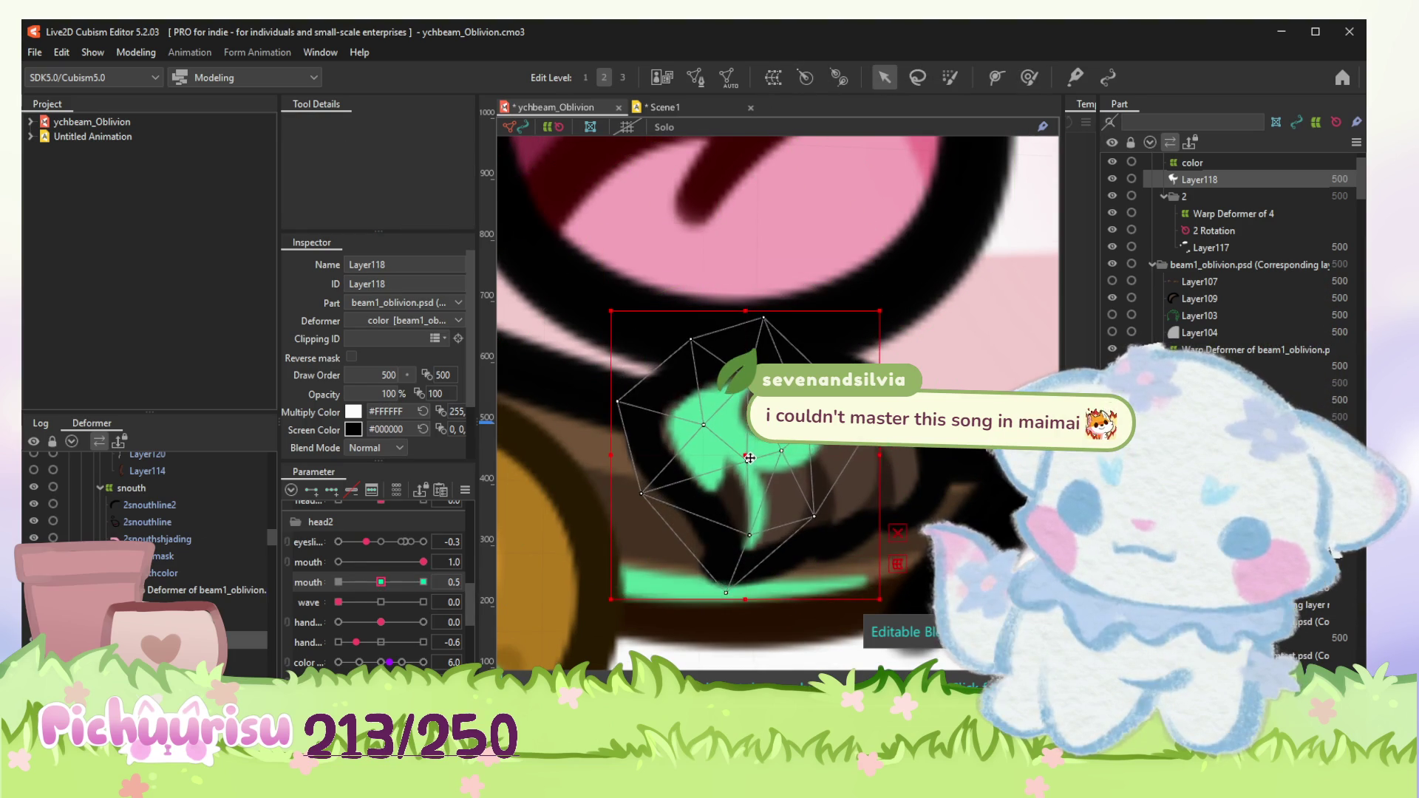
left_click(1029, 77)
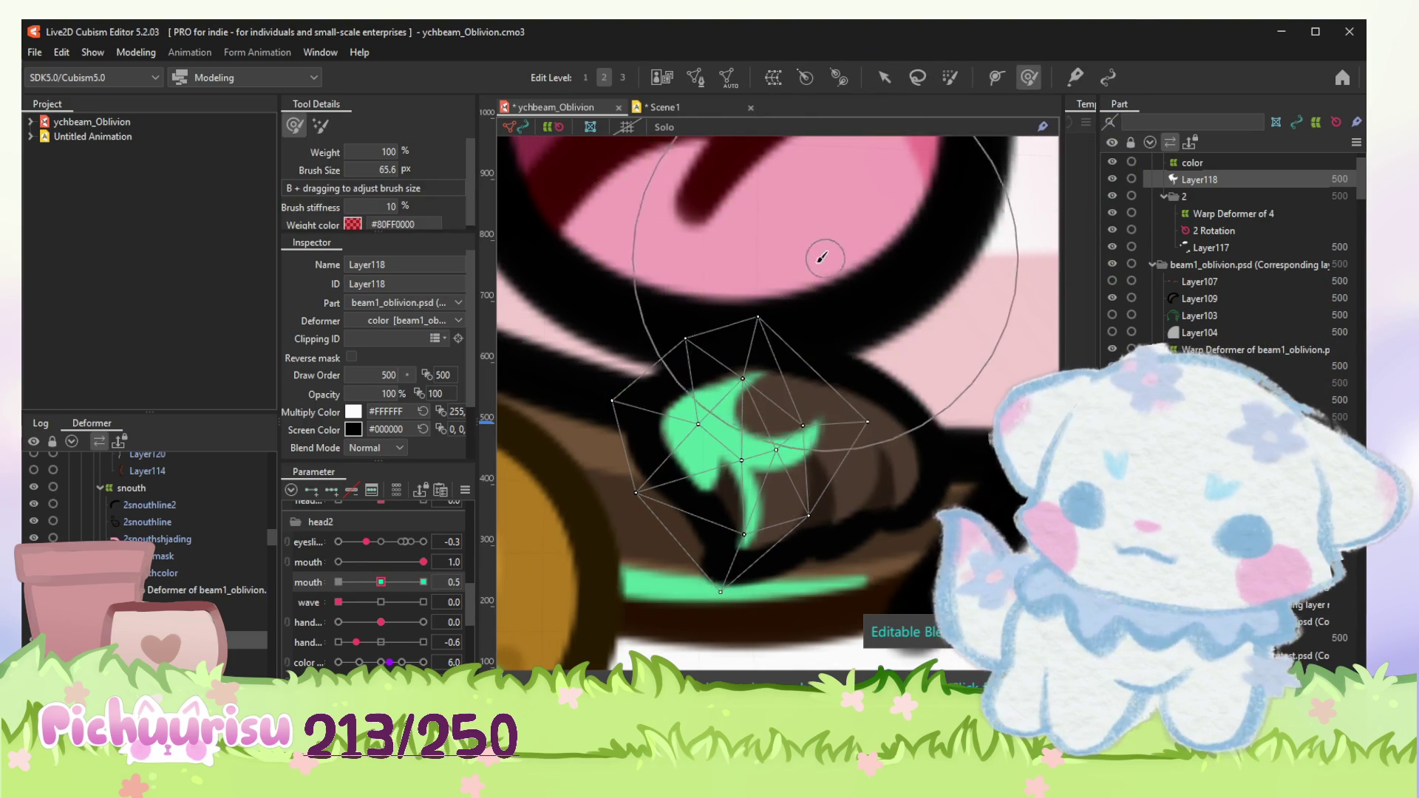
left_click_drag(788, 292, 769, 279)
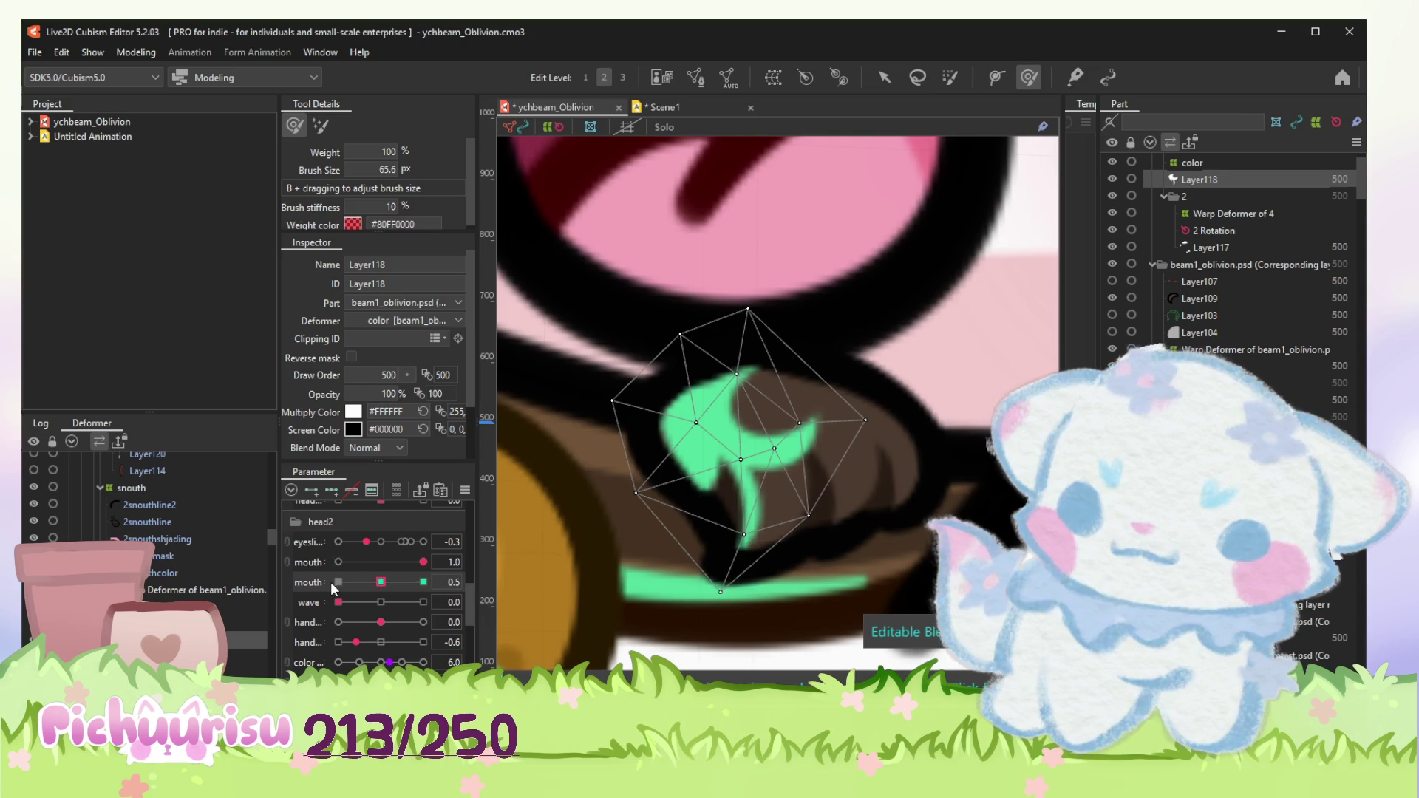
Step: At the closed key, move the leaf down and rotate it slightly counter-clockwise, then select the mouth warp deformer
left_click(337, 583)
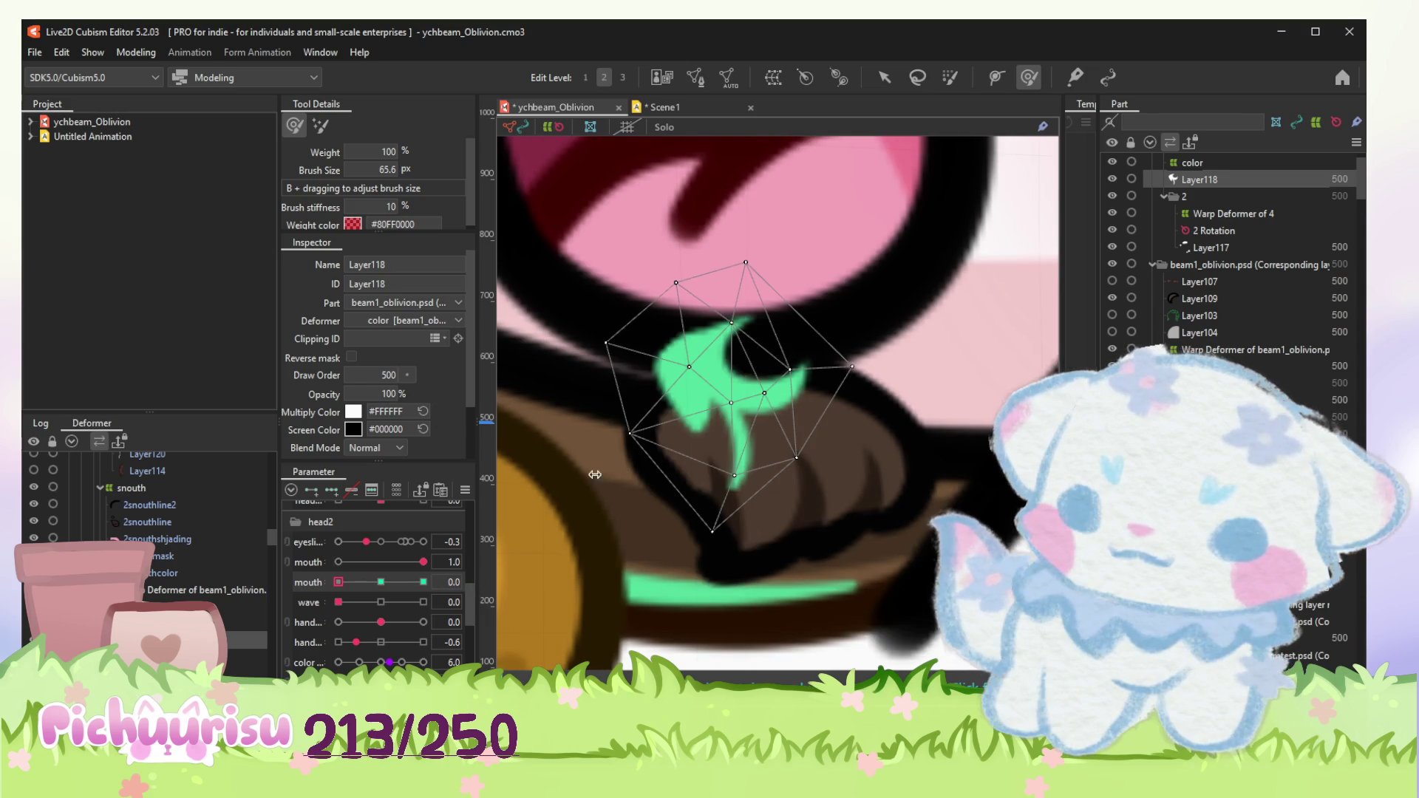
left_click(884, 77)
left_click_drag(731, 395, 738, 454)
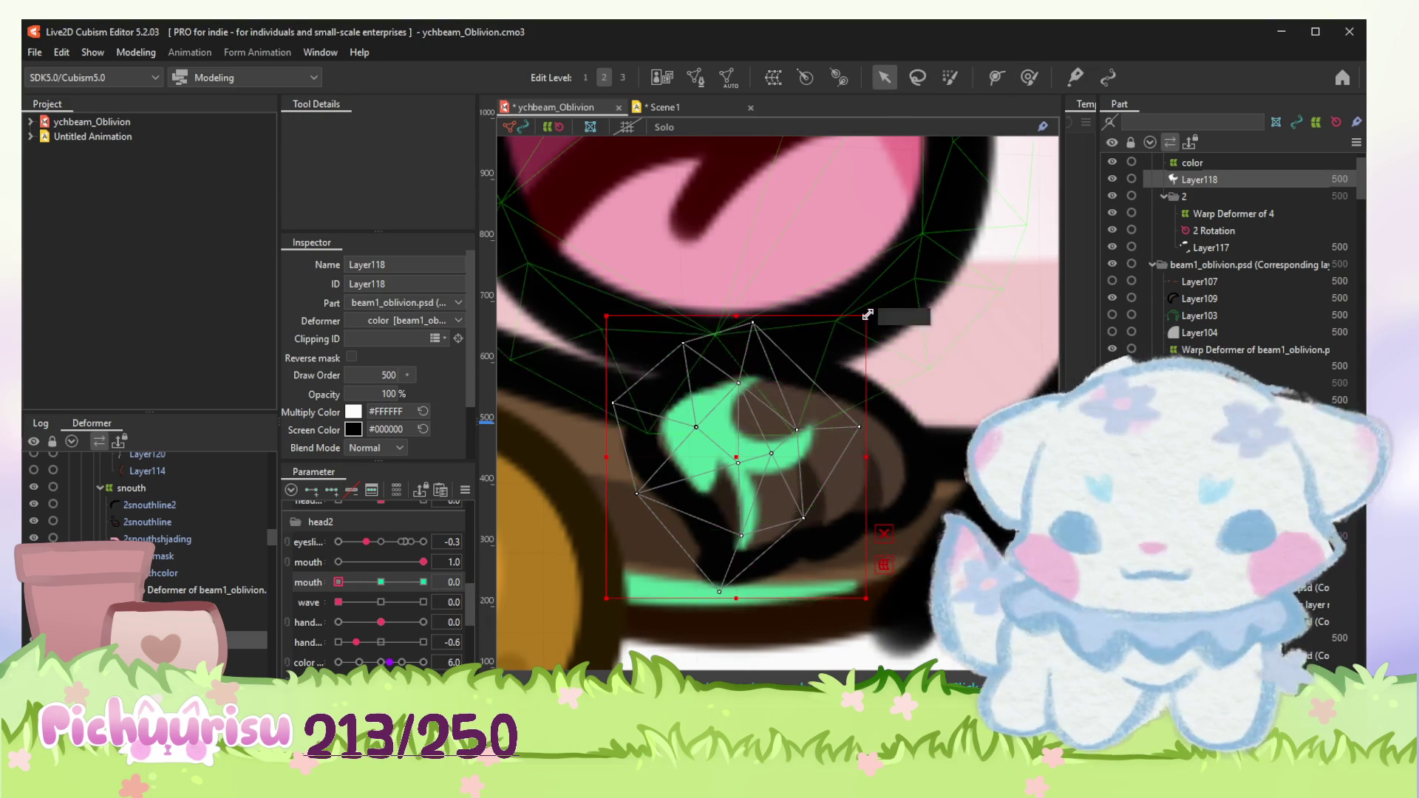
left_click_drag(873, 309, 865, 302)
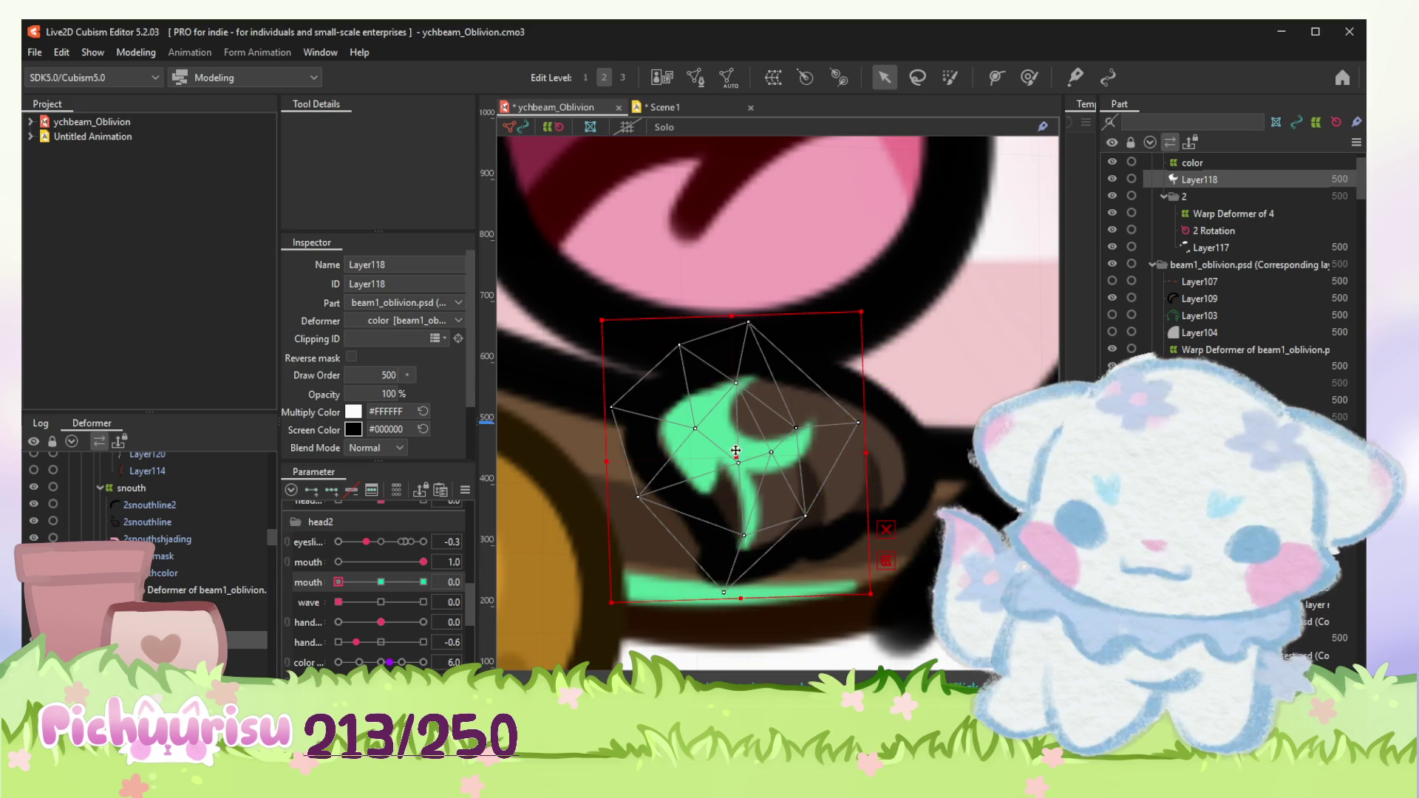
scroll(732, 446, "down", 3)
mouse_move(379, 583)
left_mouse_down()
mouse_move(422, 581)
mouse_move(381, 582)
left_mouse_up()
left_click(131, 488)
scroll(631, 506, "down", 2)
scroll(631, 507, "down", 1)
scroll(632, 507, "up", 2)
left_click(206, 590)
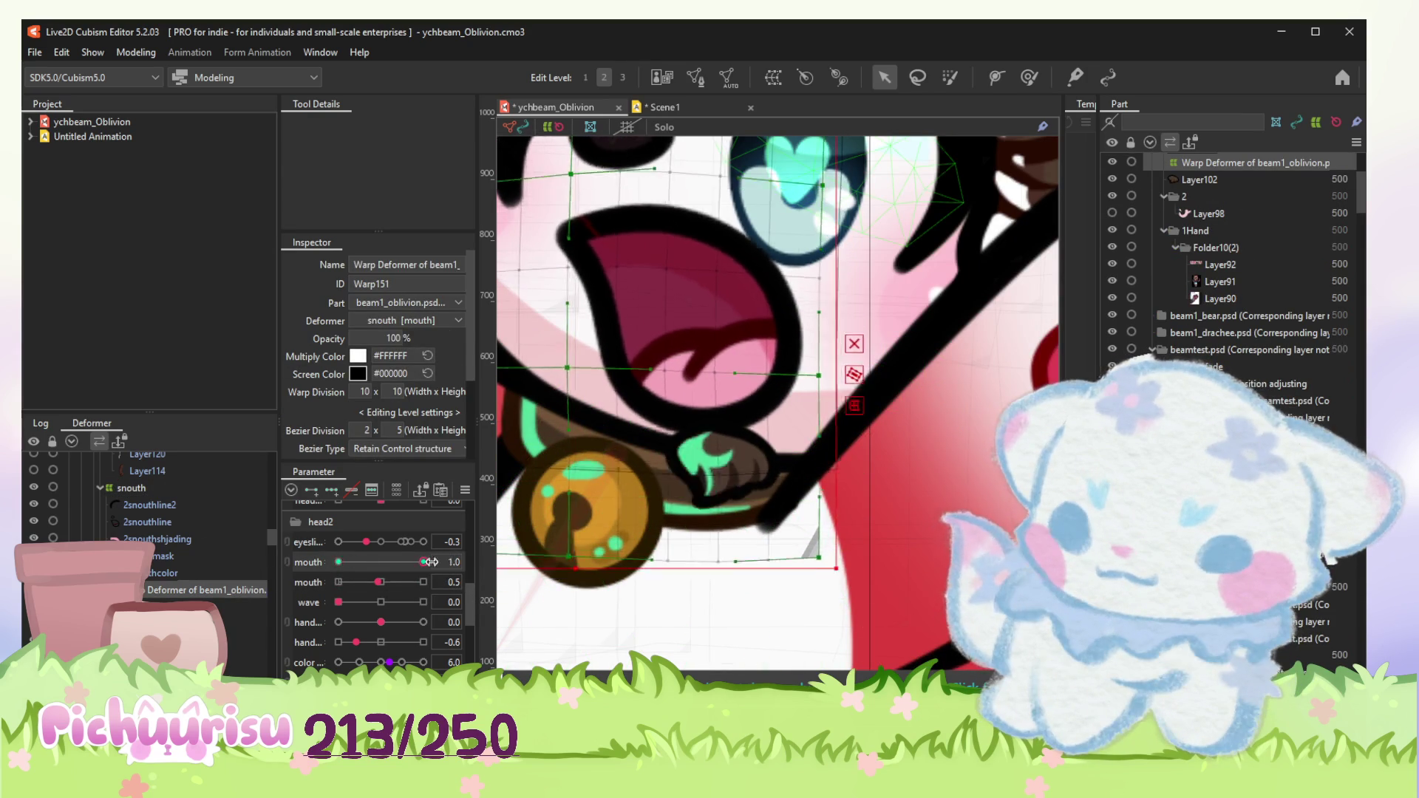
Step: With the mouth closed at 0.0, select Layer118 and move the leaf mesh up
left_click_drag(422, 562, 297, 578)
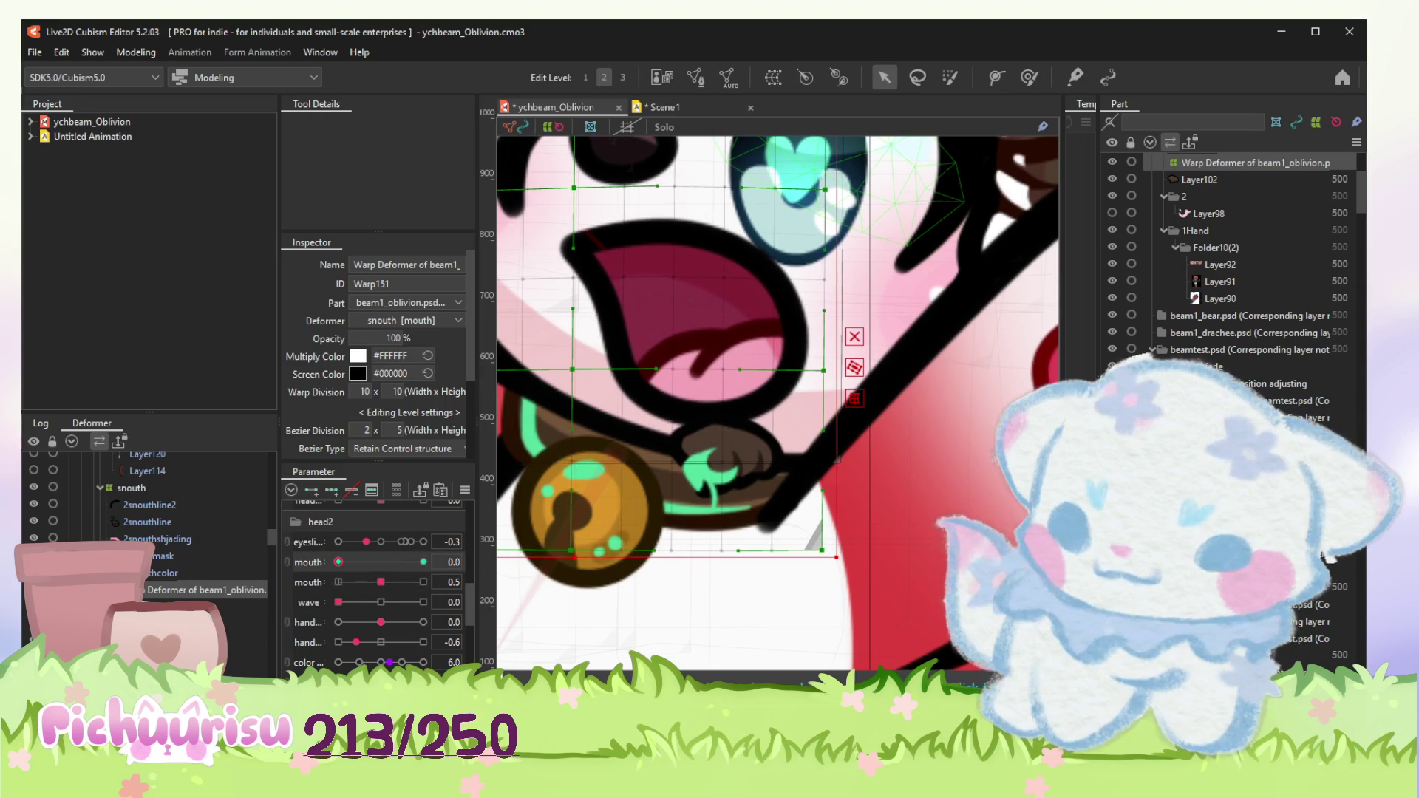
left_click(205, 623)
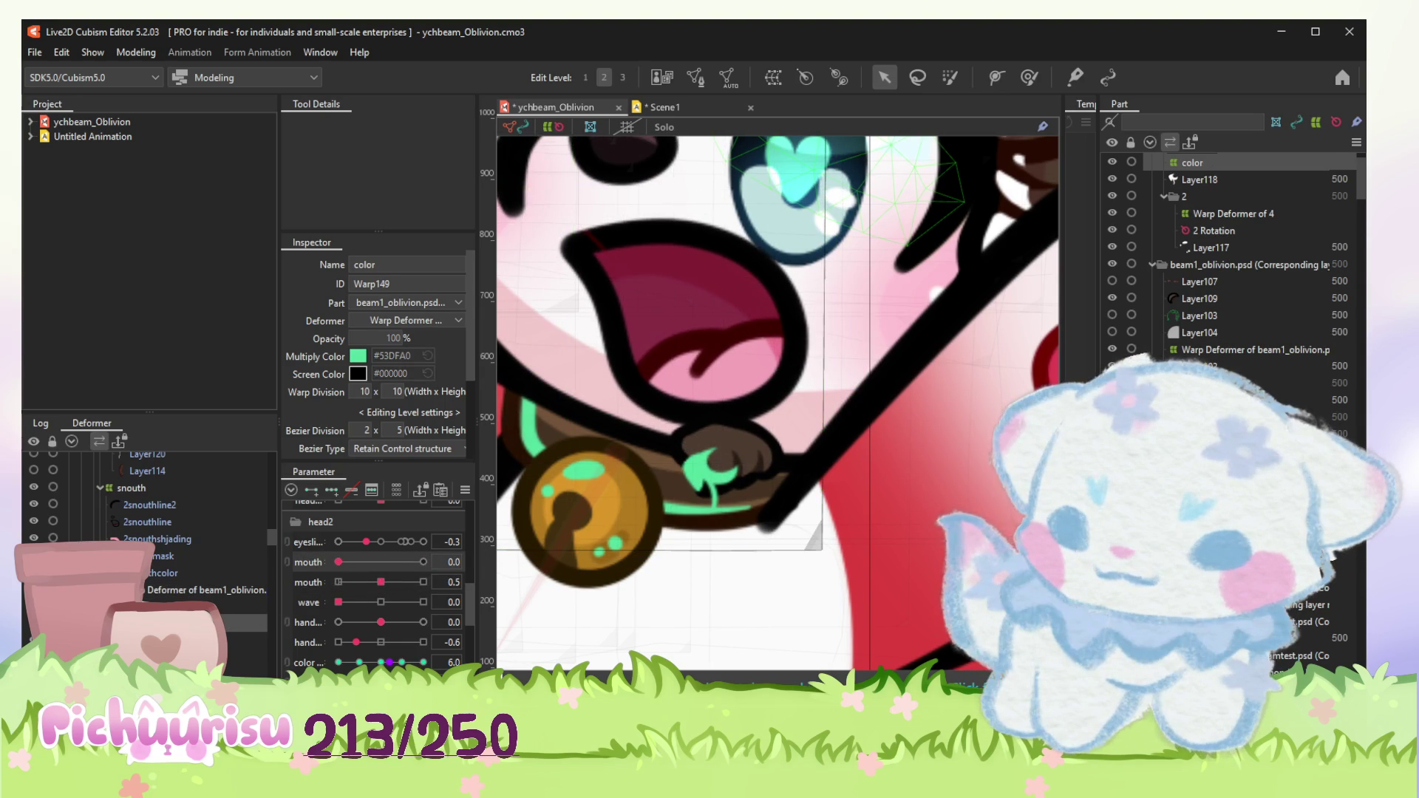
left_click(705, 471)
scroll(674, 471, "up", 2)
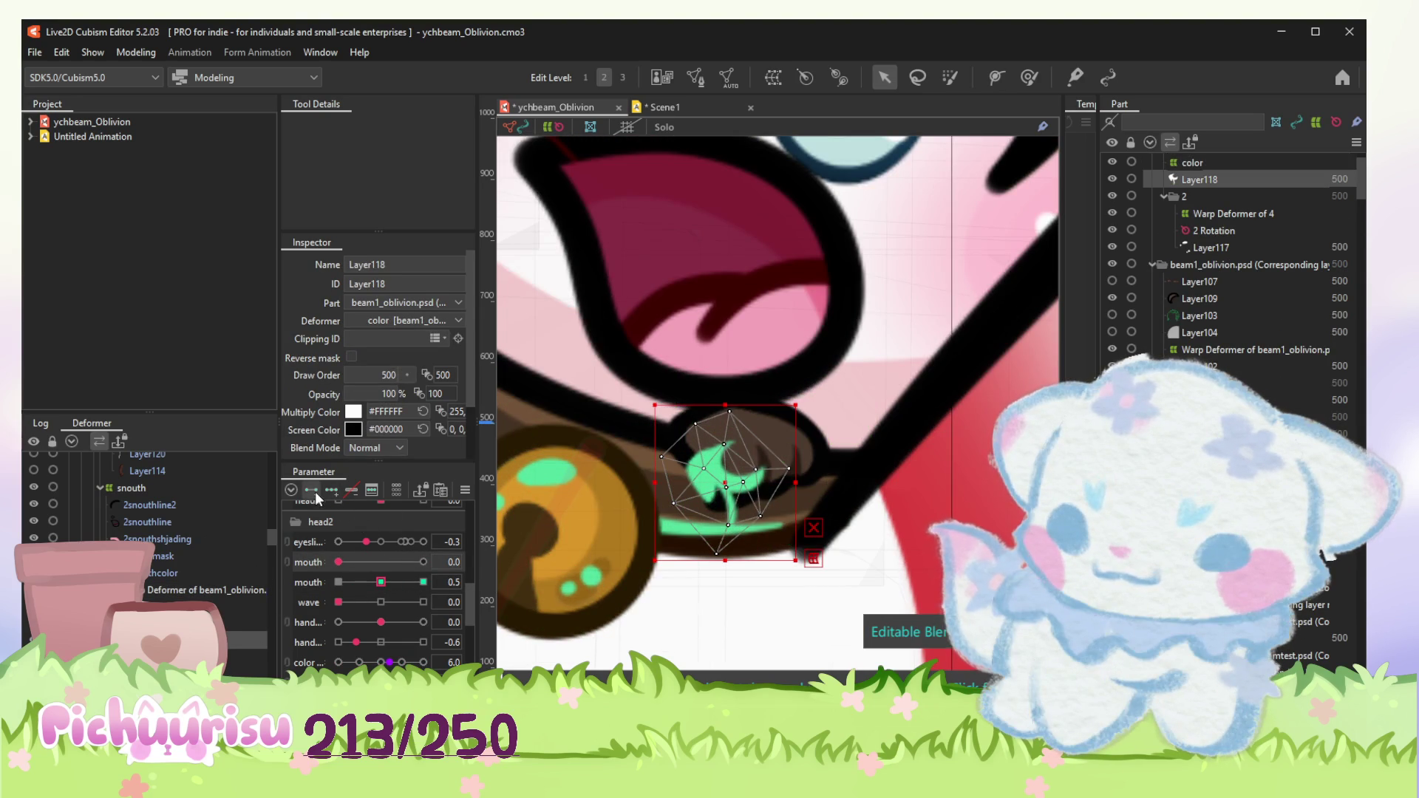
left_click_drag(724, 471, 720, 440)
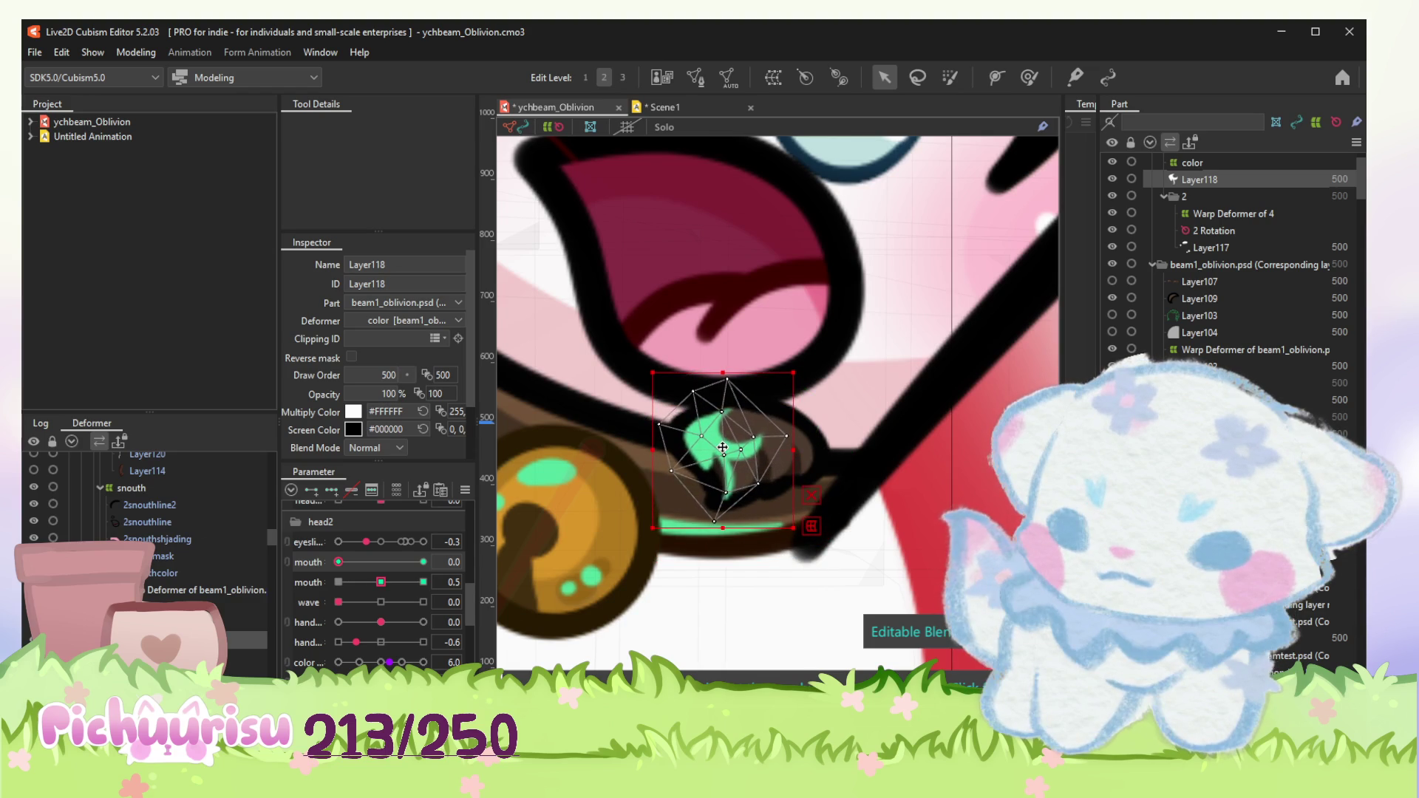
Step: At mouth 1.0 shift the leaf down, then scrub the mouth slider to check and nudge the leaf right
left_click(422, 562)
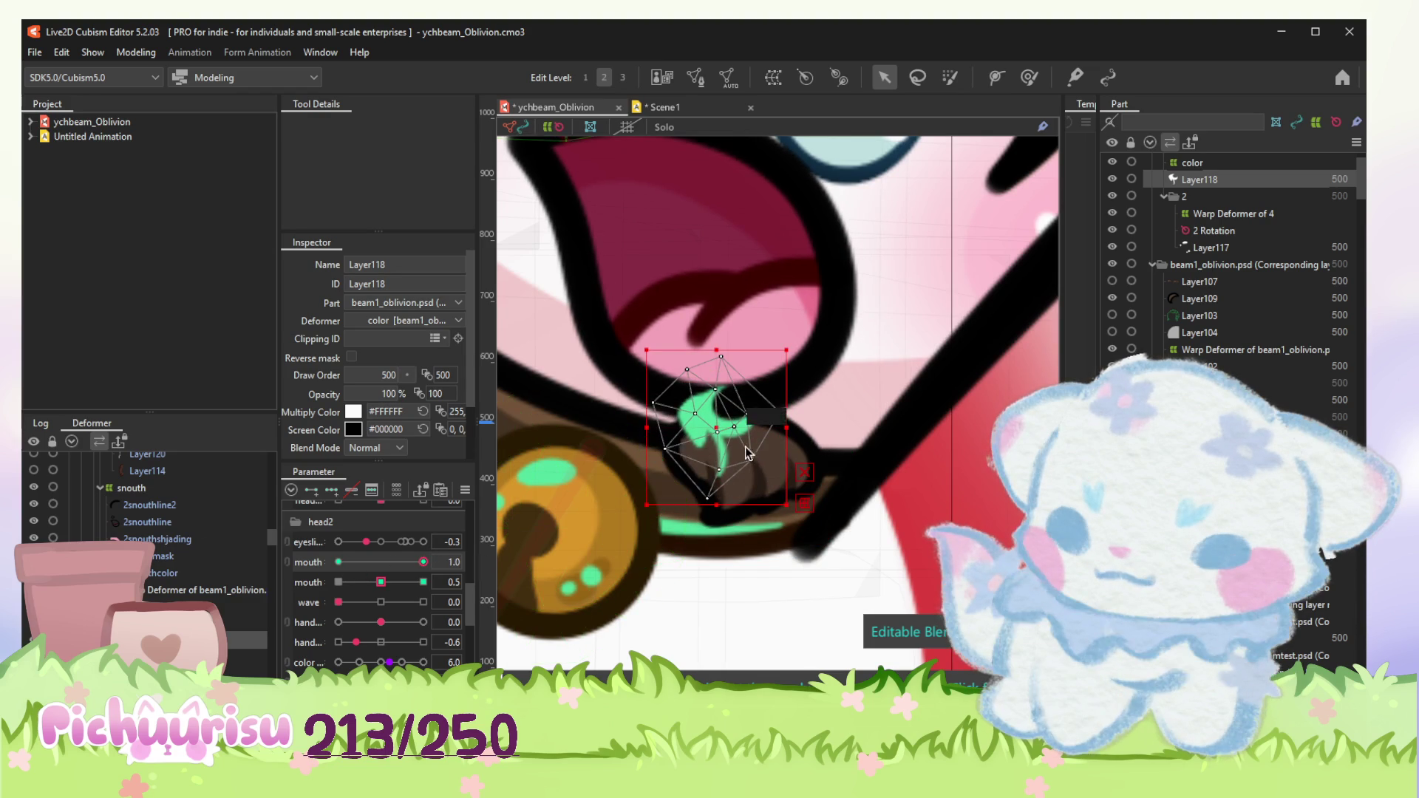
mouse_move(721, 455)
left_mouse_down()
mouse_move(721, 470)
mouse_move(720, 457)
left_mouse_up()
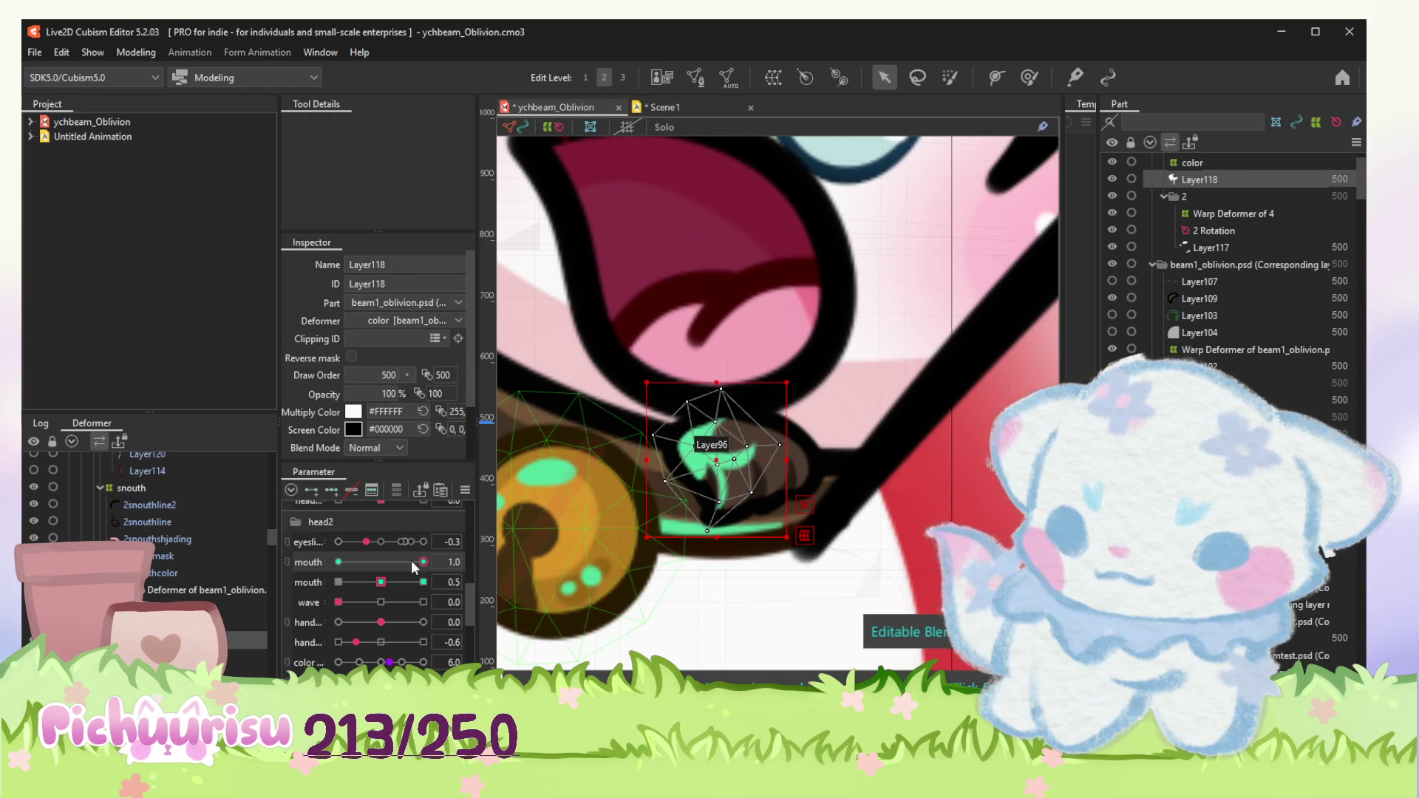
left_click(339, 563)
left_click_drag(390, 563, 338, 562)
left_click_drag(752, 478, 754, 479)
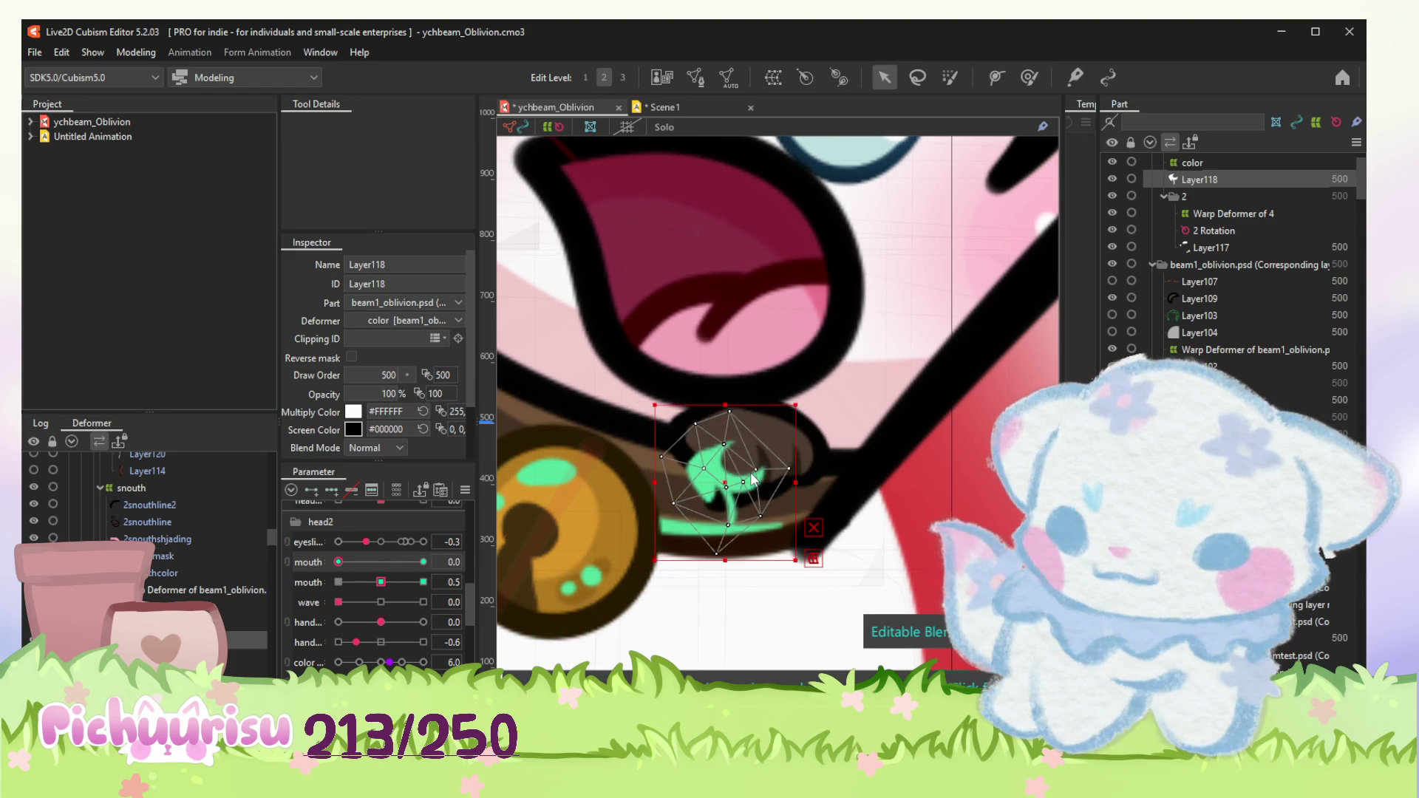
scroll(391, 589, "down", 5)
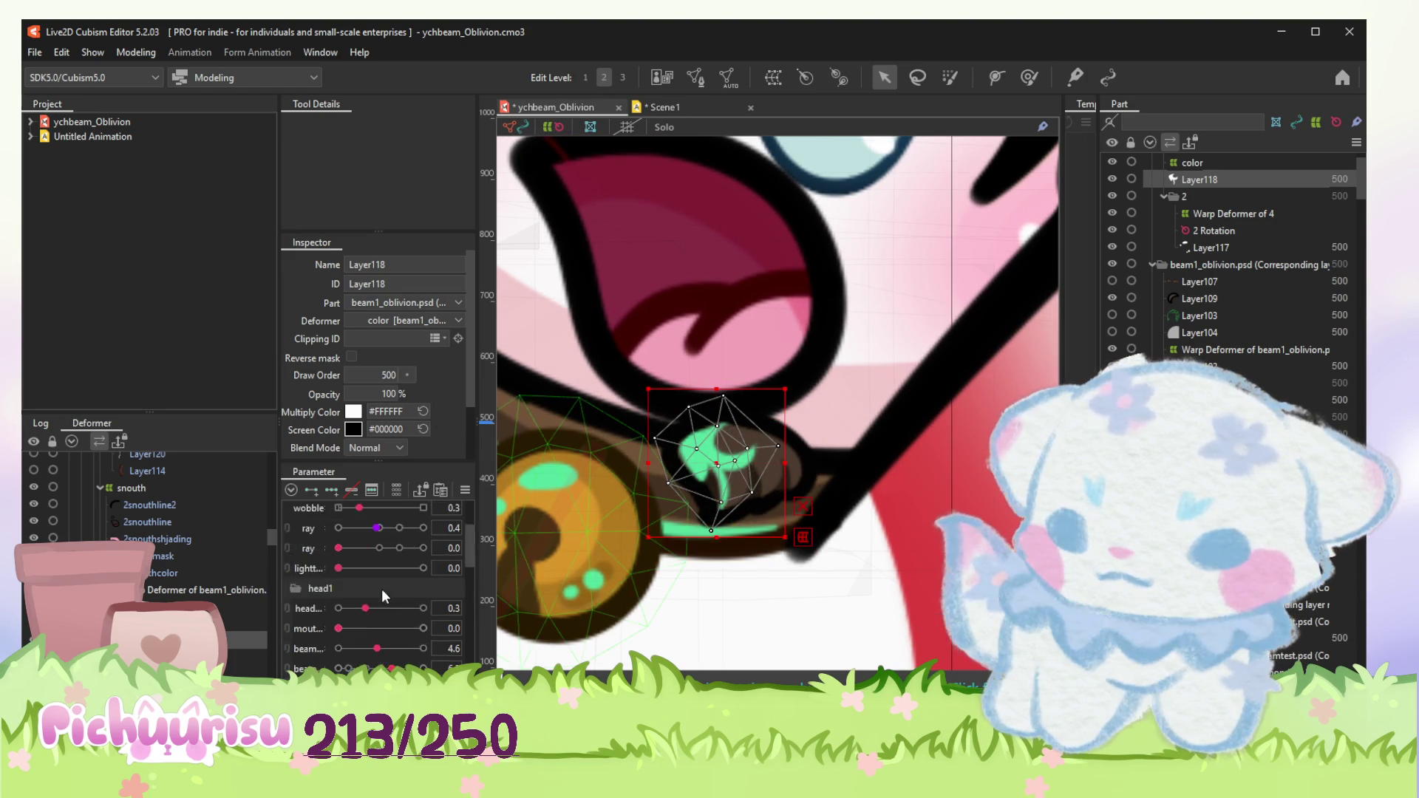
scroll(390, 589, "up", 5)
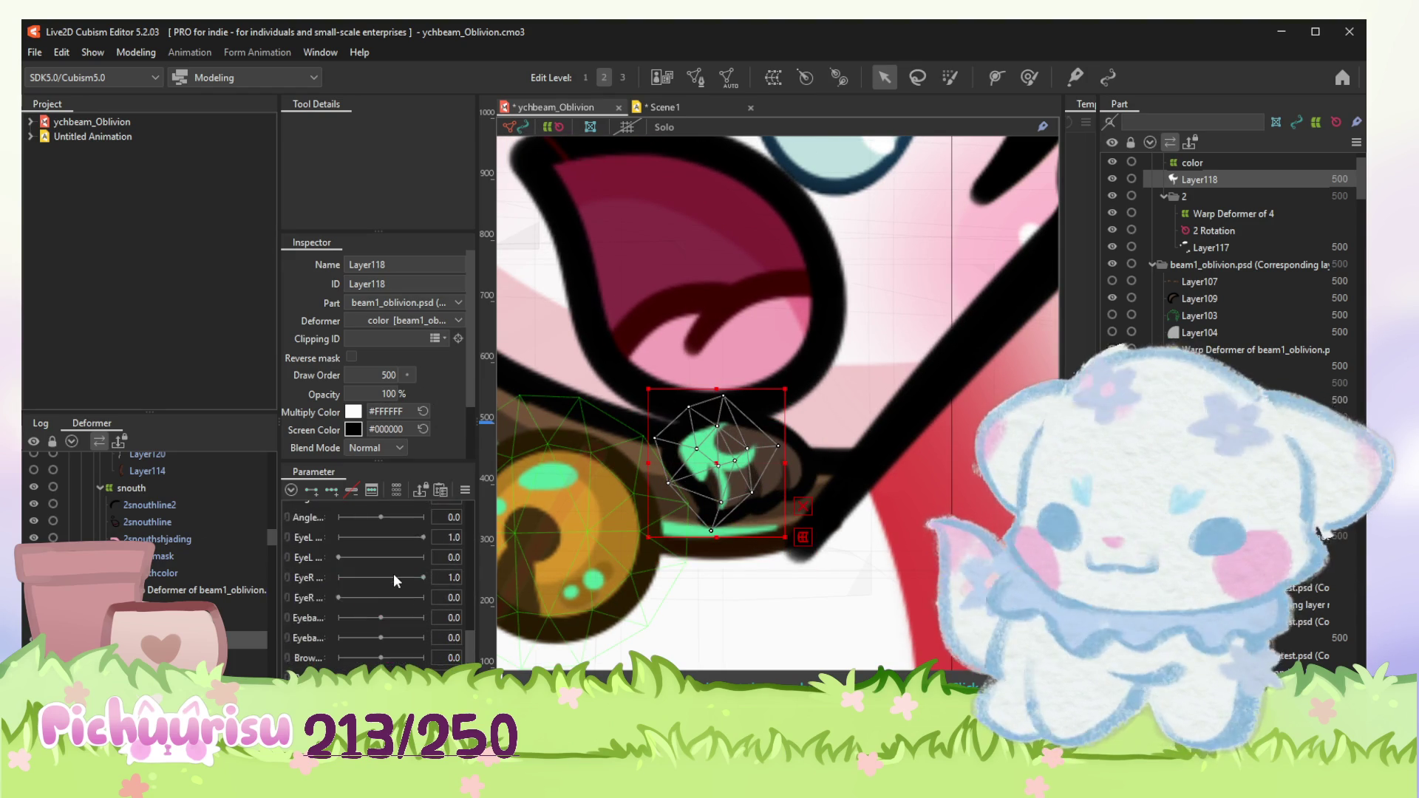
left_click(1192, 163)
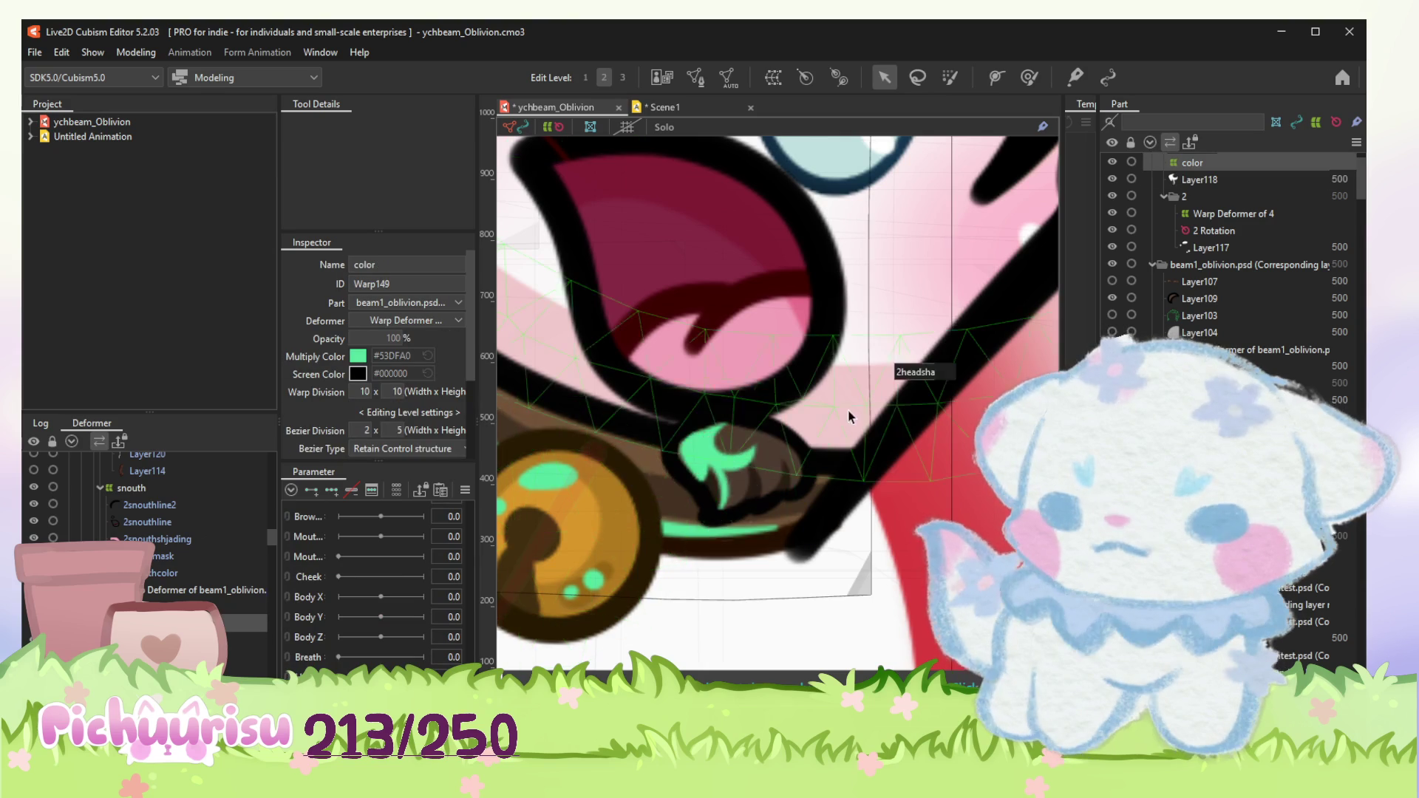
scroll(820, 349, "down", 5)
scroll(821, 348, "up", 2)
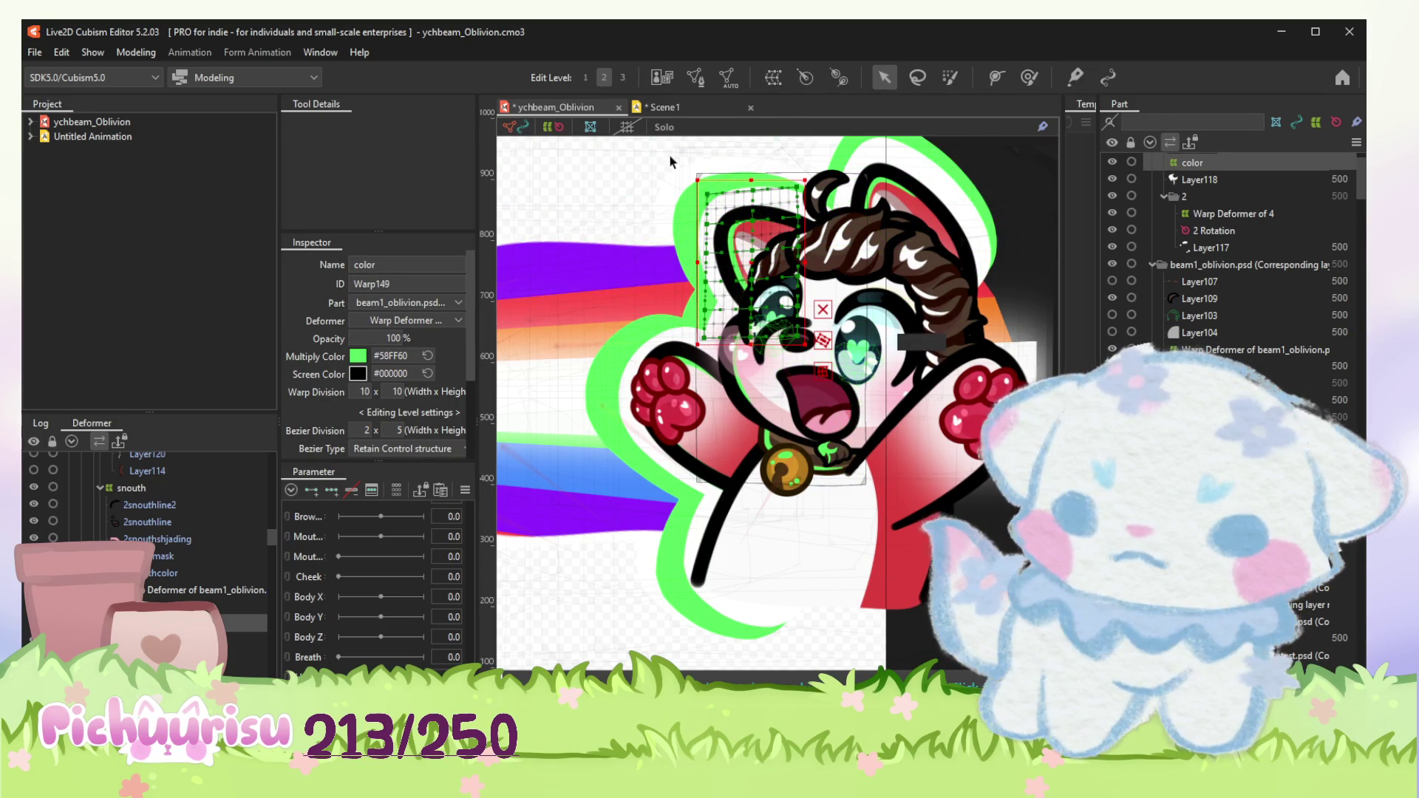
left_click(746, 297)
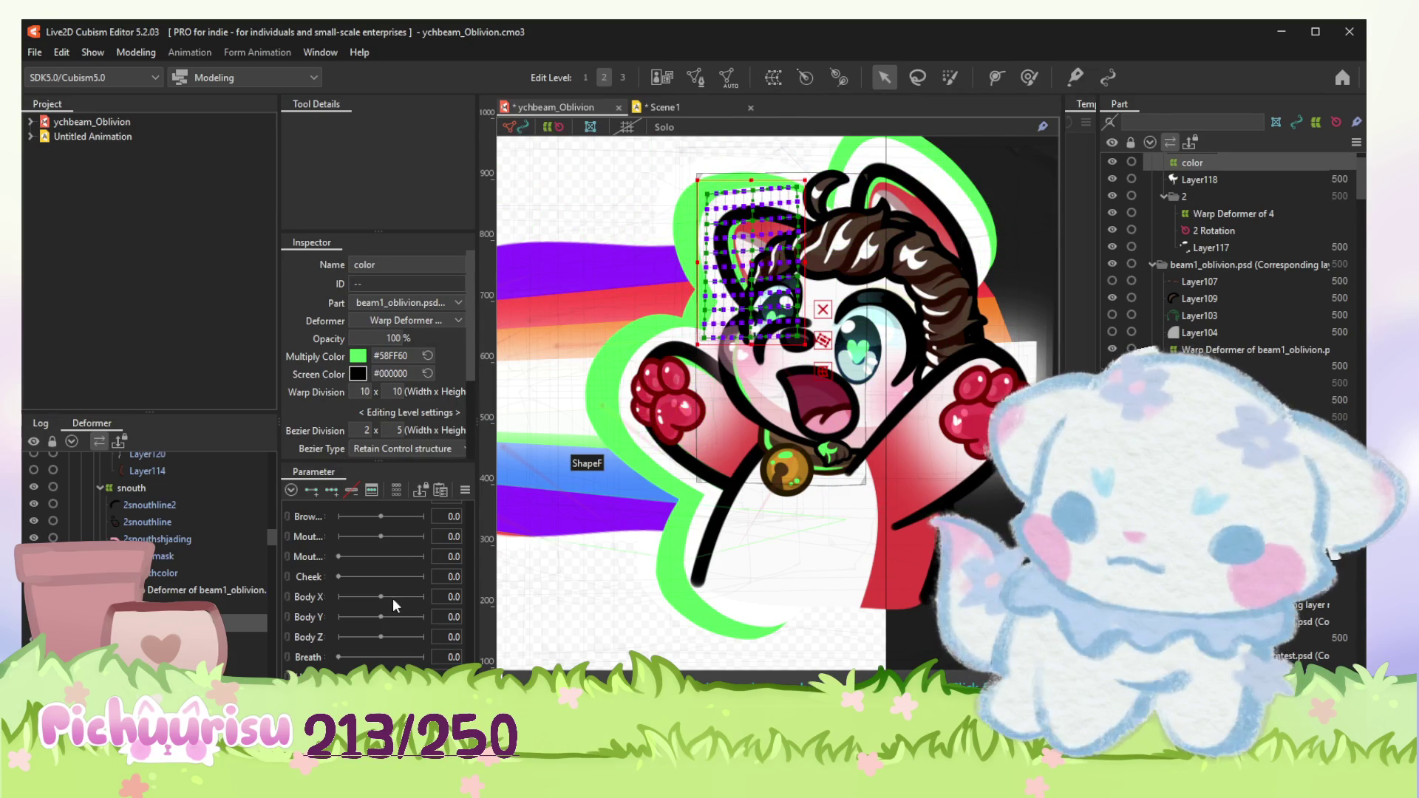
scroll(393, 604, "up", 5)
Step: Select the color warp deformer and paste the copied form onto its green color key via Edit Form
left_click(422, 567)
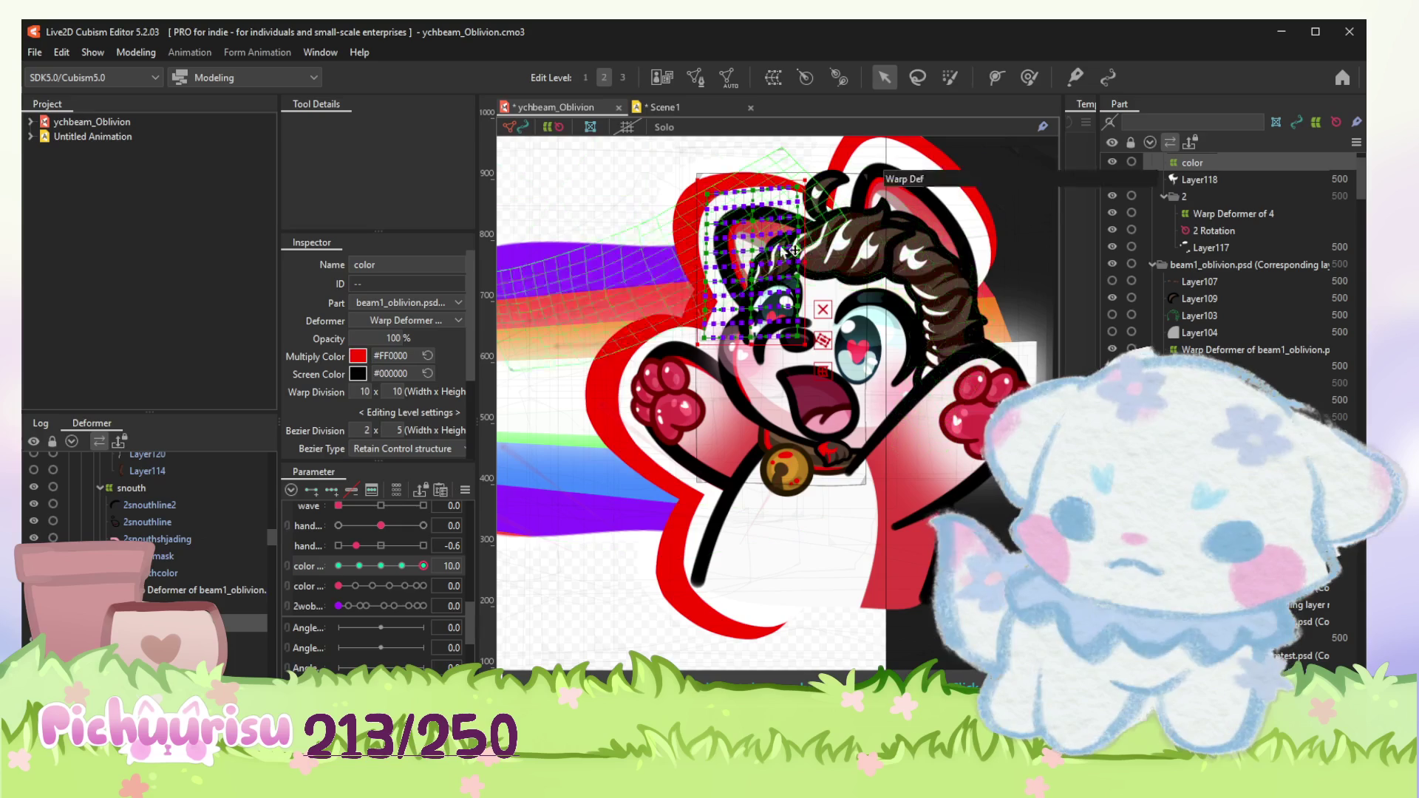
left_click(834, 444)
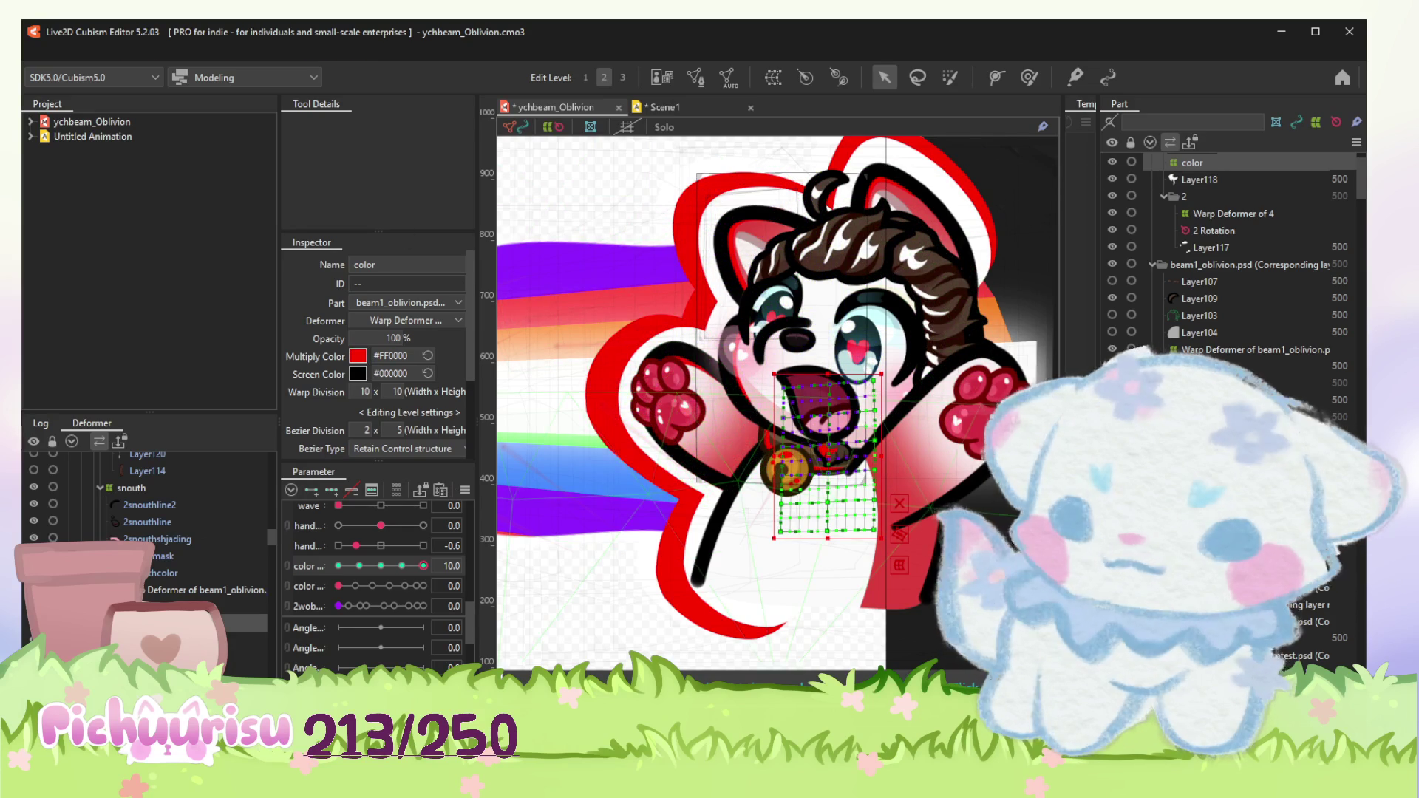
left_click(120, 58)
mouse_move(156, 191)
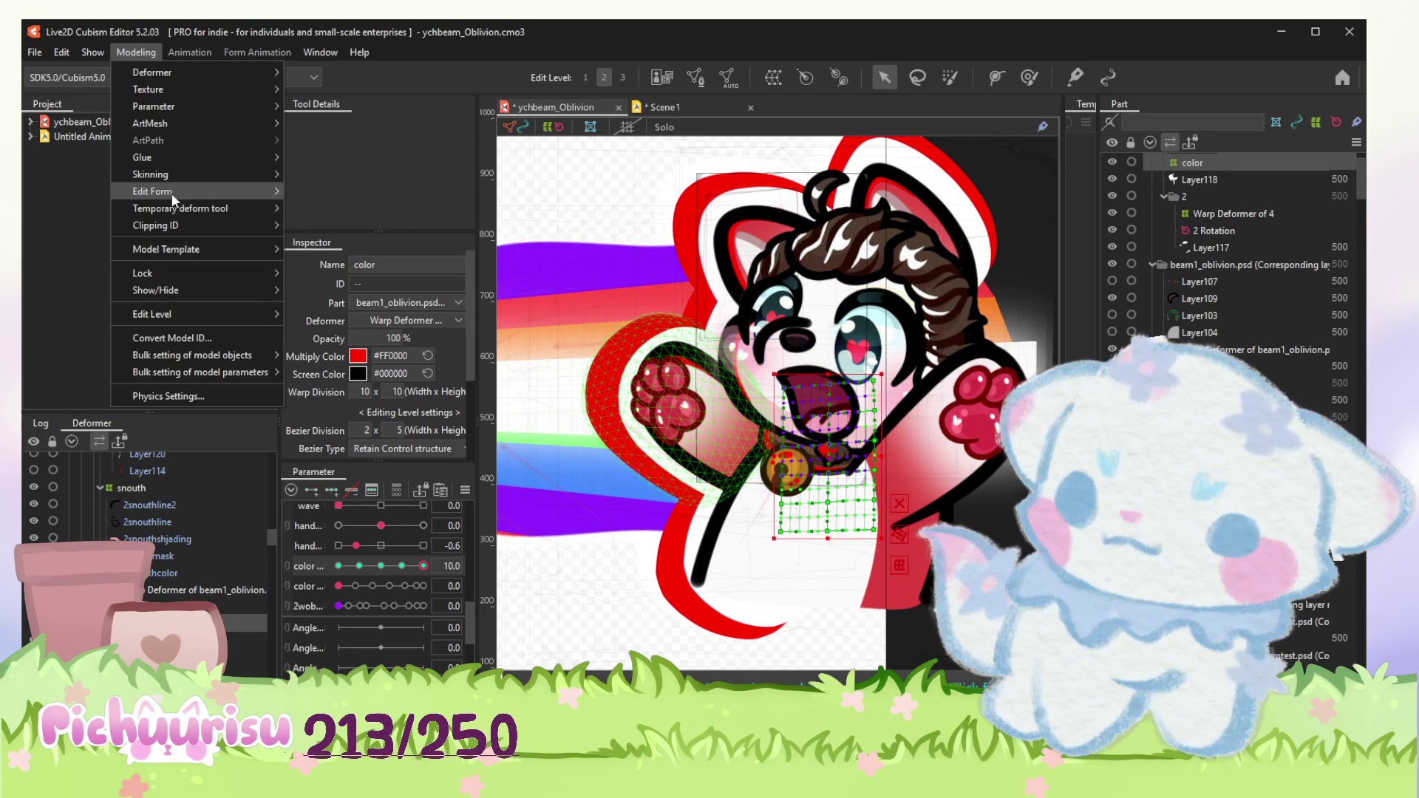
left_click(319, 194)
left_click(399, 569)
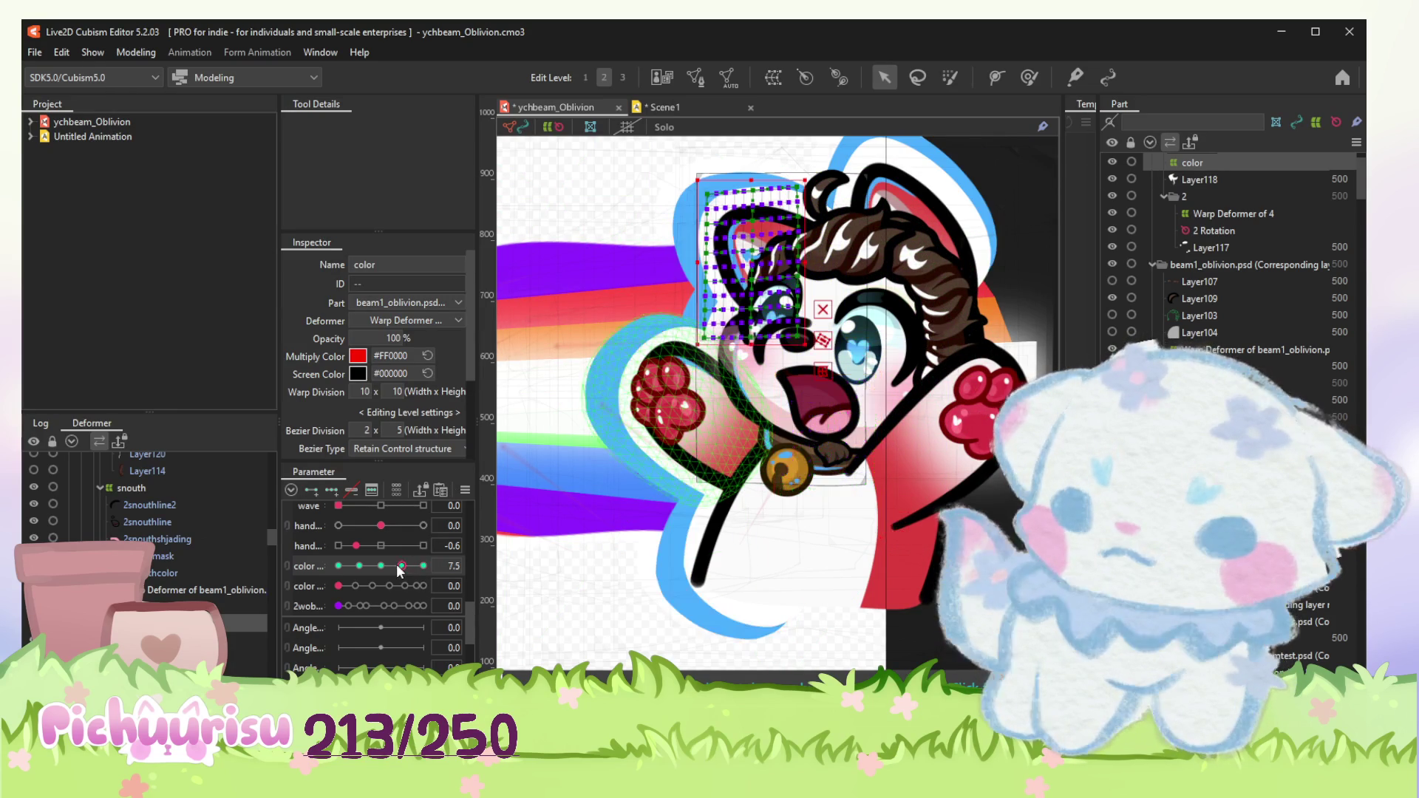
left_click(120, 53)
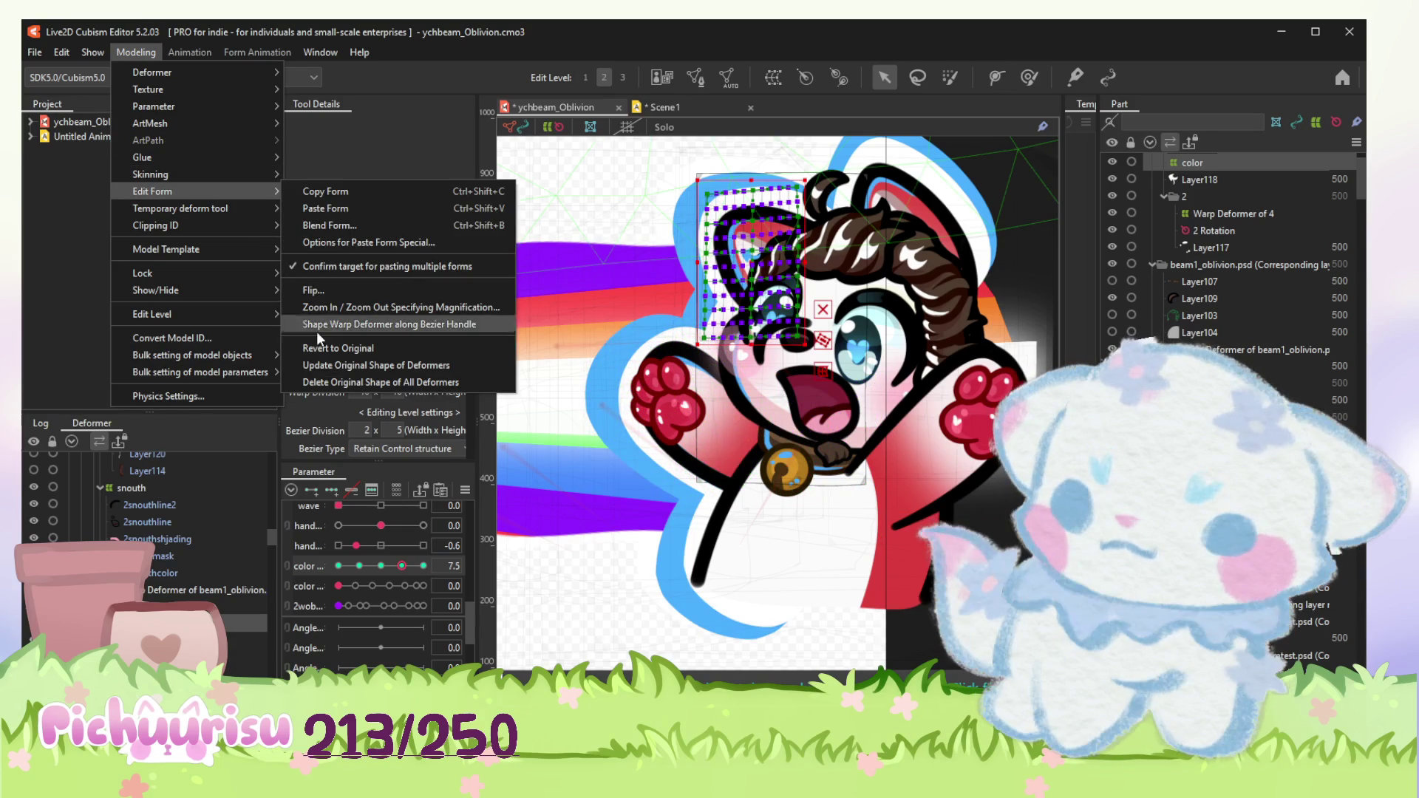
left_click(381, 568)
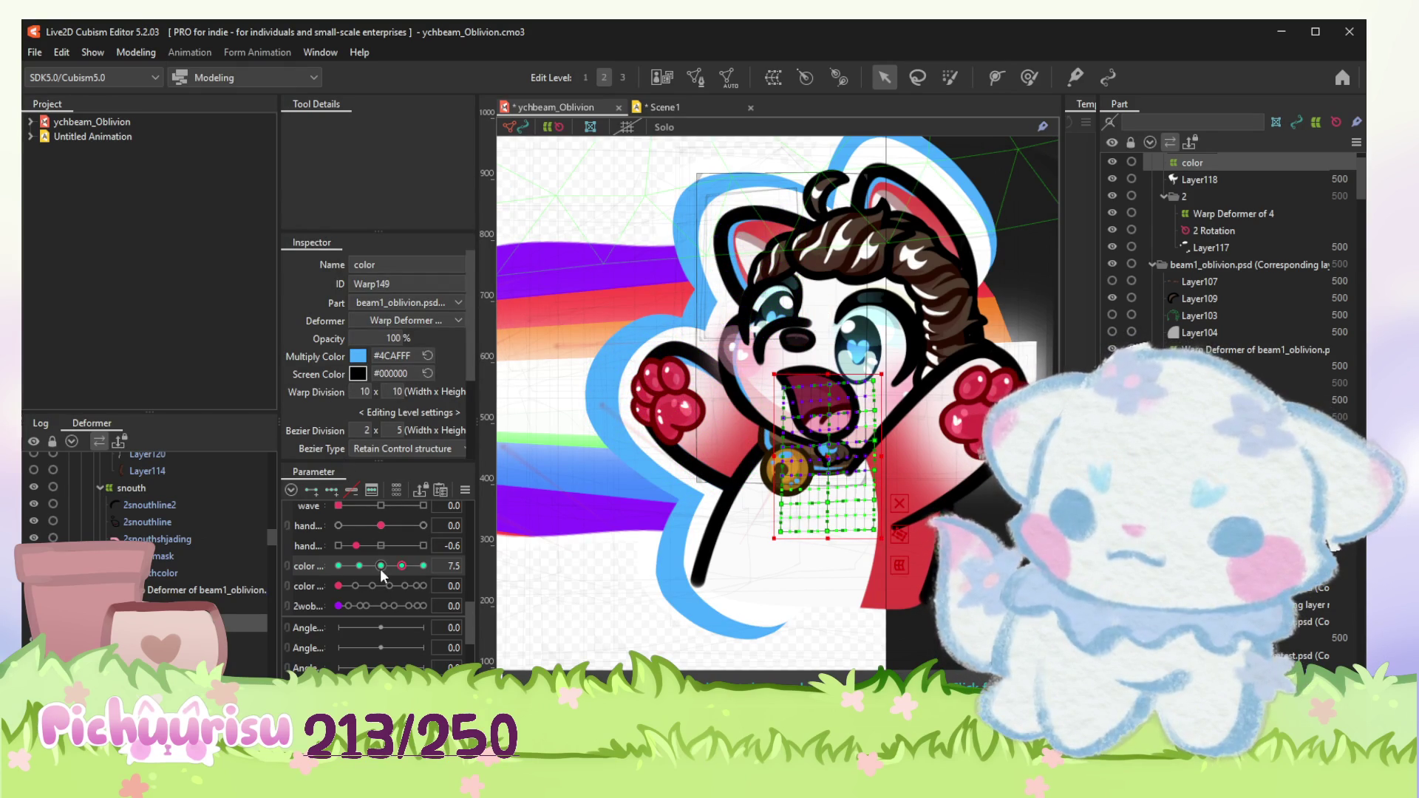
left_click(380, 566)
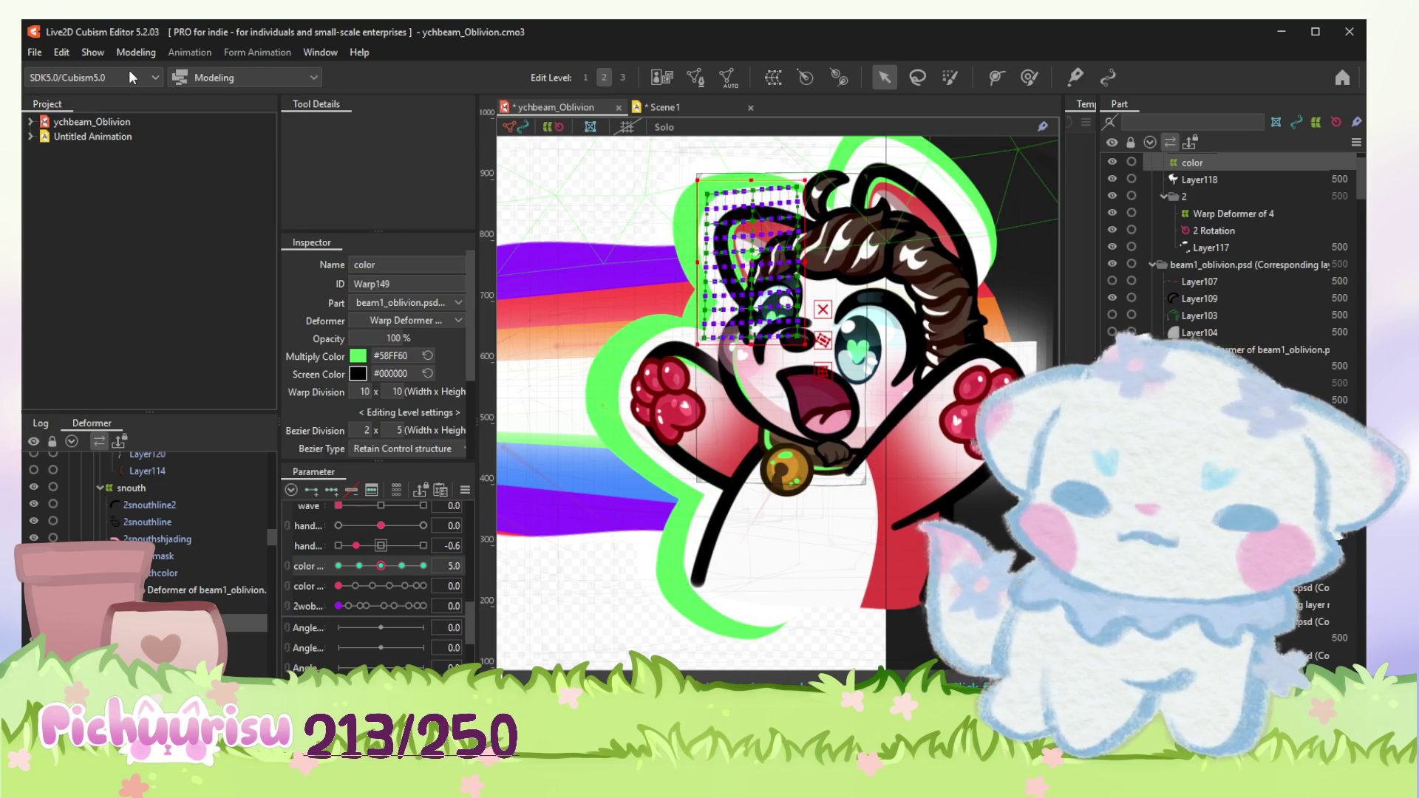
left_click(137, 52)
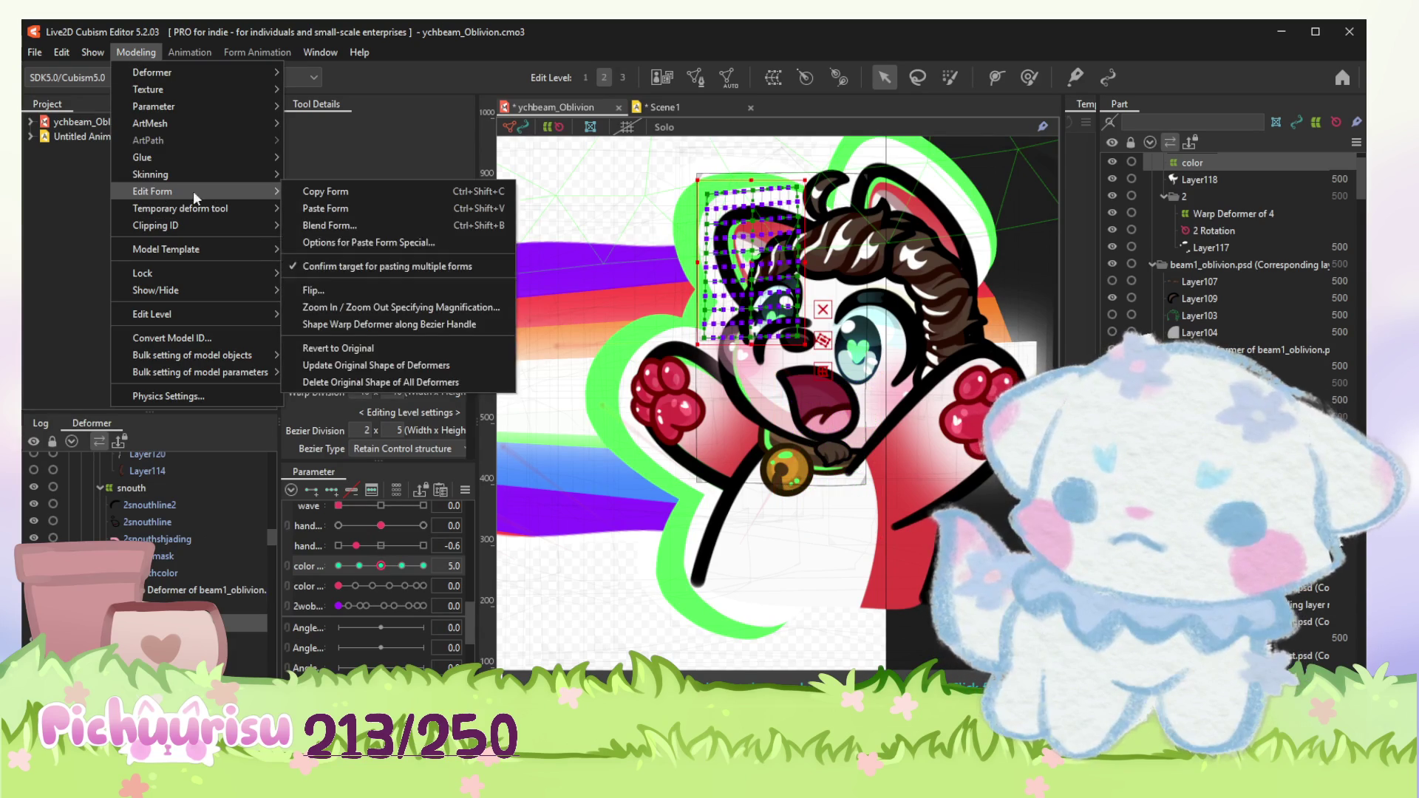
mouse_move(153, 191)
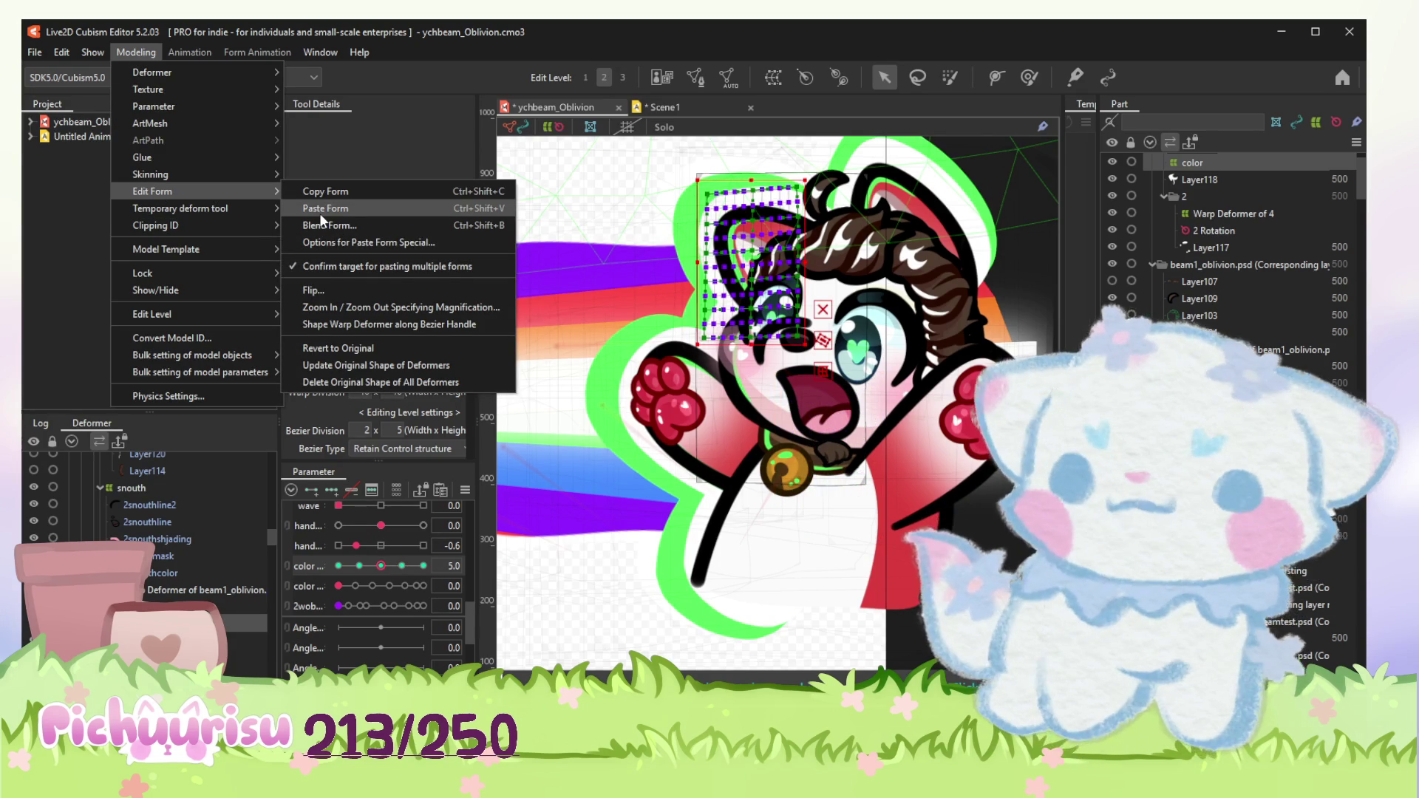
left_click(388, 178)
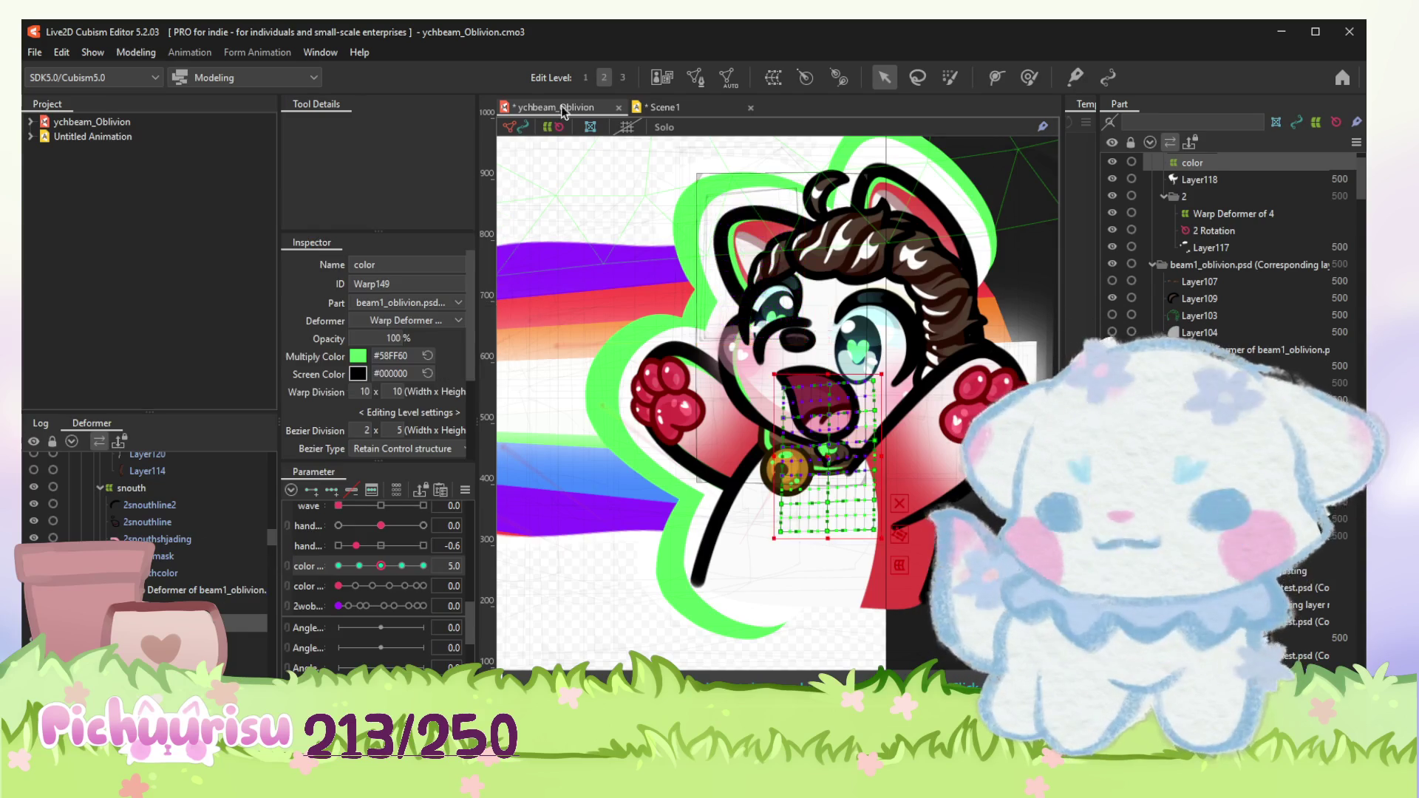
Step: Paste the copied form onto the yellow and zero color keys of the deformer as well
left_click(145, 54)
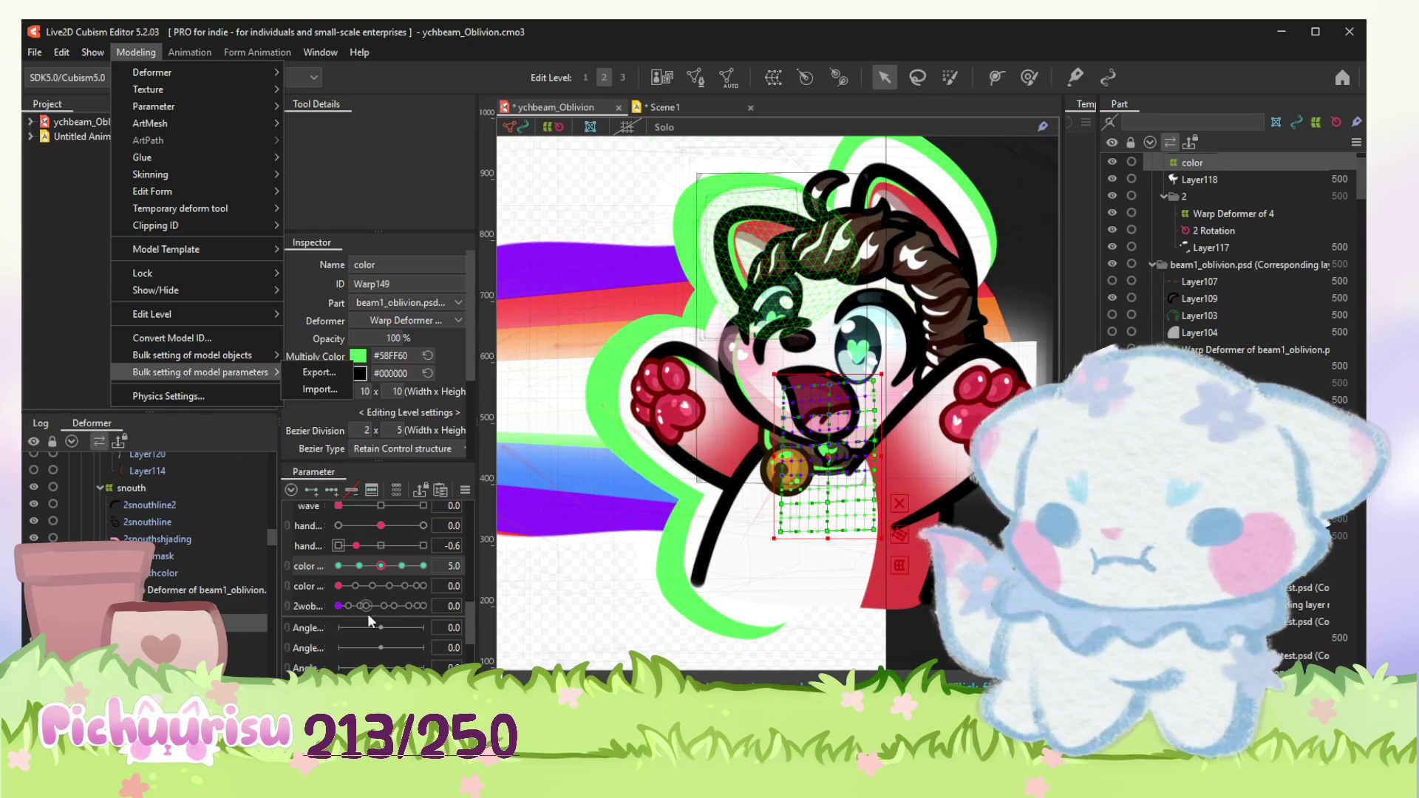
left_click(358, 565)
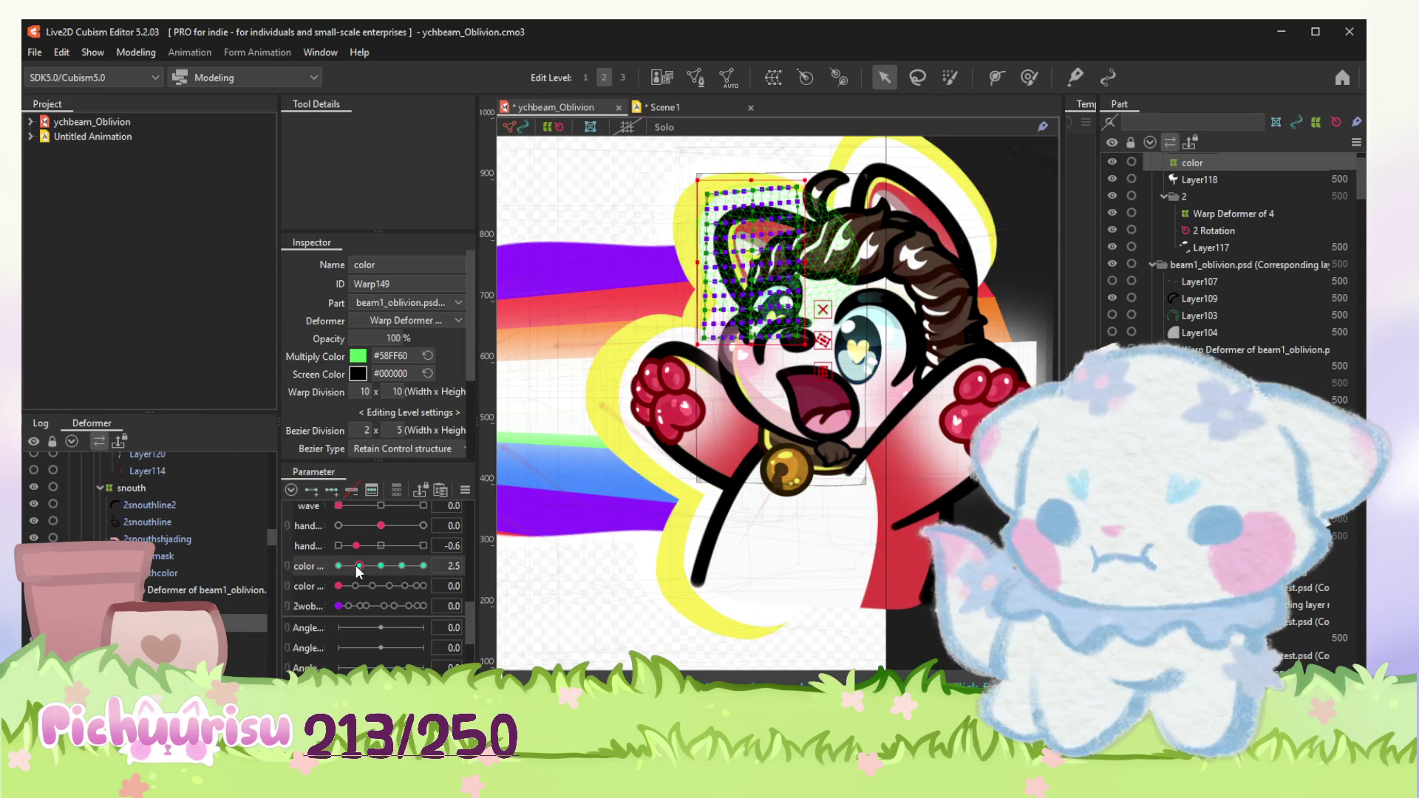
left_click(125, 52)
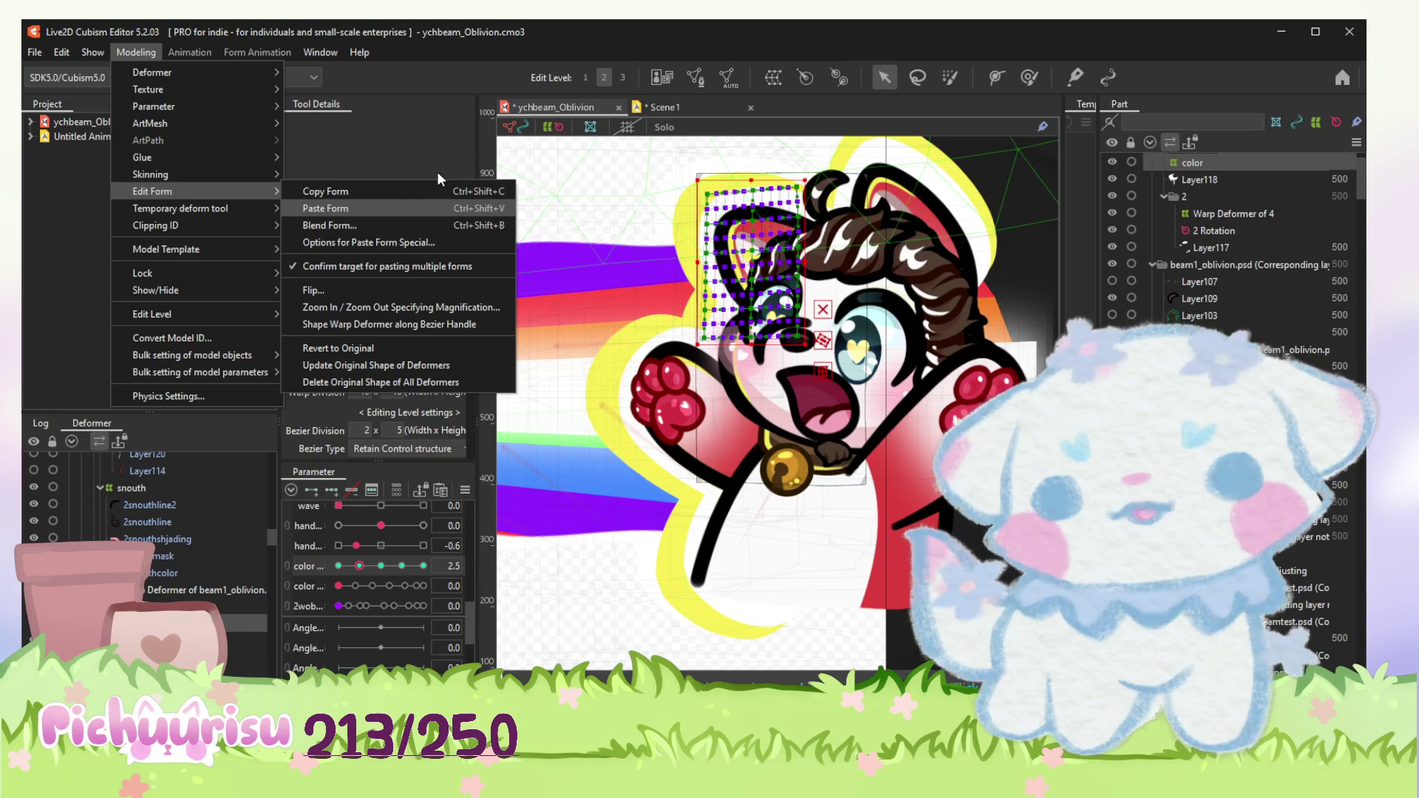
key("Return")
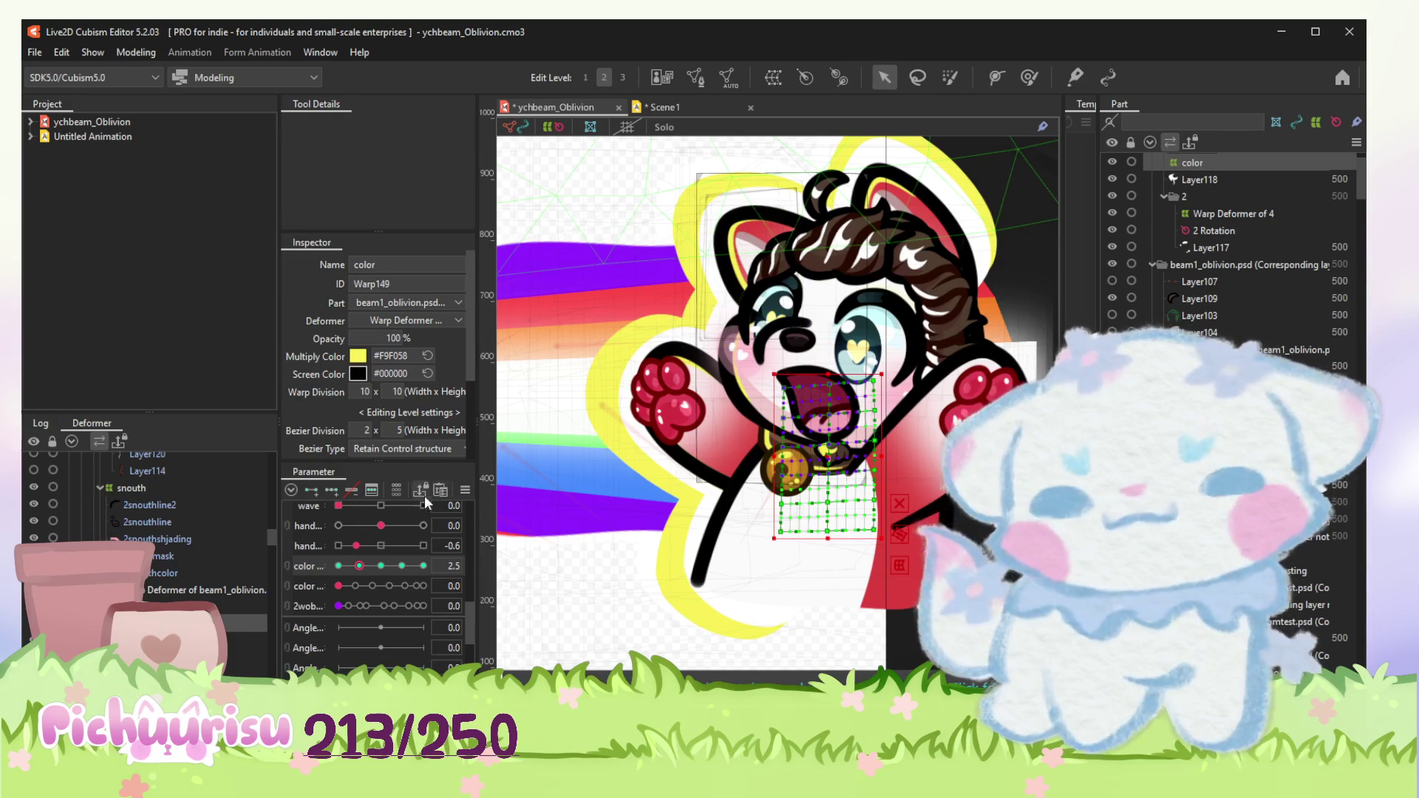
left_click(422, 565)
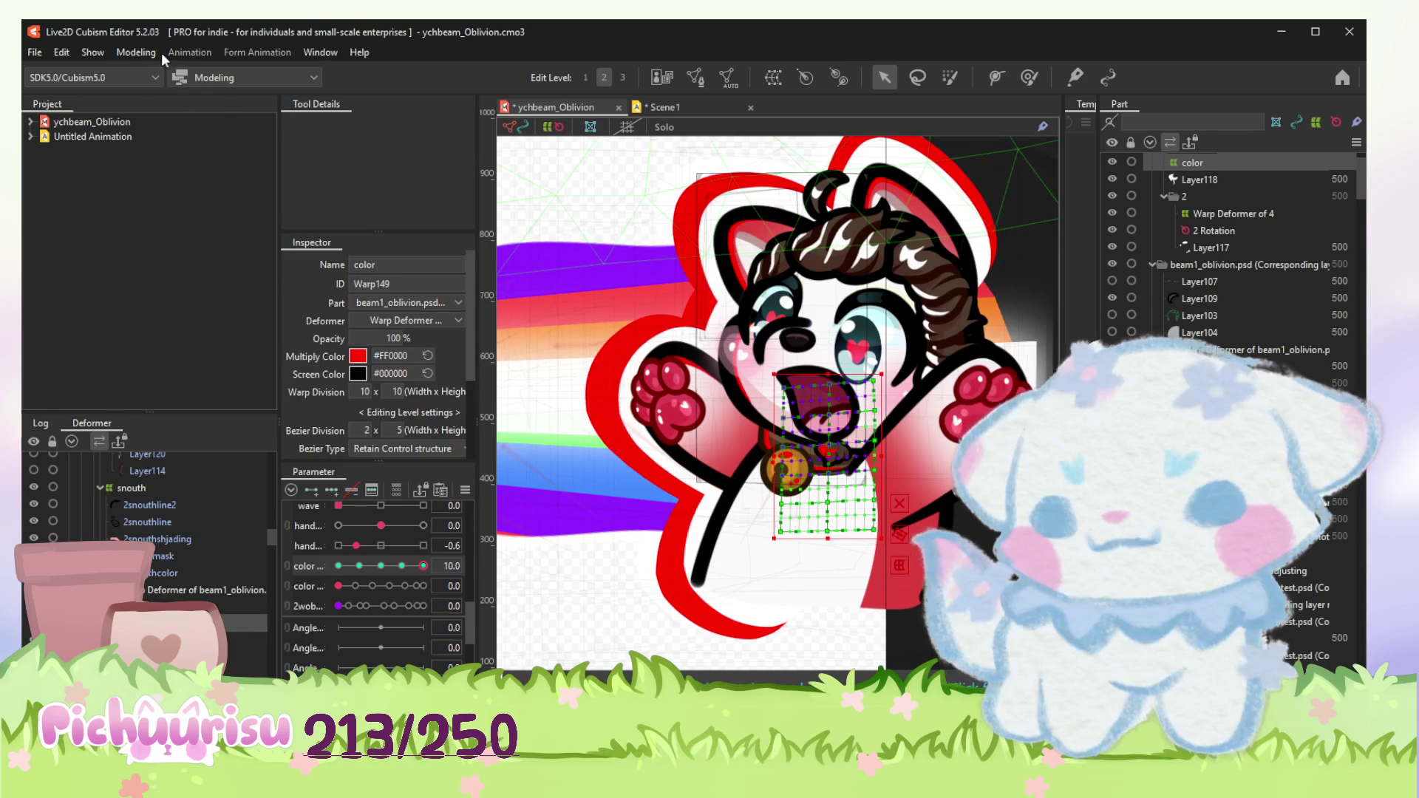
left_click(135, 53)
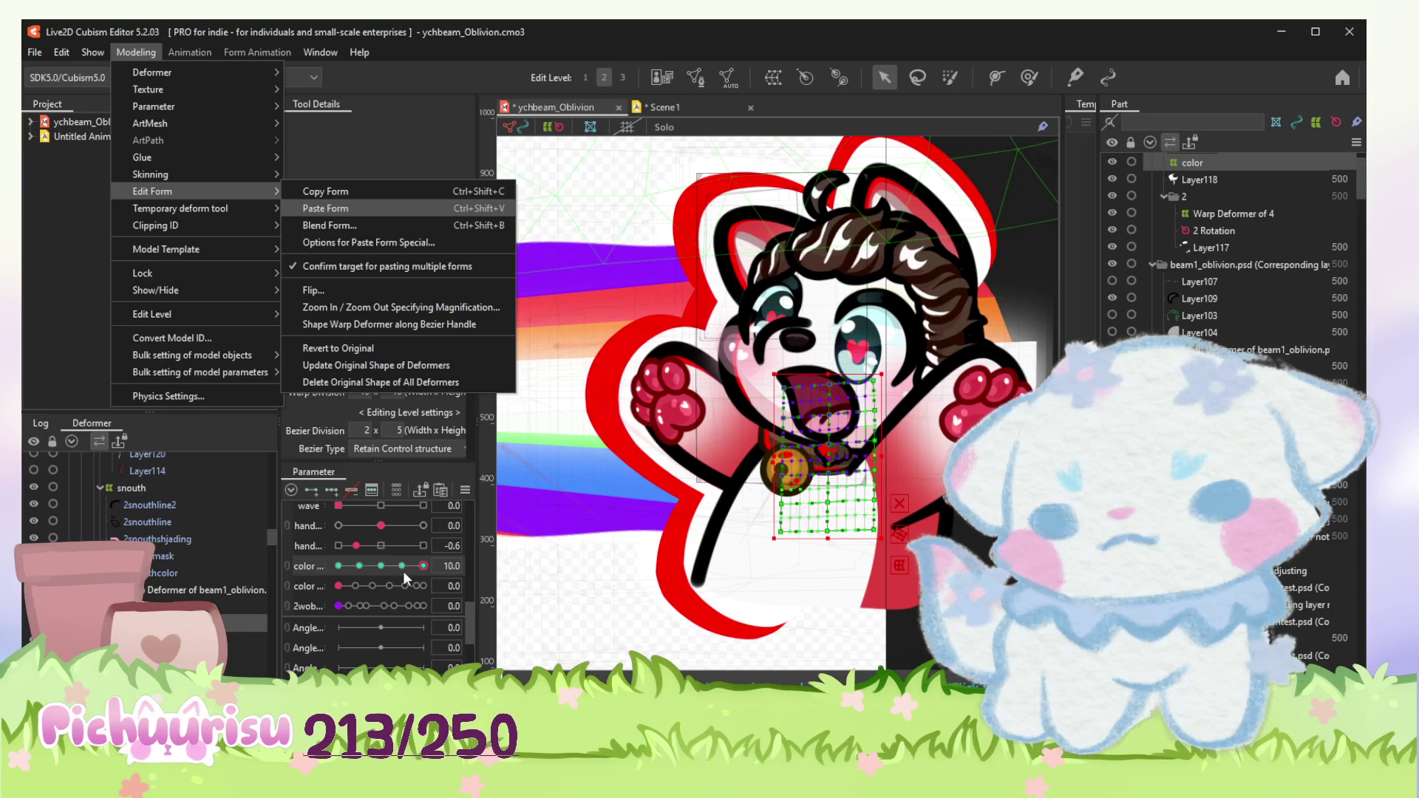
left_click(337, 565)
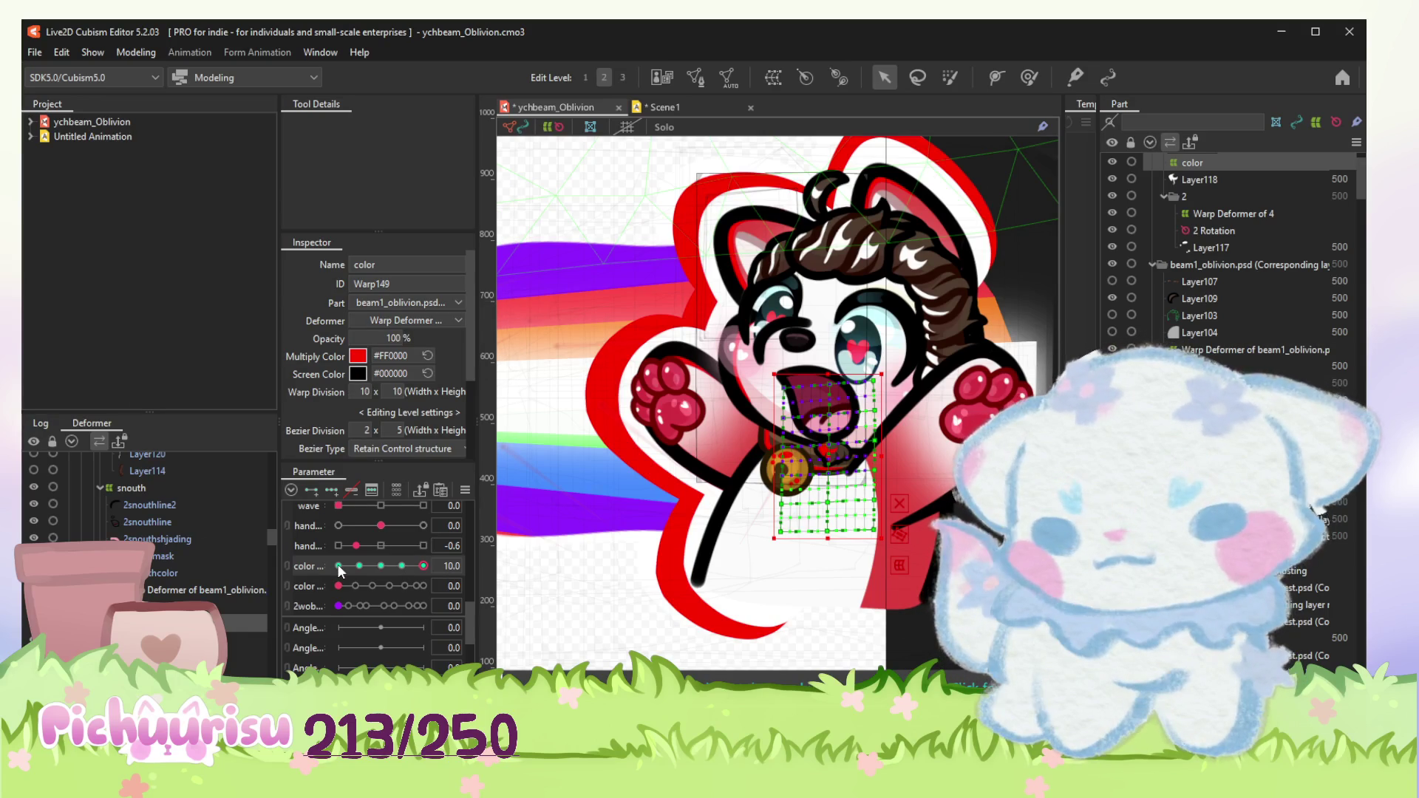
left_click(339, 566)
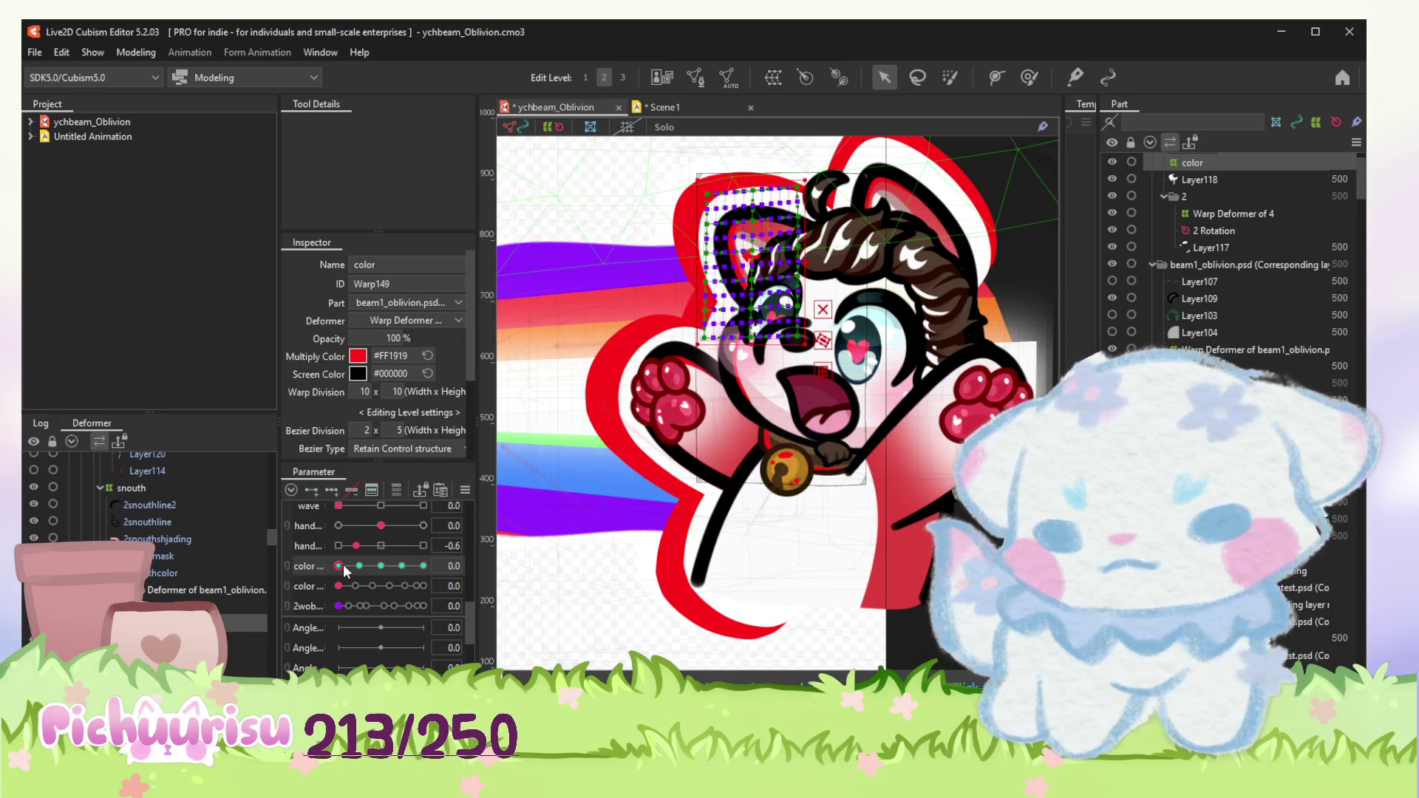
left_click(141, 53)
mouse_move(154, 191)
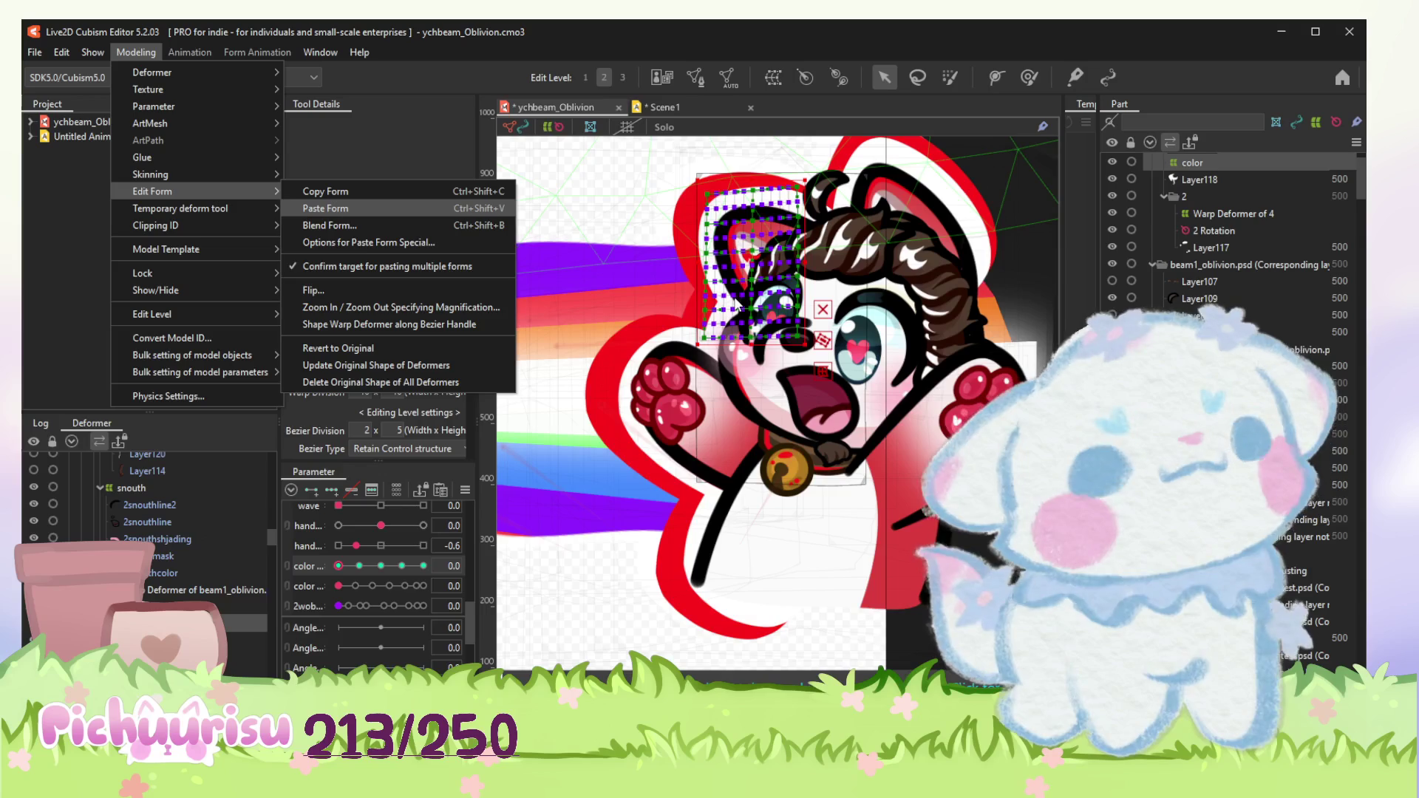
left_click(324, 209)
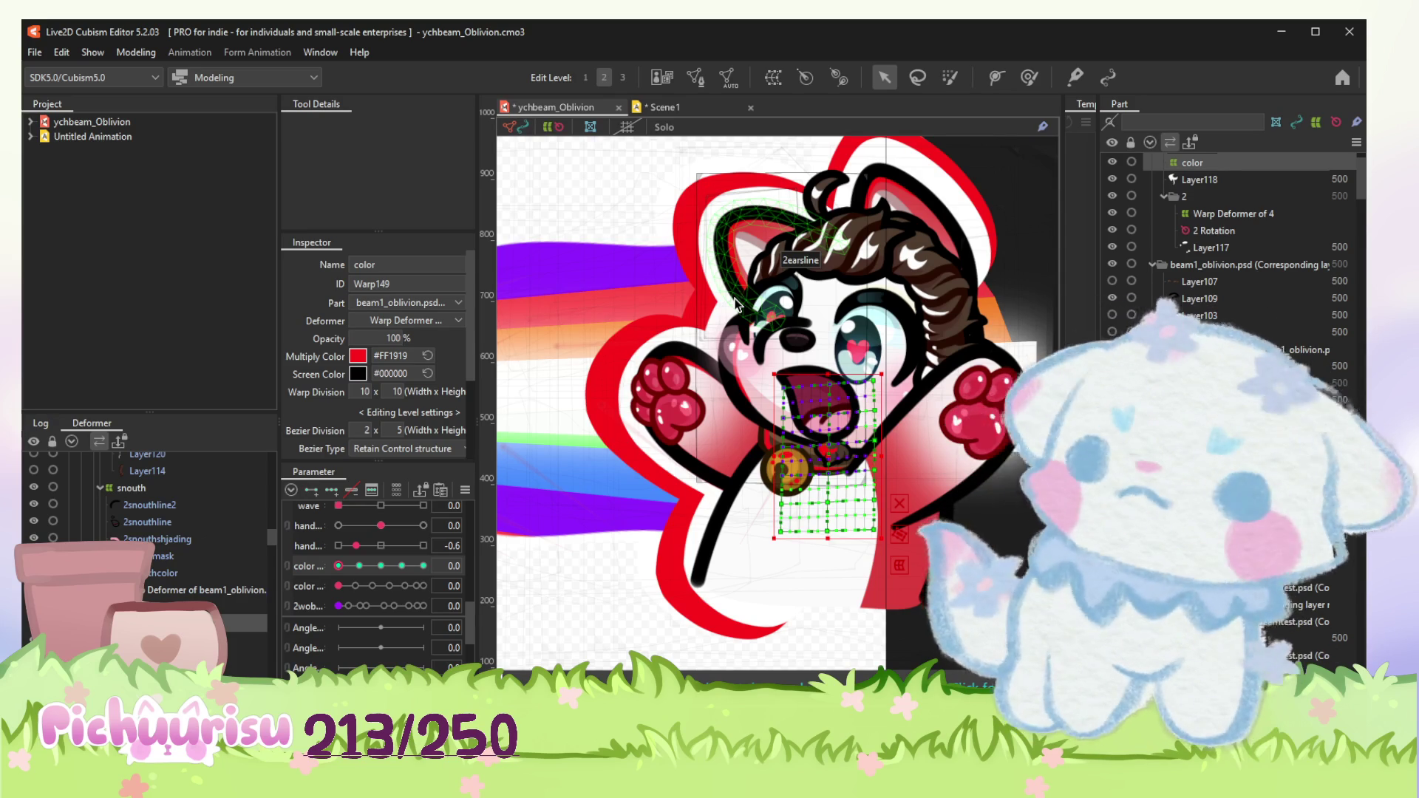
scroll(904, 500, "down", 3)
Step: Select the wavy beam meshes and lower the color parameter to 1.3 so the outline turns orange
left_click(666, 366)
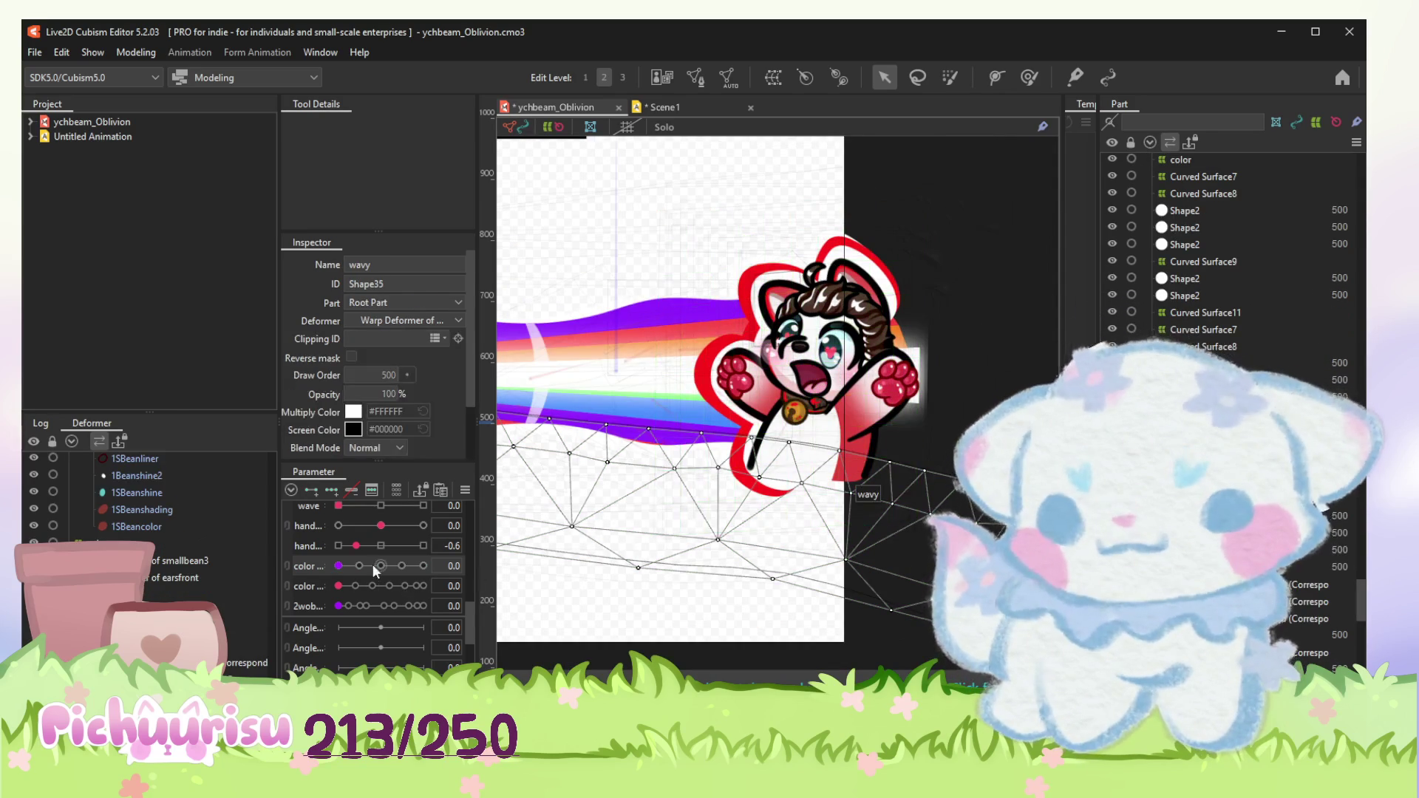
left_click_drag(375, 566, 410, 566)
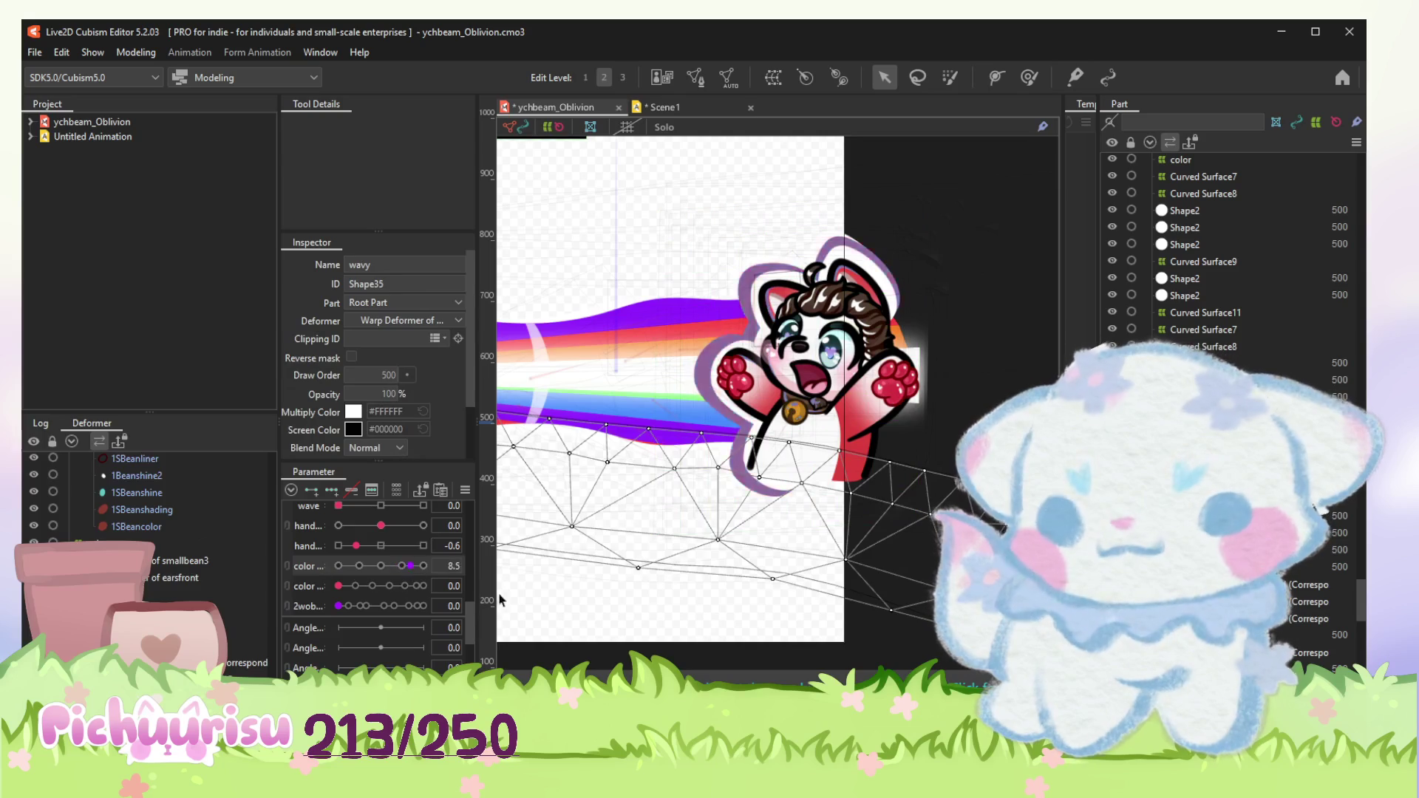
left_click(1009, 287)
scroll(932, 366, "up", 2)
left_click(708, 303)
scroll(708, 302, "up", 2)
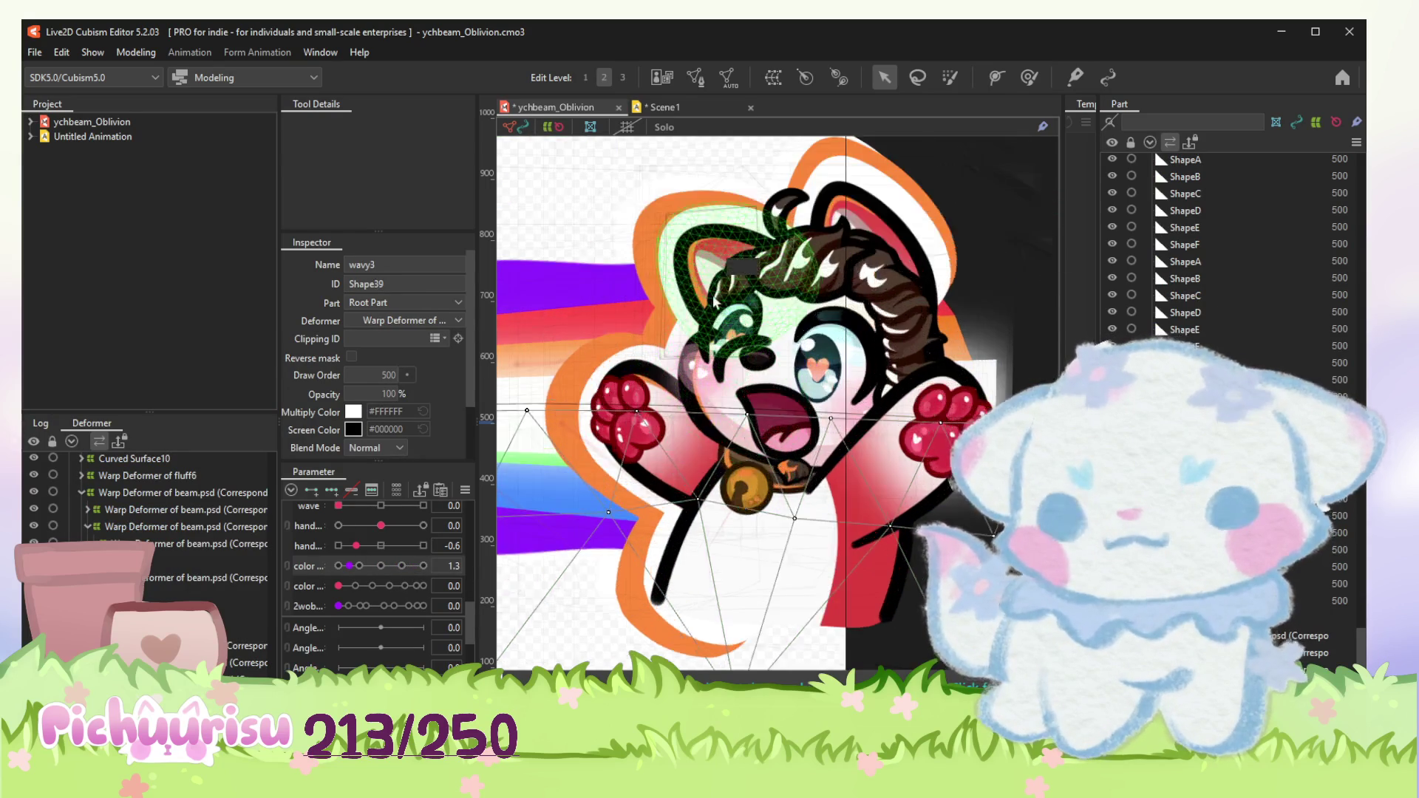
scroll(708, 302, "up", 2)
scroll(387, 530, "up", 3)
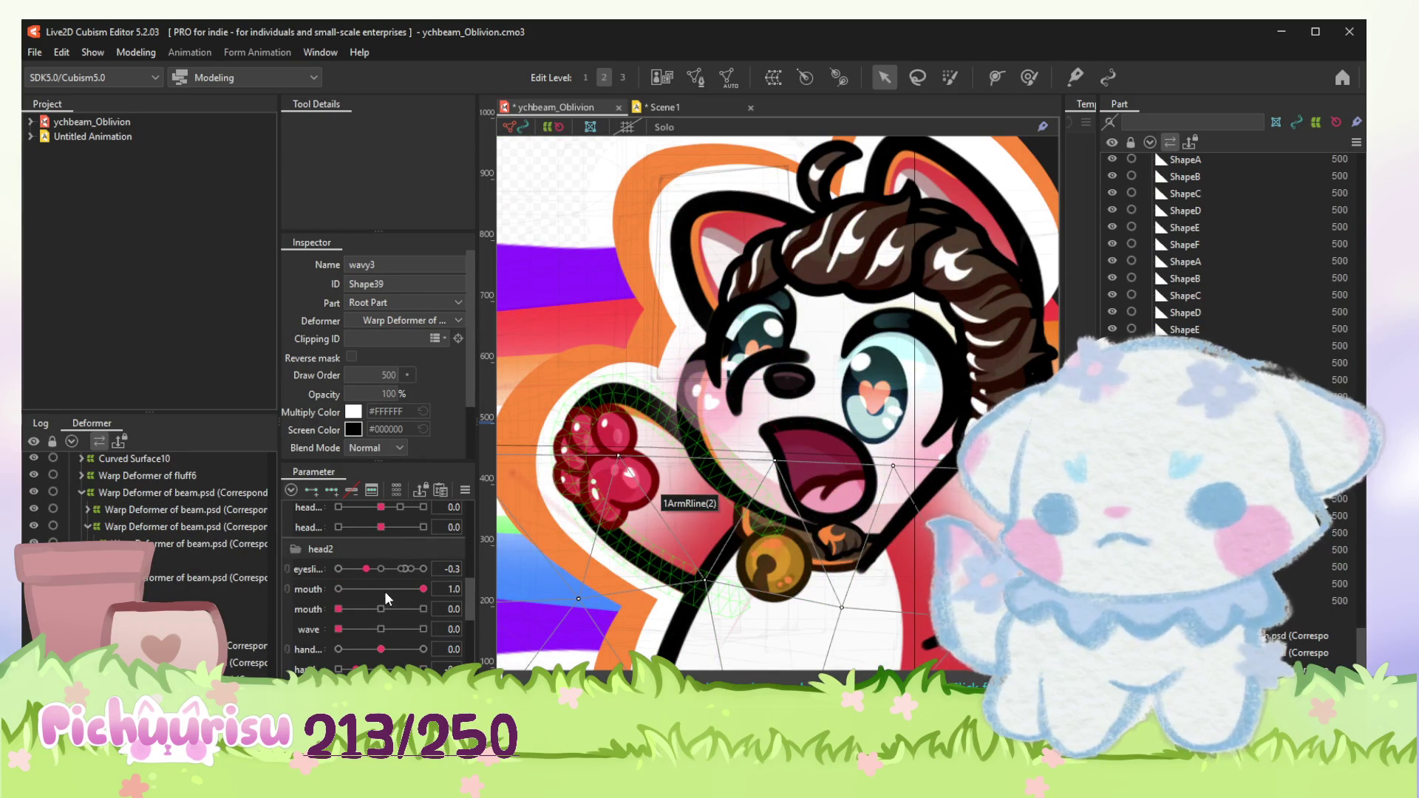
Step: Open the mouth with the second parameter and select the 2headline, 2headshading and 2headcolor meshes
left_click_drag(379, 604, 412, 609)
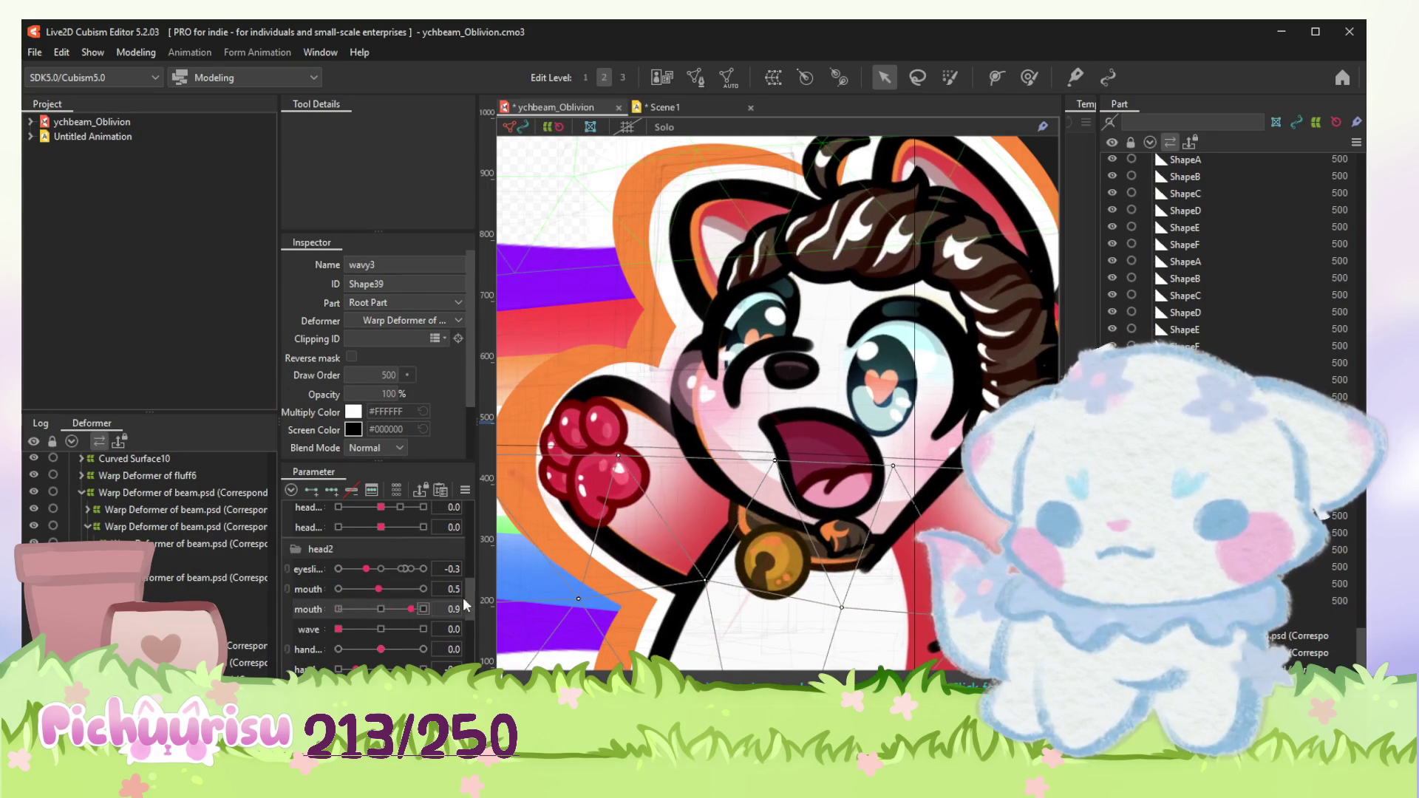
scroll(878, 431, "up", 3)
left_click(878, 430)
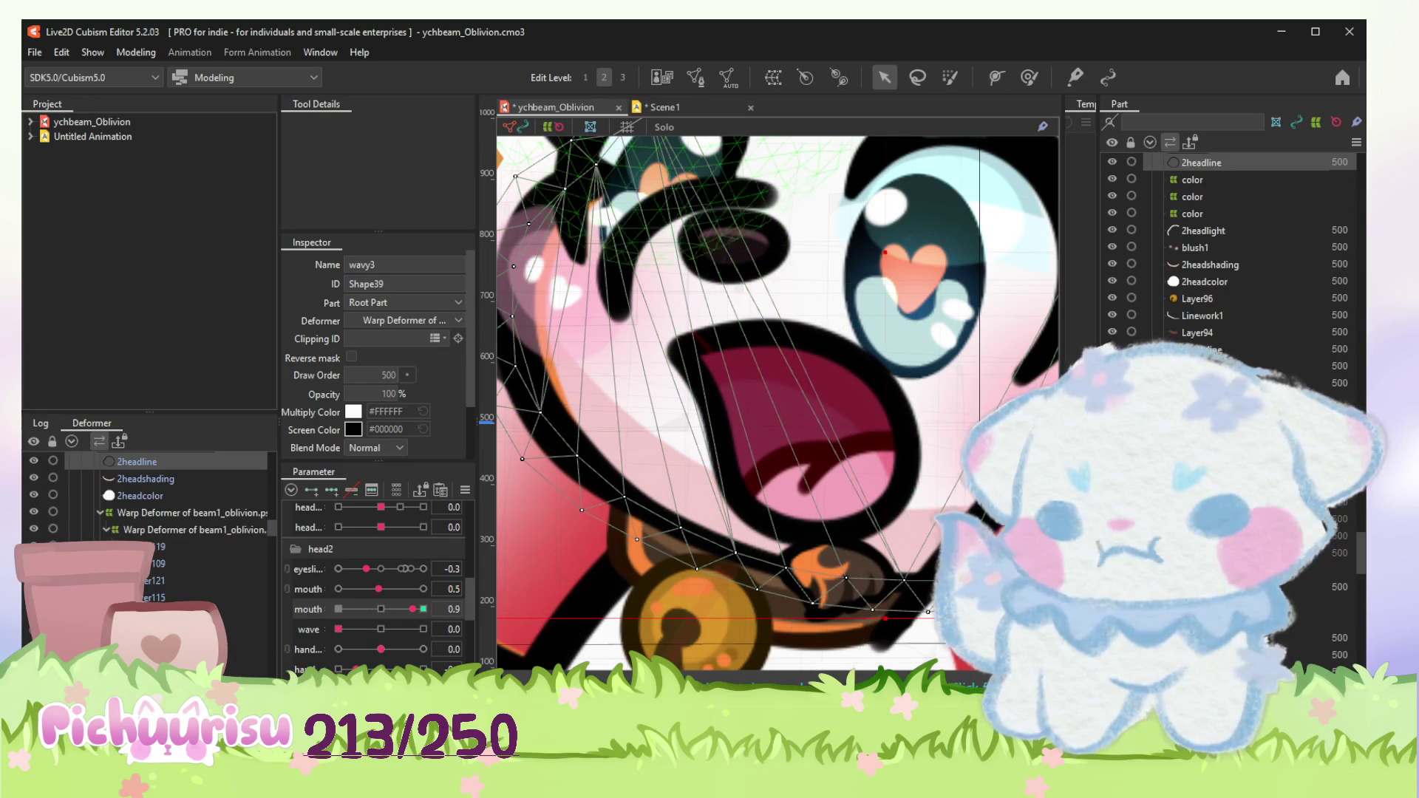
mouse_move(422, 608)
left_mouse_down()
mouse_move(317, 614)
mouse_move(384, 604)
mouse_move(318, 596)
mouse_move(423, 588)
left_mouse_up()
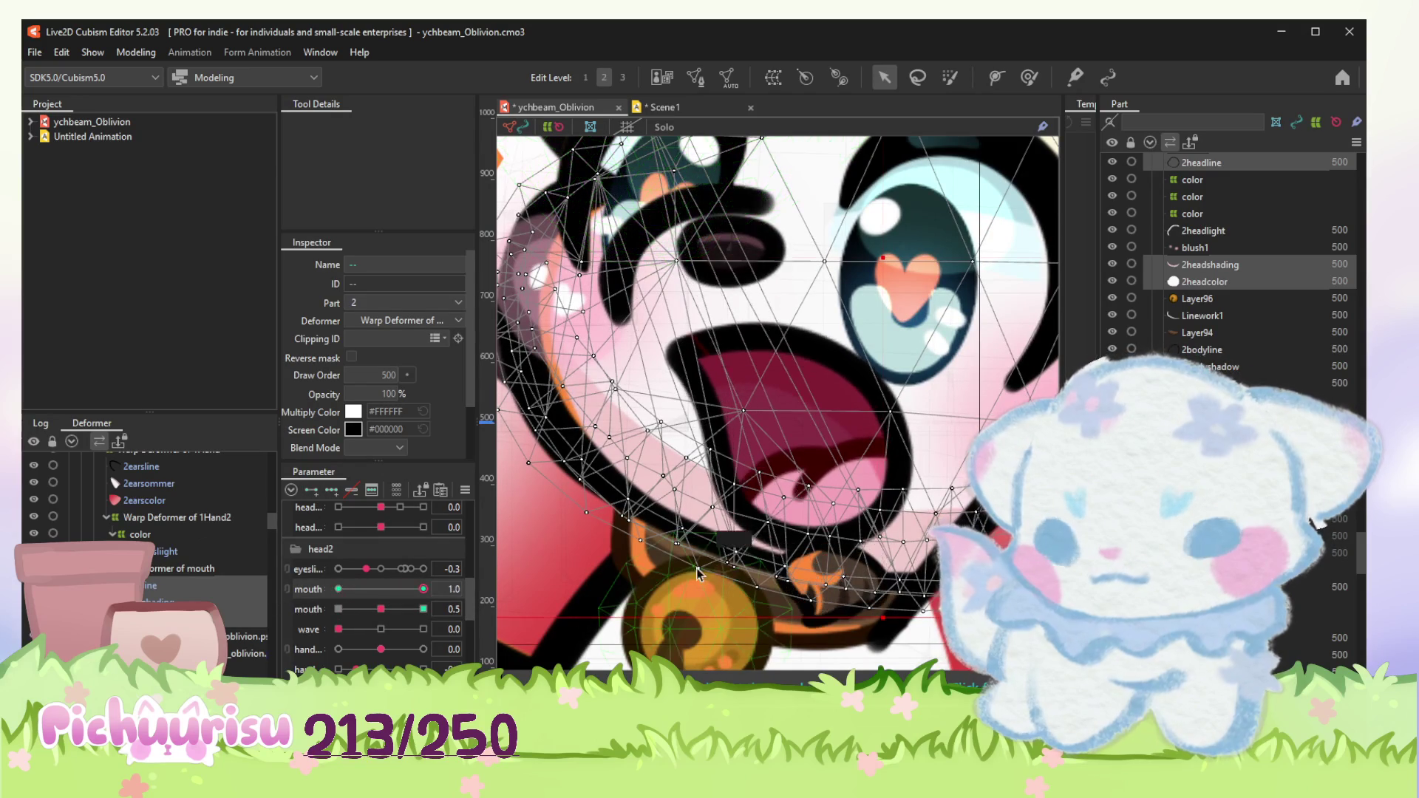
scroll(776, 443, "down", 3)
left_click(1028, 76)
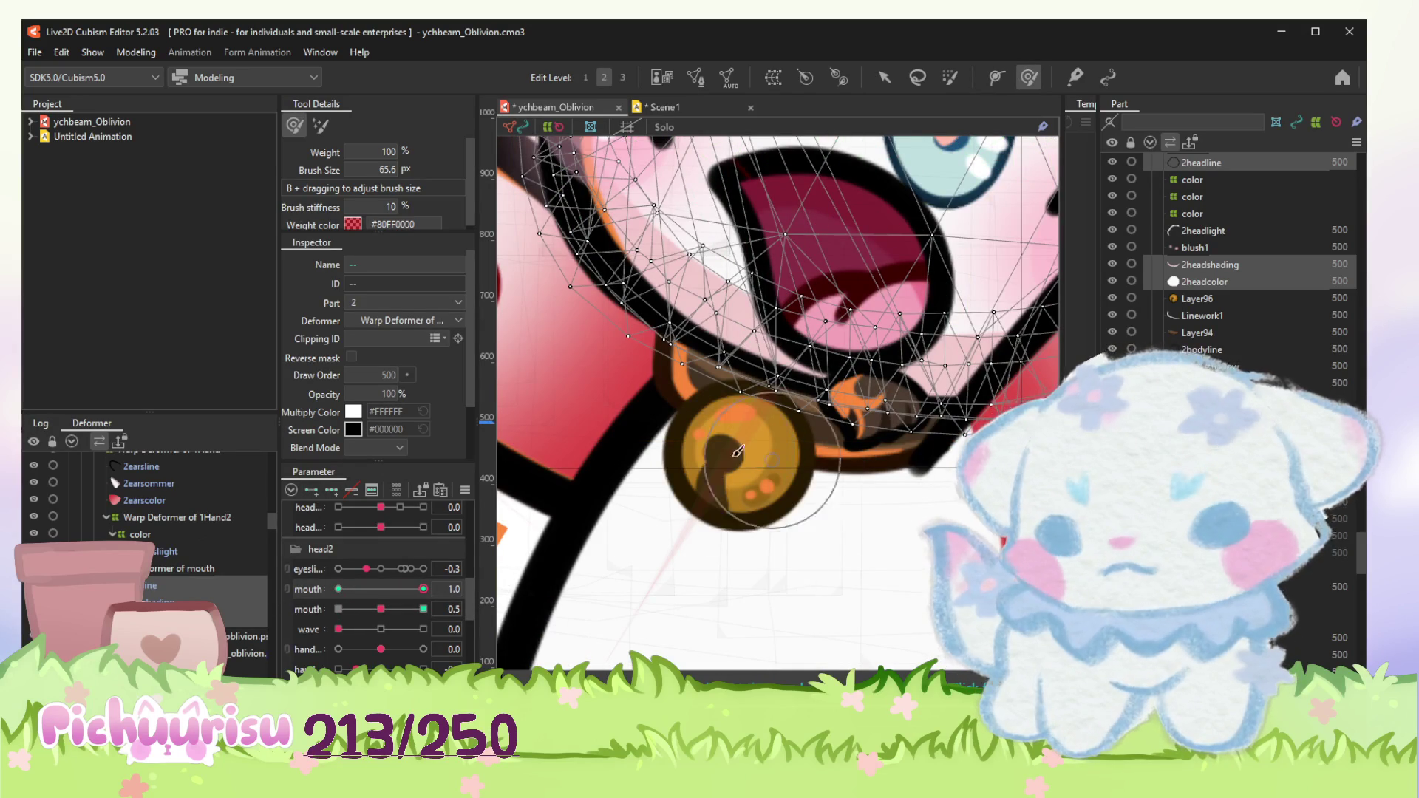
Step: Enlarge the weight brush to about 246 px and repaint collar weights while toggling the mouth keys between 0, 0.5 and 1
left_click_drag(919, 501, 910, 513)
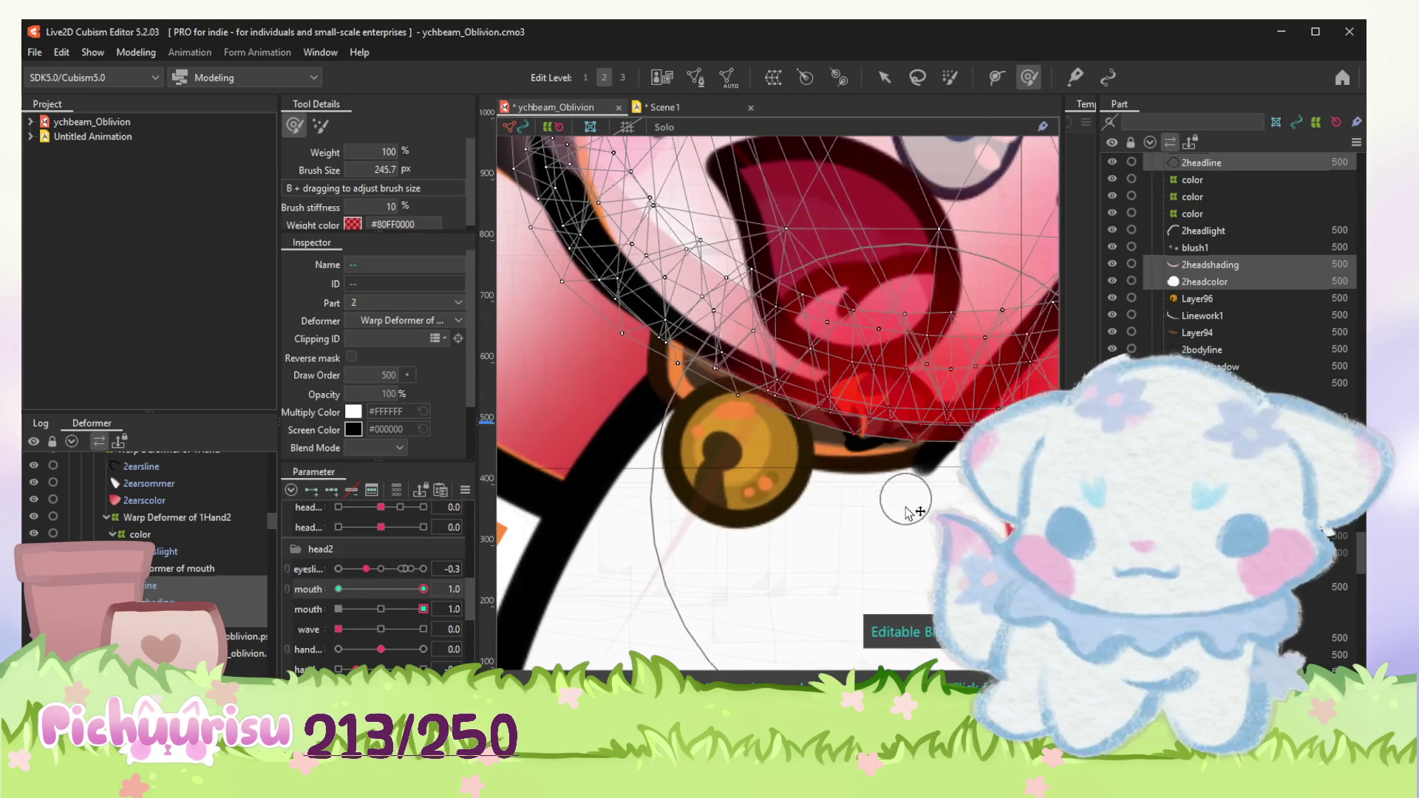
left_click(422, 590)
left_click(385, 607)
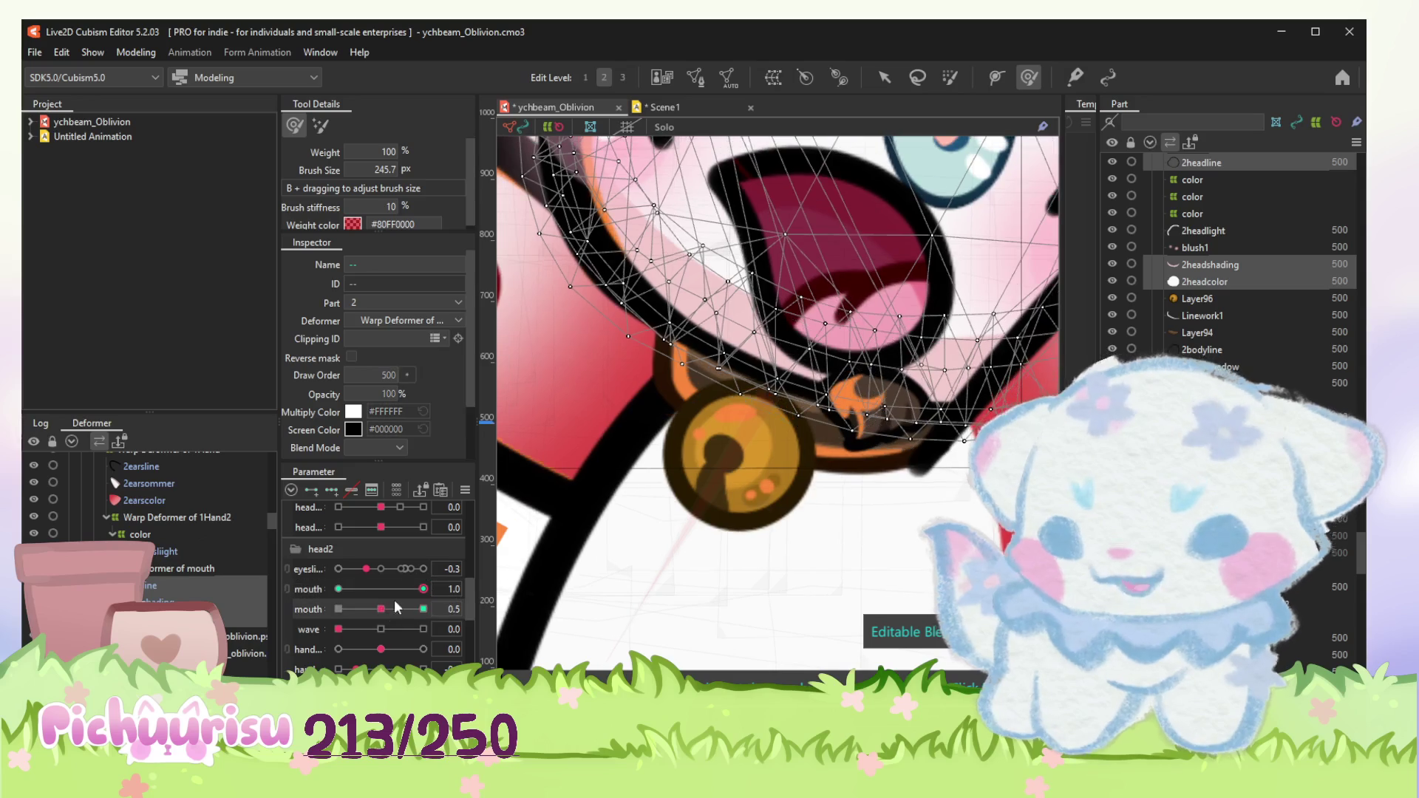
left_click(338, 589)
left_click(422, 589)
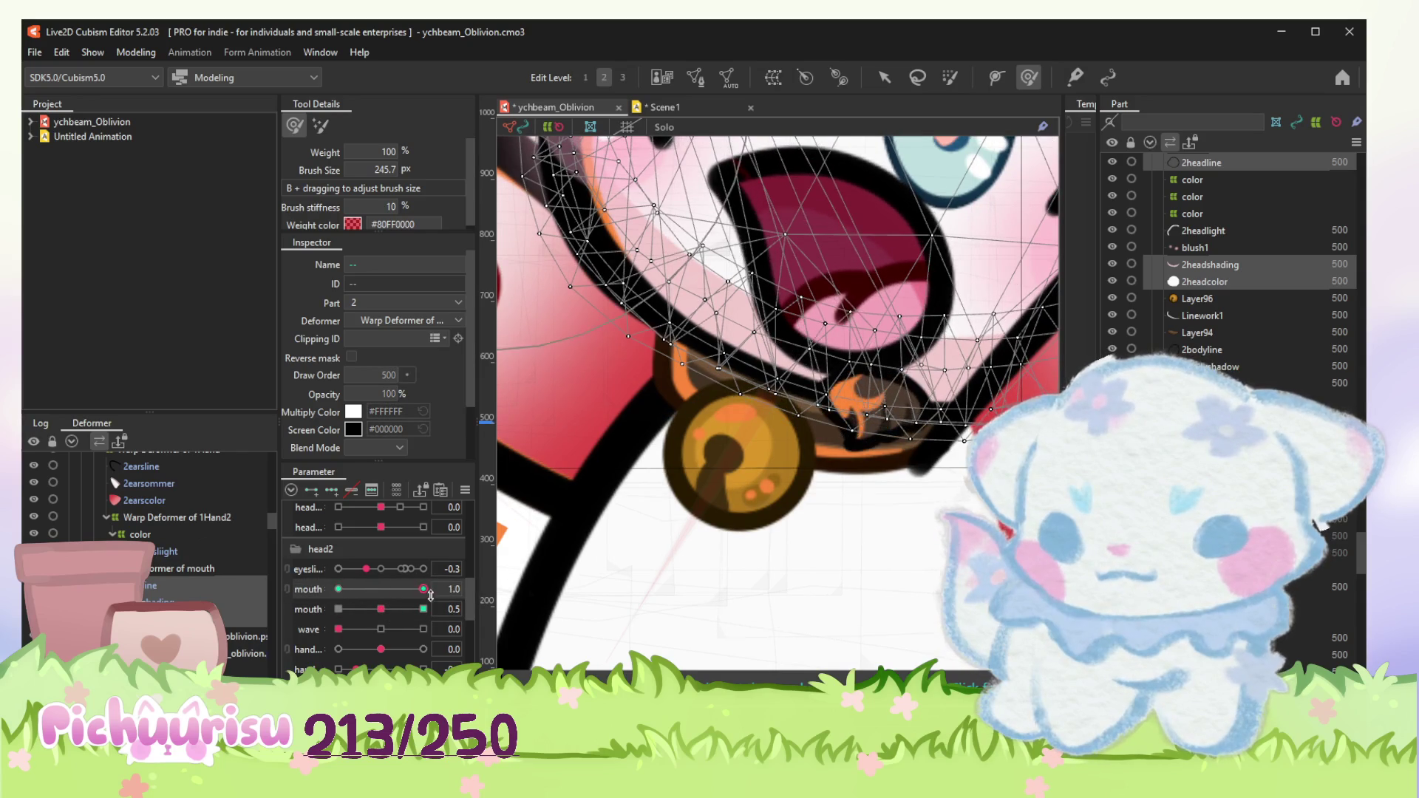
key("Right")
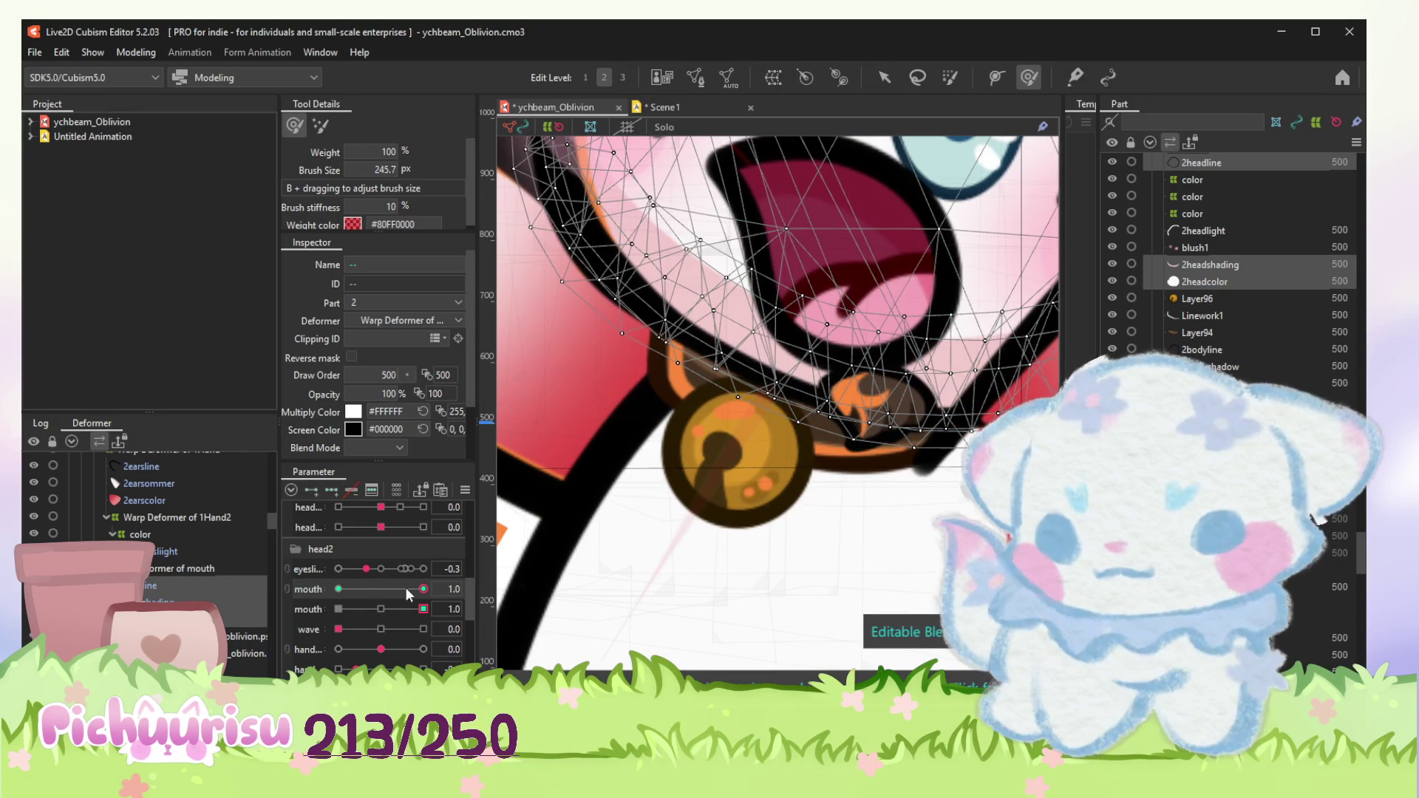
key("Left")
key("Left")
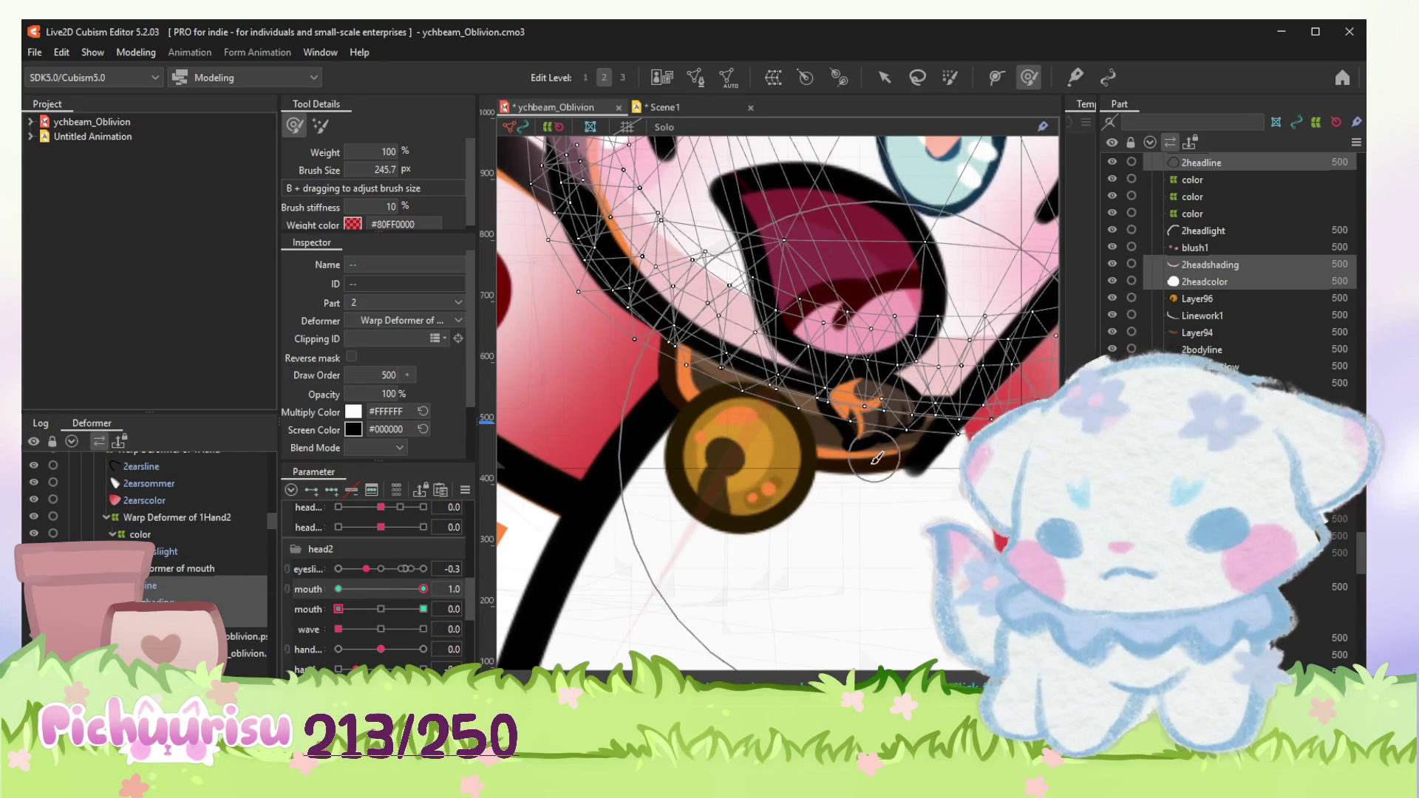
left_click_drag(423, 589, 338, 591)
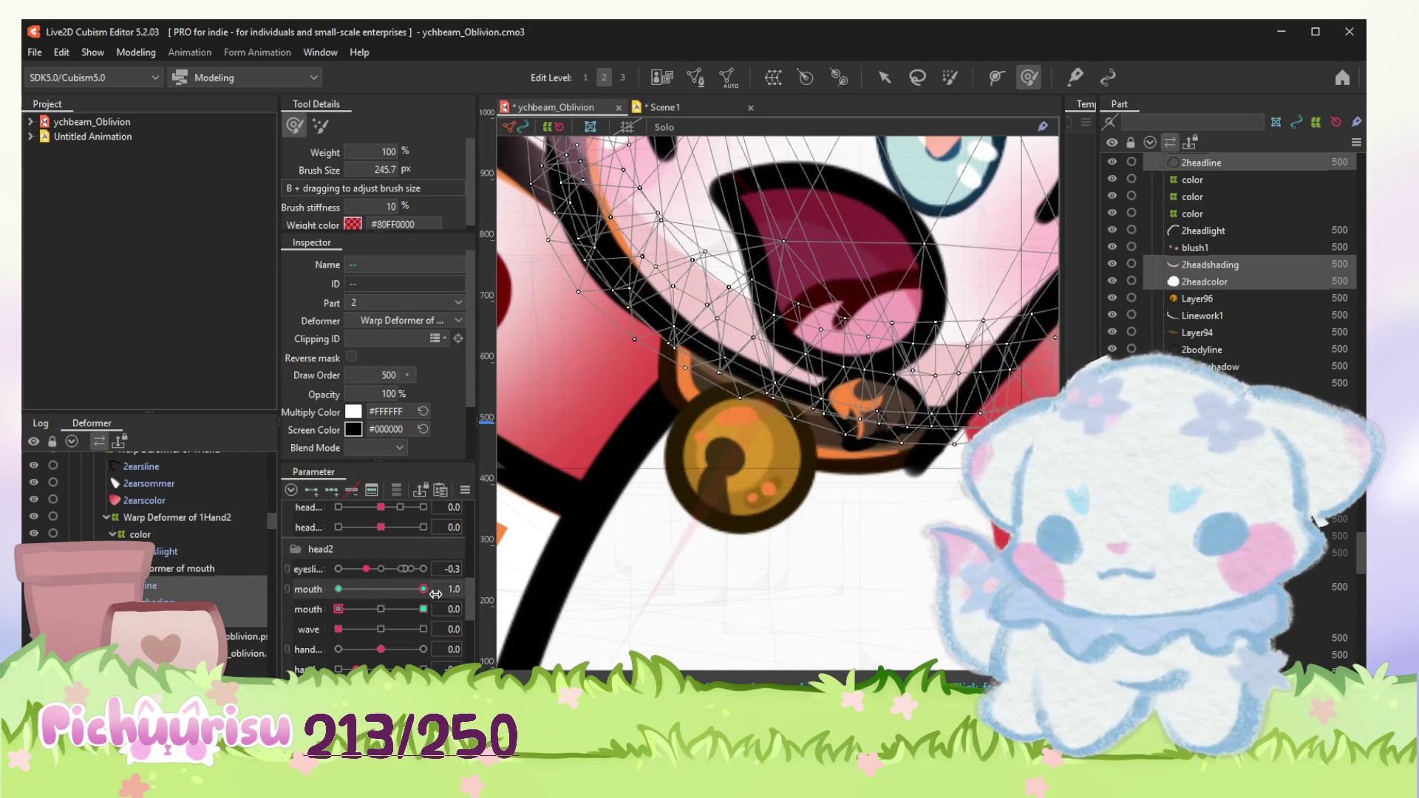
scroll(829, 477, "down", 3)
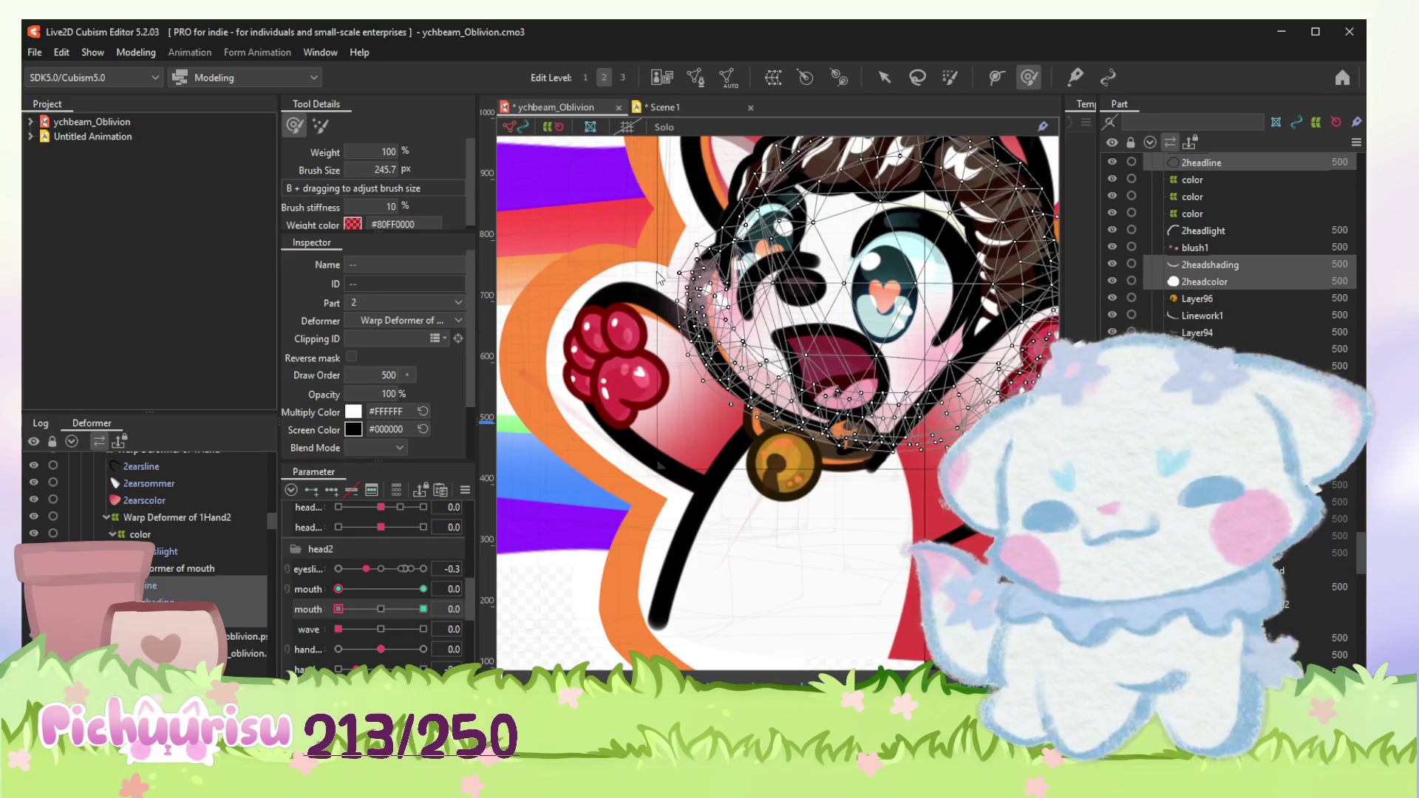
left_click(665, 107)
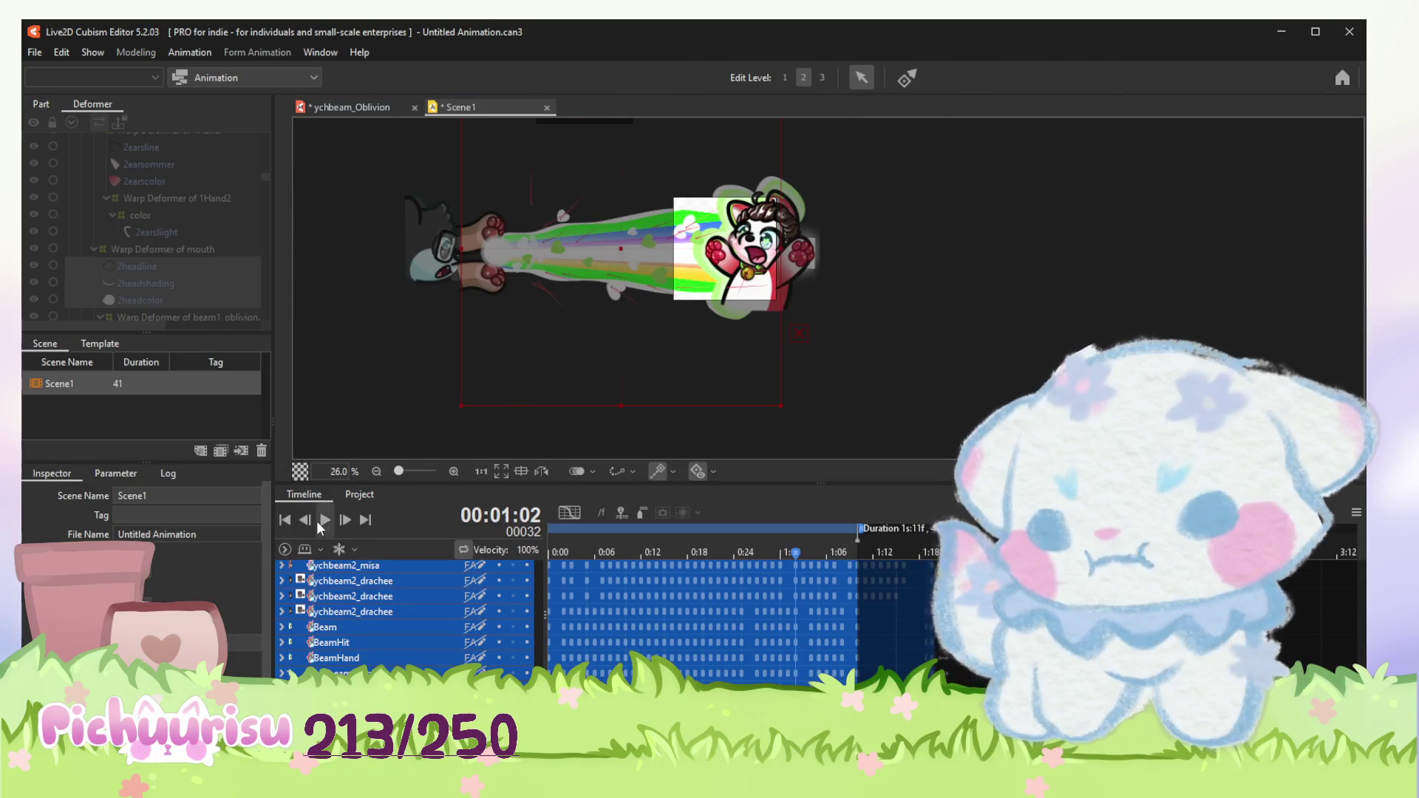
Step: Play the Scene1 beam animation, then return to the ychbeam_Oblivion model
left_click(323, 520)
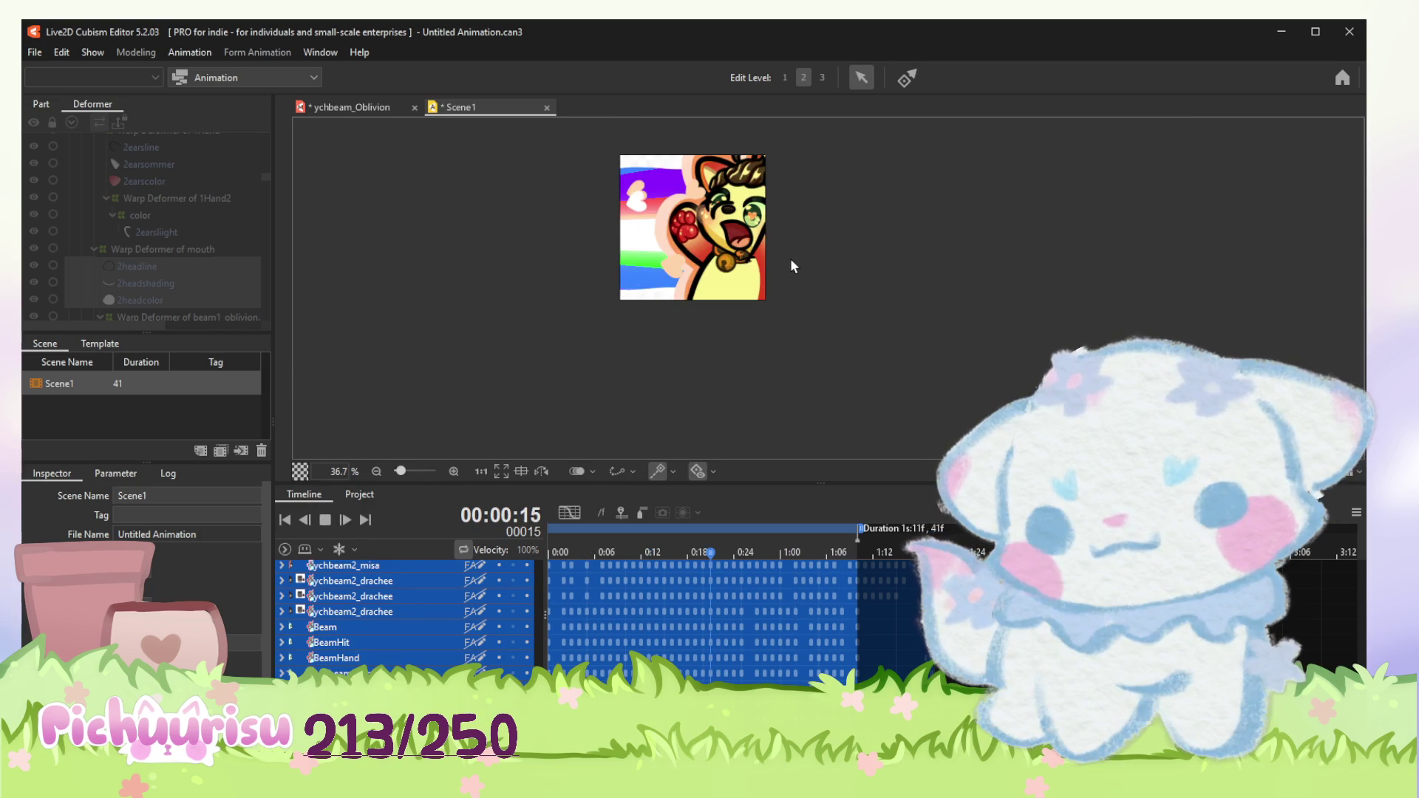
scroll(791, 267, "up", 2)
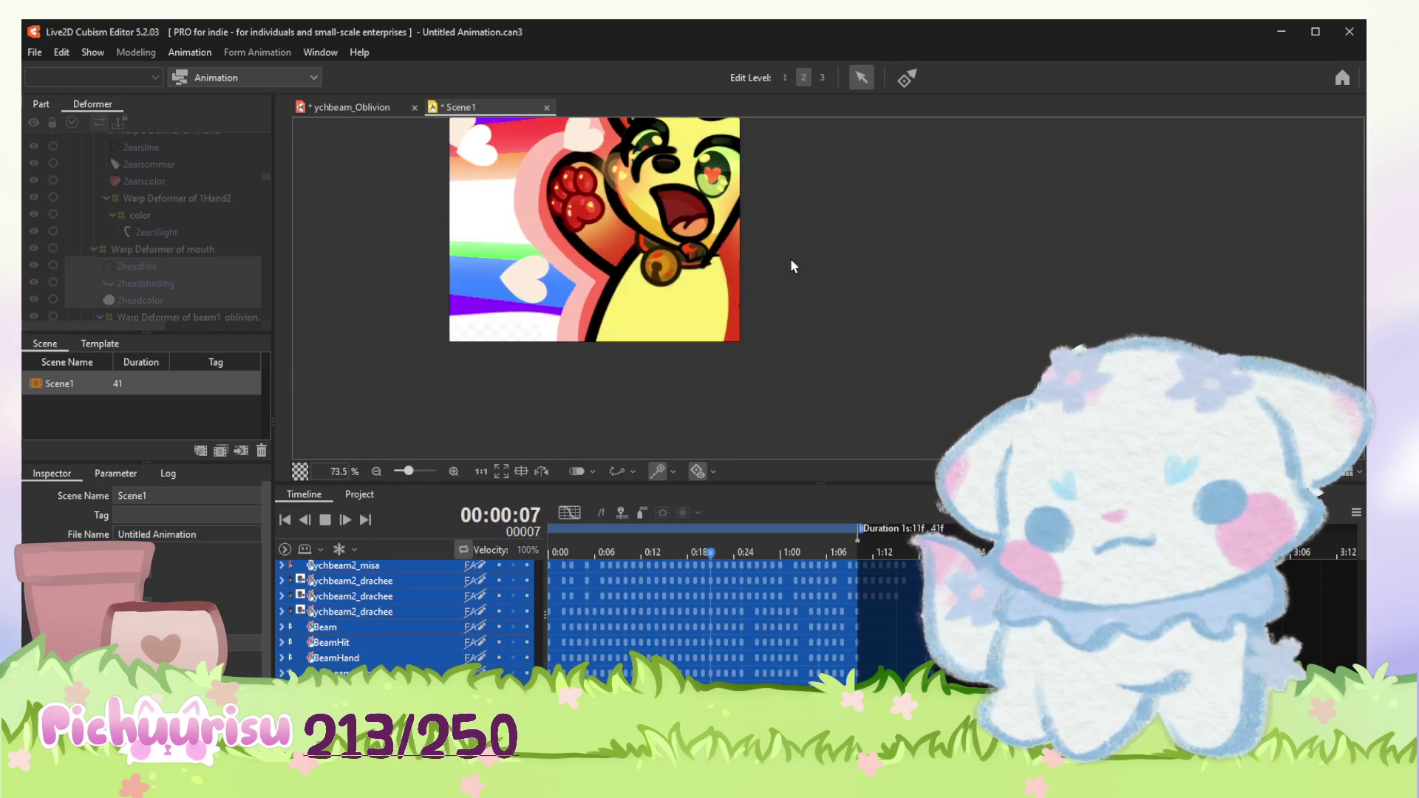
left_click(363, 109)
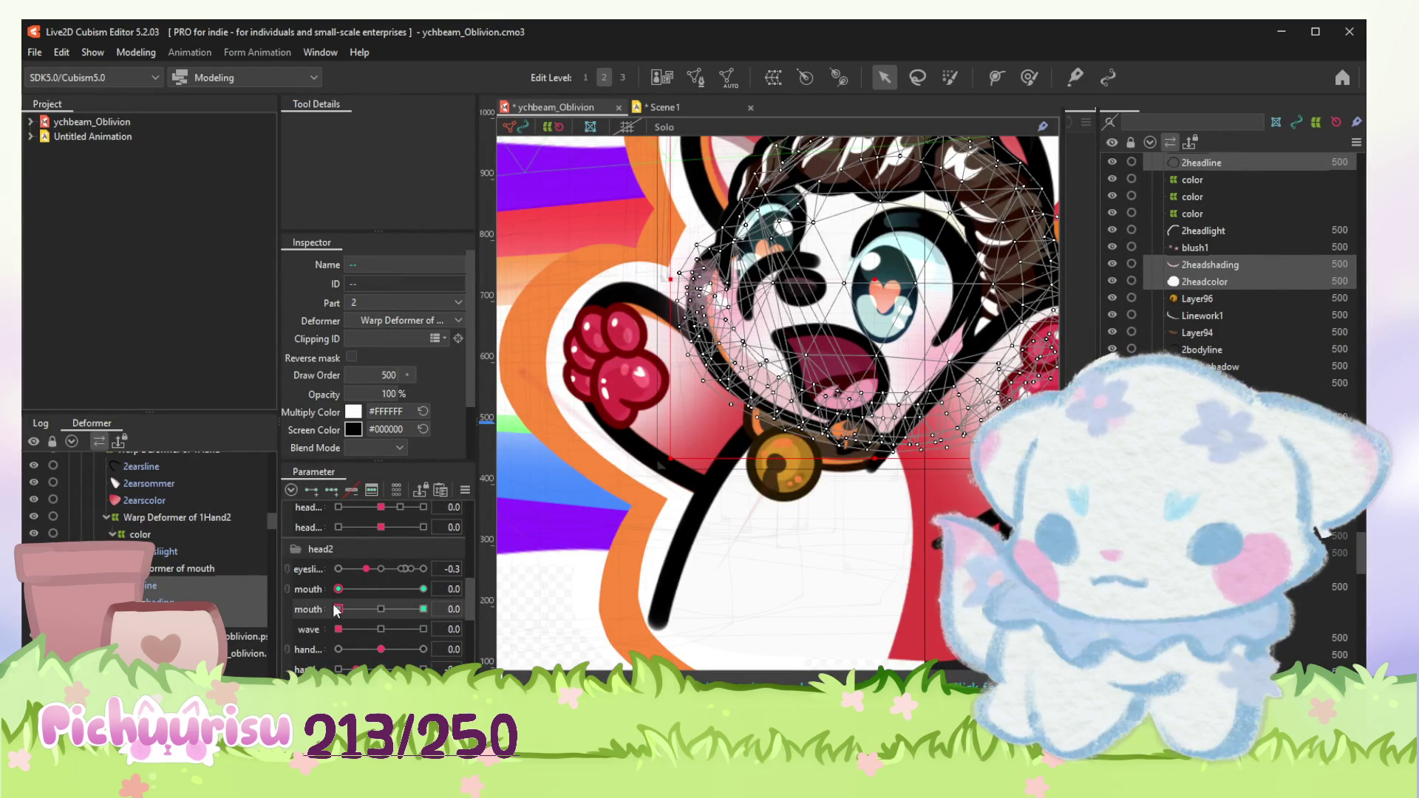
Step: Test the mouth at 0.6, 0.4, 0.5 and 1.0, reset the first mouth to 0.0 and select the 2snouthline mesh
mouse_move(370, 617)
left_mouse_down()
mouse_move(445, 611)
mouse_move(387, 605)
left_mouse_up()
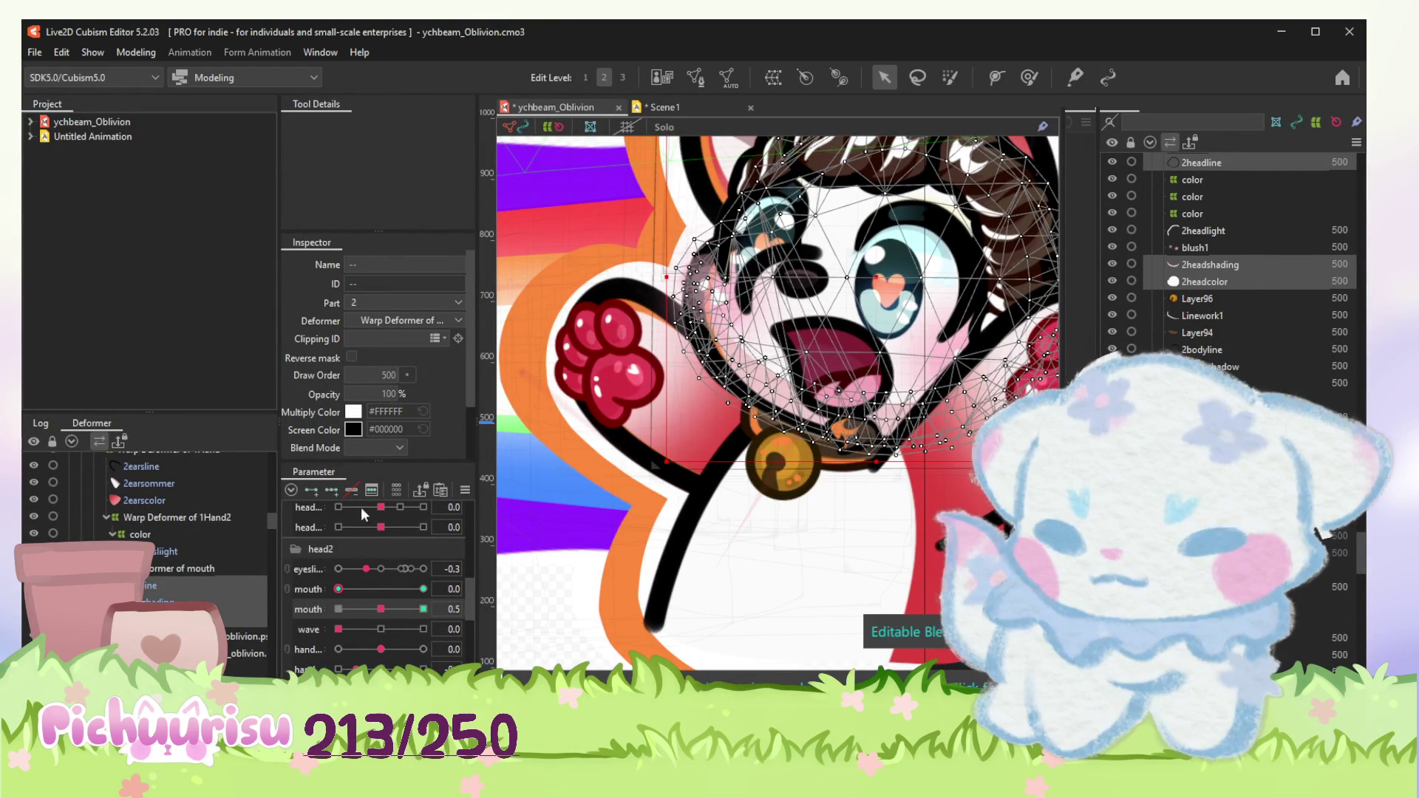
left_click_drag(391, 608, 314, 613)
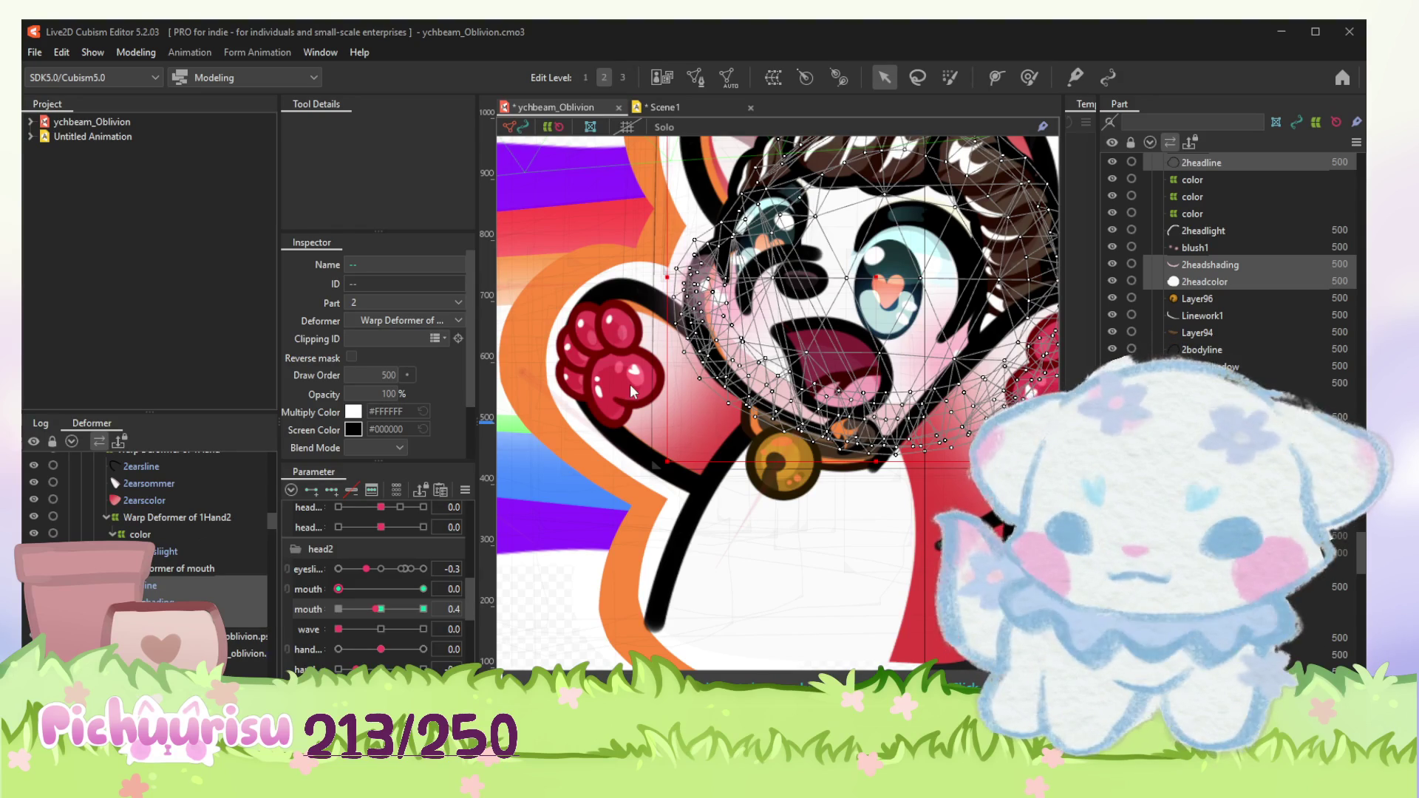
left_click(391, 611)
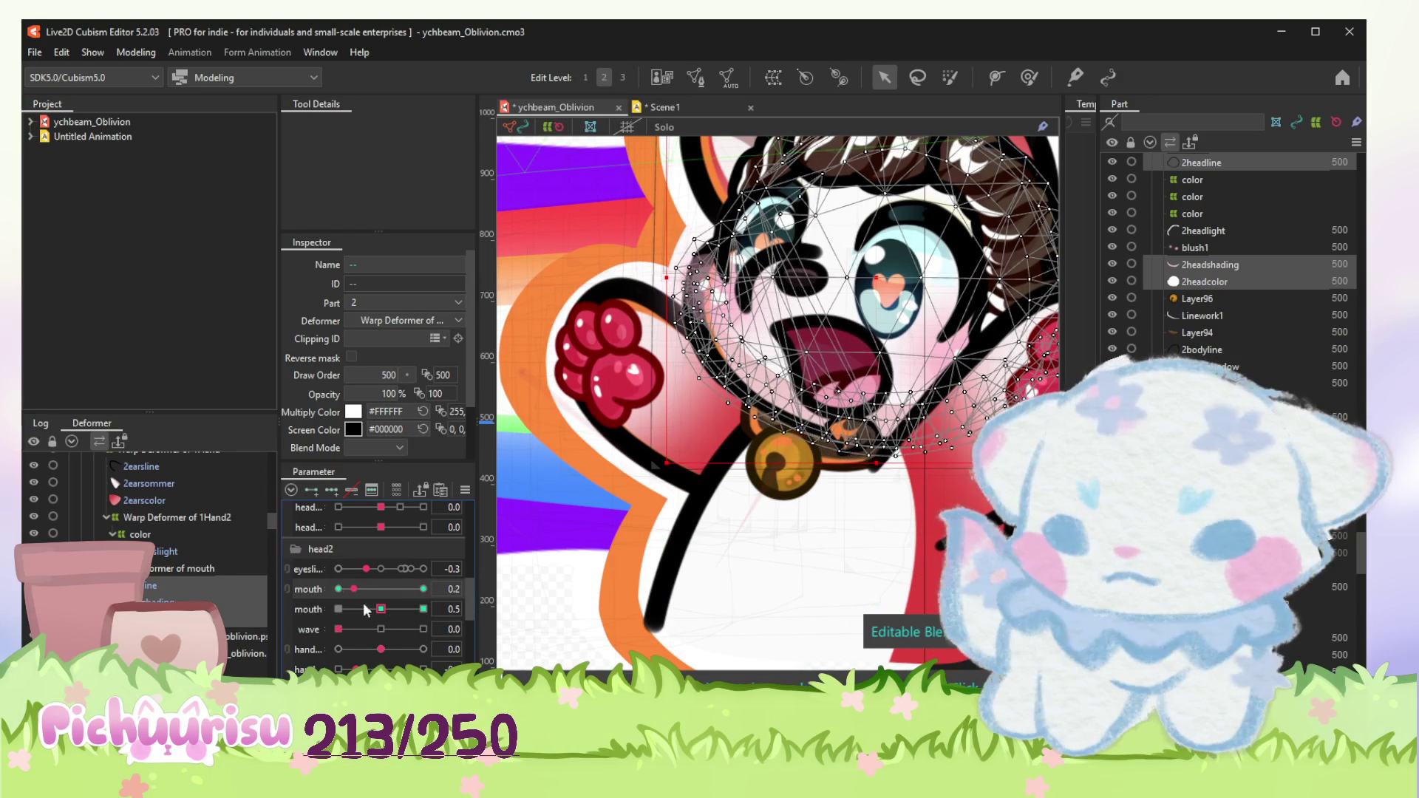
left_click(422, 609)
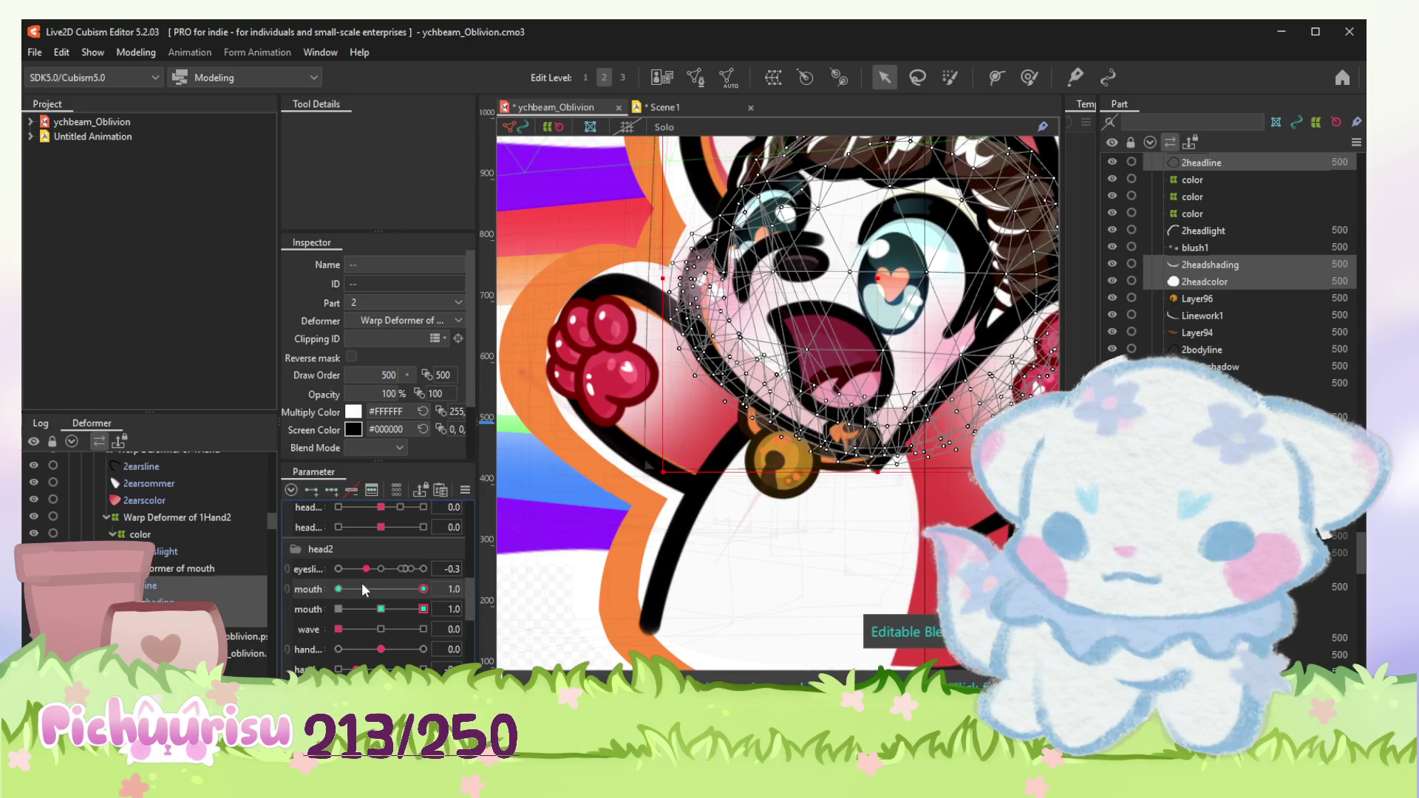
left_click(338, 589)
scroll(862, 340, "up", 3)
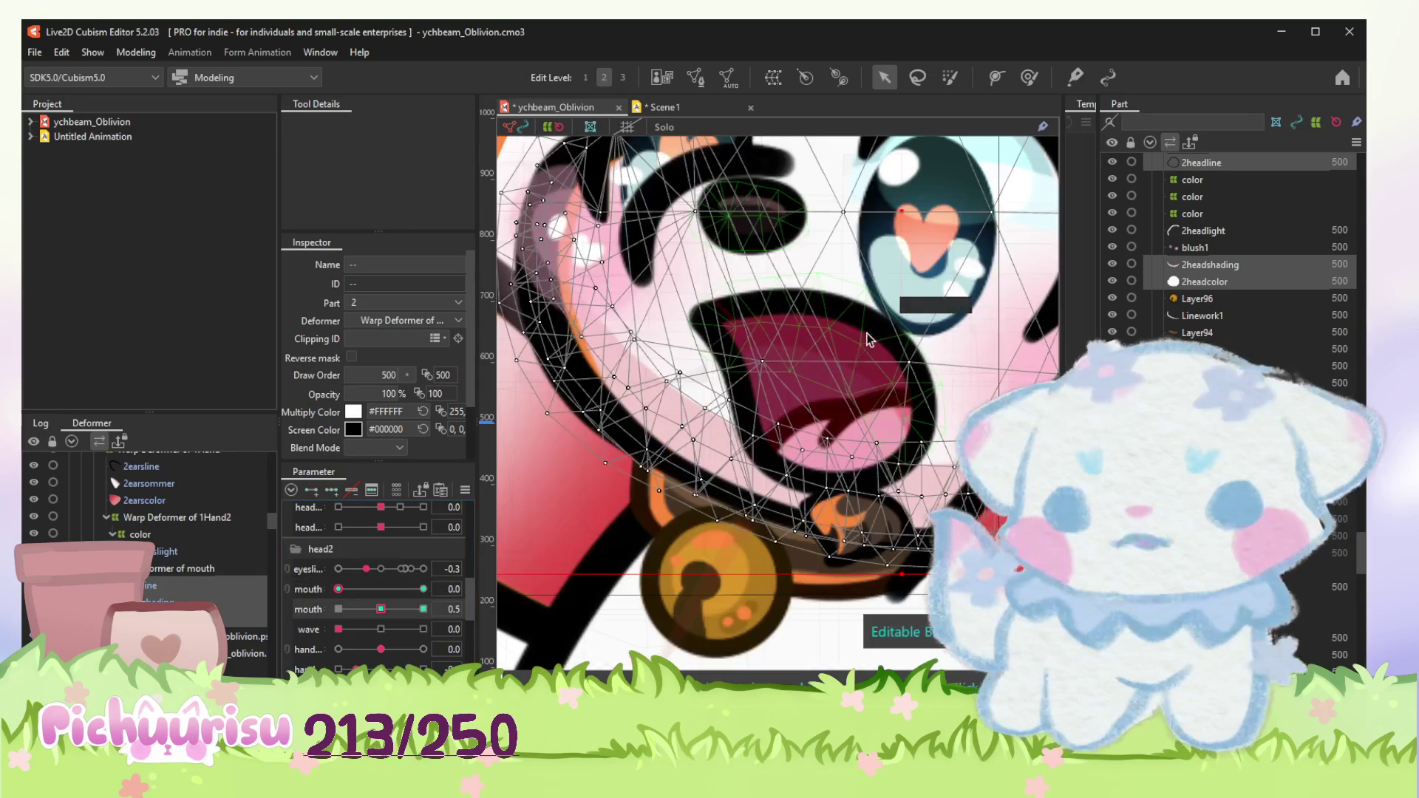
left_click(873, 316)
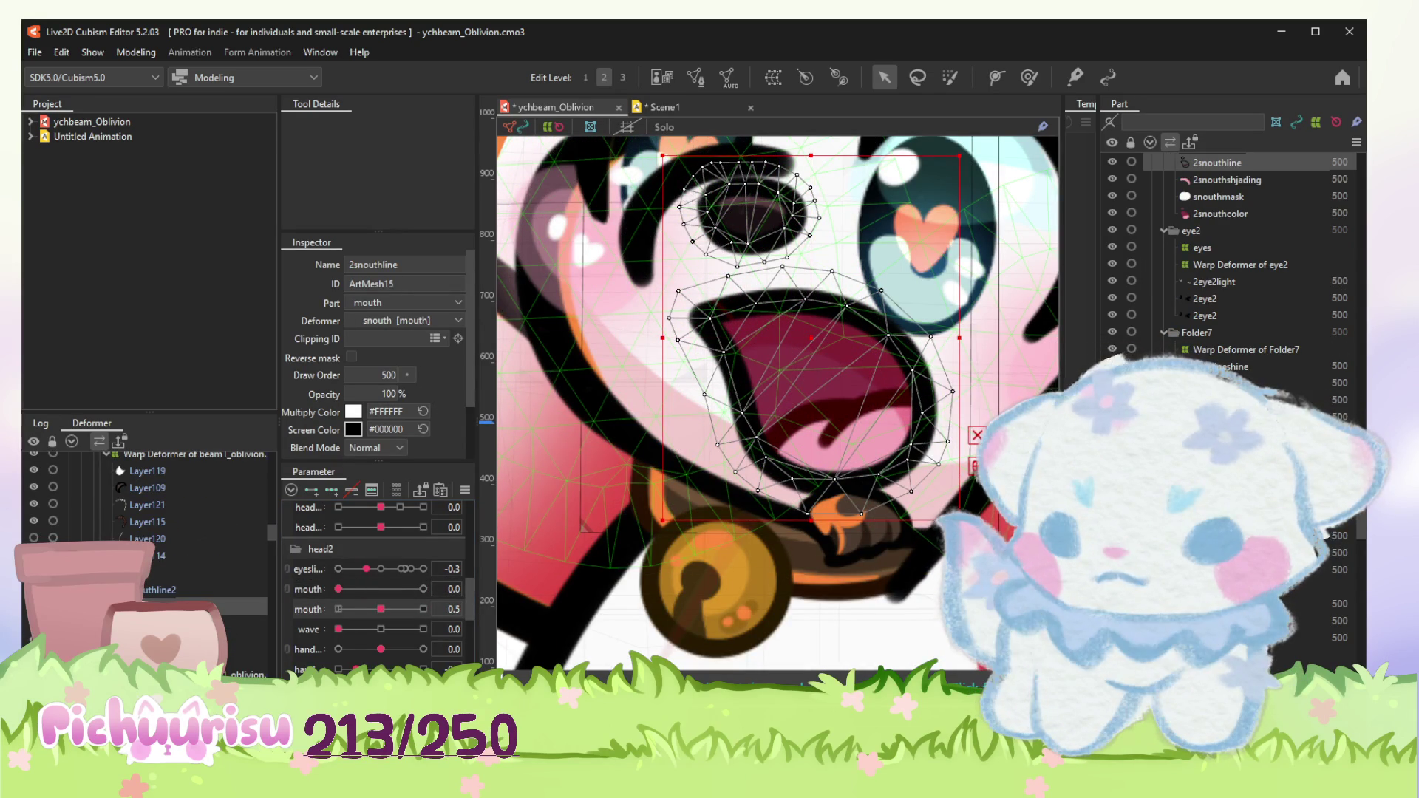
Step: Reshape the open mouth with the Deform Brush, pushing the lower mouth up and the lower lip left and down
left_click(873, 316, "shift")
scroll(297, 663, "up", 3)
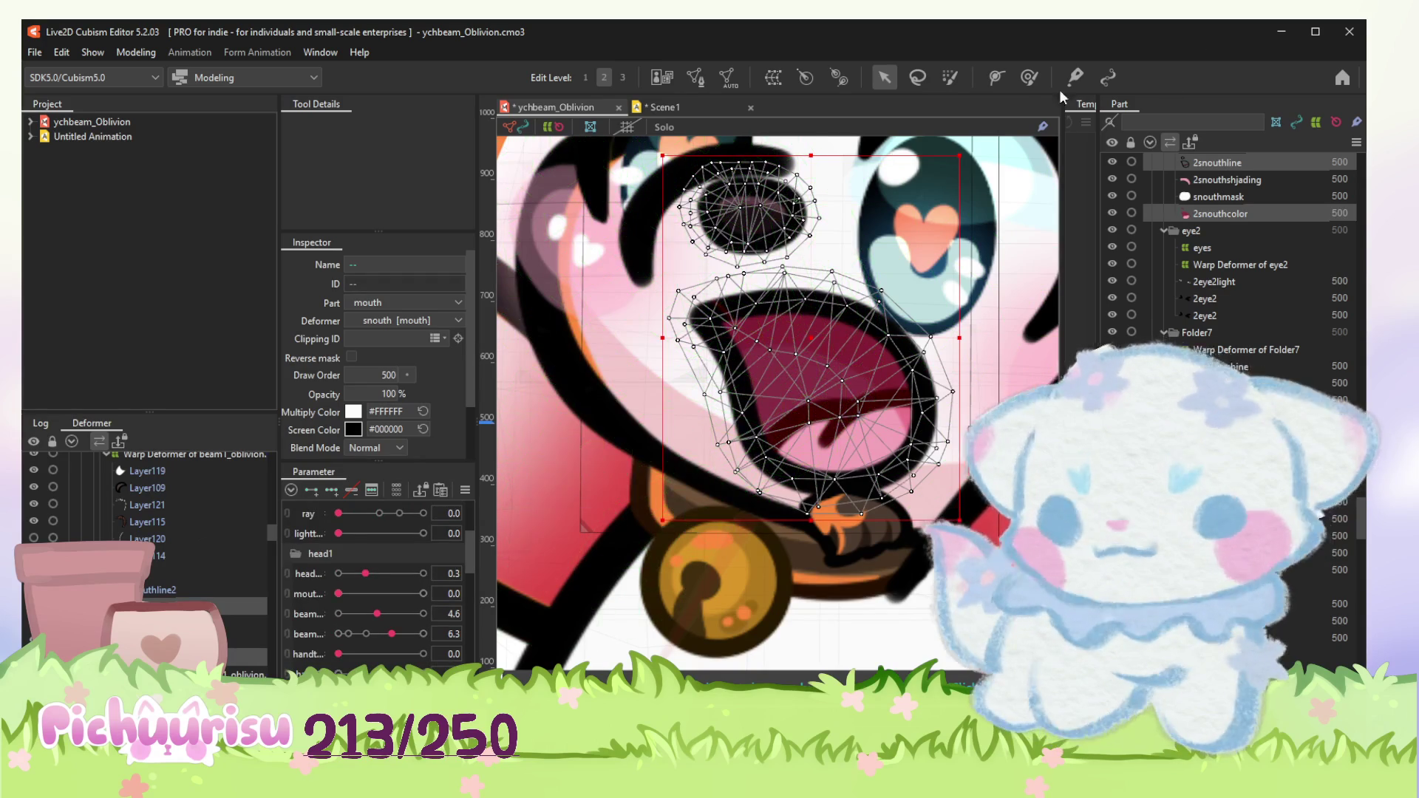
left_click(1029, 77)
left_click_drag(821, 554, 838, 501)
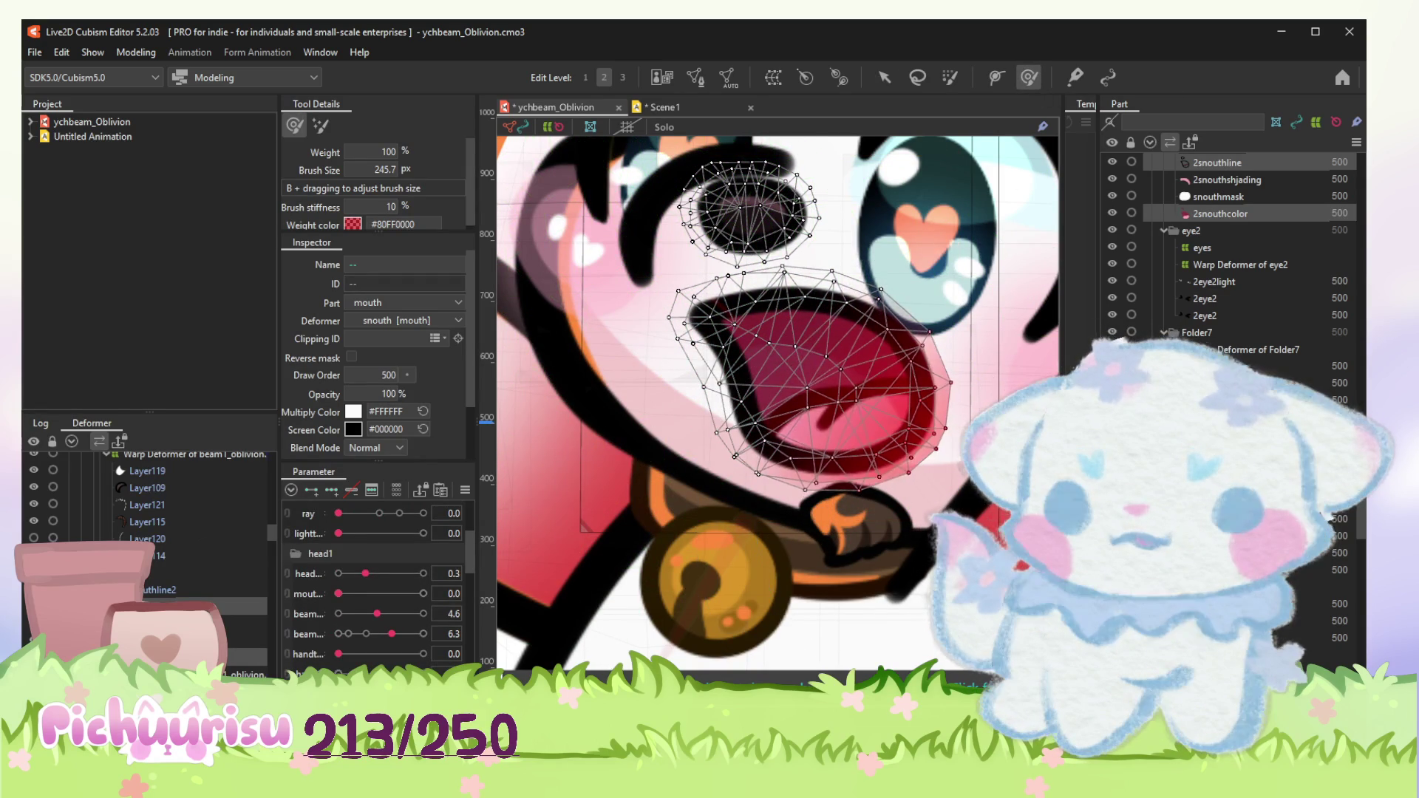
left_click_drag(837, 502, 688, 554)
scroll(729, 453, "down", 5)
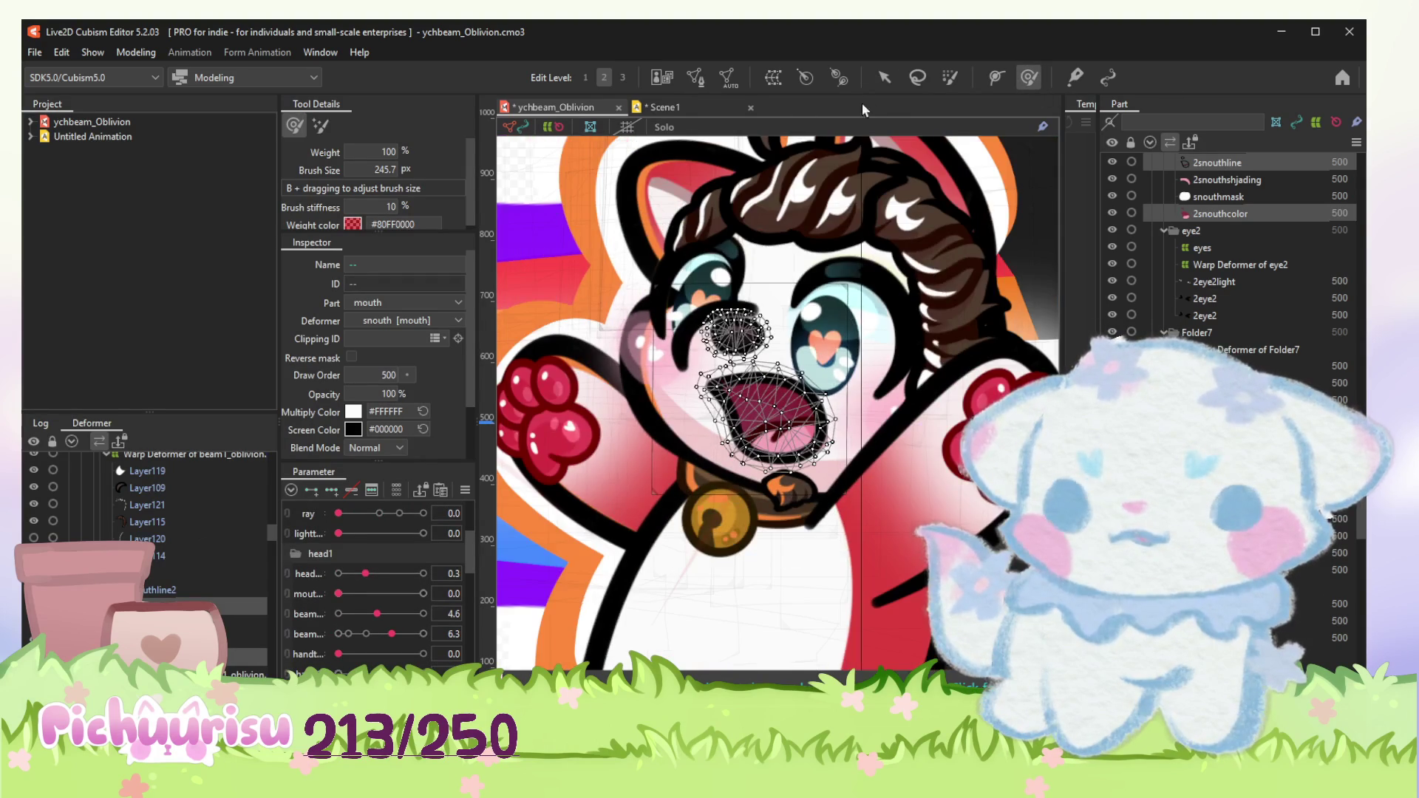
Step: Return to the Arrow tool, clear the selection and select hair mesh Layer115
key("v")
scroll(723, 554, "down", 3)
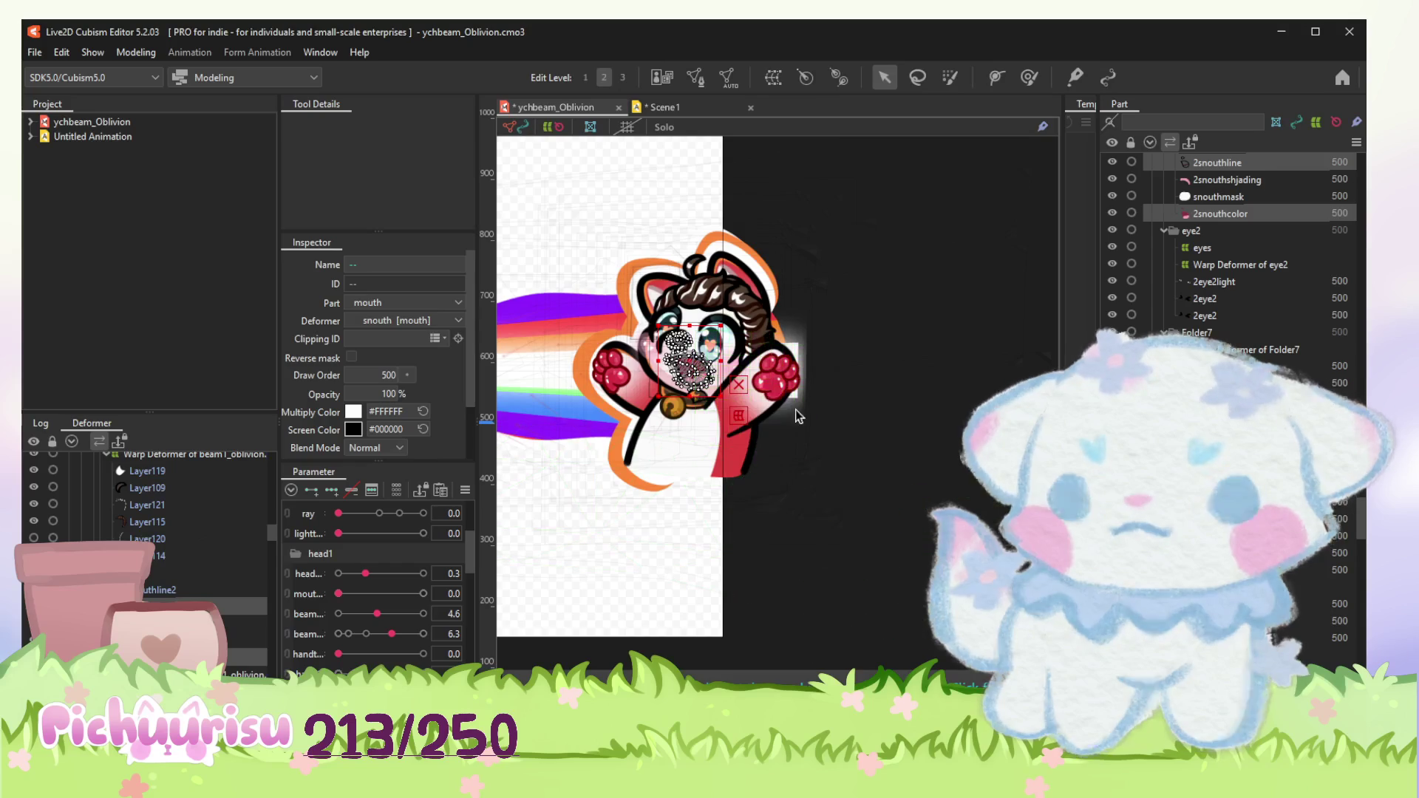
left_click(792, 285)
scroll(798, 282, "up", 1)
scroll(777, 295, "up", 2)
scroll(777, 294, "up", 2)
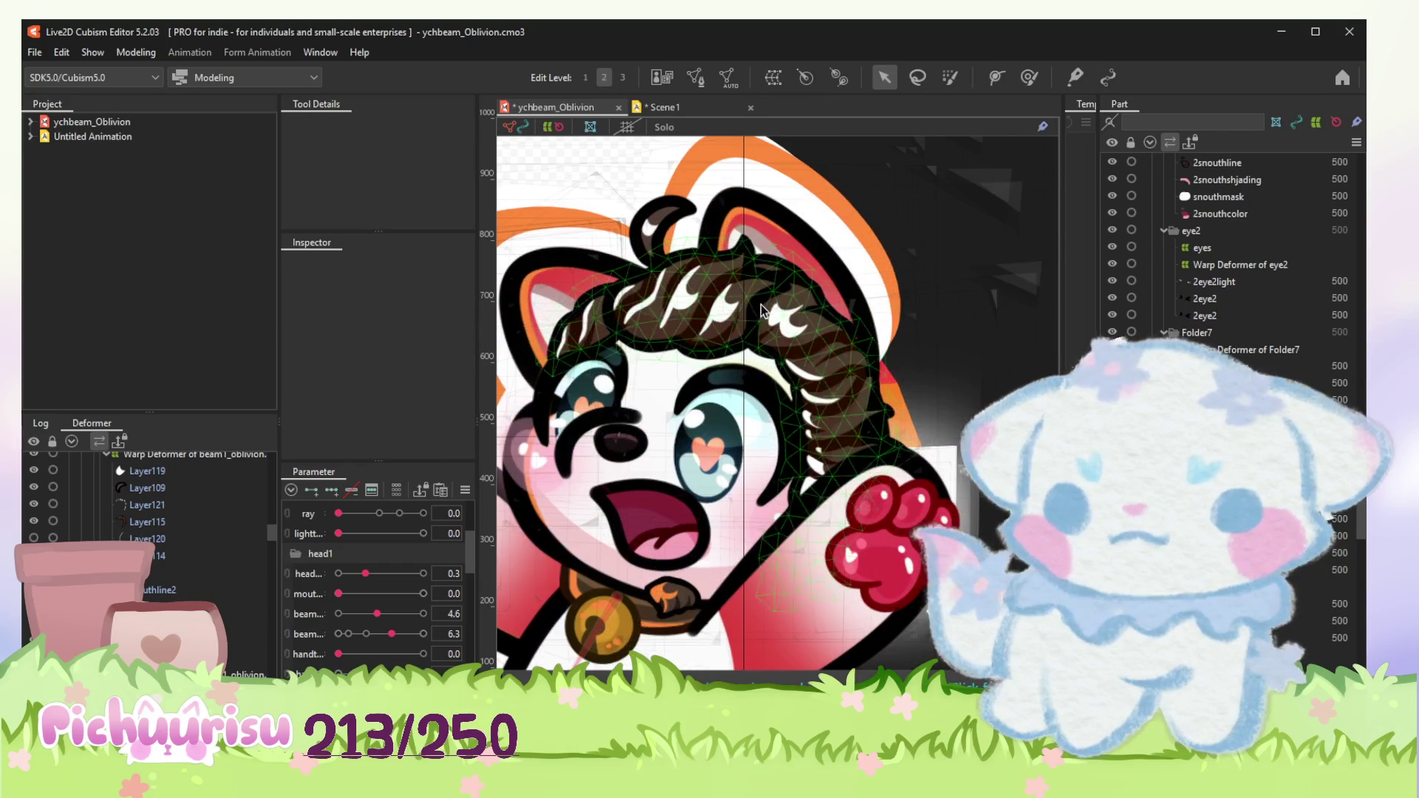
left_click(142, 519)
Step: Wrap Layer115, Layer121 and Layer109 in a new Warp Deformer of beam1_oblivion
left_click(141, 505, "ctrl")
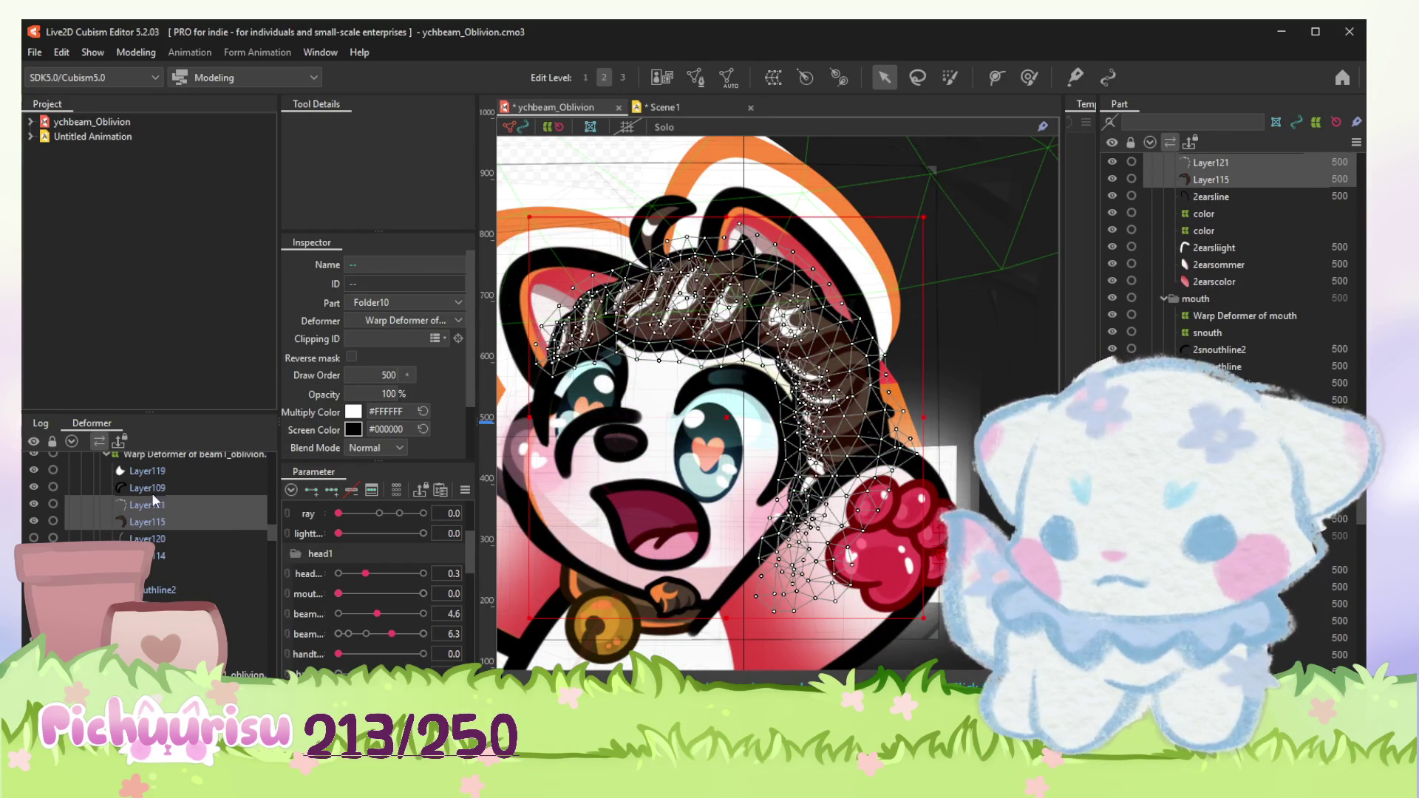
left_click(134, 489, "ctrl")
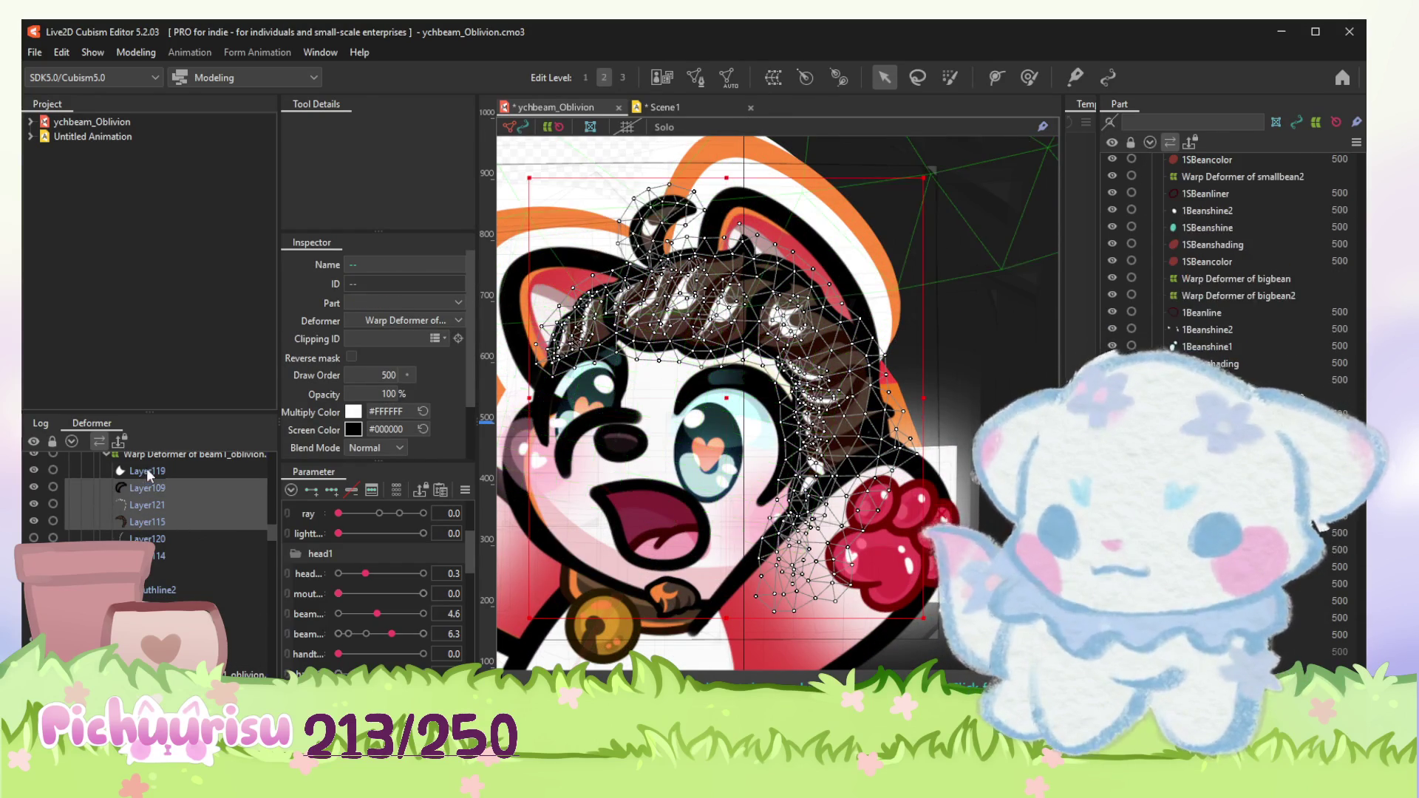
left_click(774, 81)
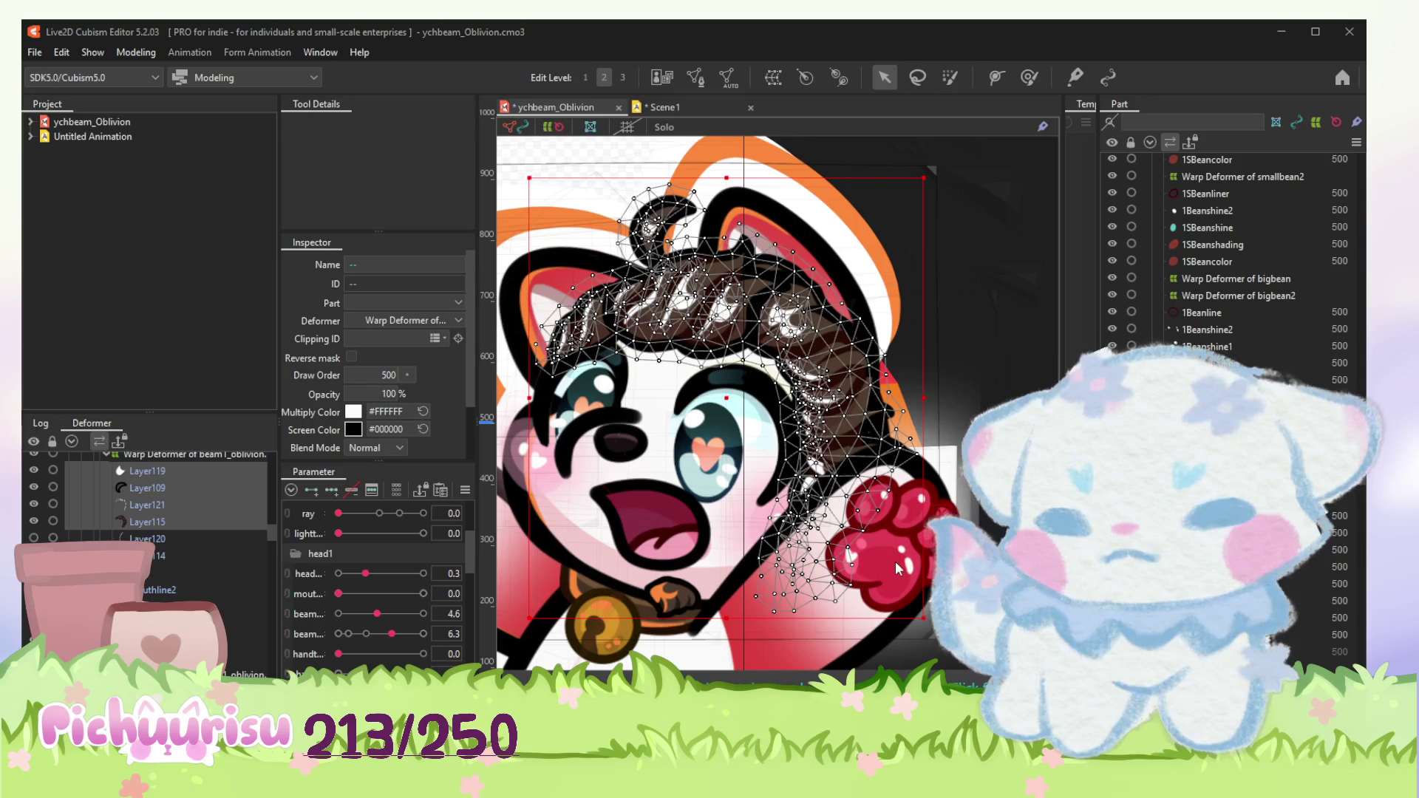
left_click(895, 561)
scroll(333, 555, "up", 3)
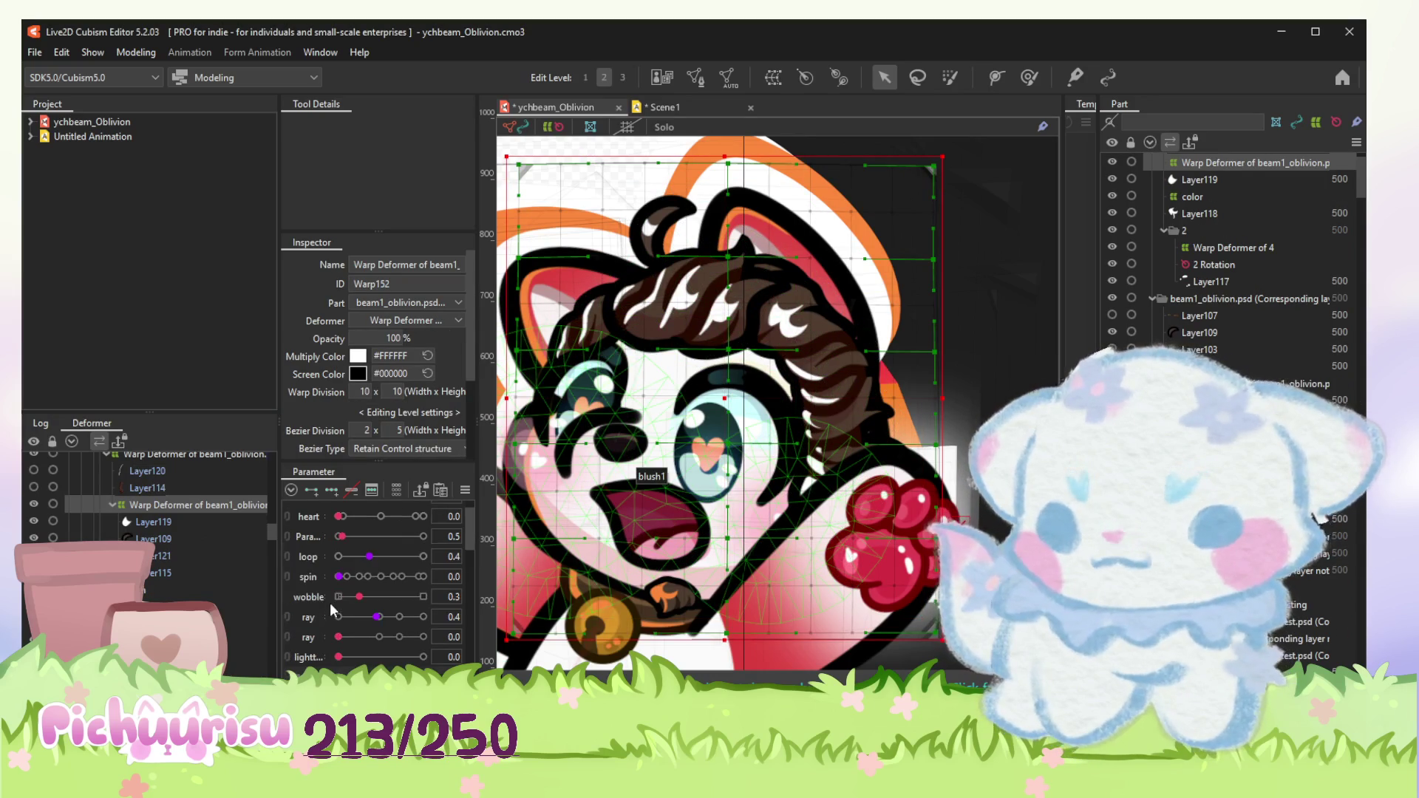
scroll(351, 581, "down", 5)
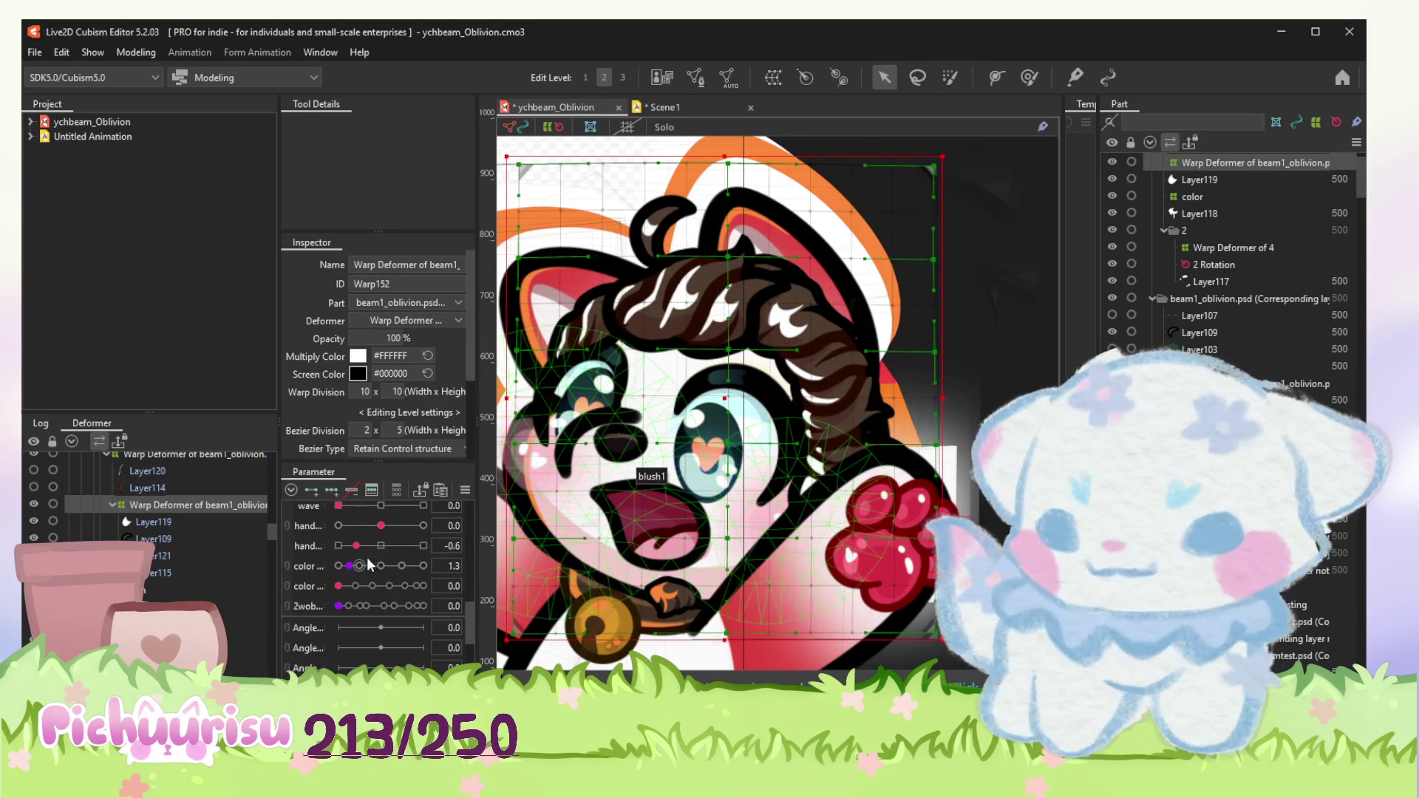
Step: Reposition the paw by setting the hand parameter to about -2.5
left_click_drag(380, 586, 361, 588)
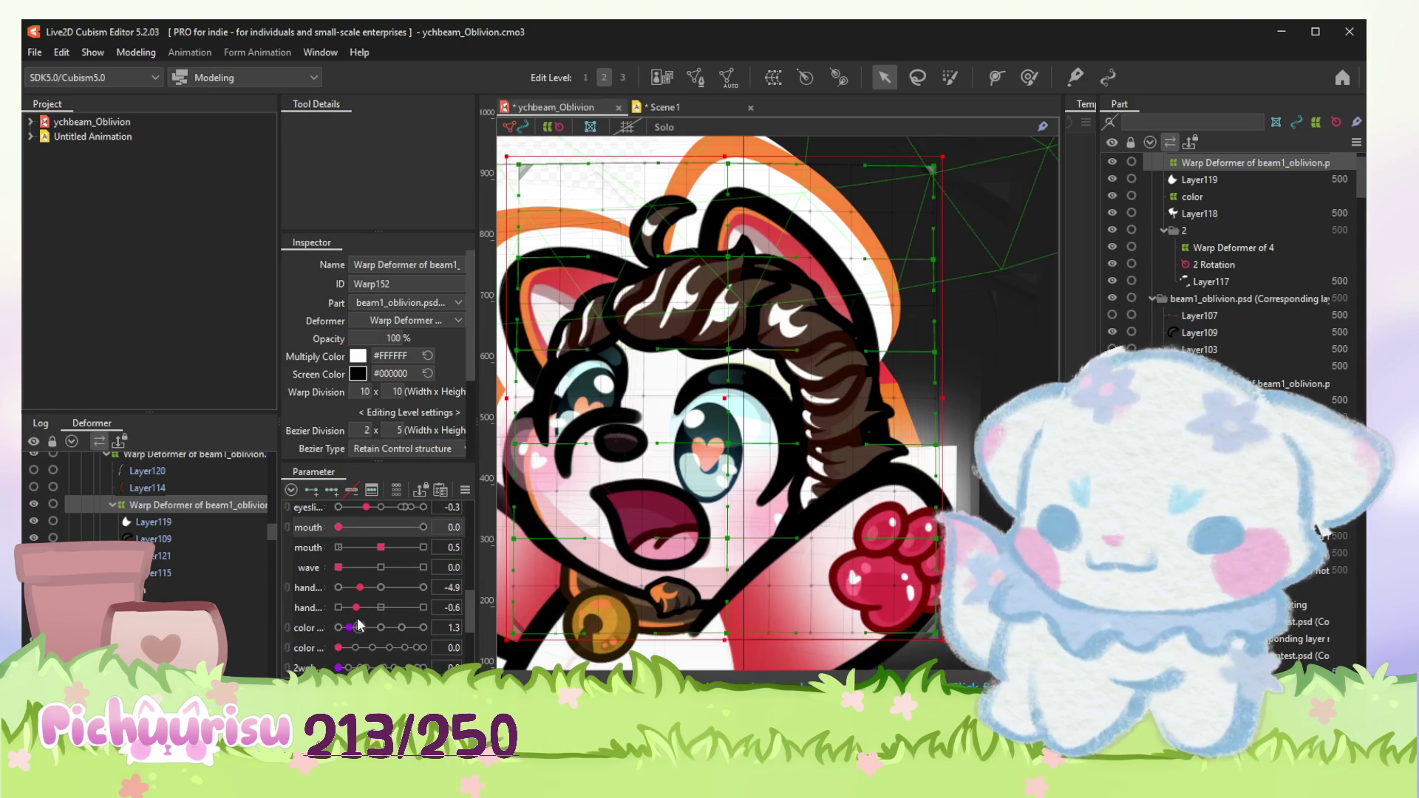
left_click_drag(363, 589, 370, 587)
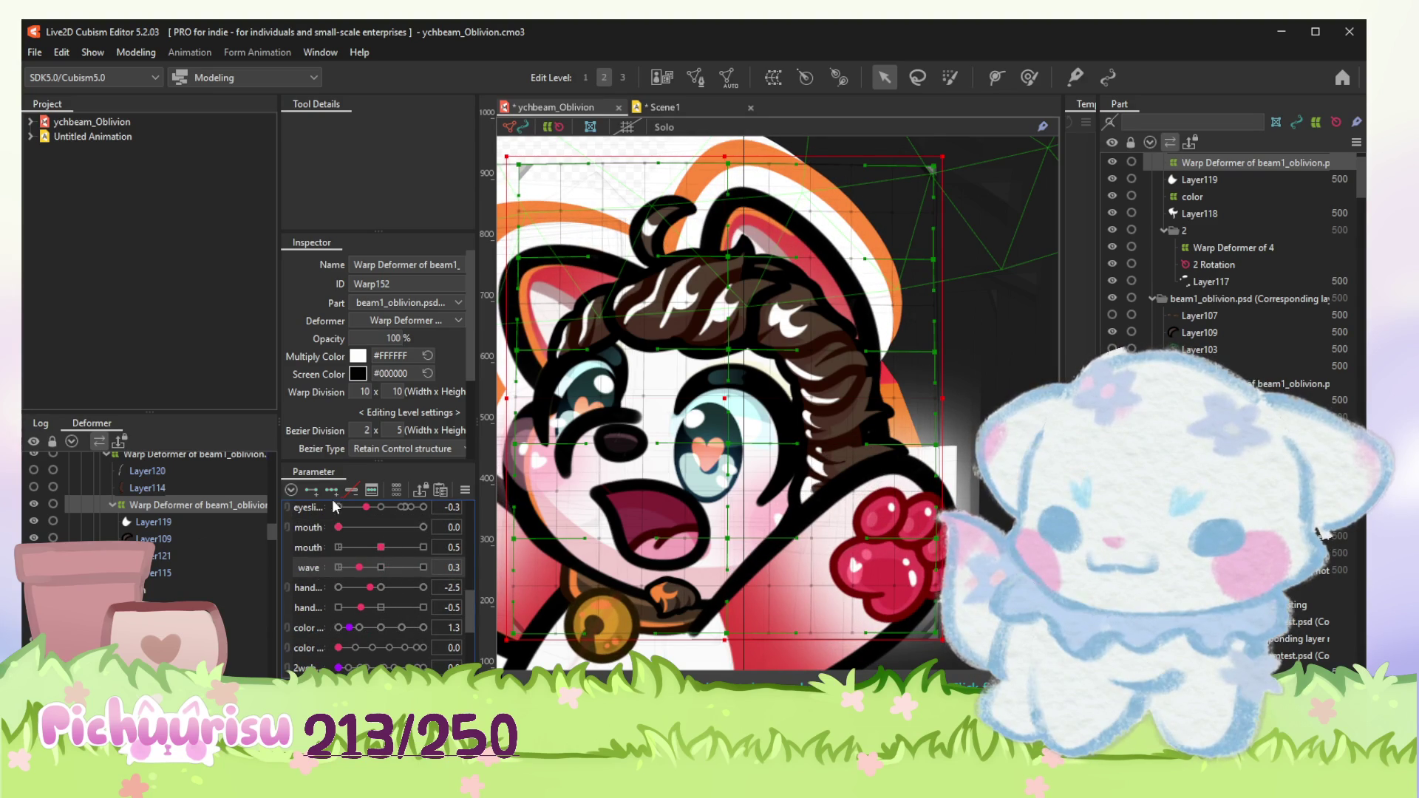
scroll(710, 482, "down", 5)
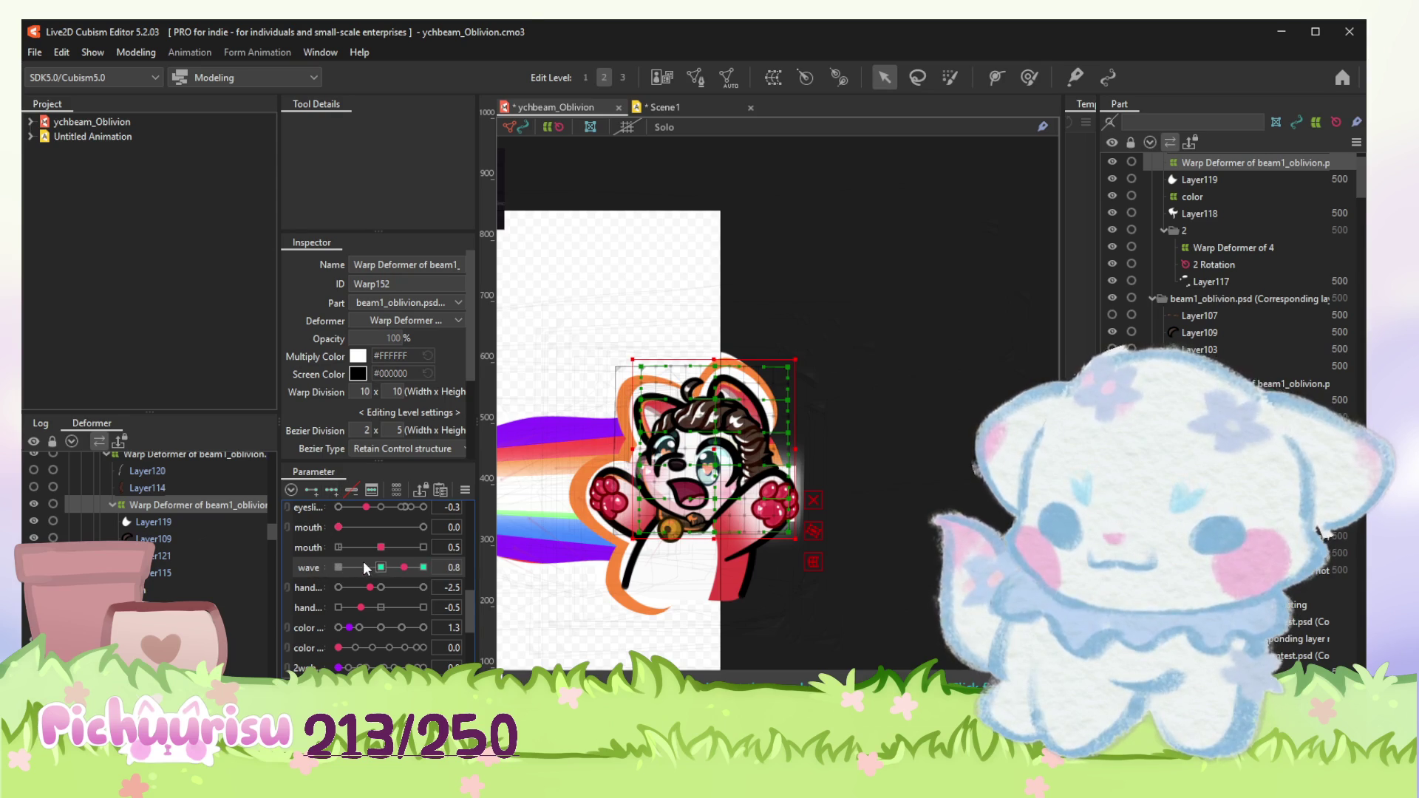
scroll(688, 554, "up", 3)
key("b")
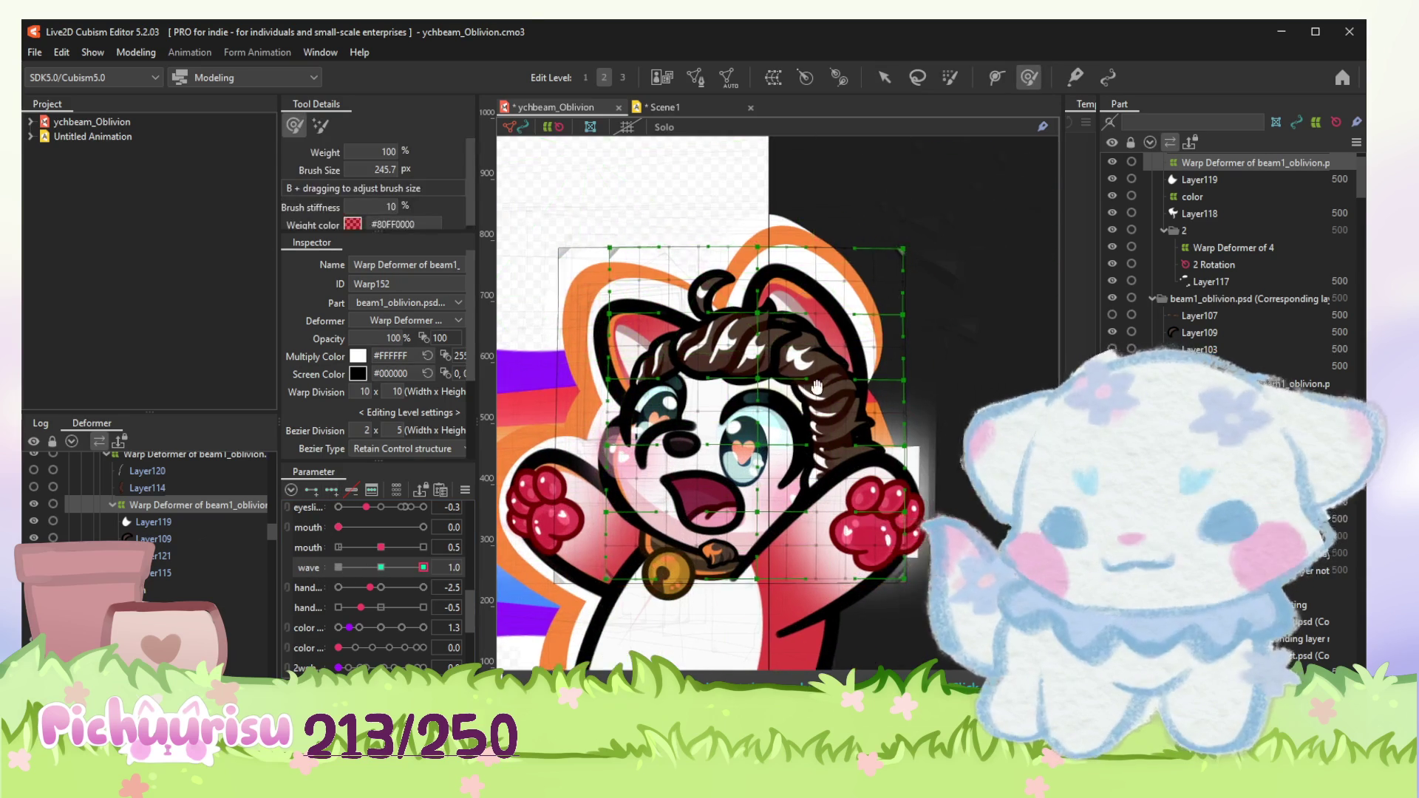
scroll(844, 440, "up", 3)
Step: Bend the hair strands on the wave 1.0 and 0.0 keyforms, then preview at wave 0.5
left_click_drag(843, 440, 870, 279)
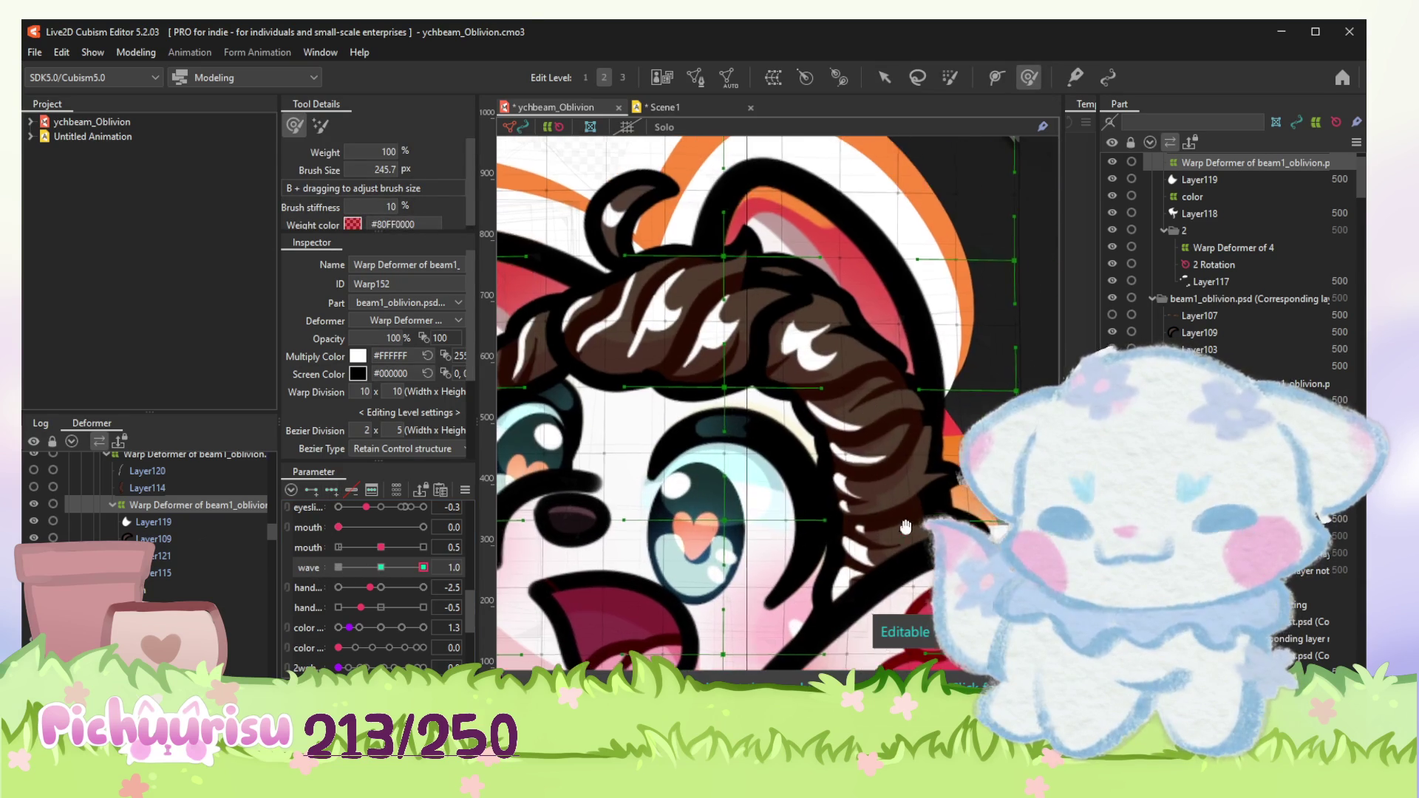
scroll(870, 280, "down", 3)
scroll(608, 299, "up", 2)
key("Left")
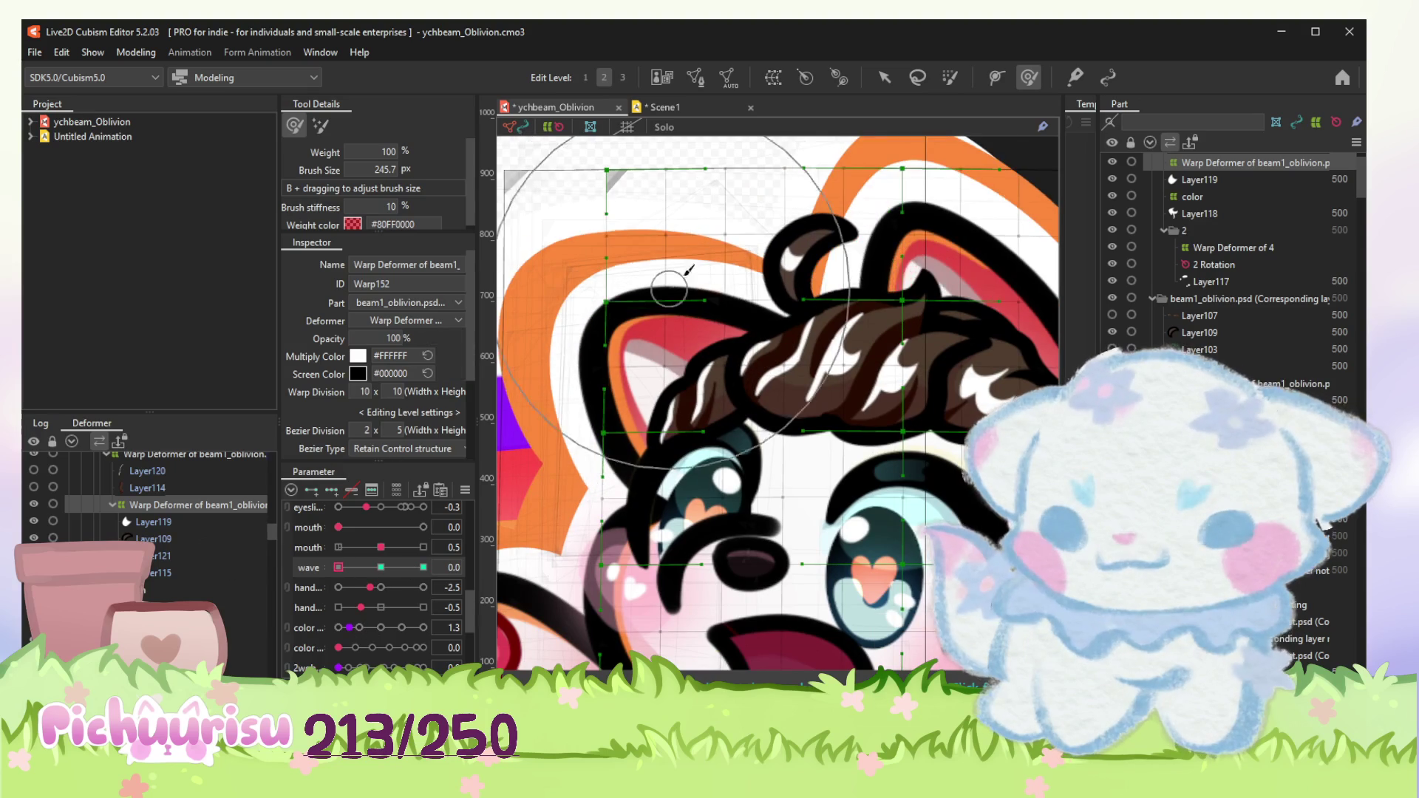
mouse_move(602, 307)
left_mouse_down()
mouse_move(913, 214)
mouse_move(953, 405)
left_mouse_up()
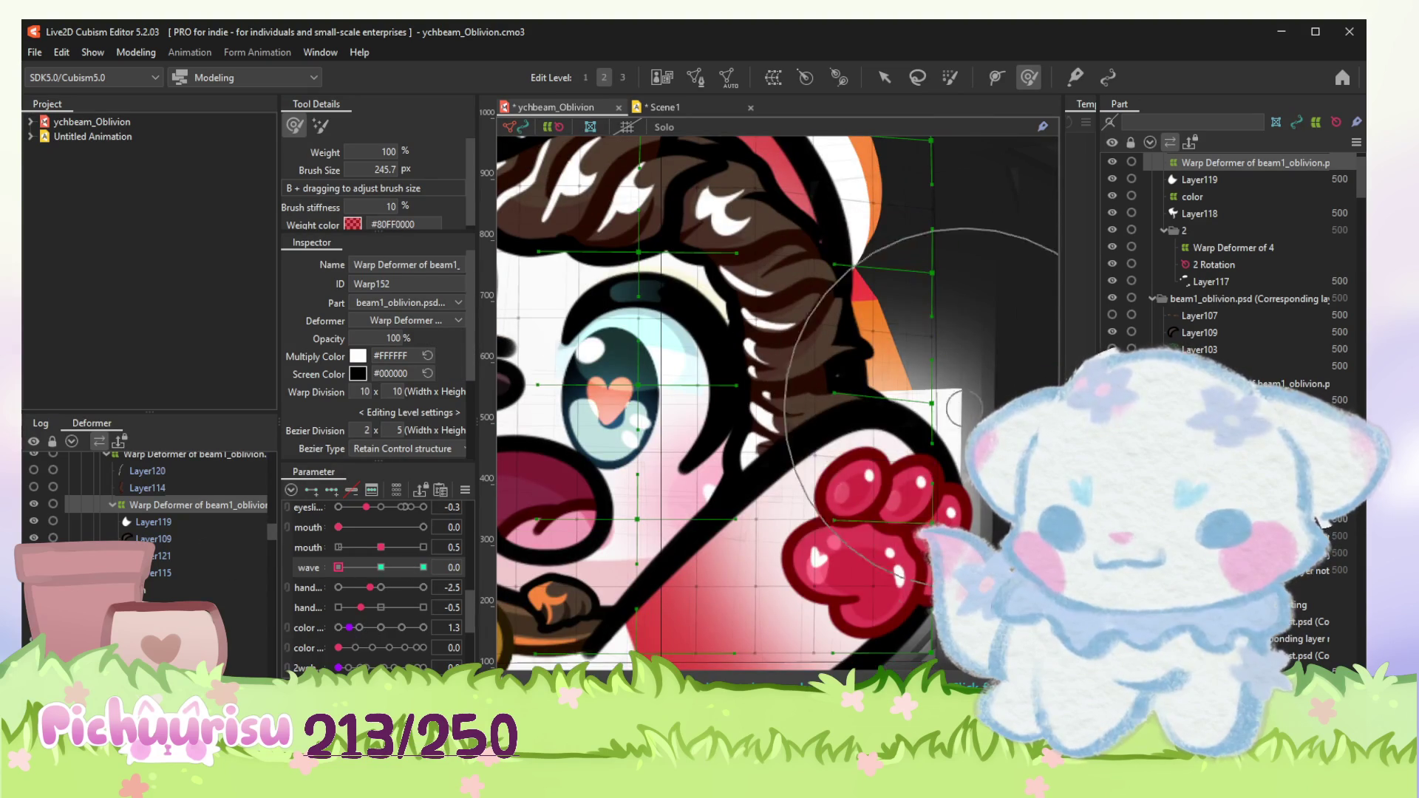
scroll(931, 511, "down", 2)
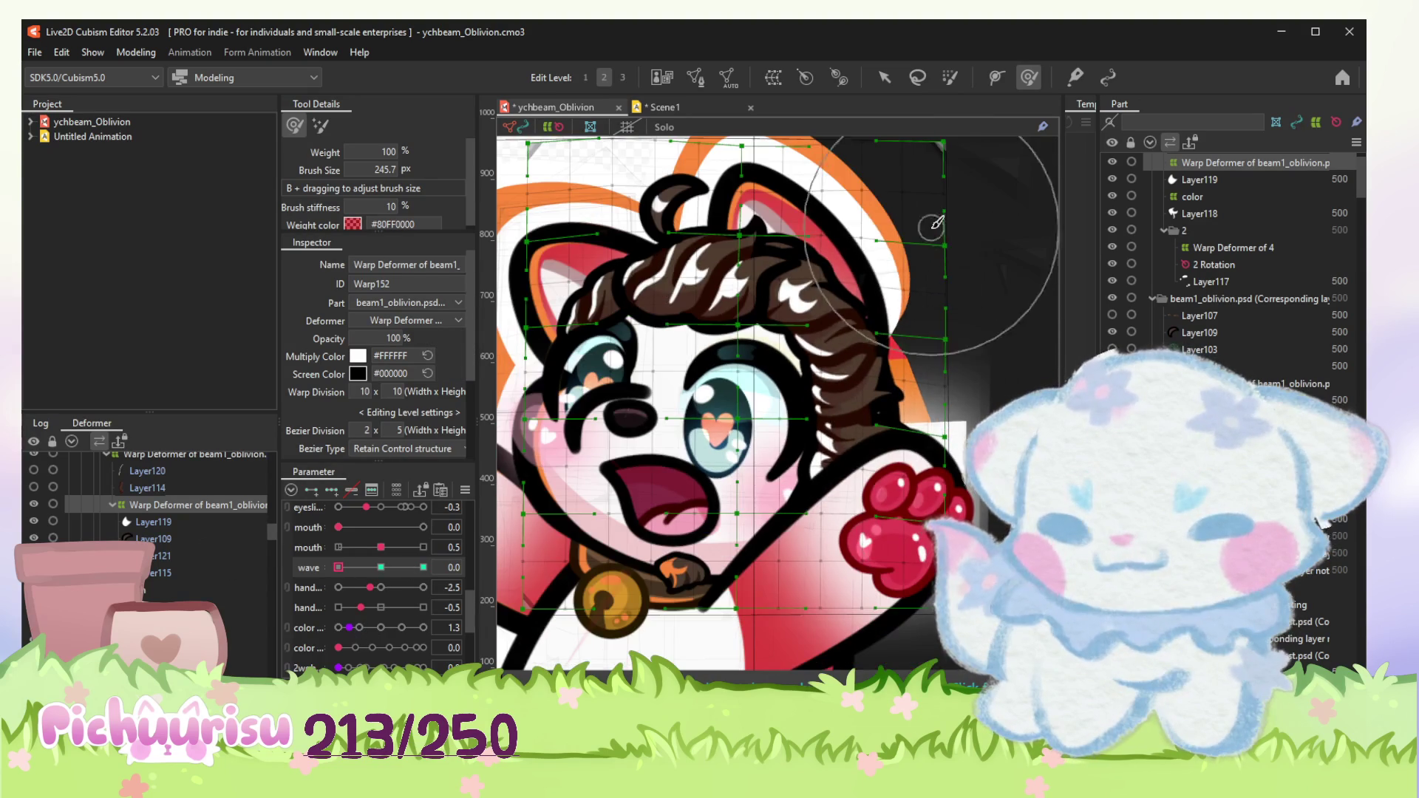
left_click(377, 569)
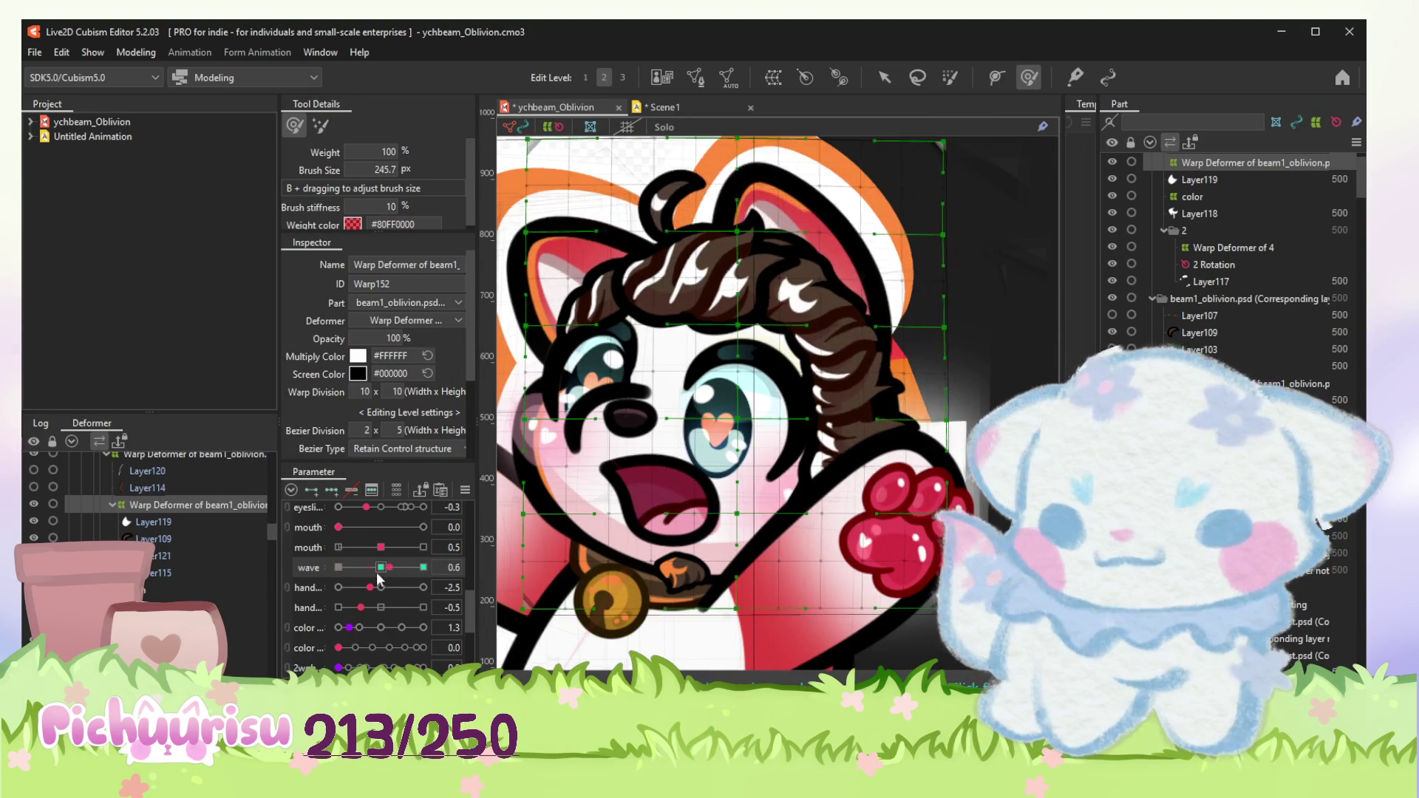
left_click(151, 522)
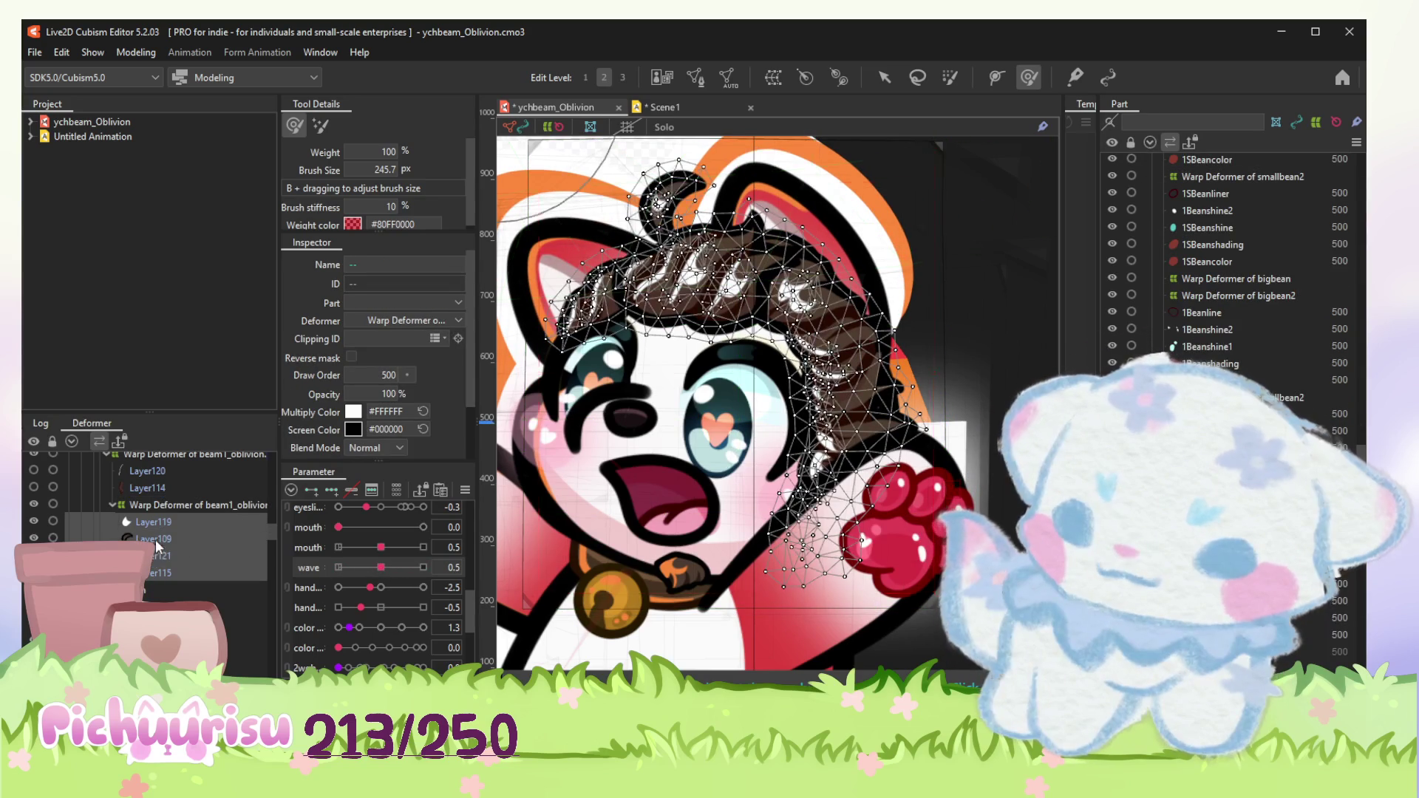
Step: Test the hand parameter up to 10.0 and bring it back to -6.0 with the paw lower
left_click(310, 589)
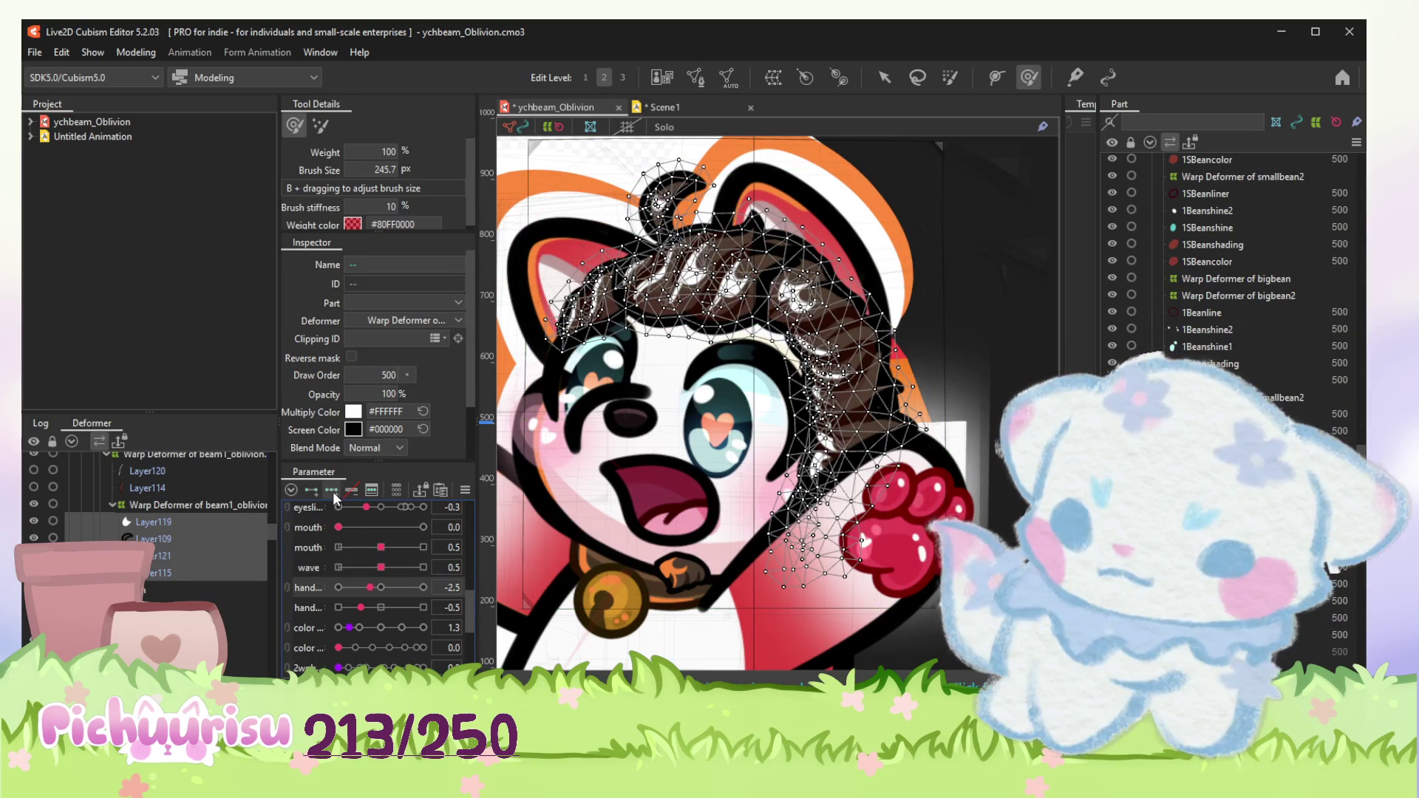
left_click_drag(380, 587, 423, 589)
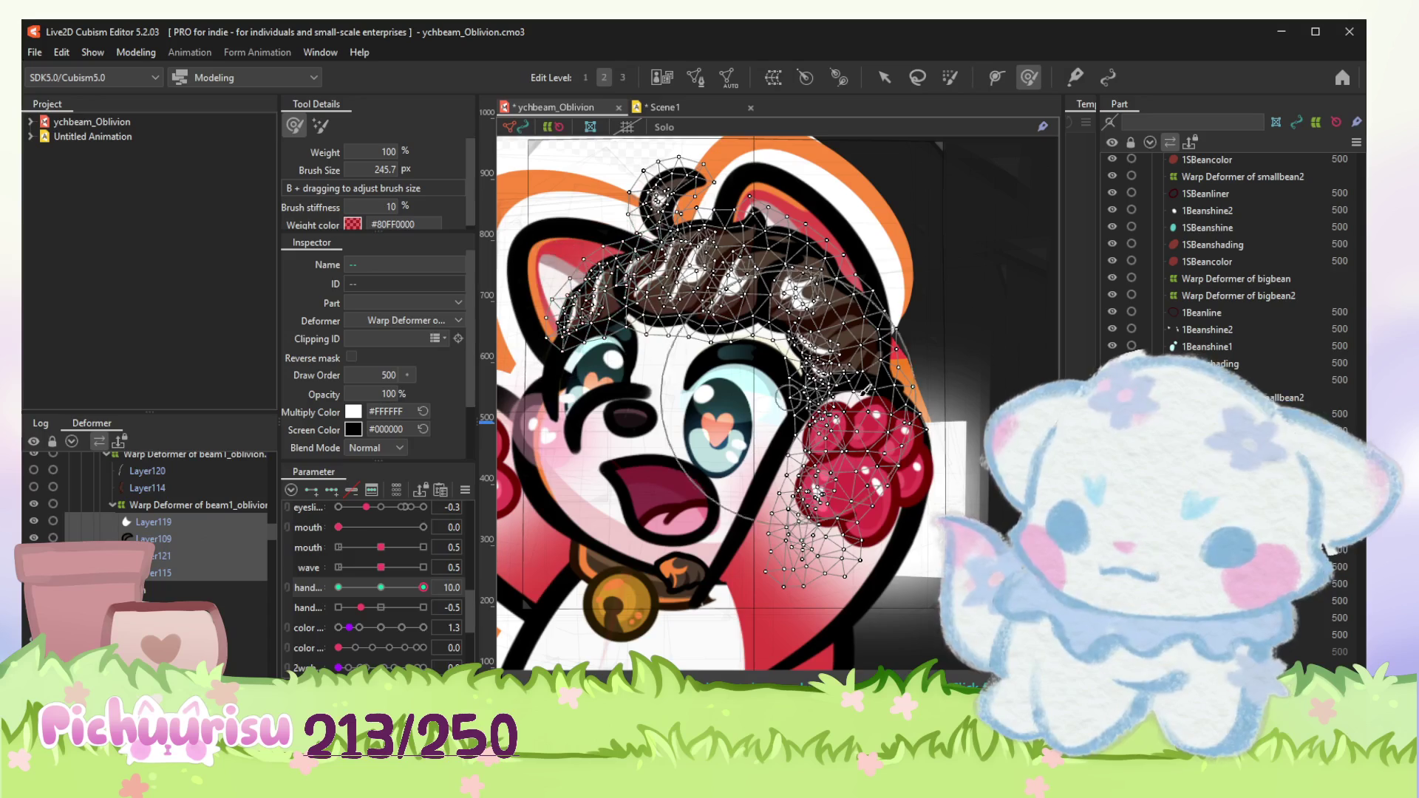
scroll(394, 627, "up", 2)
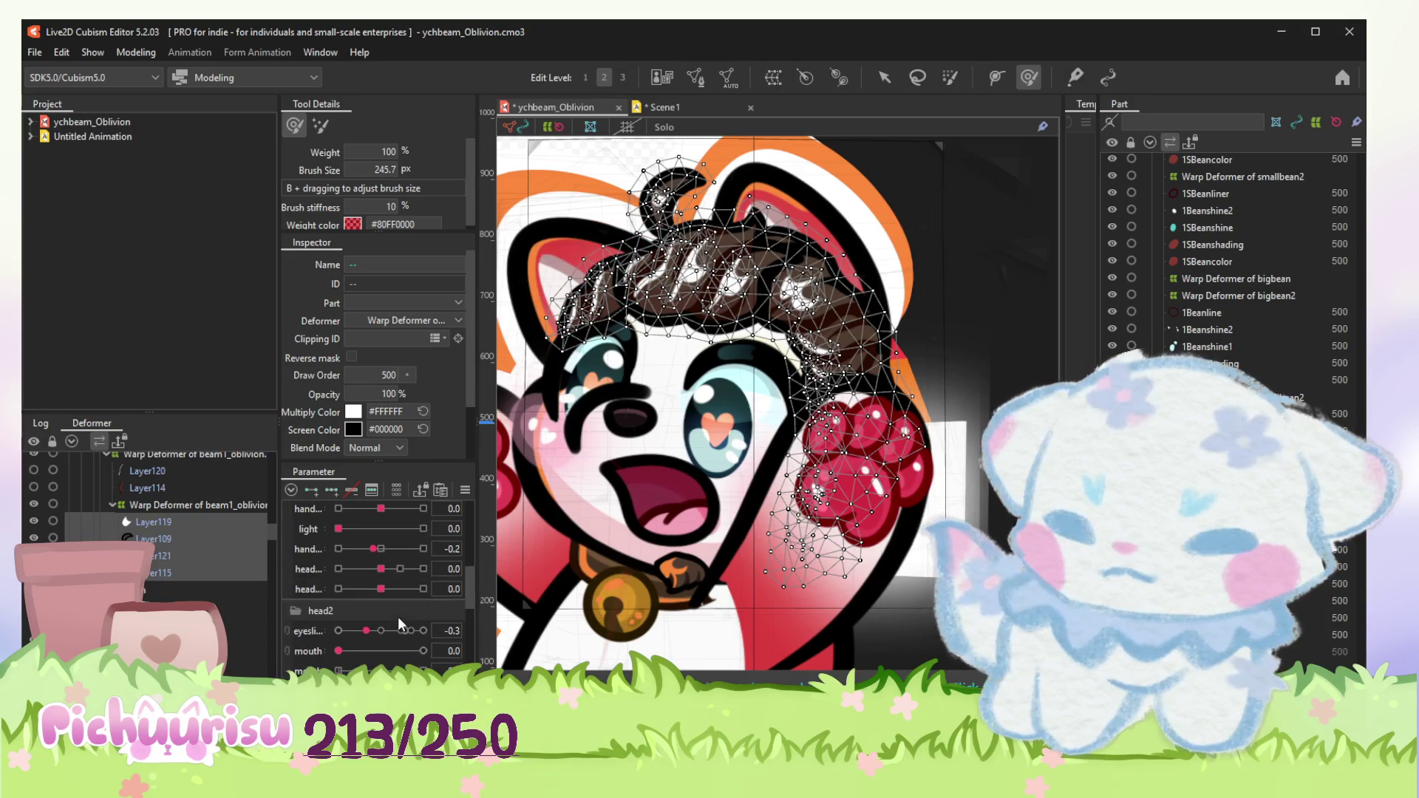
left_click_drag(423, 648, 354, 648)
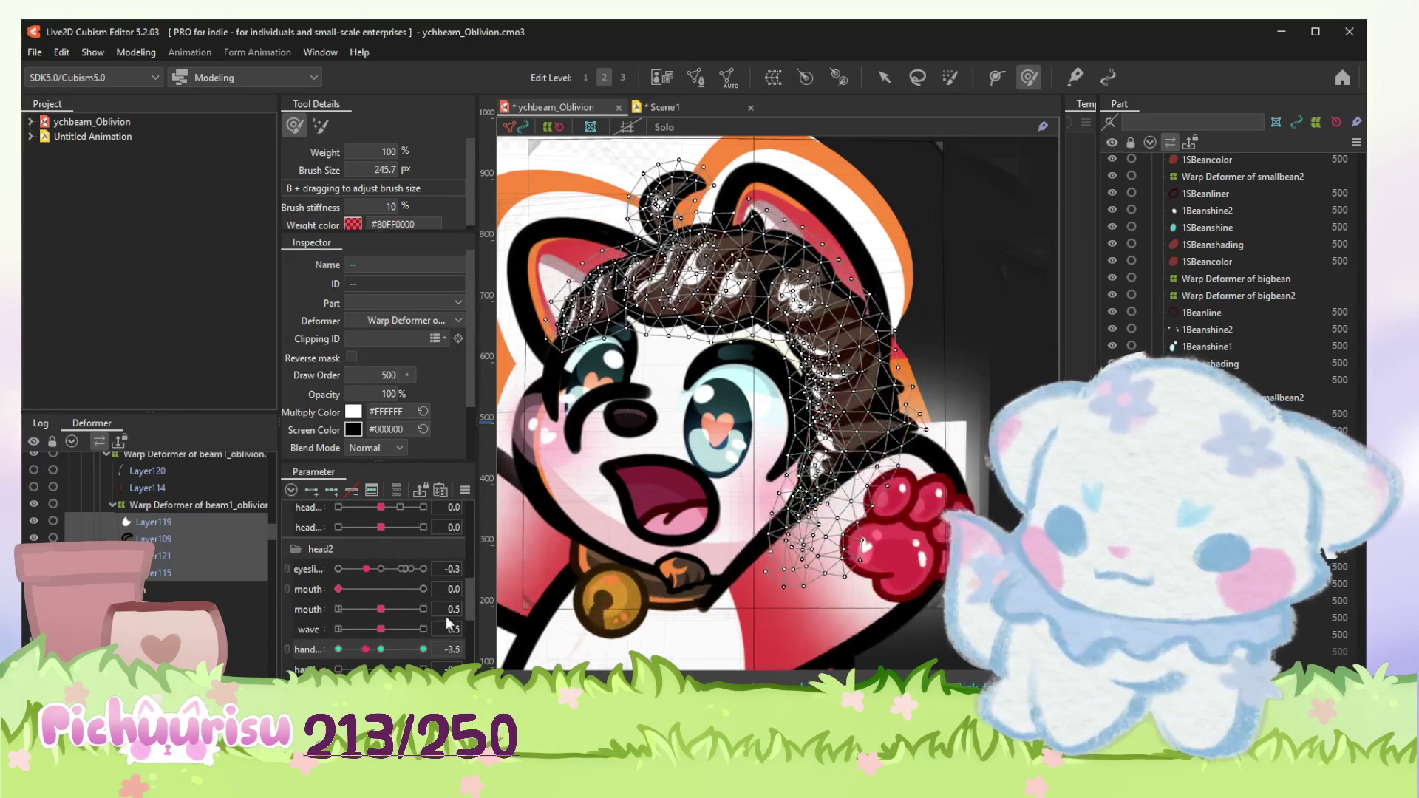
Step: Select the hand's color deformer under Warp Deformer of 1Hand2
left_click(154, 519)
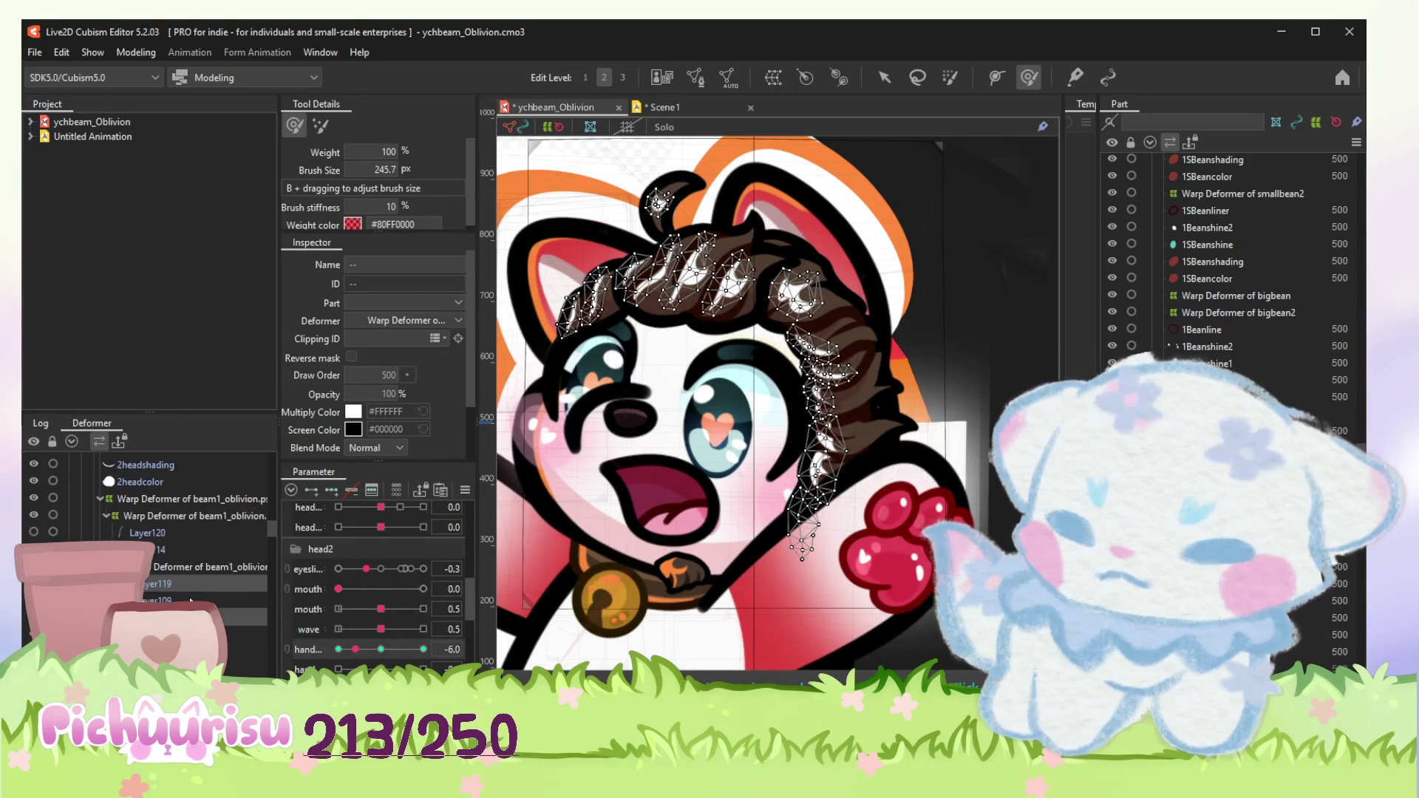
scroll(191, 602, "up", 2)
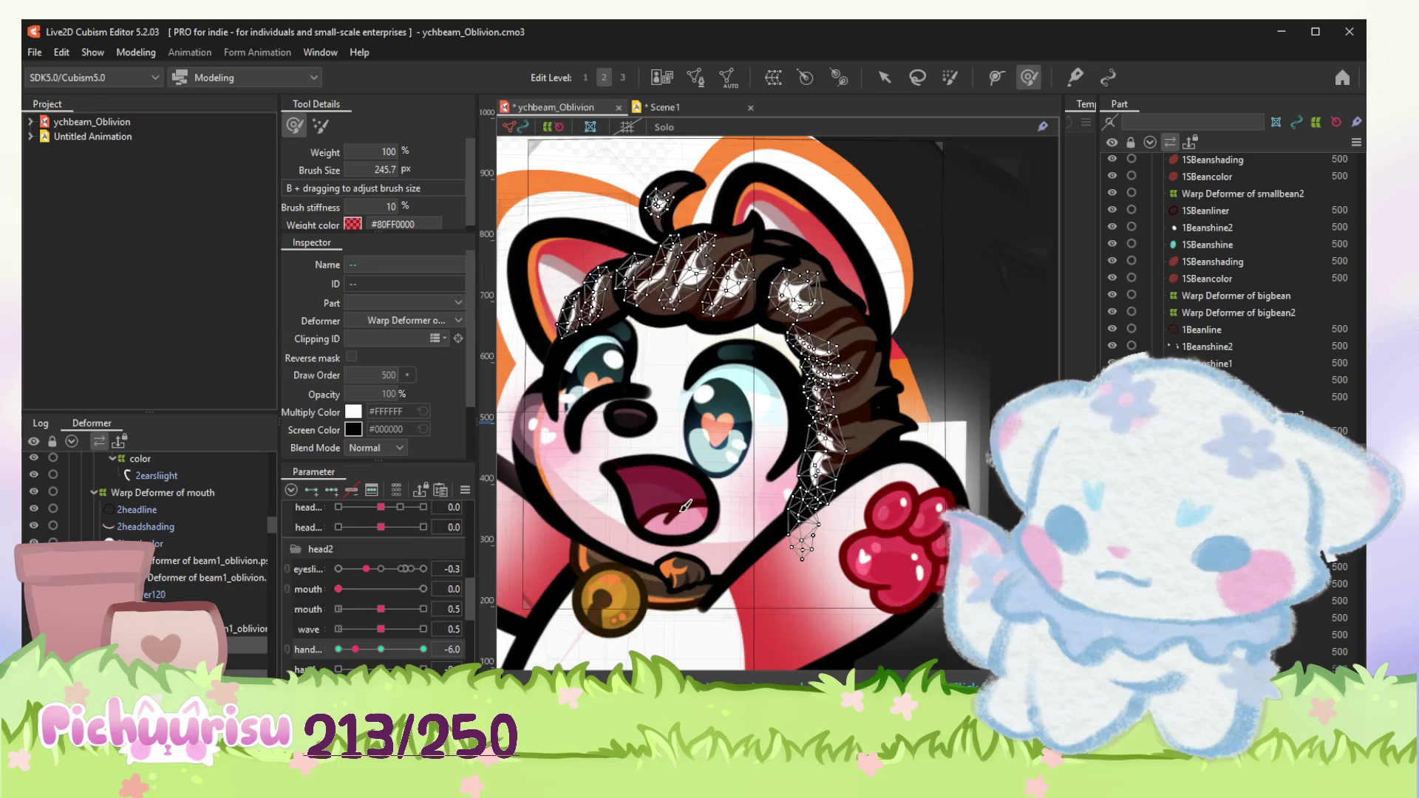
scroll(686, 505, "down", 2)
scroll(201, 580, "up", 2)
left_click(148, 517)
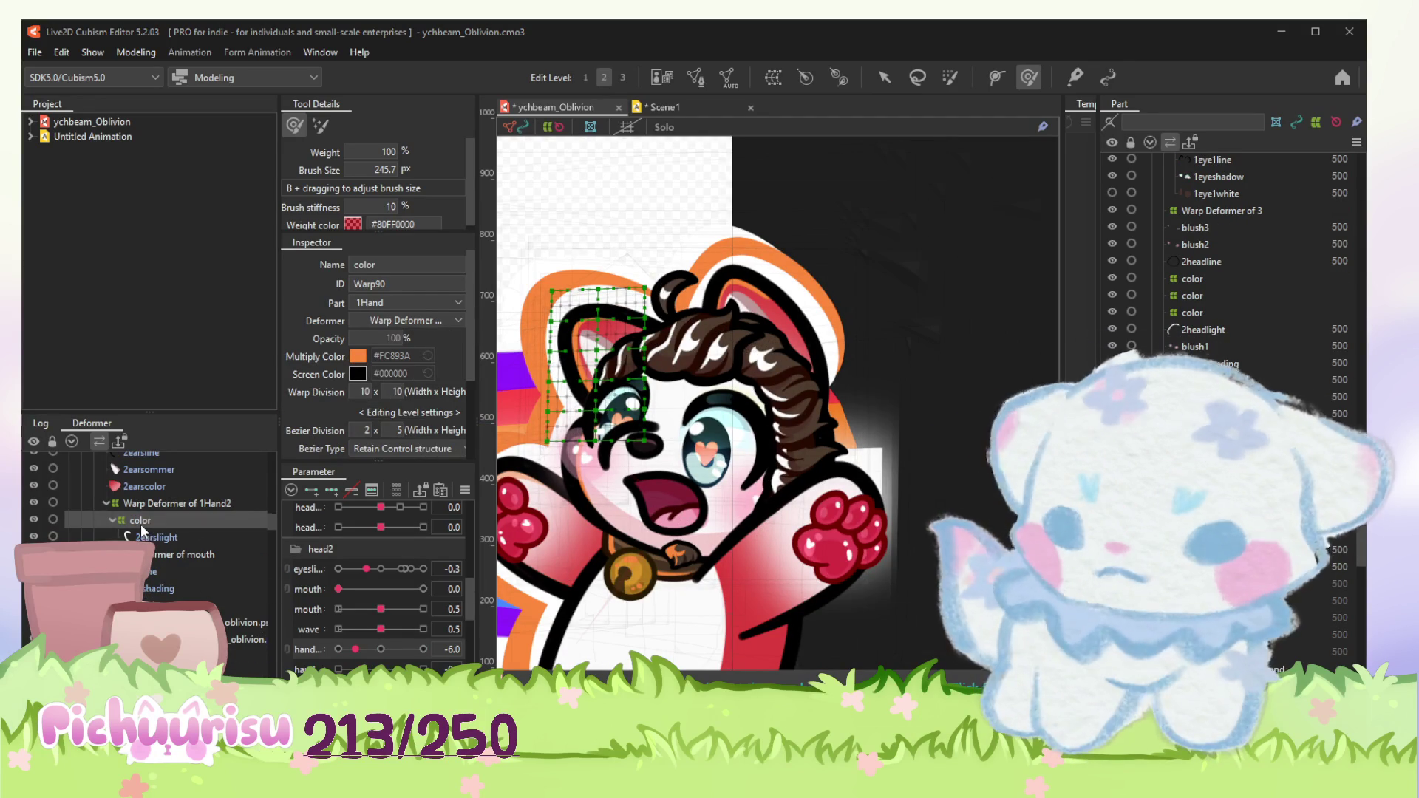
Step: Create Warp Deformer of 1Hand3 (Warp157) over the ear and head and select it
key("ctrl+d")
scroll(141, 525, "down", 5)
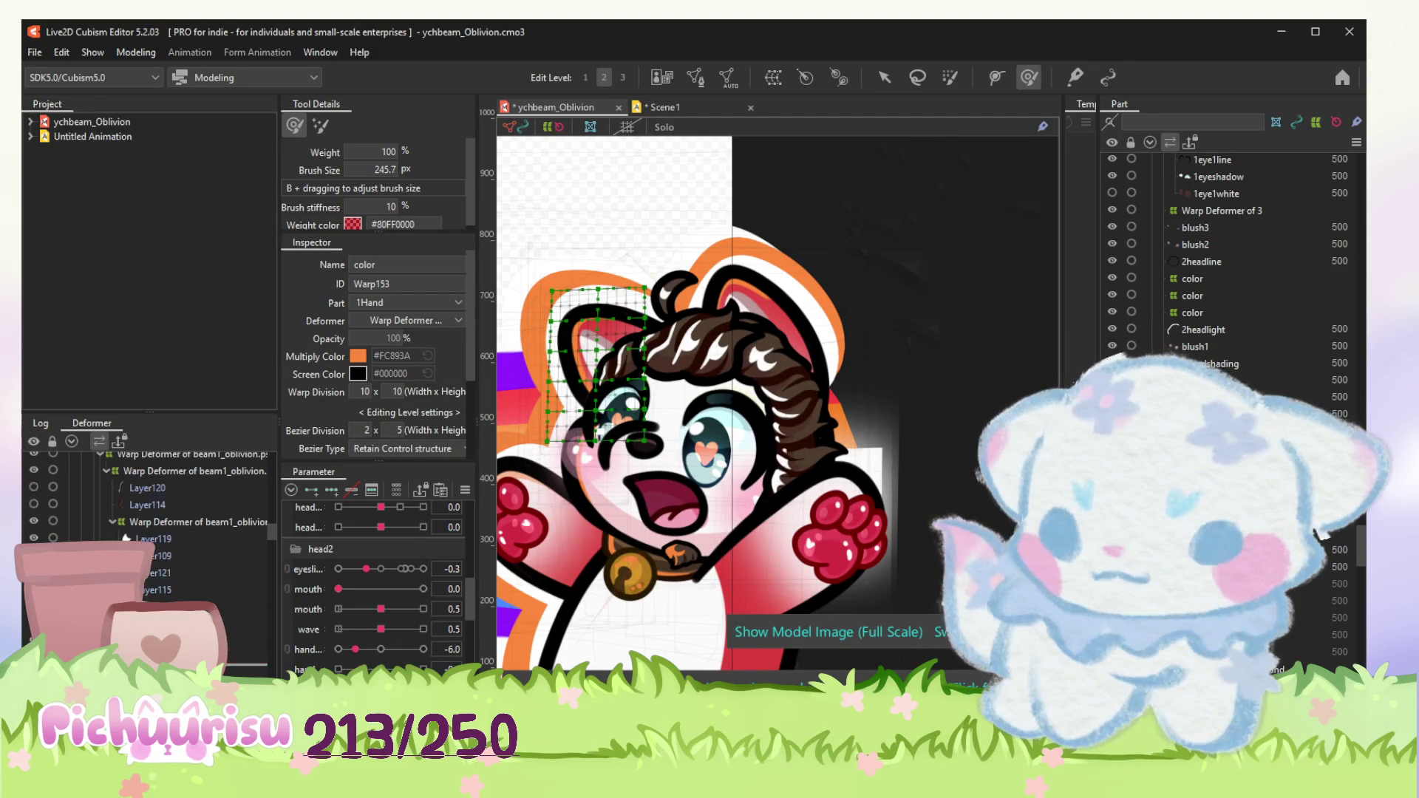
scroll(150, 510, "down", 3)
scroll(149, 510, "down", 2)
scroll(150, 510, "down", 3)
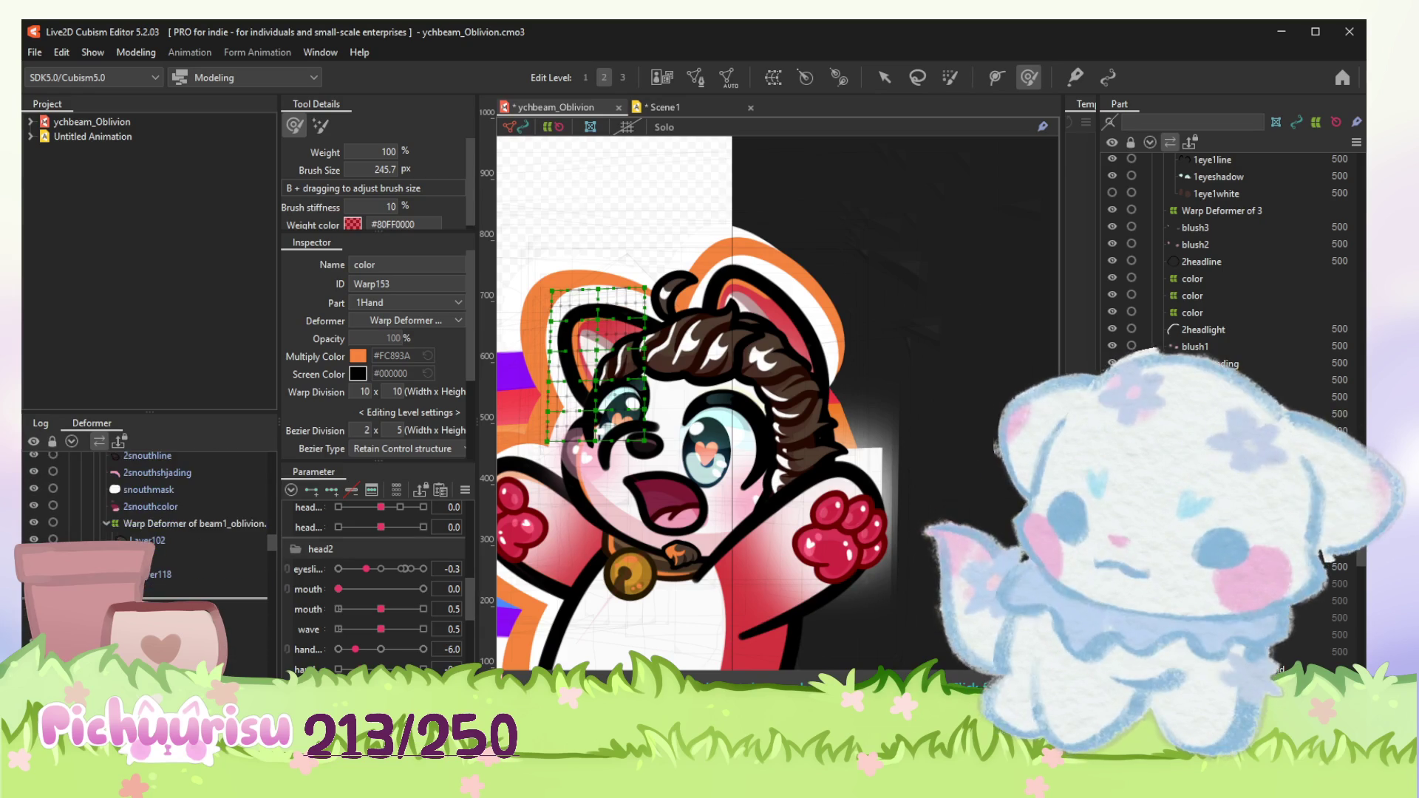
scroll(189, 585, "down", 2)
scroll(188, 584, "down", 2)
scroll(190, 585, "down", 2)
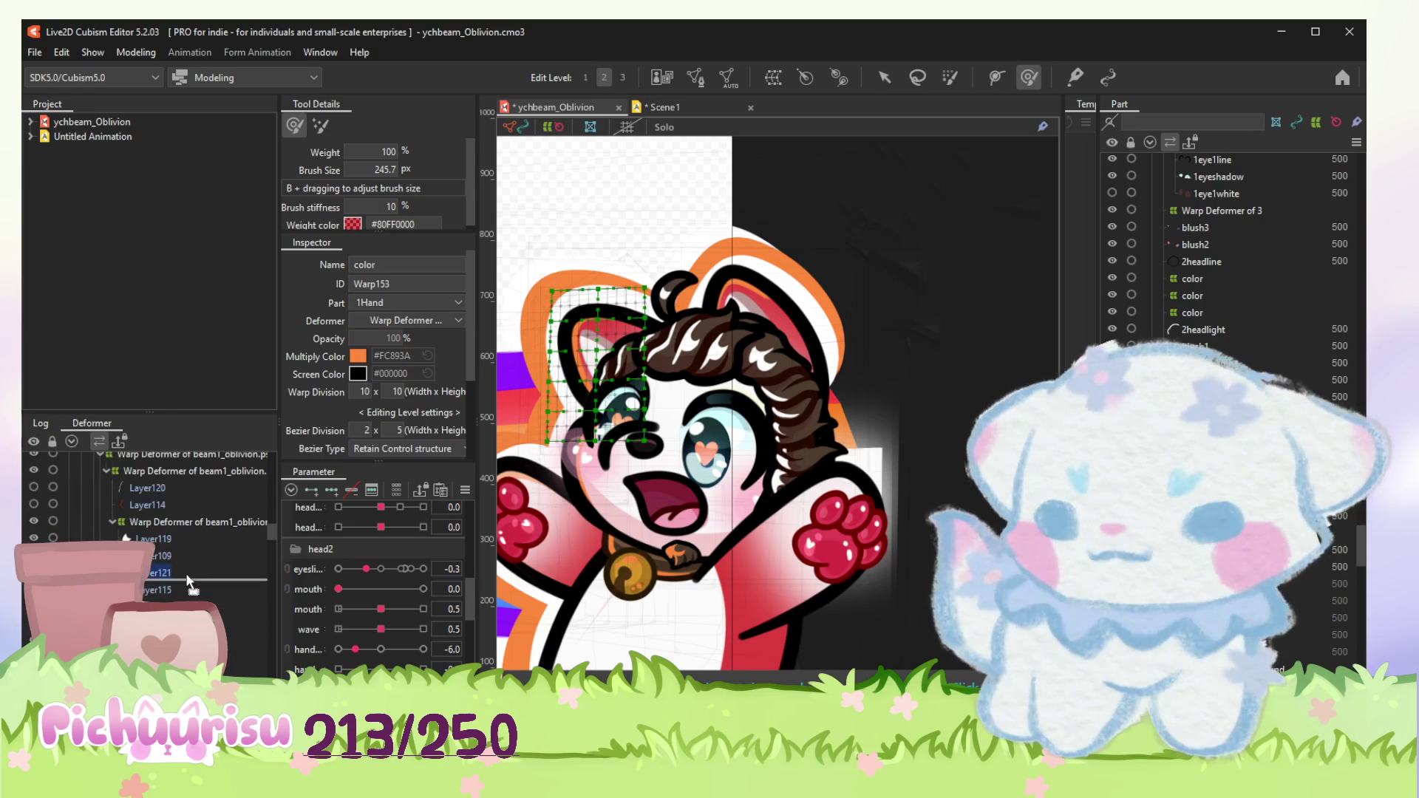
scroll(193, 534, "down", 1)
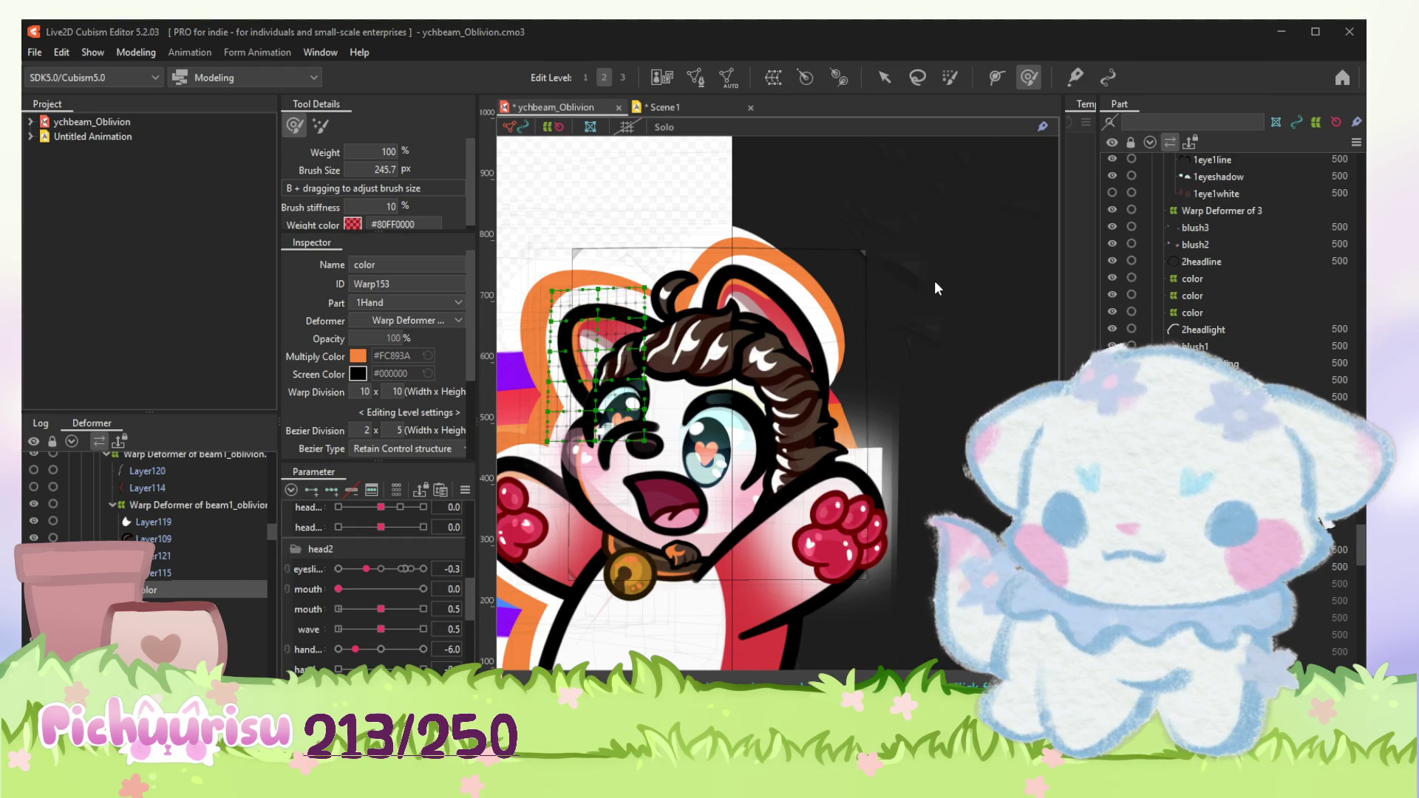
left_click(660, 467)
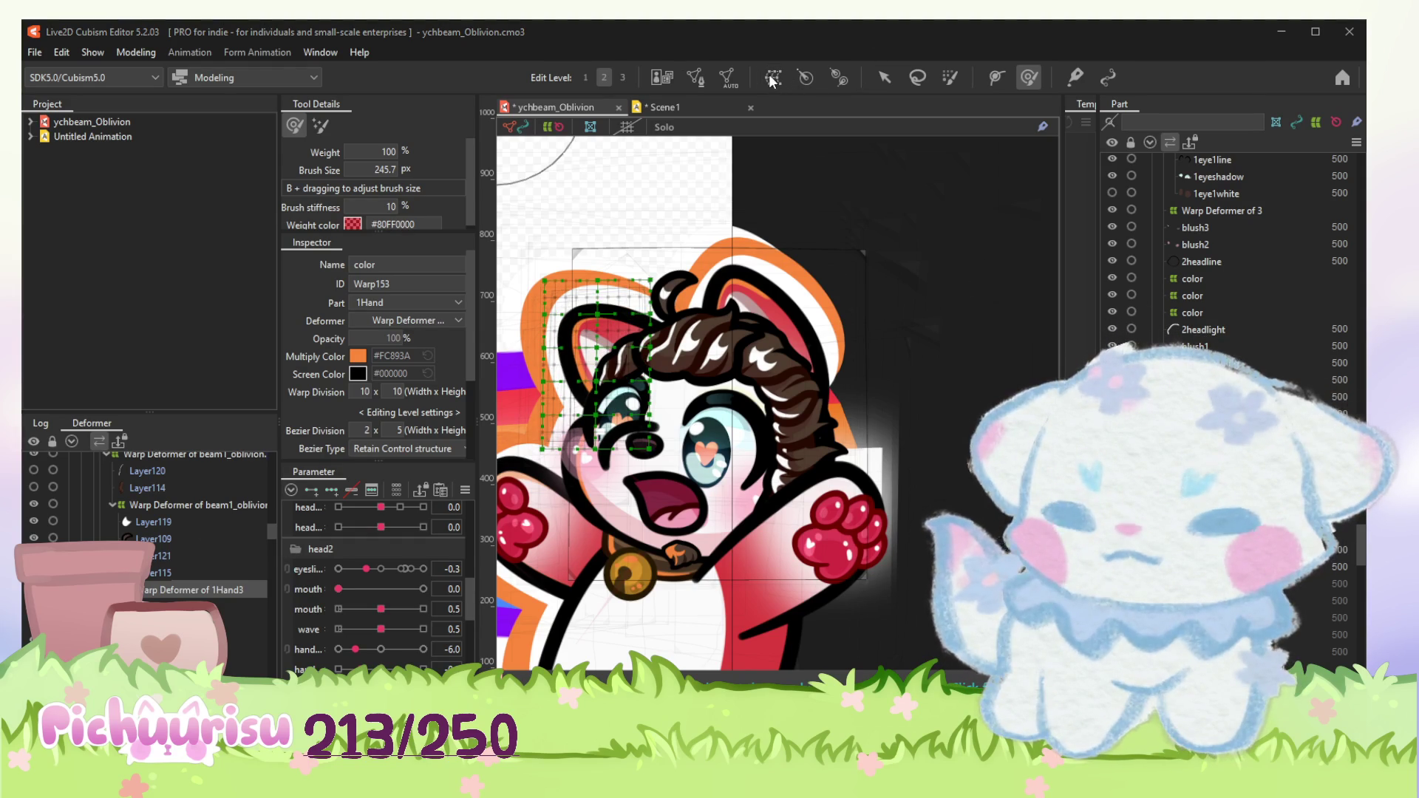
left_click(194, 587)
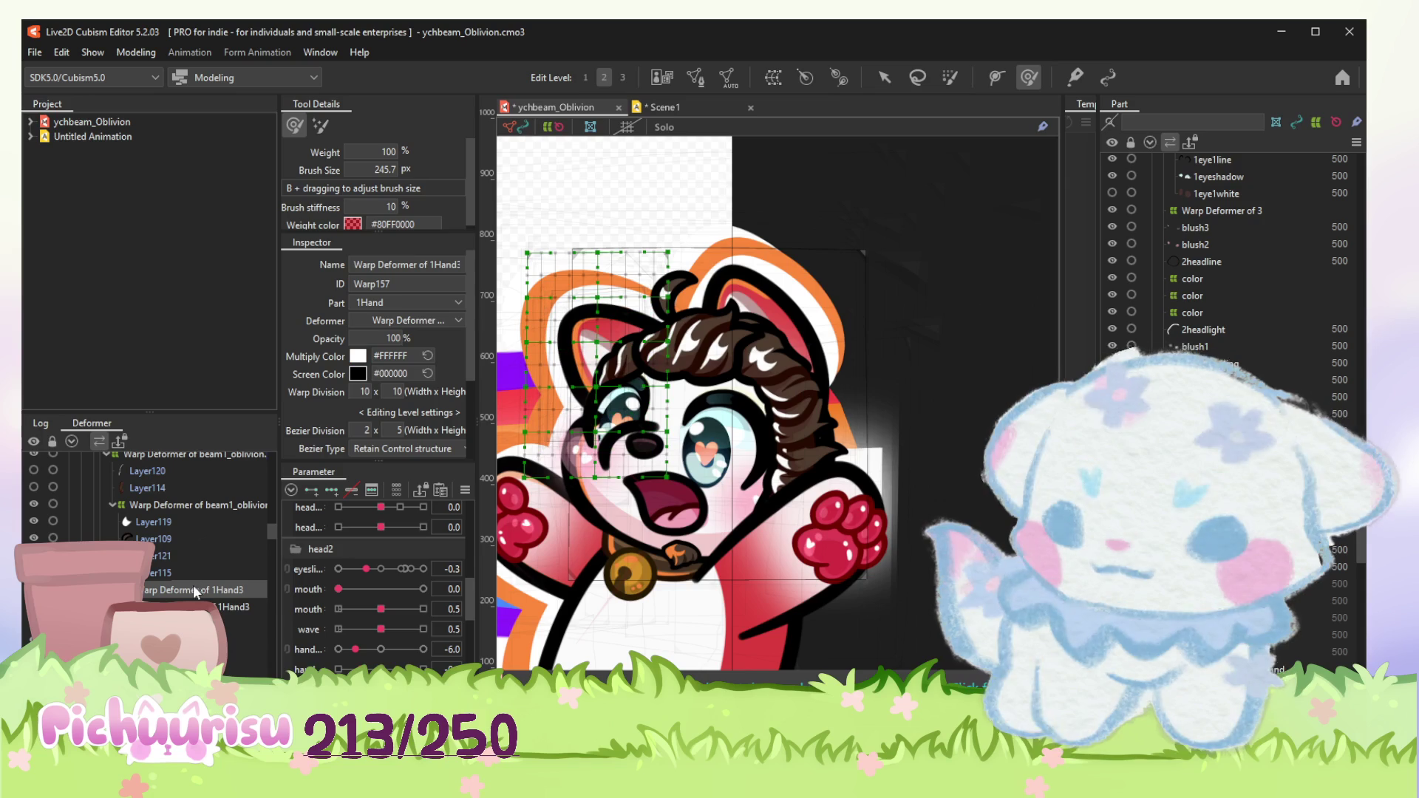
Step: Enlarge the 1Hand3 deformer over the whole character, then delete it and keep the smaller one
left_click(884, 78)
left_click_drag(673, 485, 853, 655)
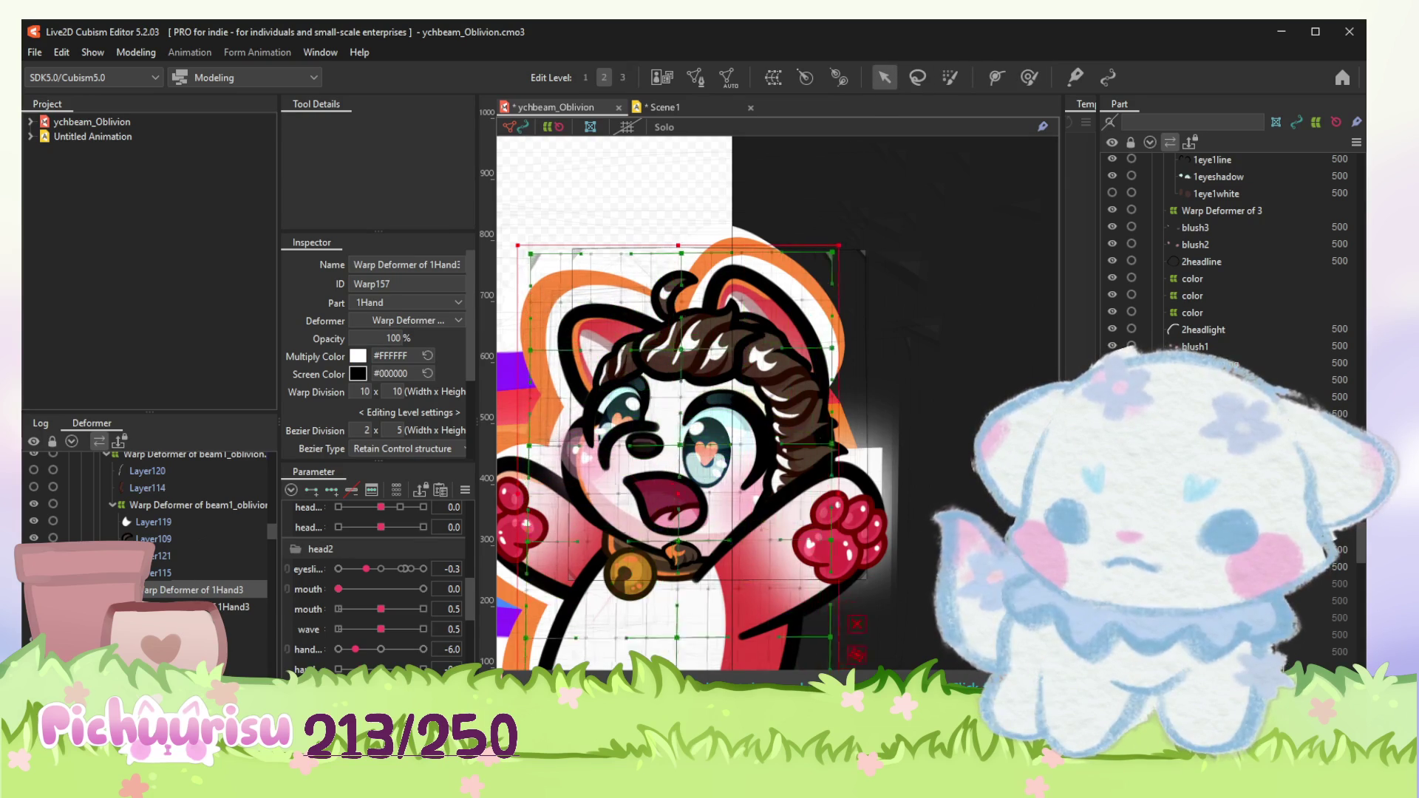
left_click_drag(516, 243, 546, 217)
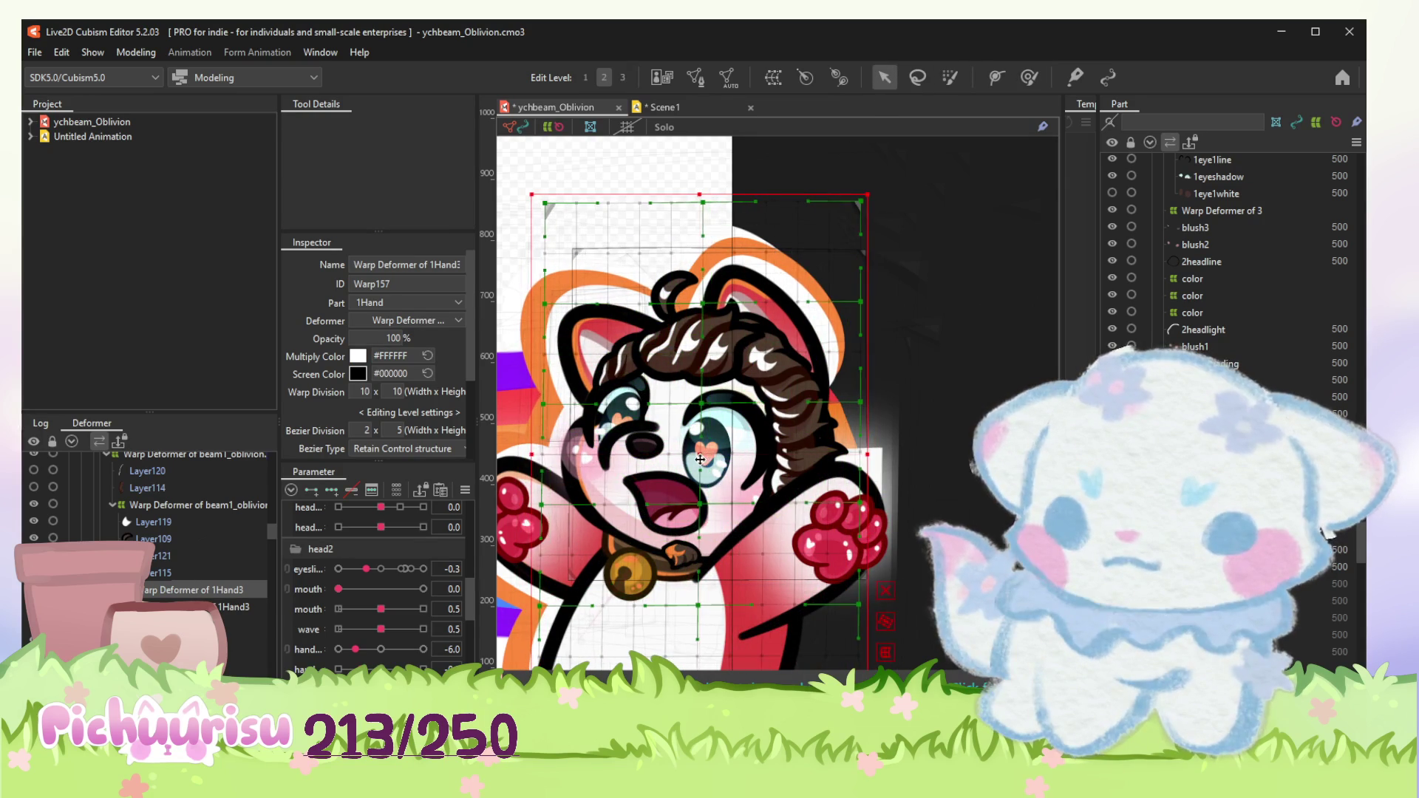
left_click(210, 590)
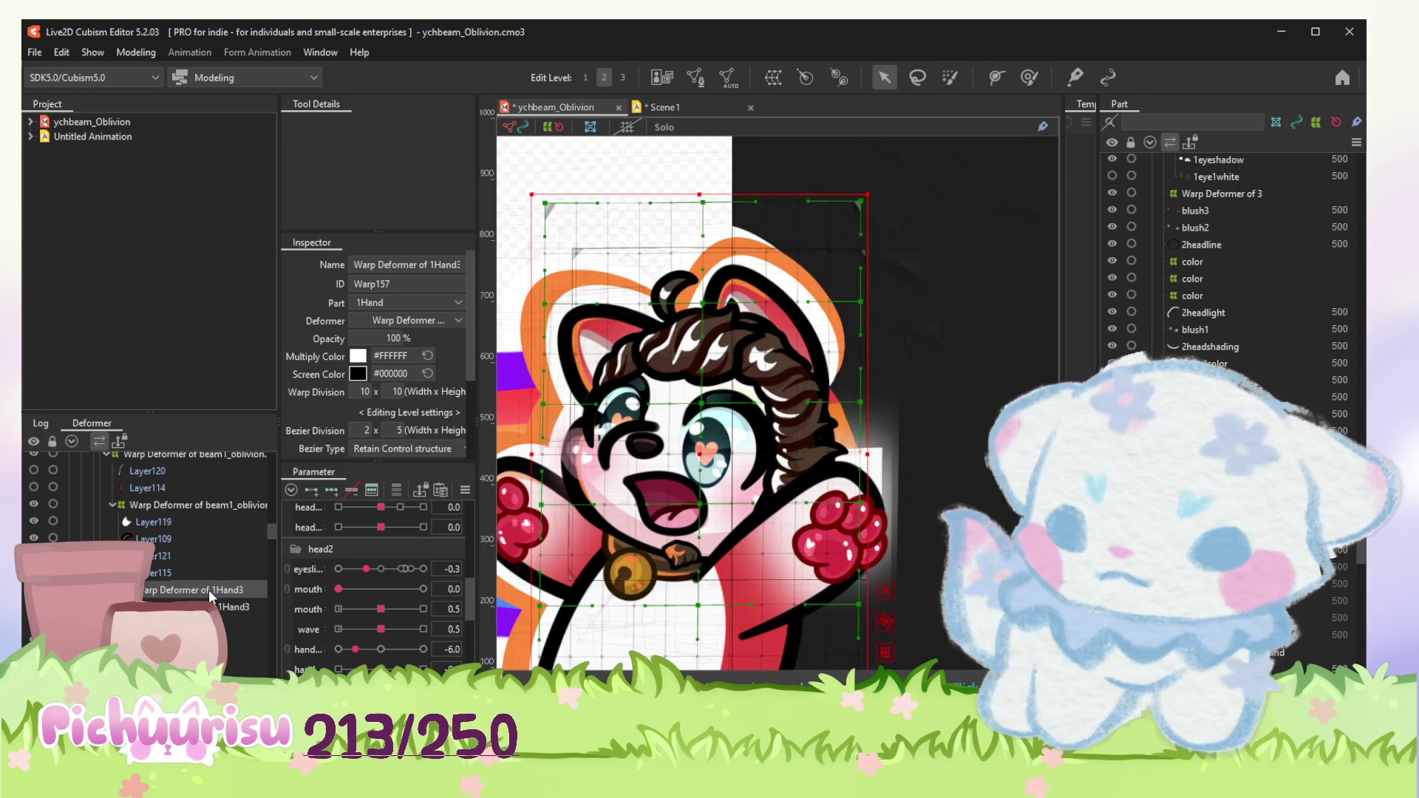
key("Delete")
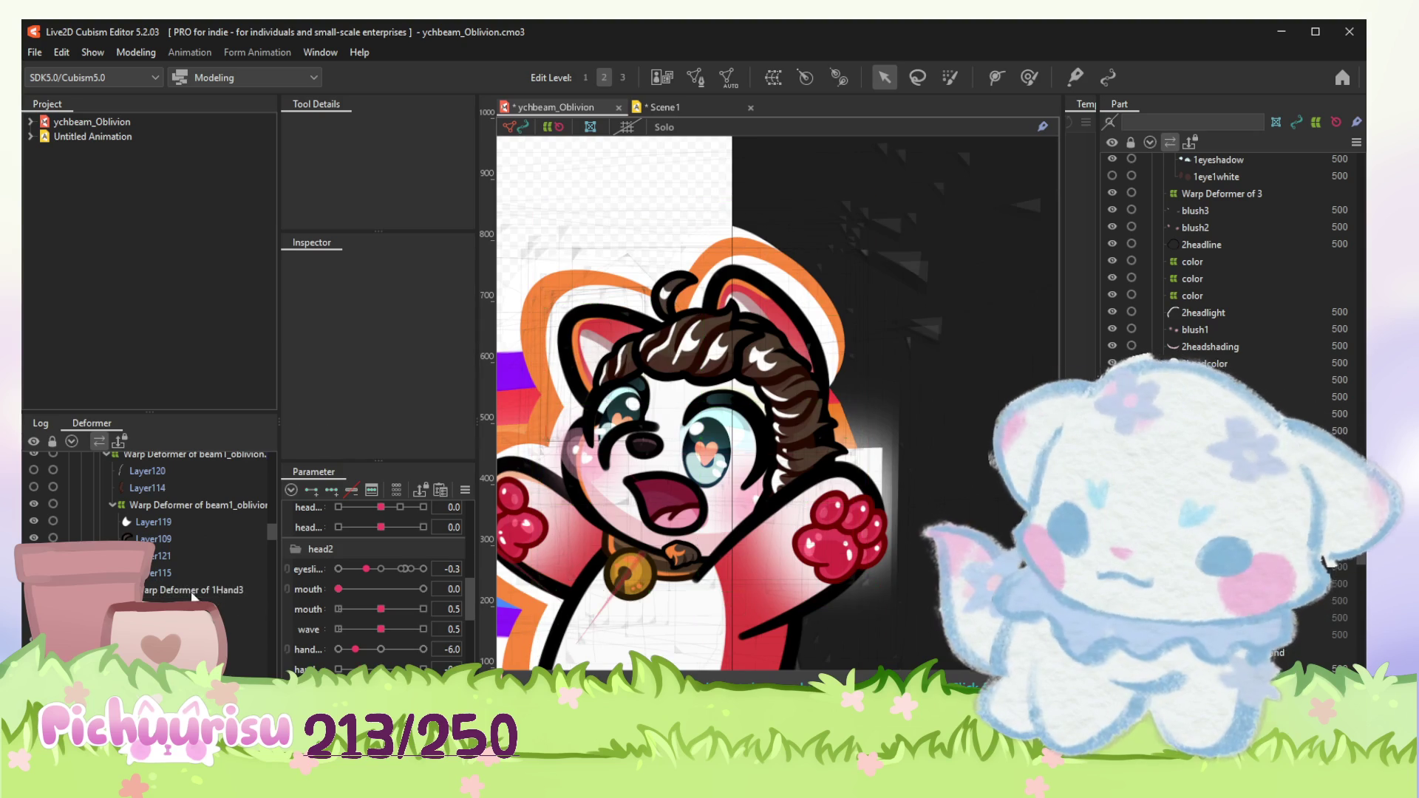
left_click(200, 590)
Step: Nest Layer121 under Warp Deformer of 1Hand3 and move Layer119 under the beam1_oblivion deformer
left_click(155, 556)
left_click(165, 522, "ctrl")
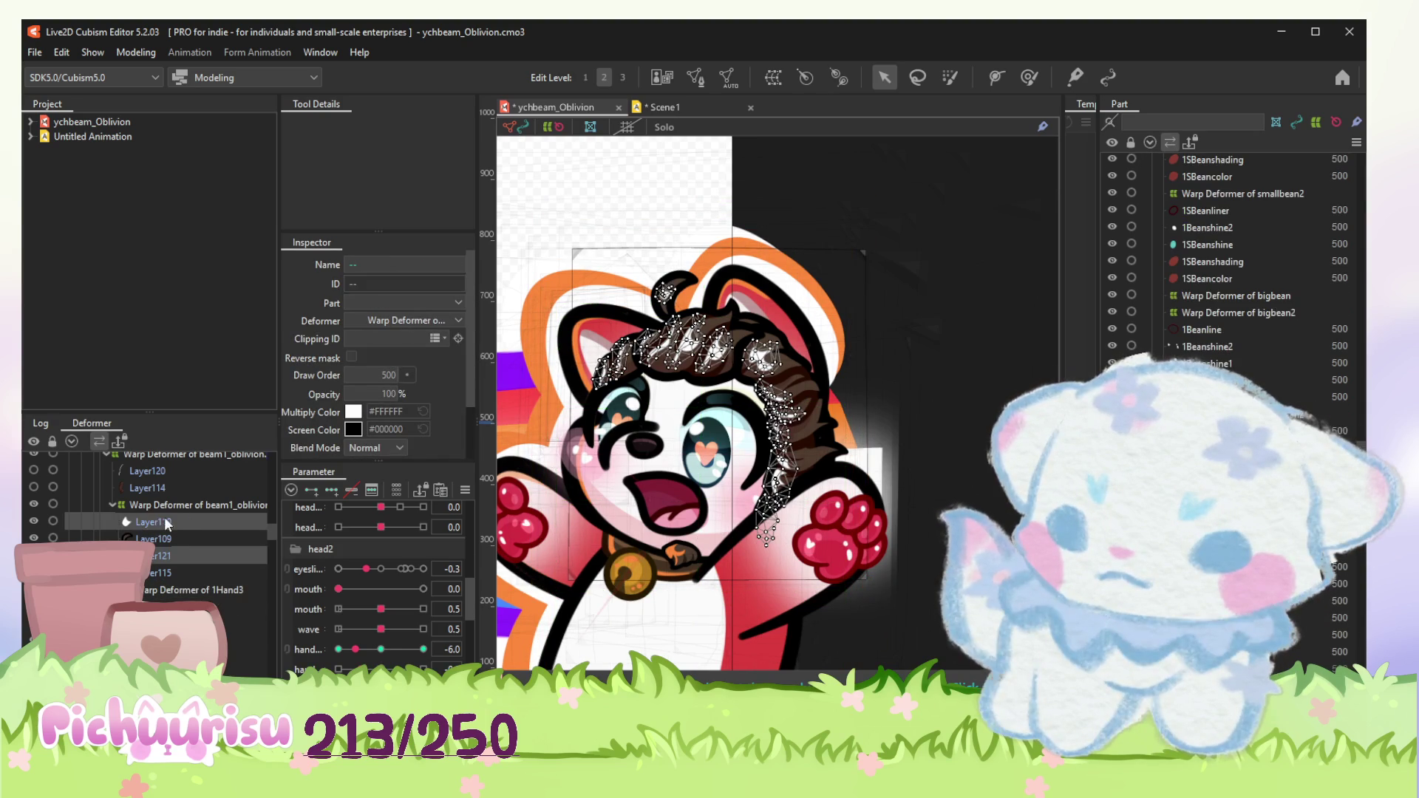
left_click(996, 343)
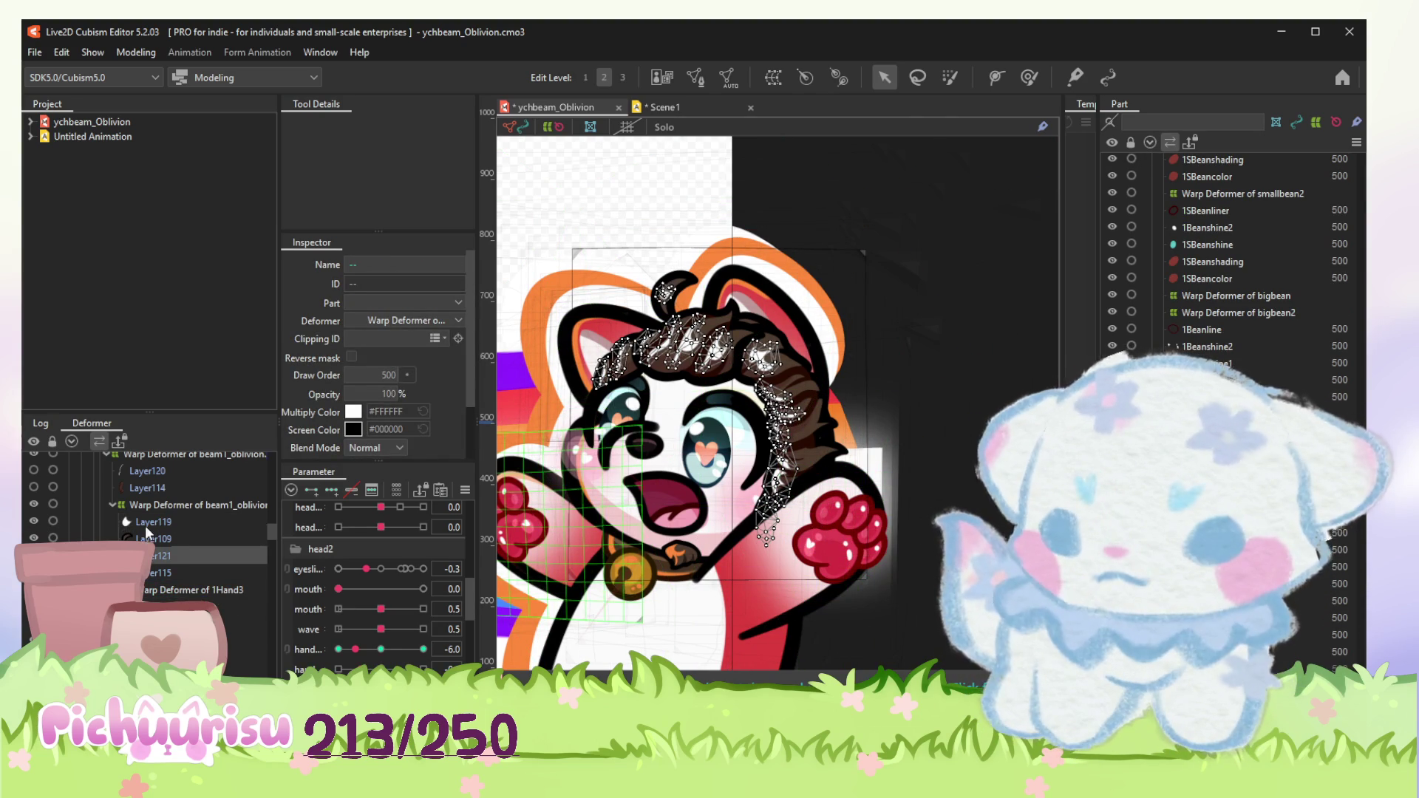
left_click(145, 525)
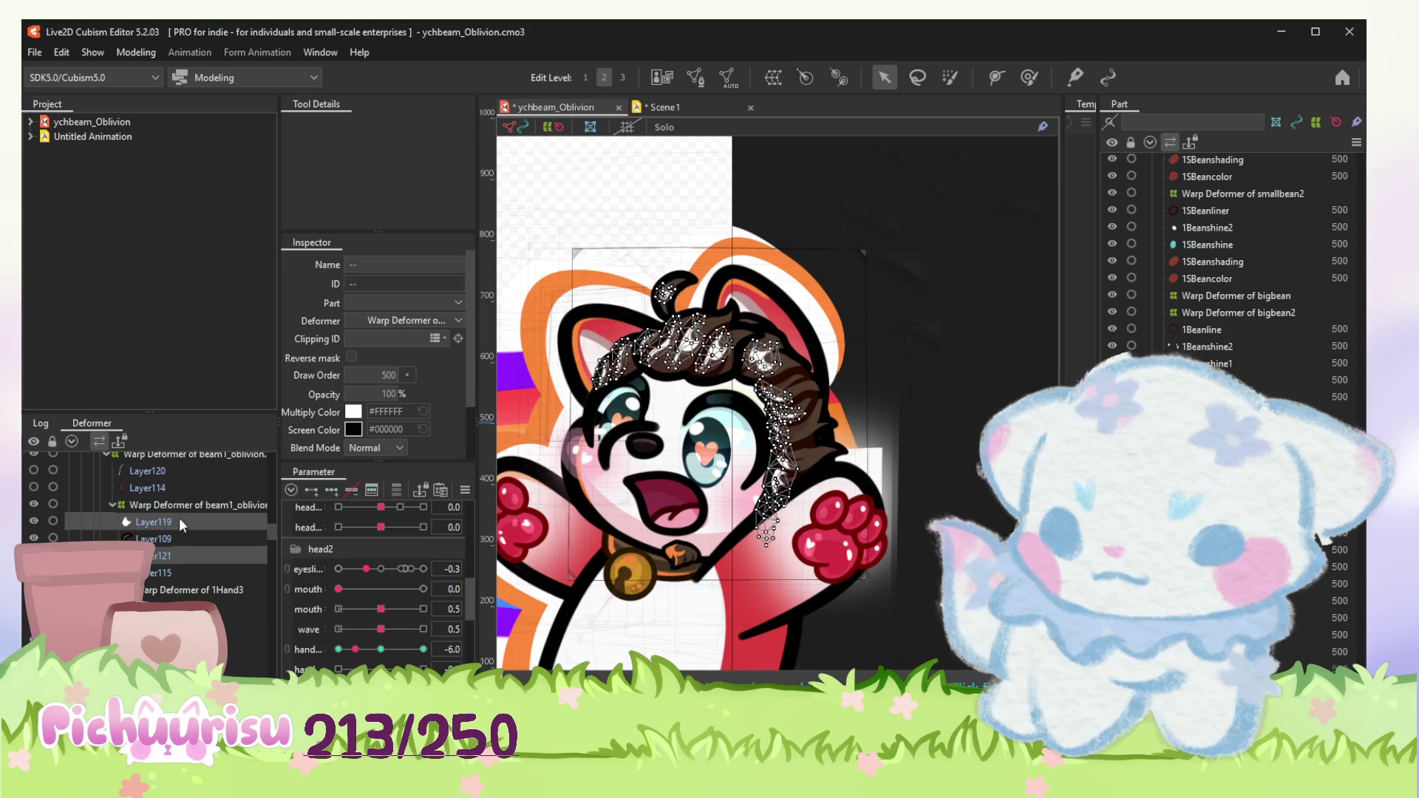
left_click_drag(172, 593, 174, 594)
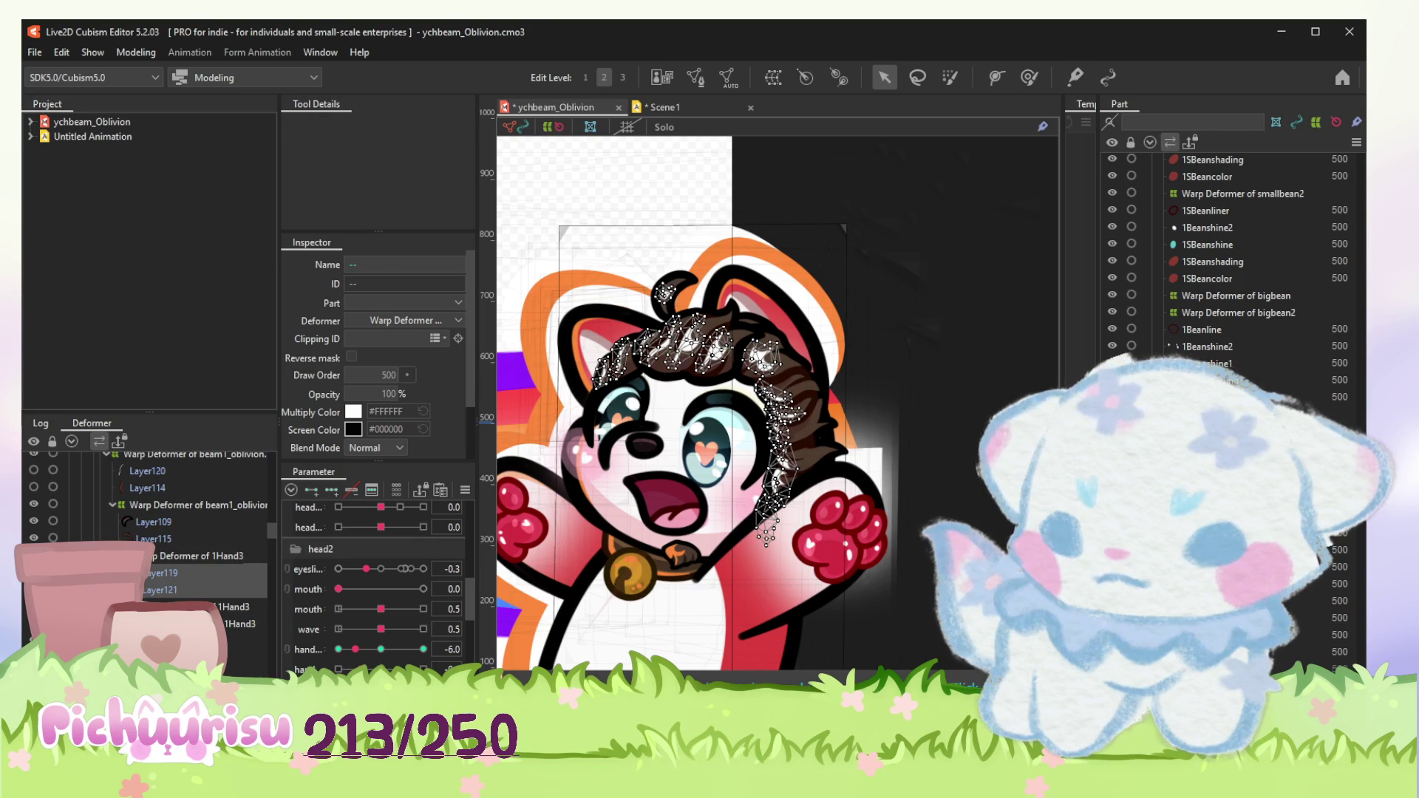
left_click_drag(161, 574, 193, 505)
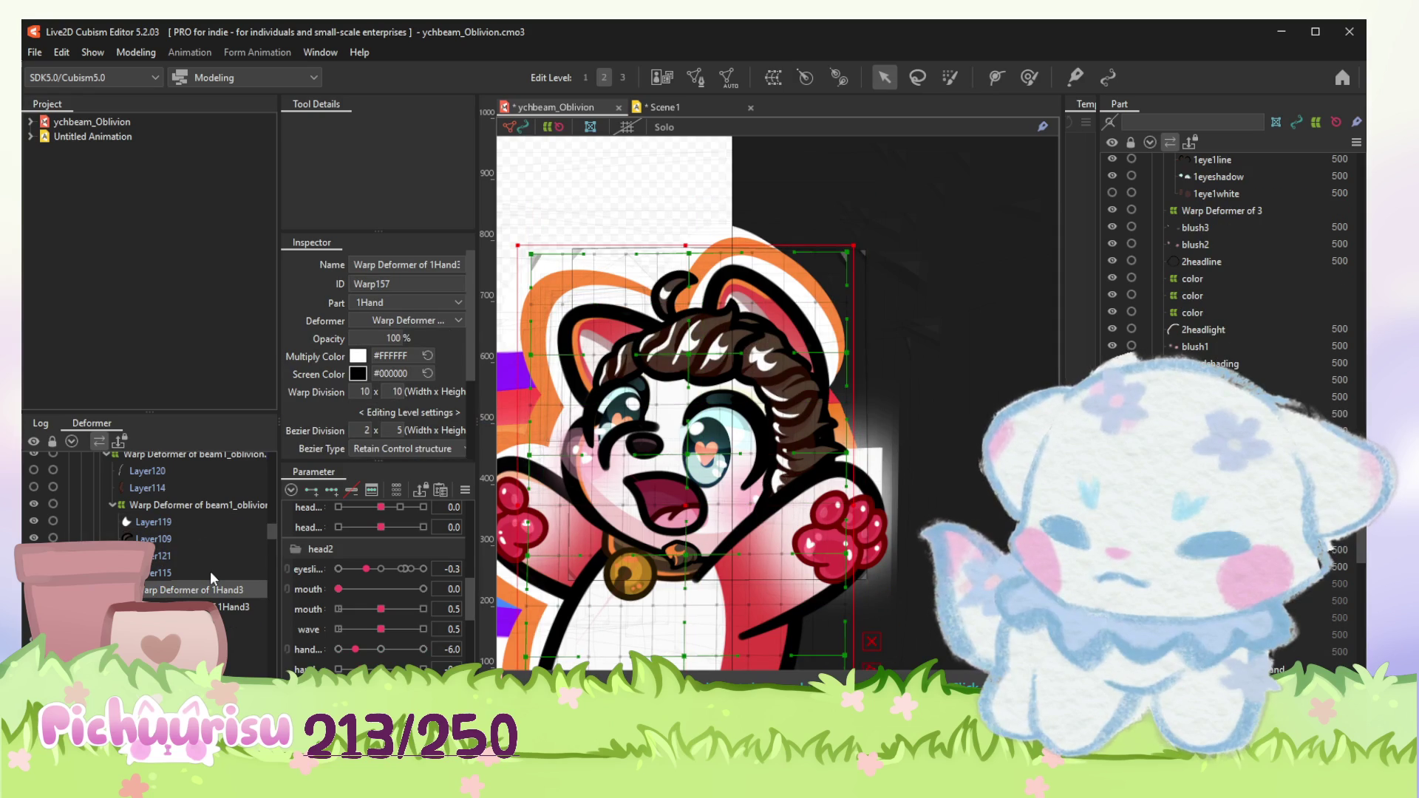
scroll(209, 572, "up", 3)
scroll(210, 570, "up", 2)
Step: Create Warp Deformer of 1Hand4 around a duplicated color deformer over the left ear
left_click(141, 521)
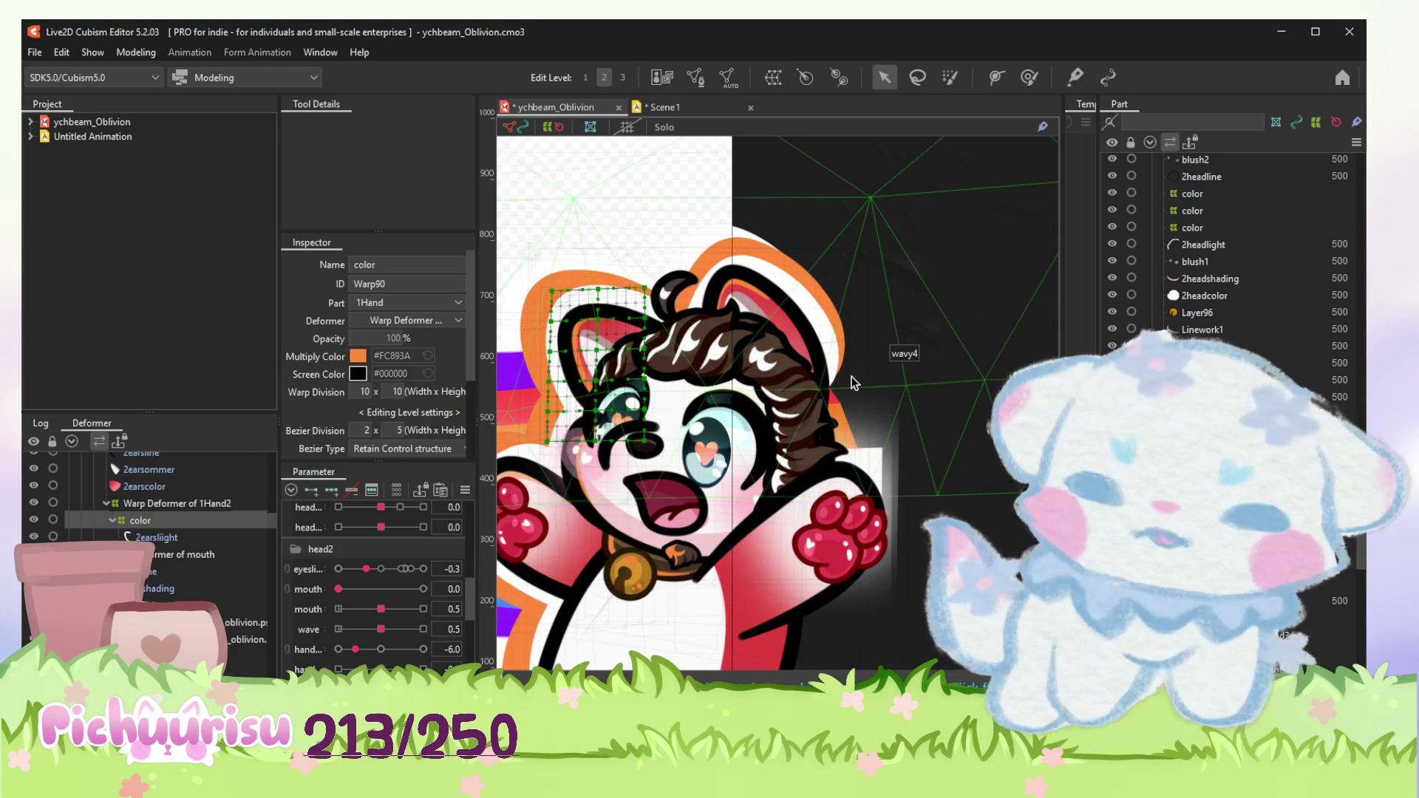
key("ctrl+v")
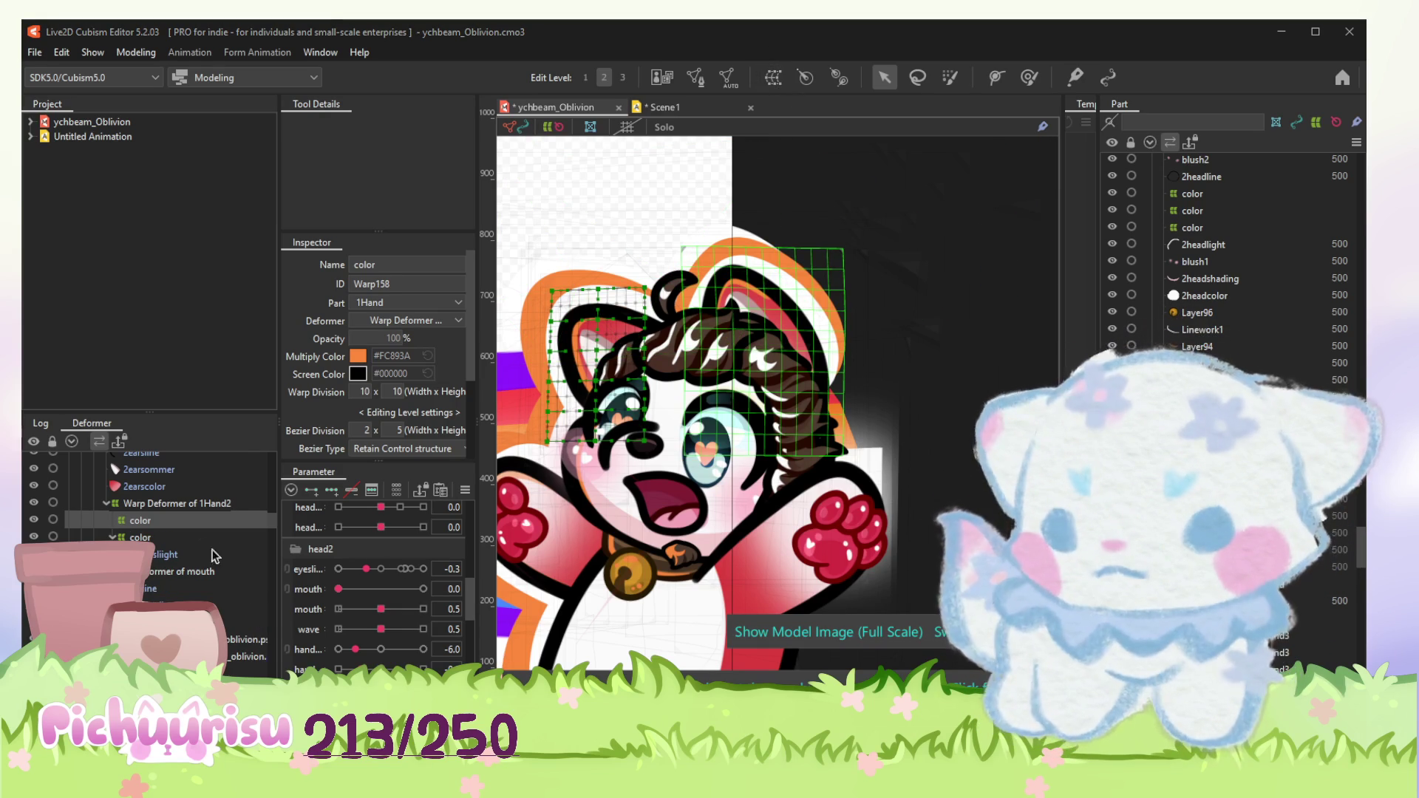
left_click(183, 520)
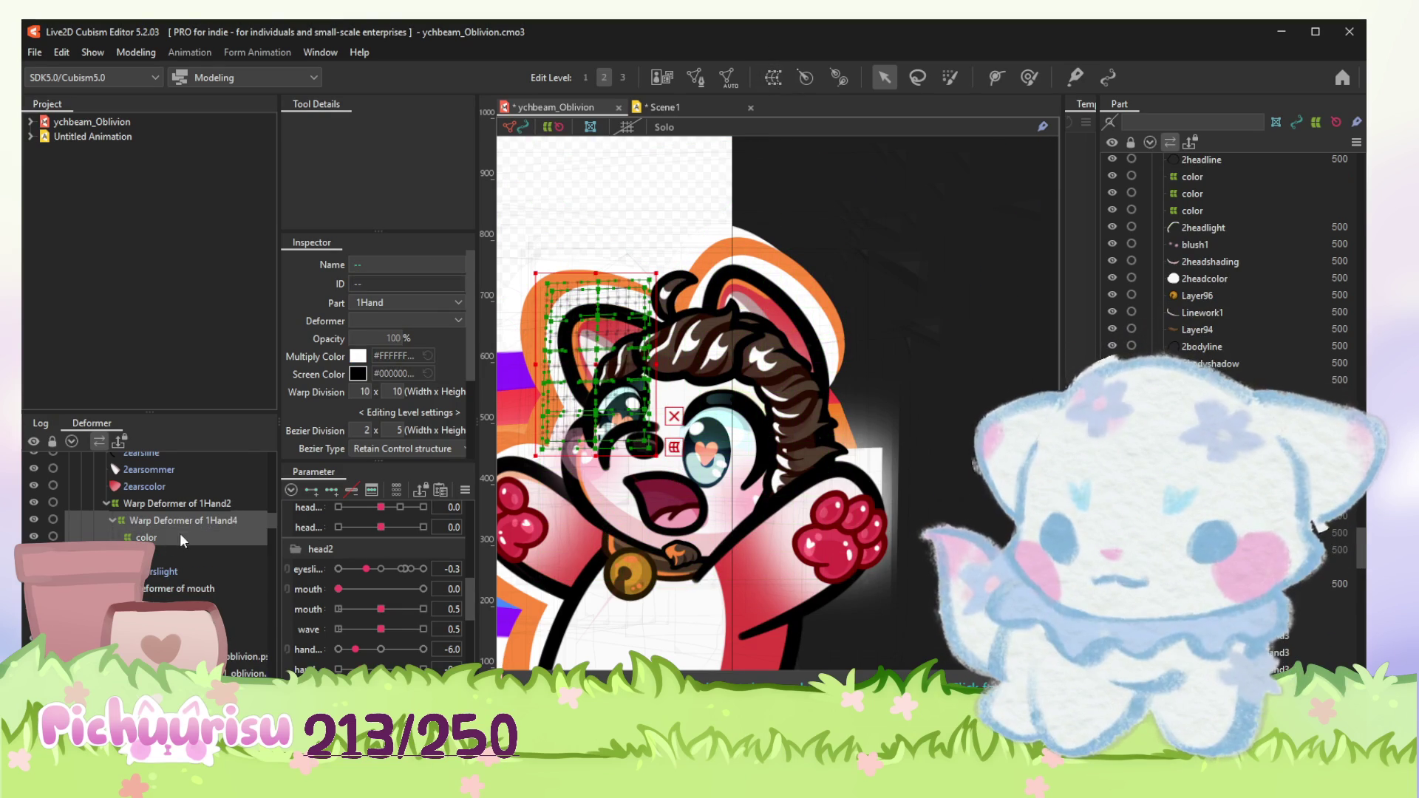
Step: Nest Warp Deformer of 1Hand4 under the beam1_oblivion deformer
mouse_move(181, 540)
left_mouse_down()
mouse_move(201, 592)
mouse_move(147, 532)
left_mouse_up()
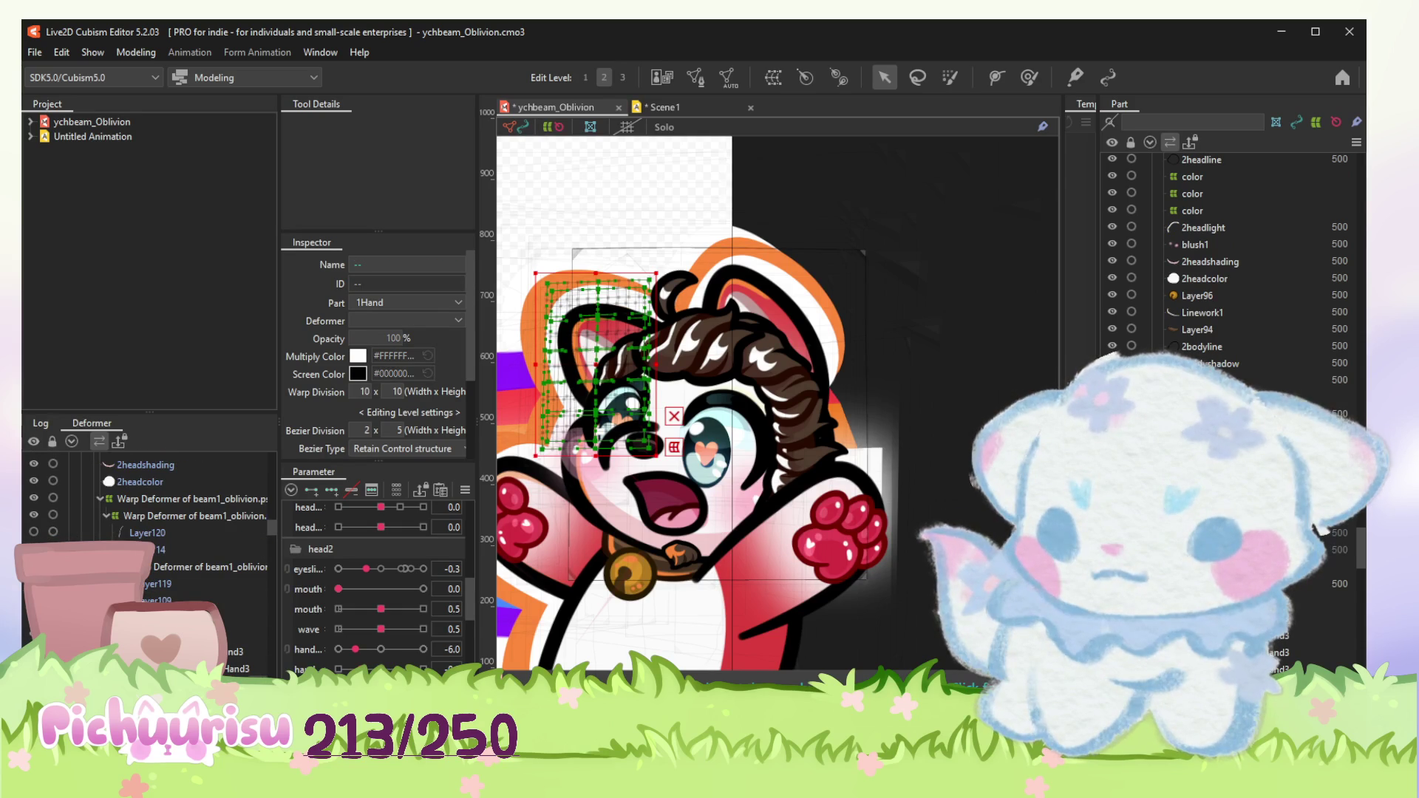
left_click(166, 585)
left_click_drag(169, 577, 168, 575)
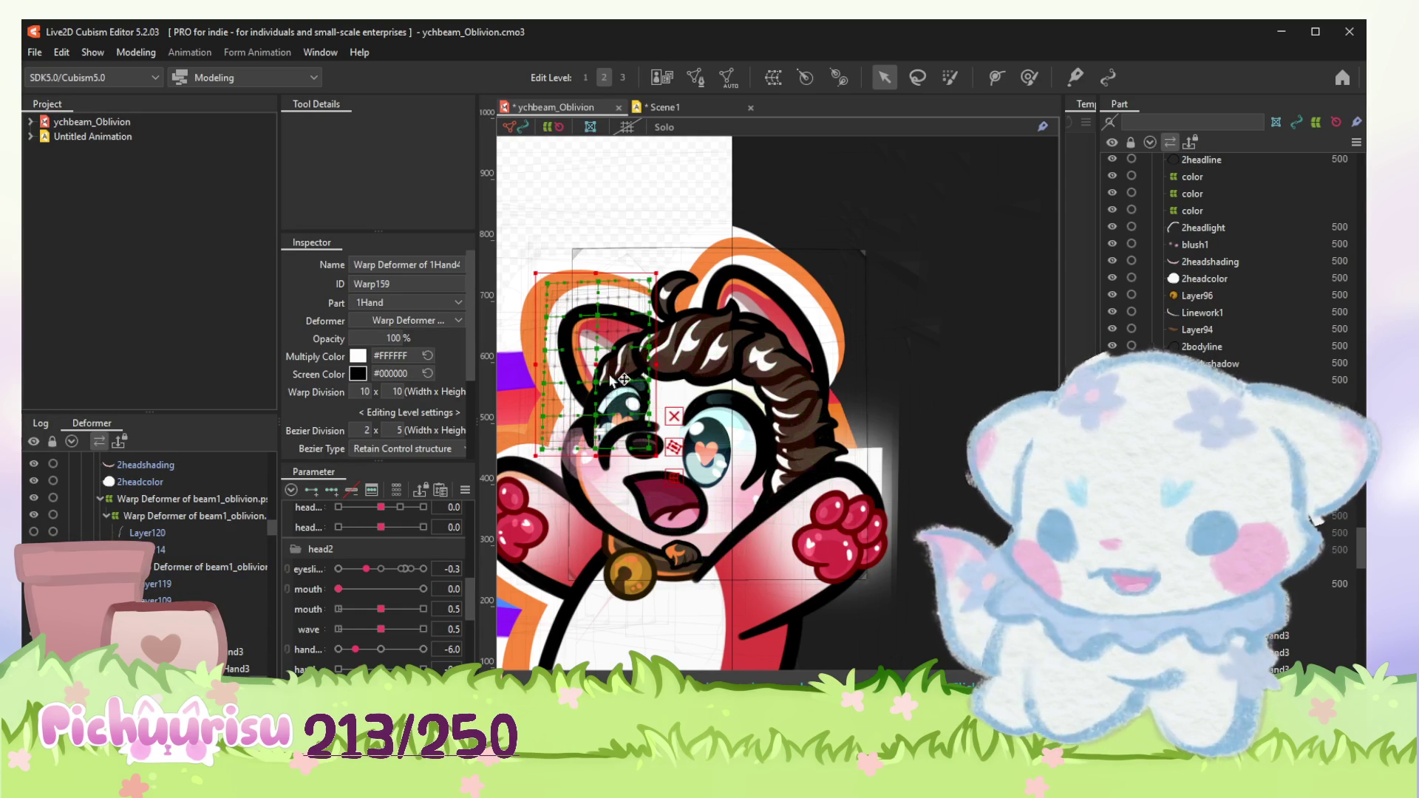
Step: Move and enlarge the 1Hand4 deformer grid to span the head, hair and upper body
left_click_drag(615, 403, 663, 400)
left_click_drag(723, 469, 848, 665)
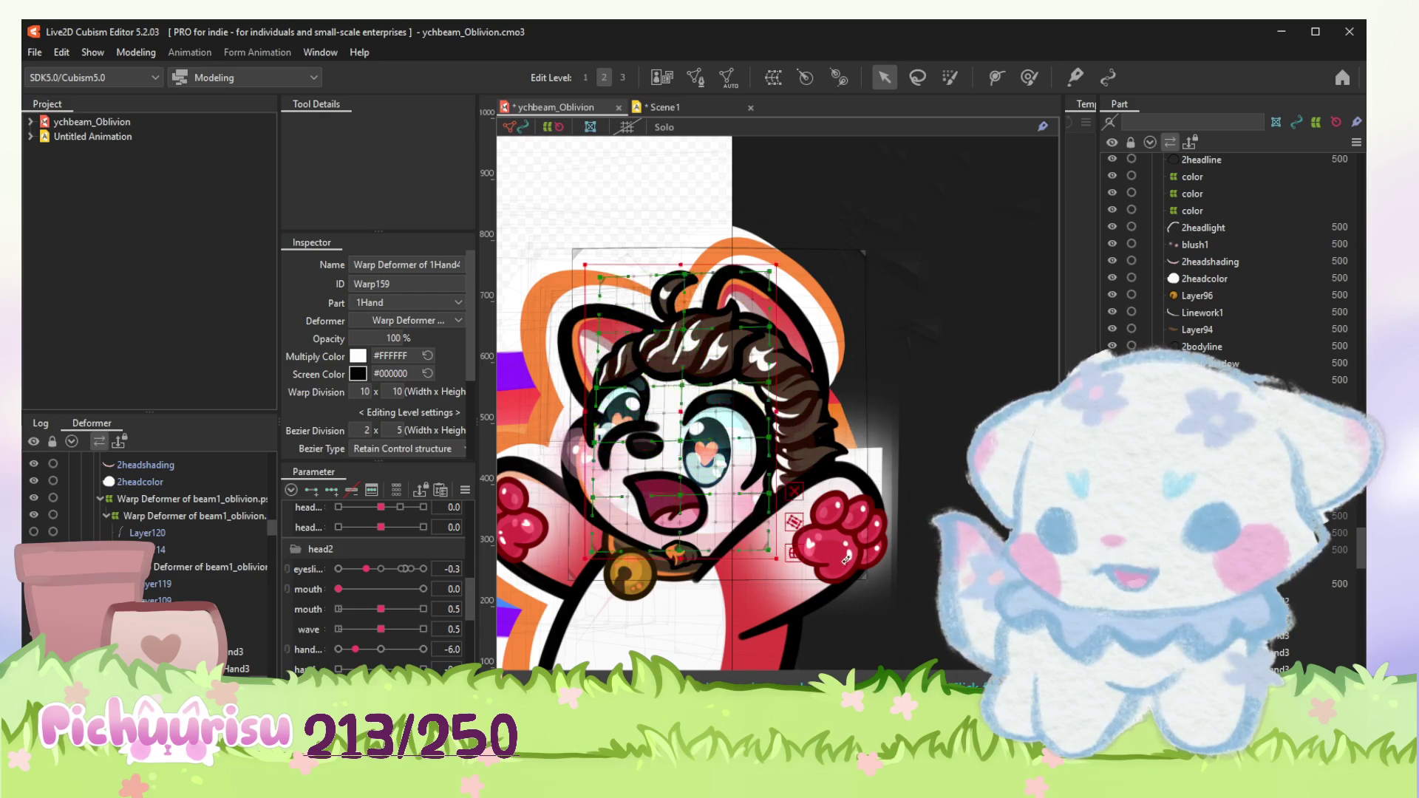
left_click_drag(703, 419, 703, 364)
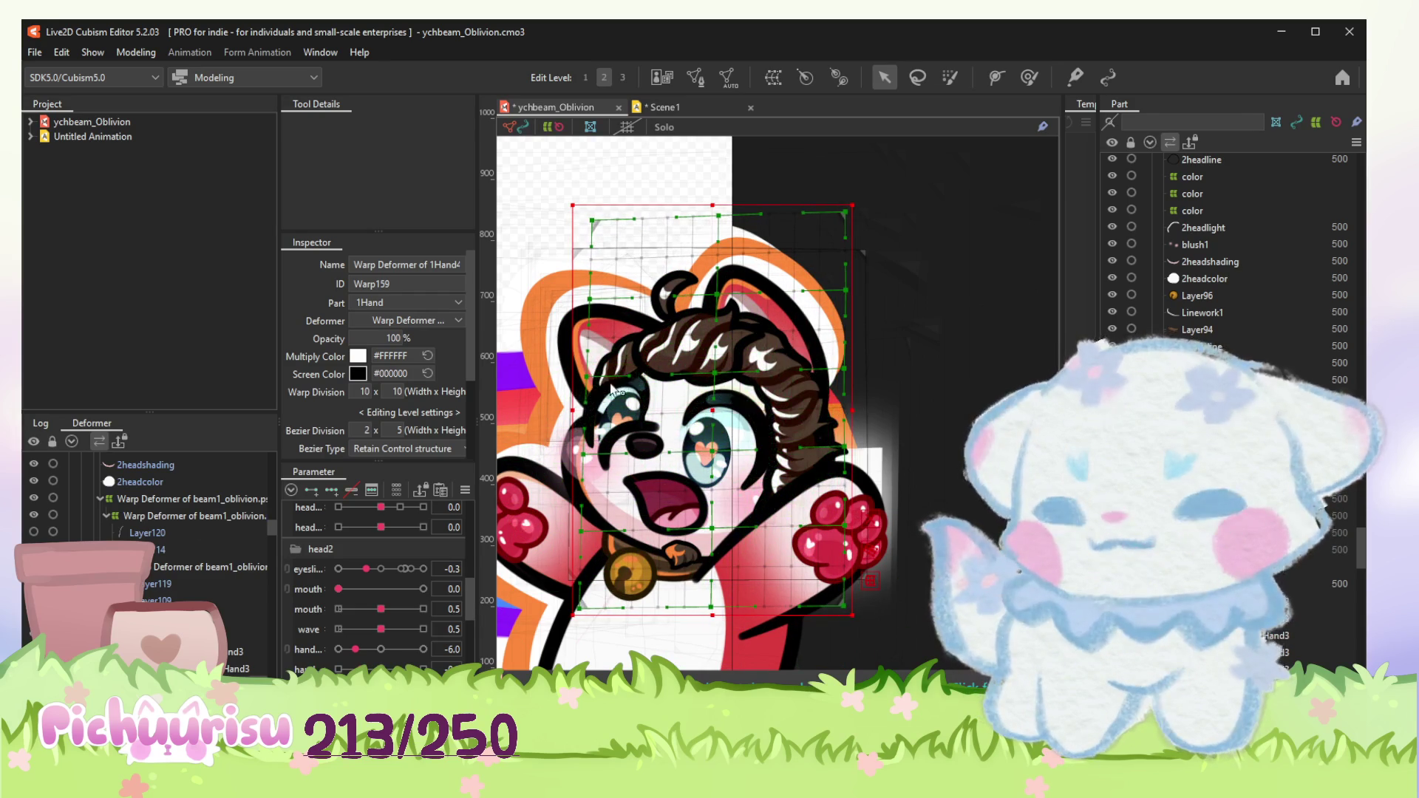
left_click_drag(572, 411, 559, 411)
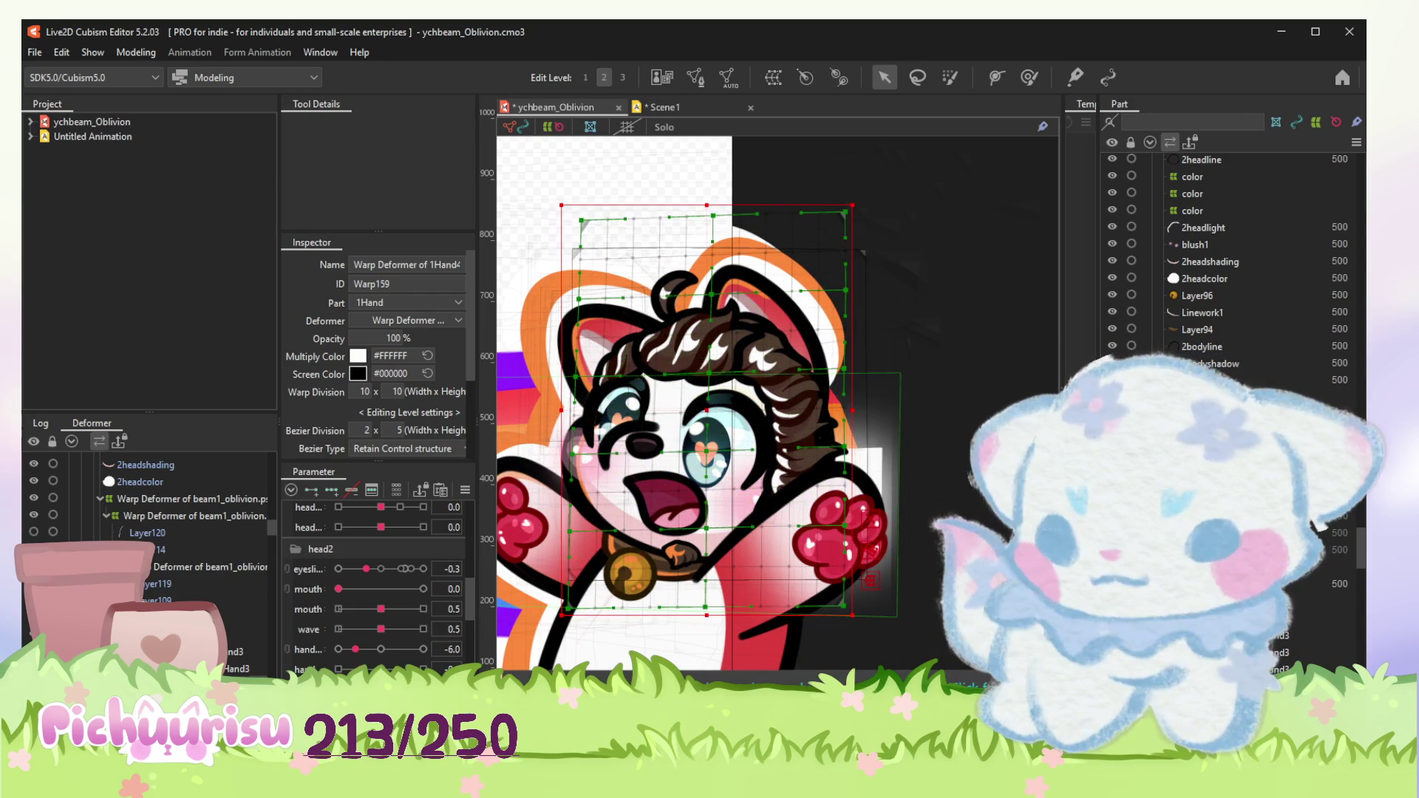
Step: Adjust the layer selection so Layer119 is up for editing
left_click(156, 586)
left_click(156, 616, "ctrl")
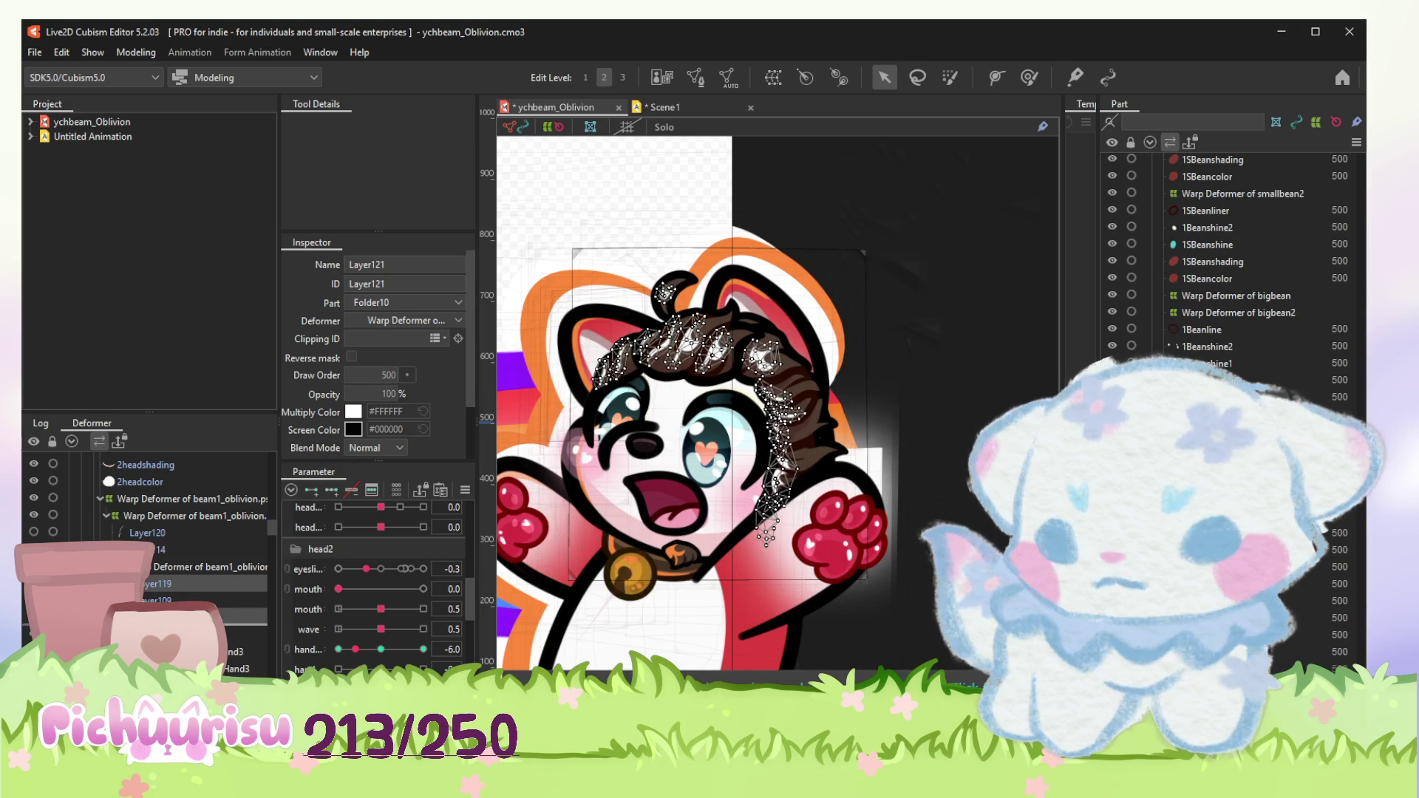
left_click(199, 635)
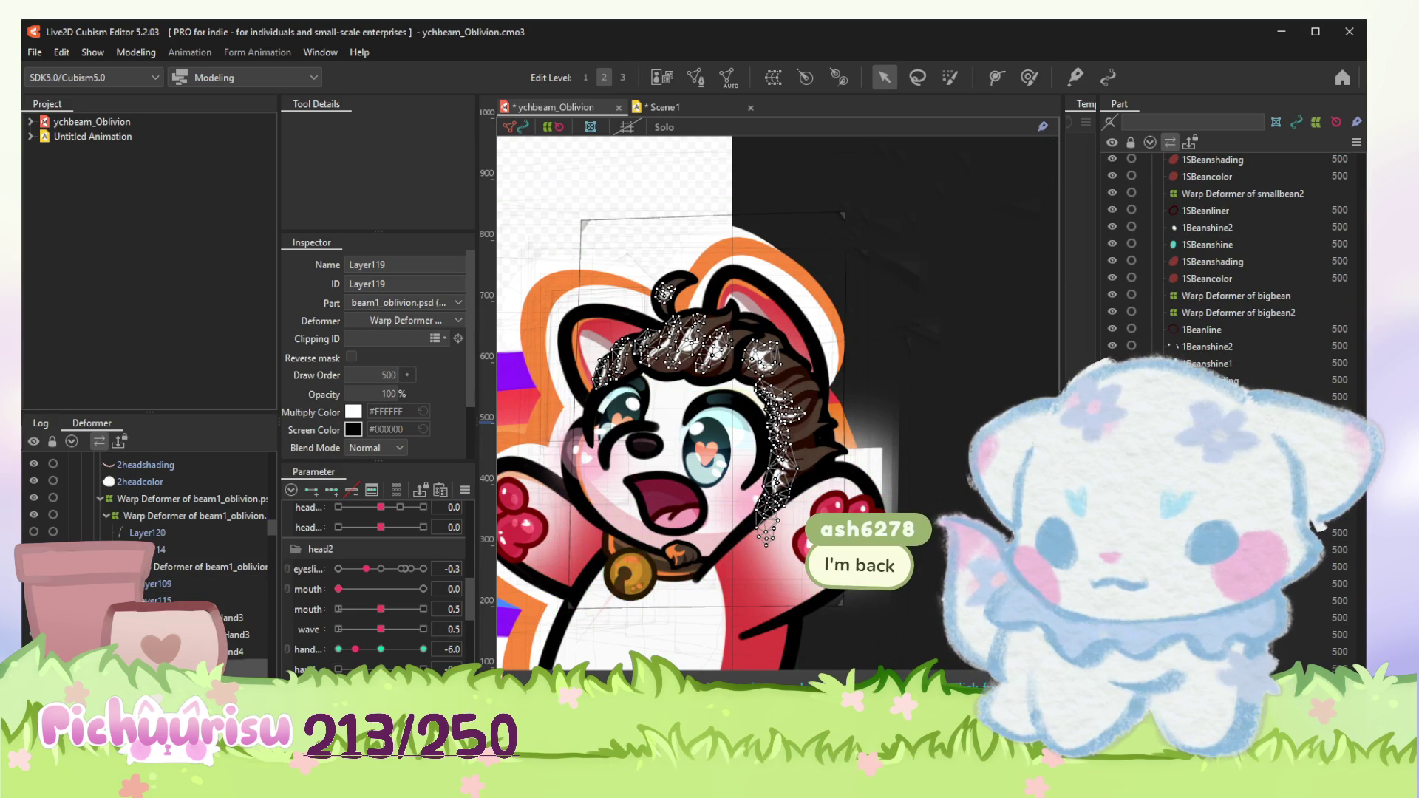
Step: Select the Layer109 hair curl mesh and preview the hand parameter at both extremes
left_click(178, 621)
left_click(1010, 367)
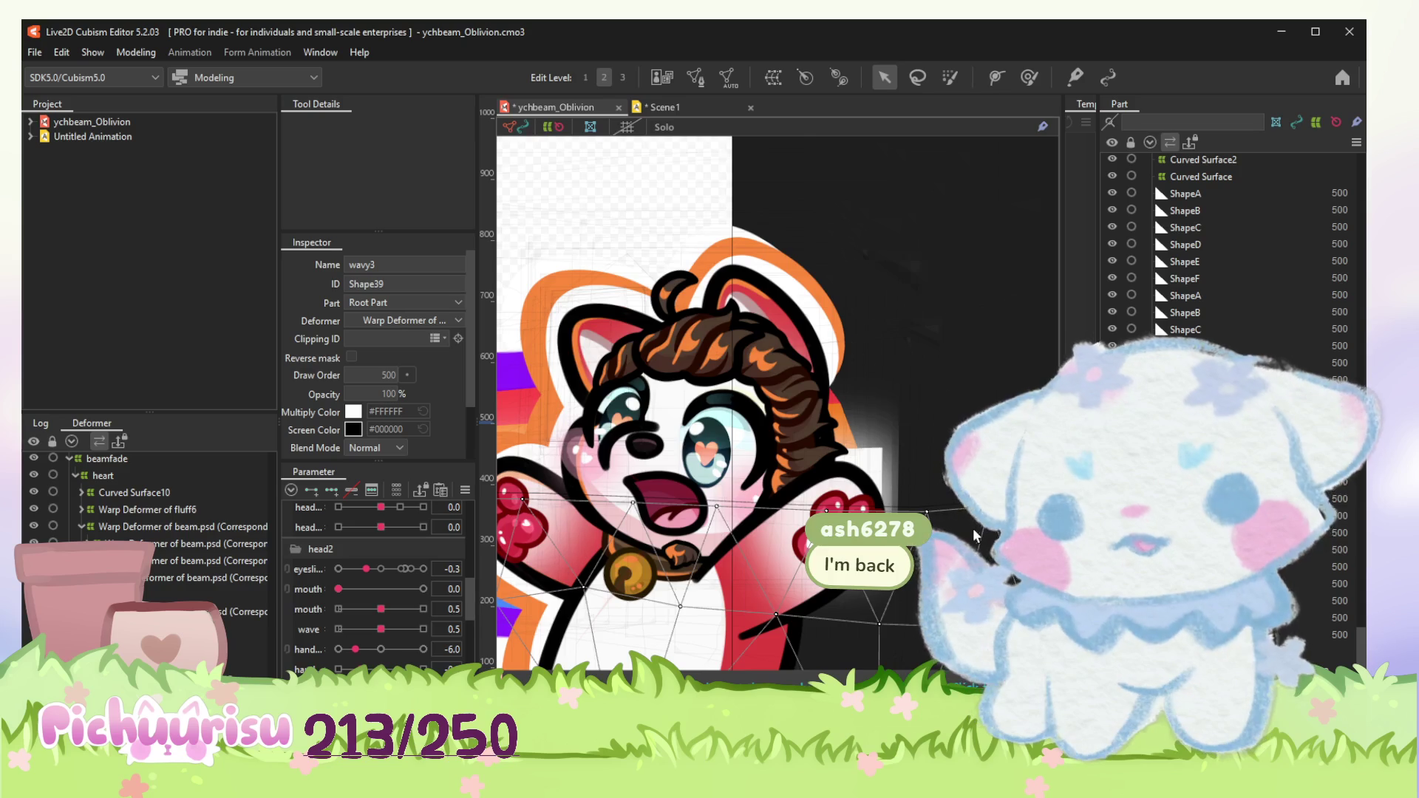
scroll(776, 421, "up", 2)
scroll(720, 427, "up", 2)
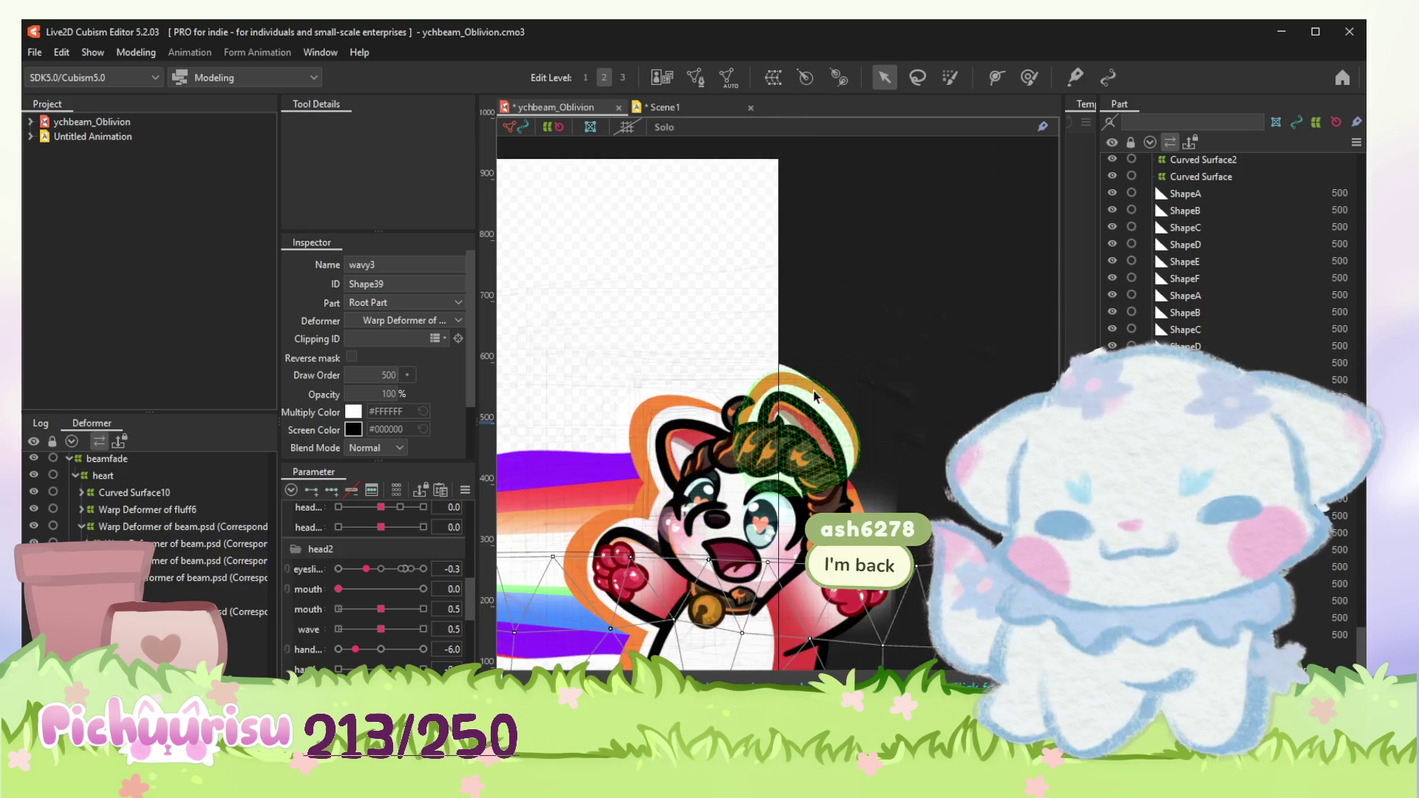
scroll(698, 427, "up", 2)
scroll(686, 427, "up", 2)
left_click(686, 428)
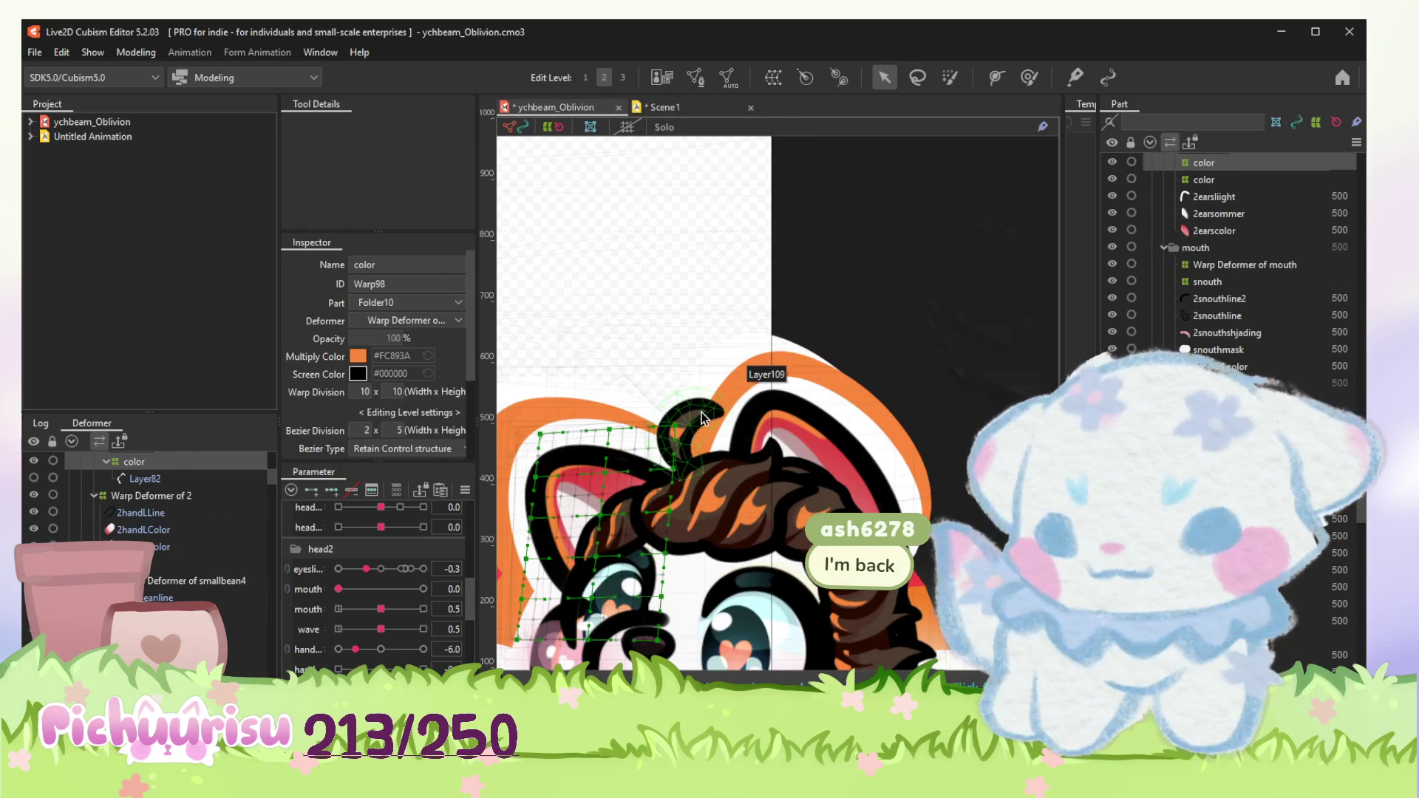
left_click(688, 427)
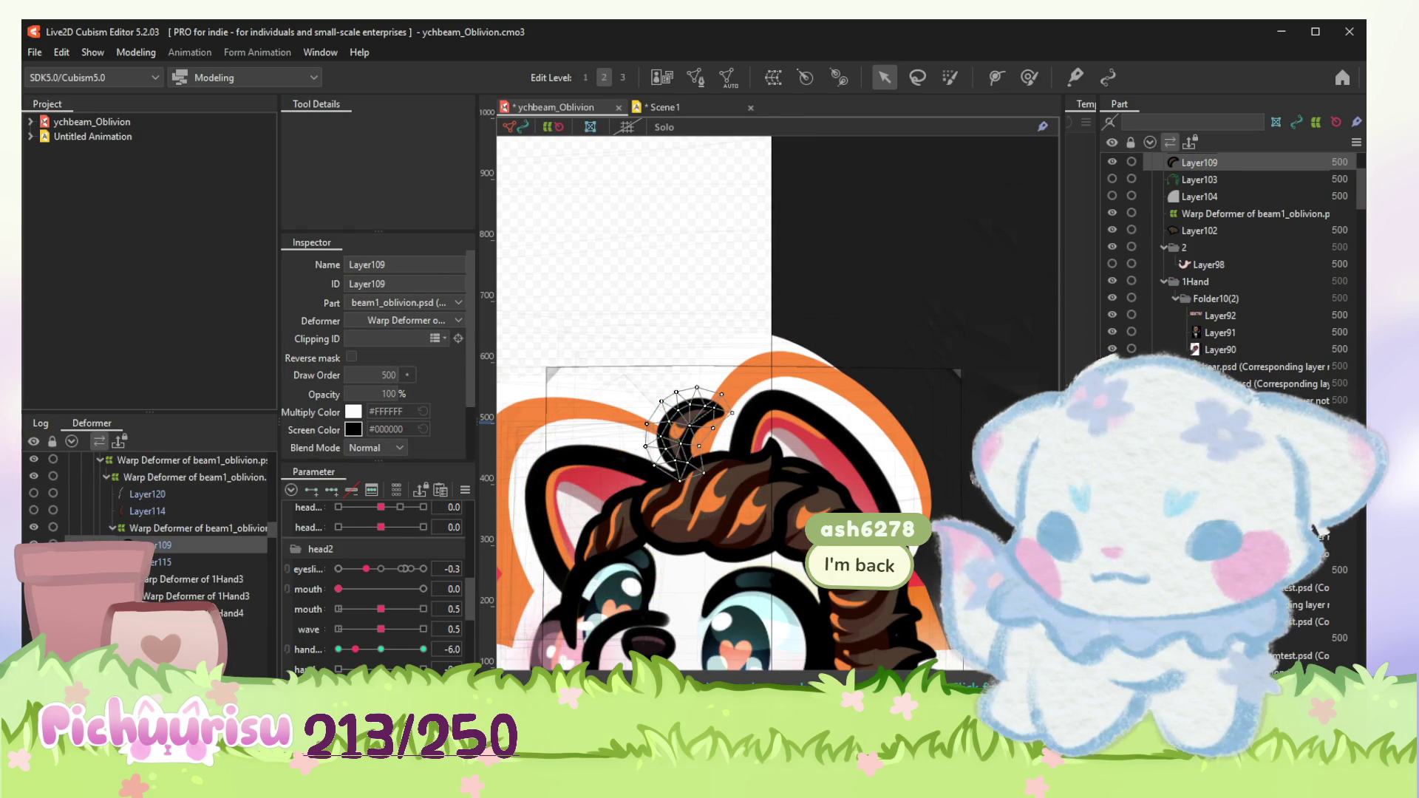
scroll(688, 428, "up", 2)
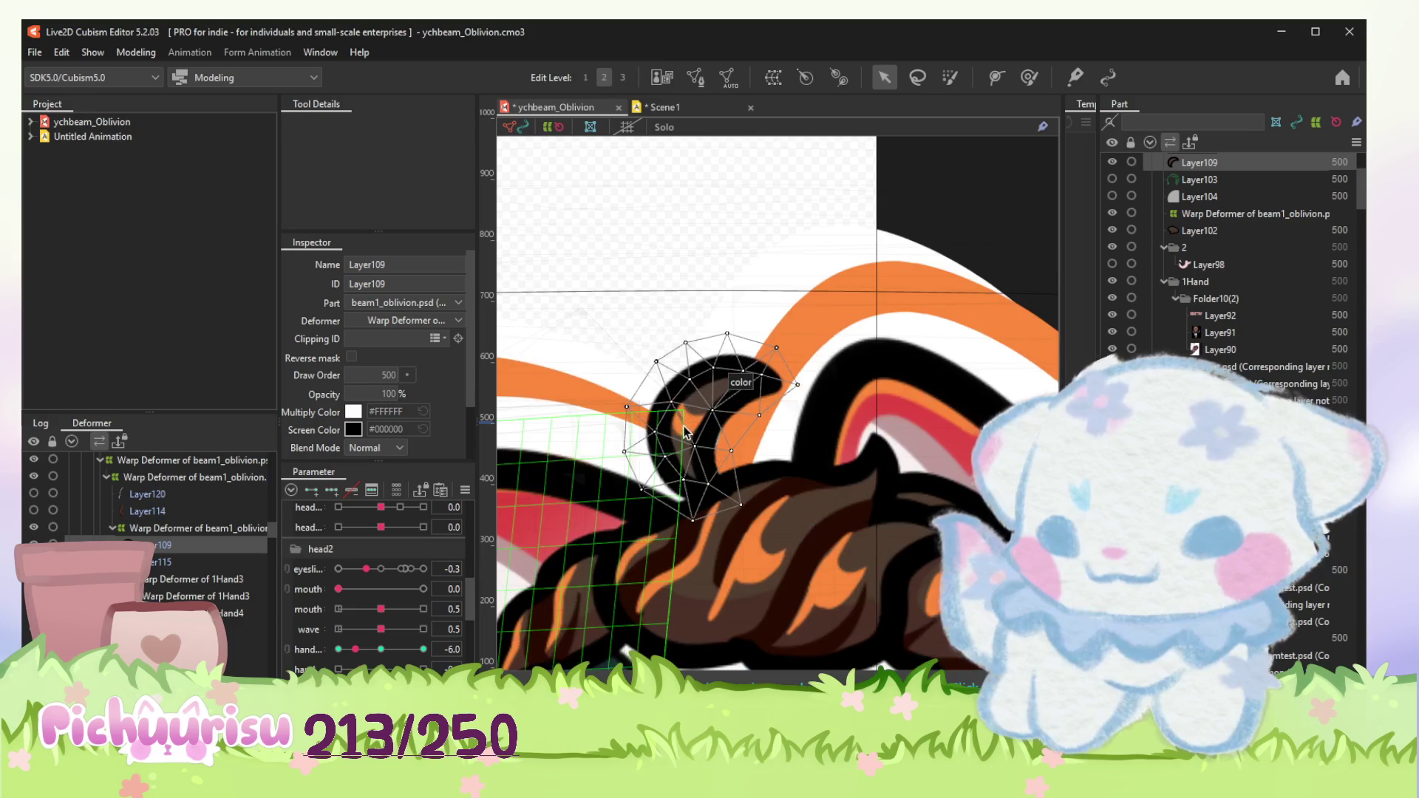
scroll(686, 431, "down", 2)
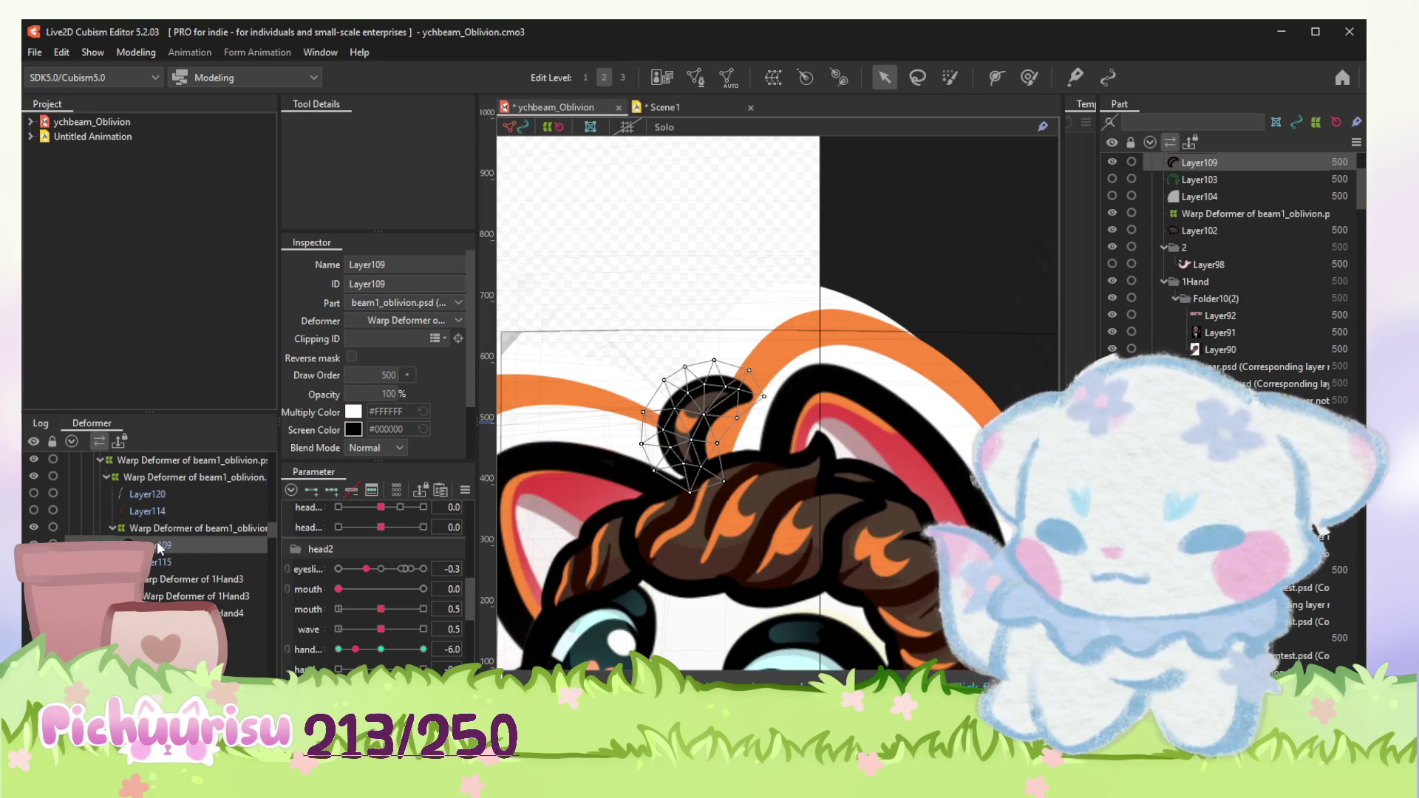
left_click(155, 577)
left_click(172, 596, "shift")
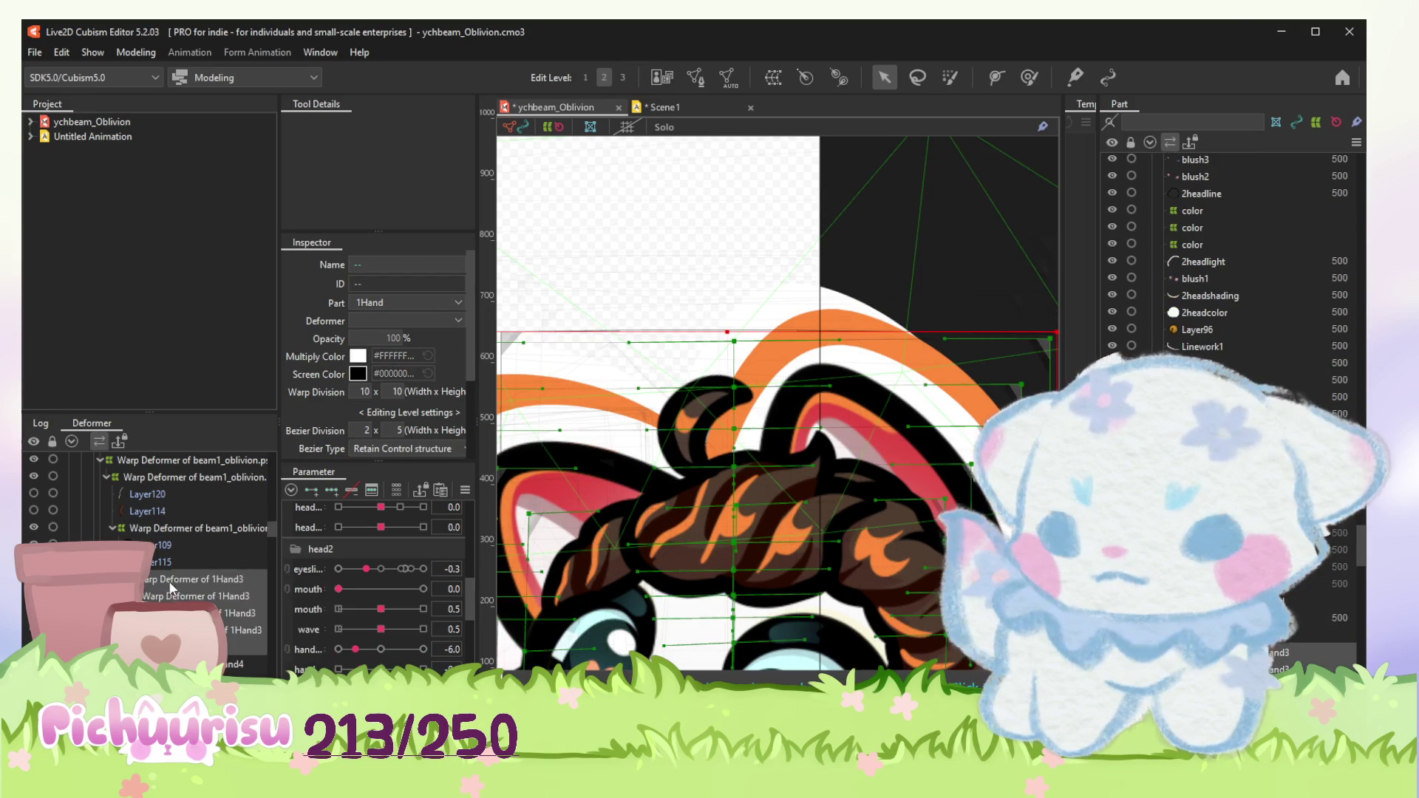
left_click(161, 546)
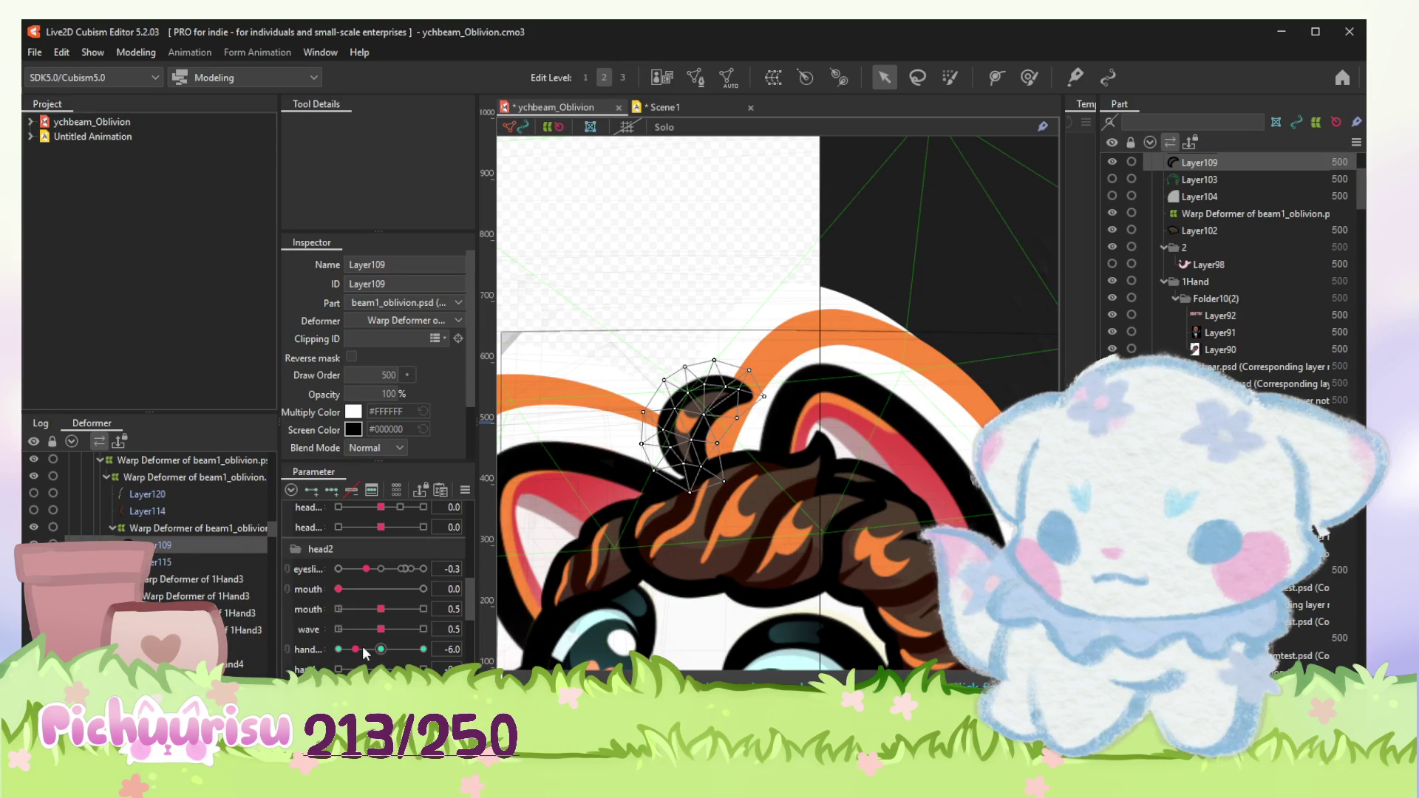
left_click_drag(361, 652, 234, 616)
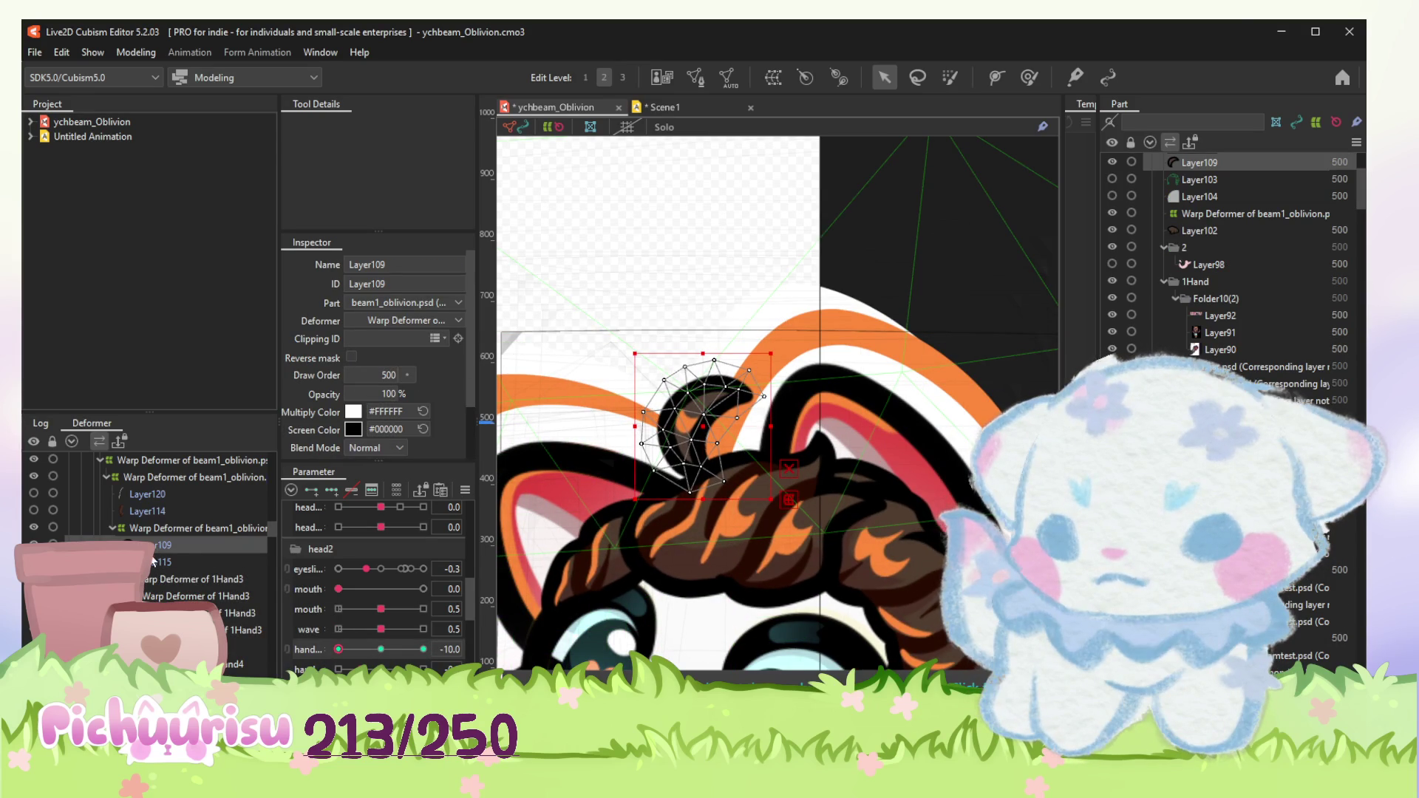
left_click(167, 528)
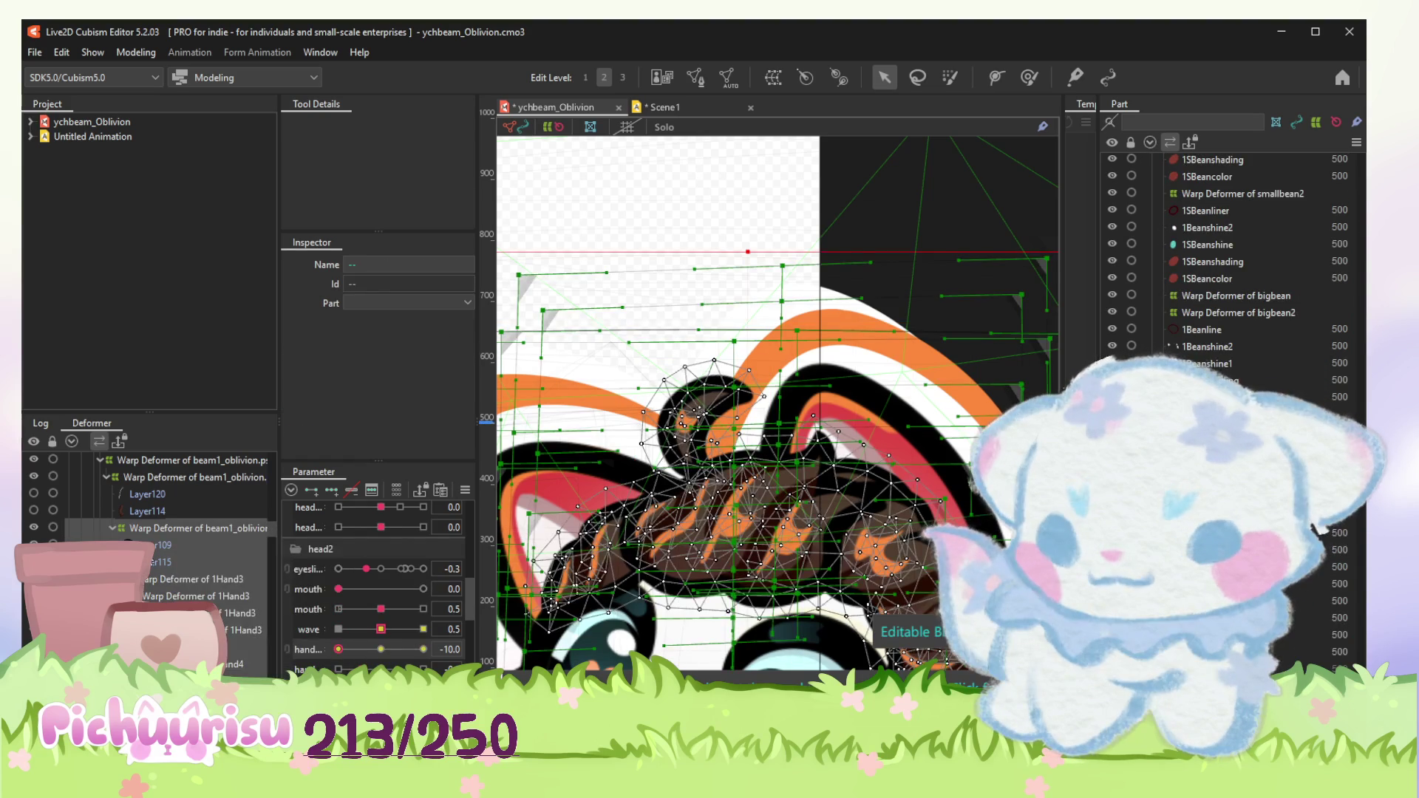
left_click(165, 545)
left_click_drag(338, 652, 422, 649)
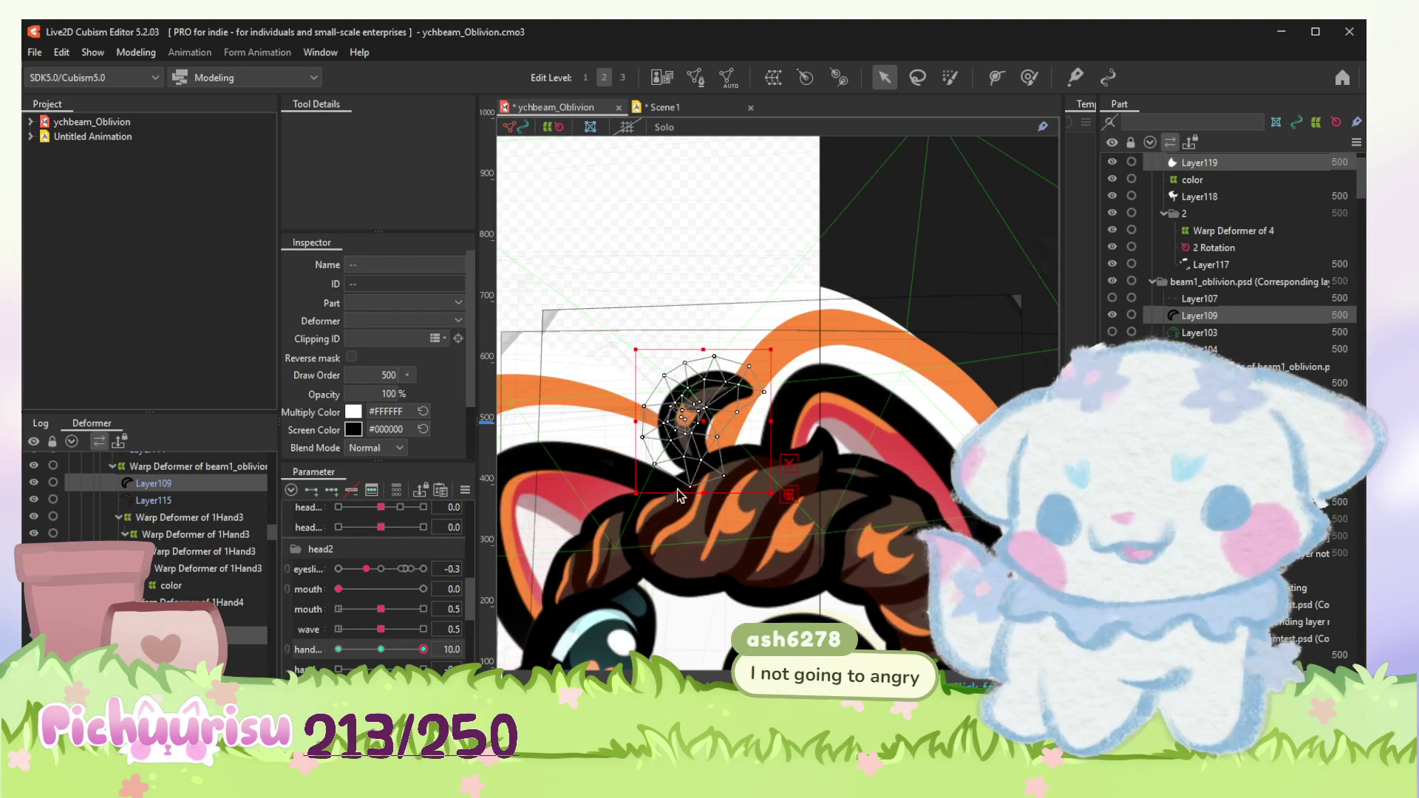
Step: Paint deformation weights onto the top vertices of the hair curl and check the pose at -10.0
left_click(1029, 77)
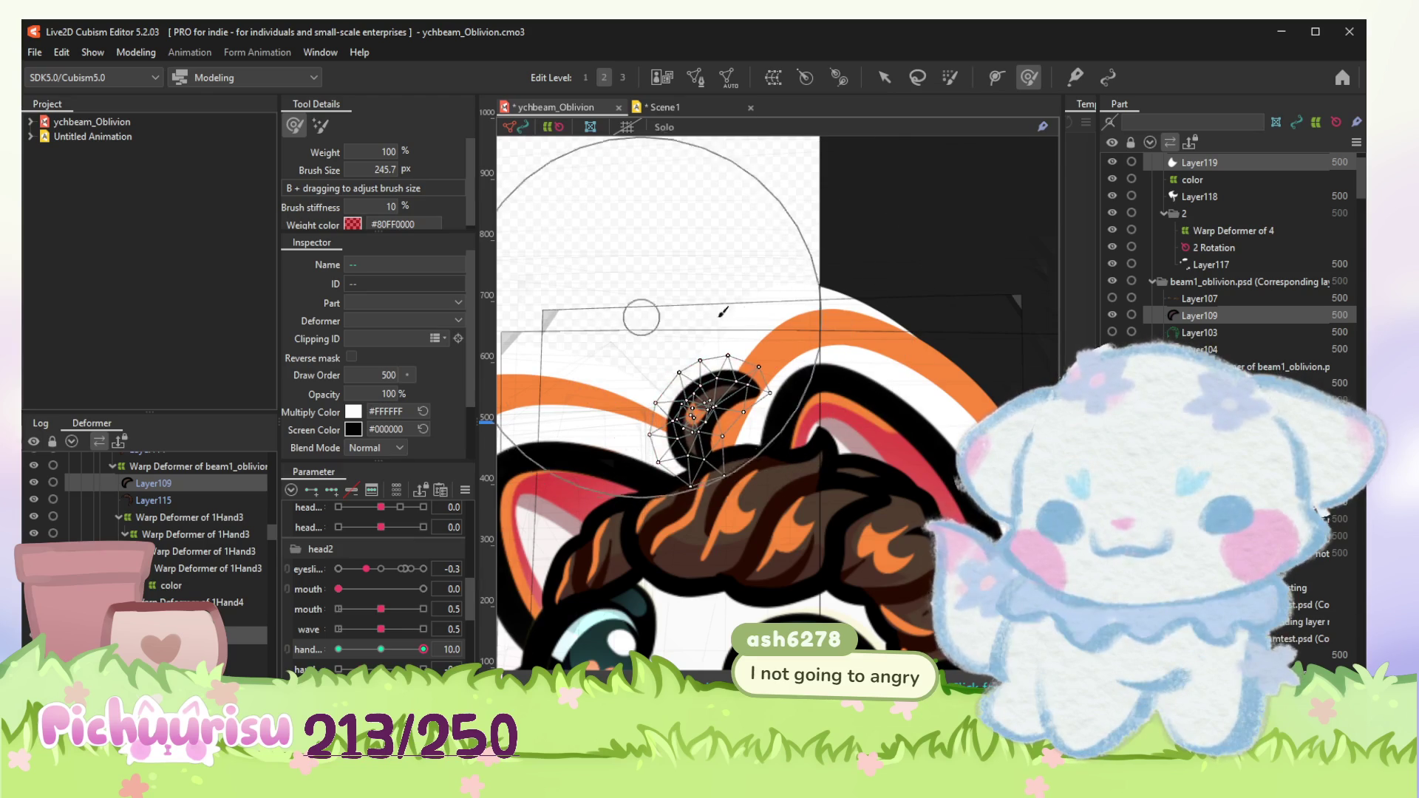
mouse_move(797, 330)
left_mouse_down()
mouse_move(770, 281)
mouse_move(697, 295)
left_mouse_up()
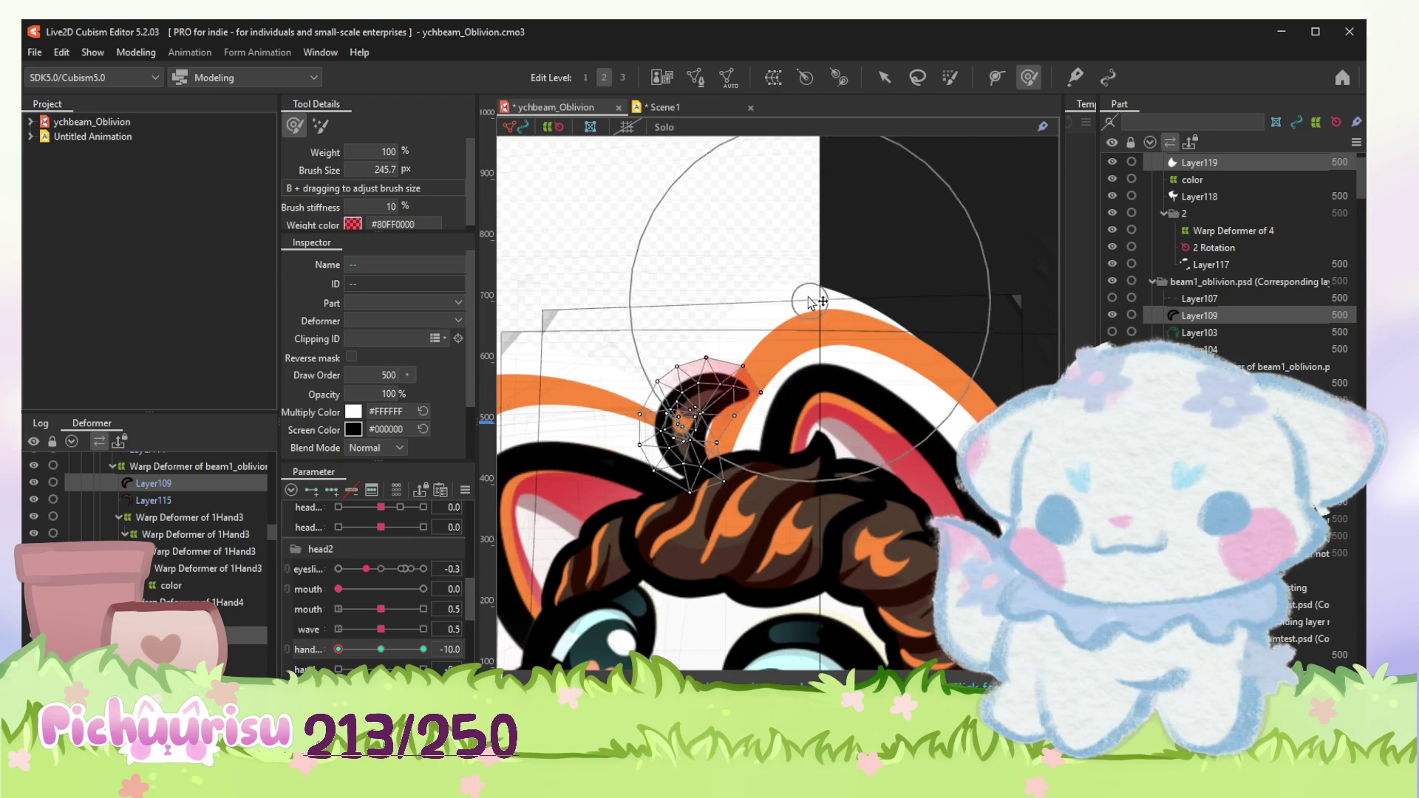
scroll(696, 294, "down", 3)
left_click_drag(338, 649, 423, 648)
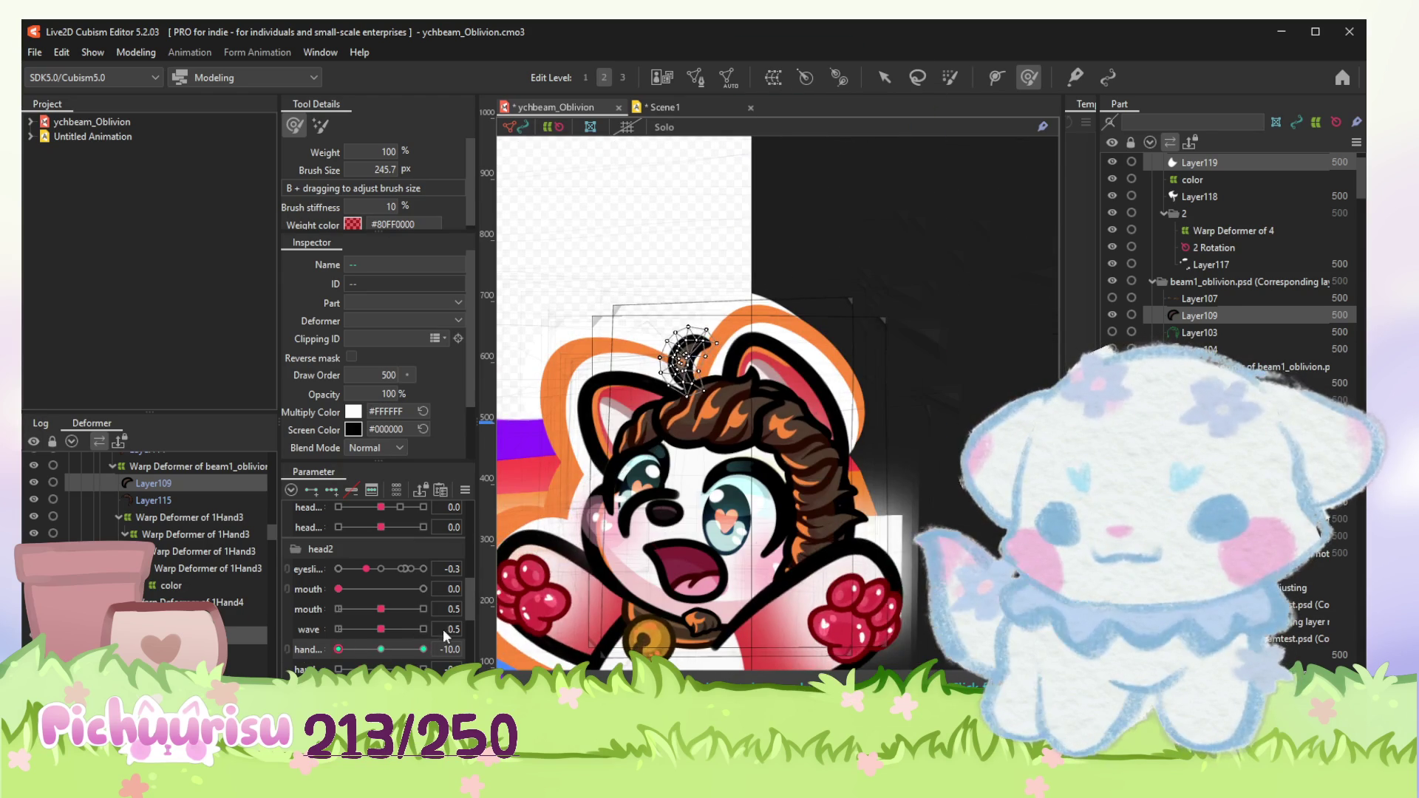
scroll(644, 499, "up", 3)
scroll(643, 499, "up", 3)
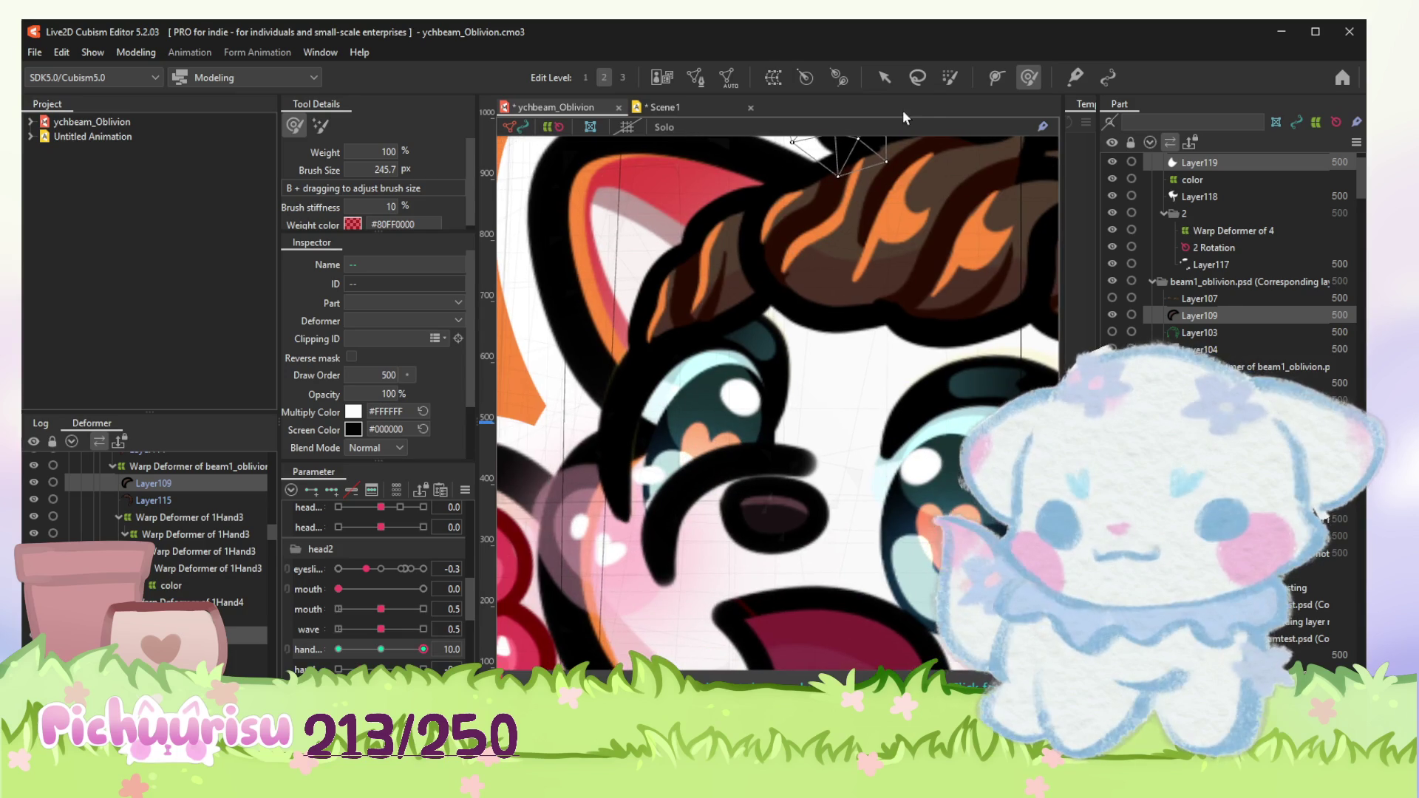
Step: Set the 1eyeshadow layer's blend mode to Multiply
left_click(883, 76)
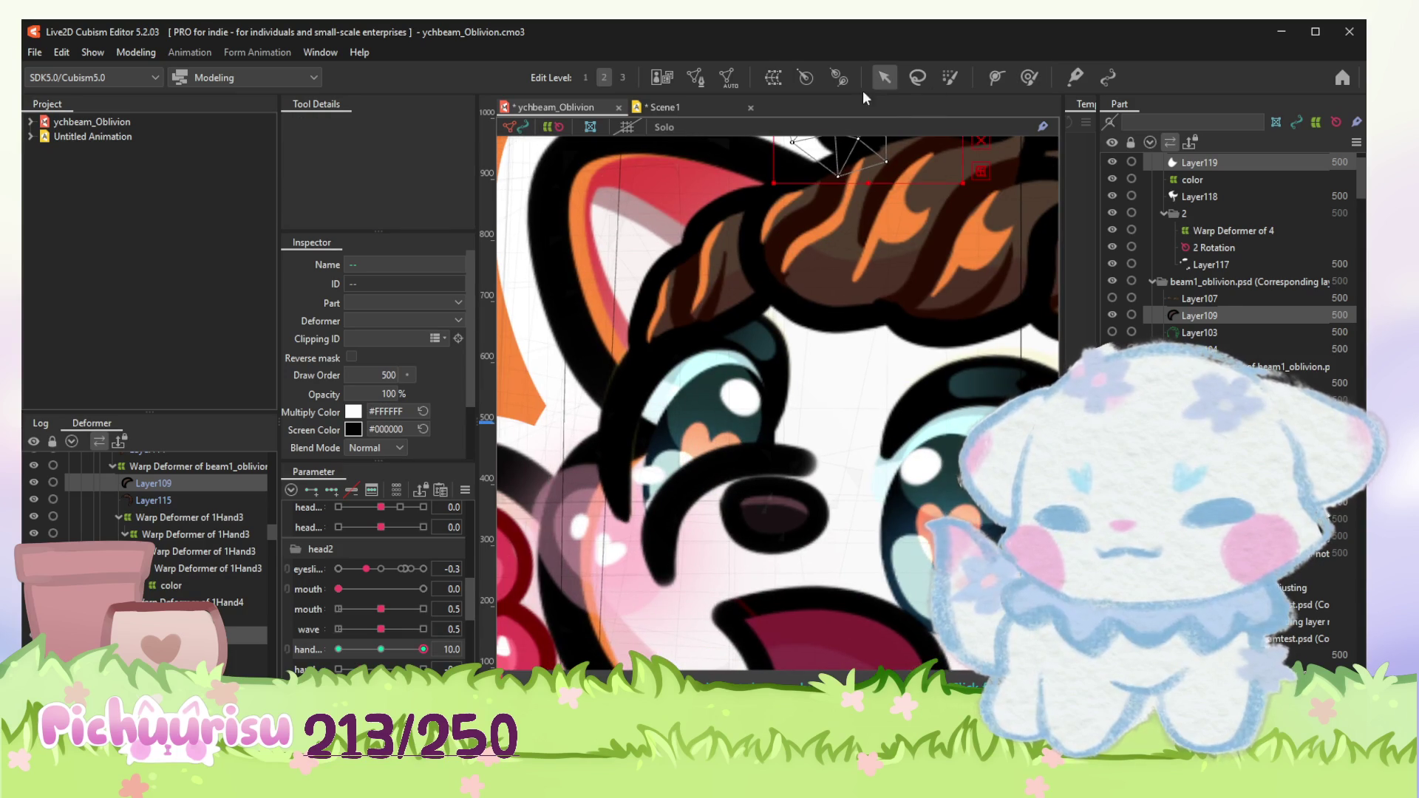
left_click(660, 415)
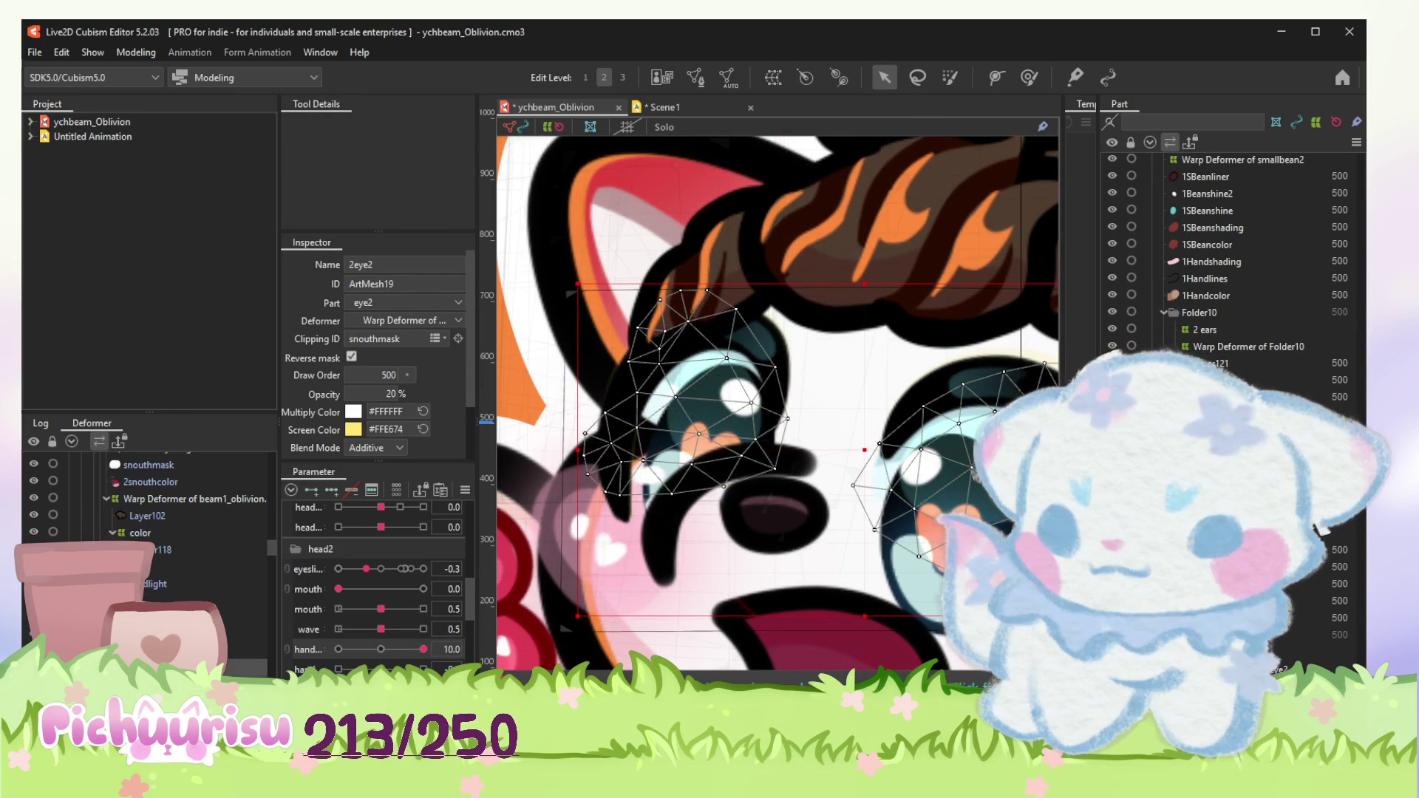
scroll(150, 498, "down", 3)
scroll(150, 499, "down", 3)
scroll(149, 499, "down", 3)
scroll(150, 498, "down", 3)
scroll(150, 499, "down", 3)
scroll(150, 499, "down", 3)
scroll(150, 498, "down", 3)
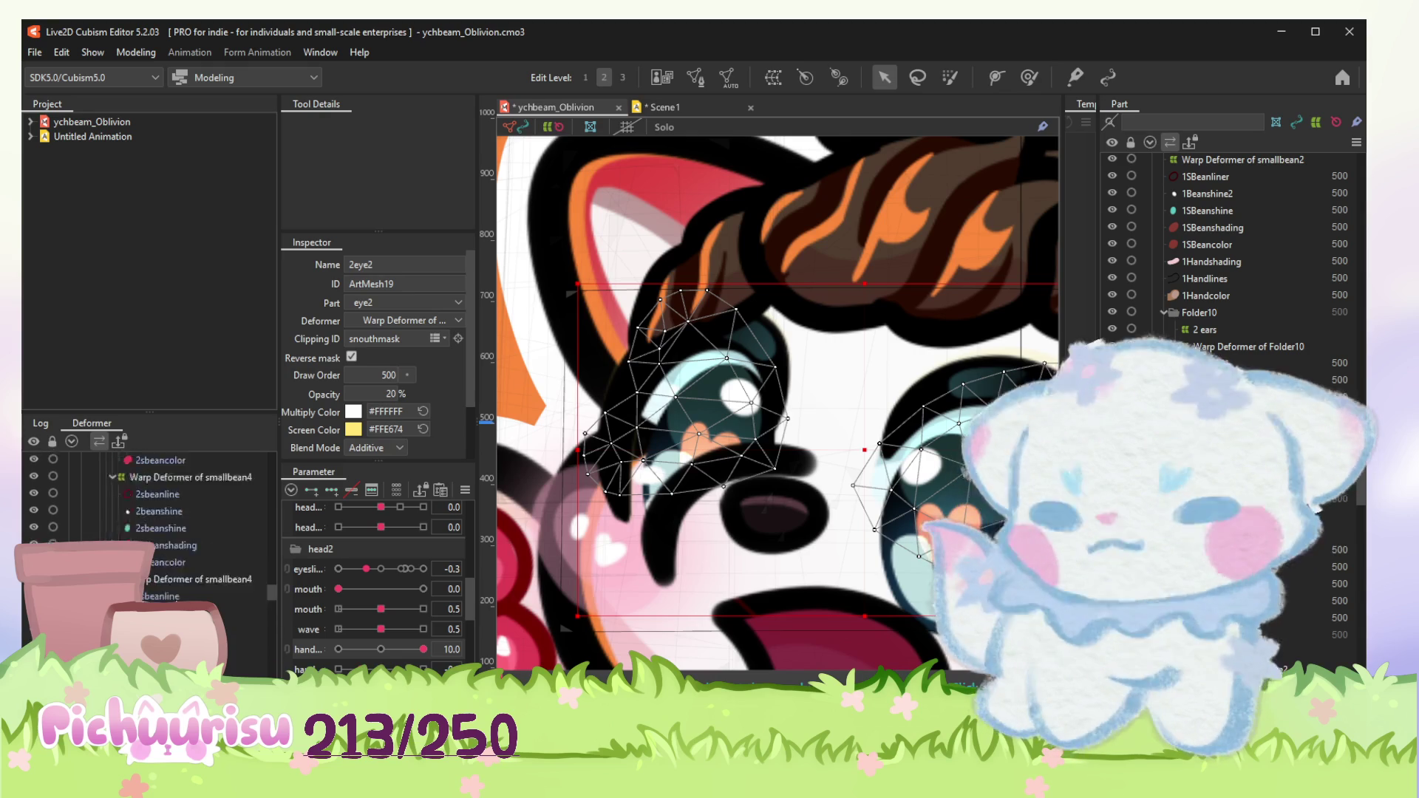
scroll(149, 499, "down", 3)
scroll(150, 498, "down", 3)
scroll(149, 500, "down", 3)
scroll(150, 499, "down", 3)
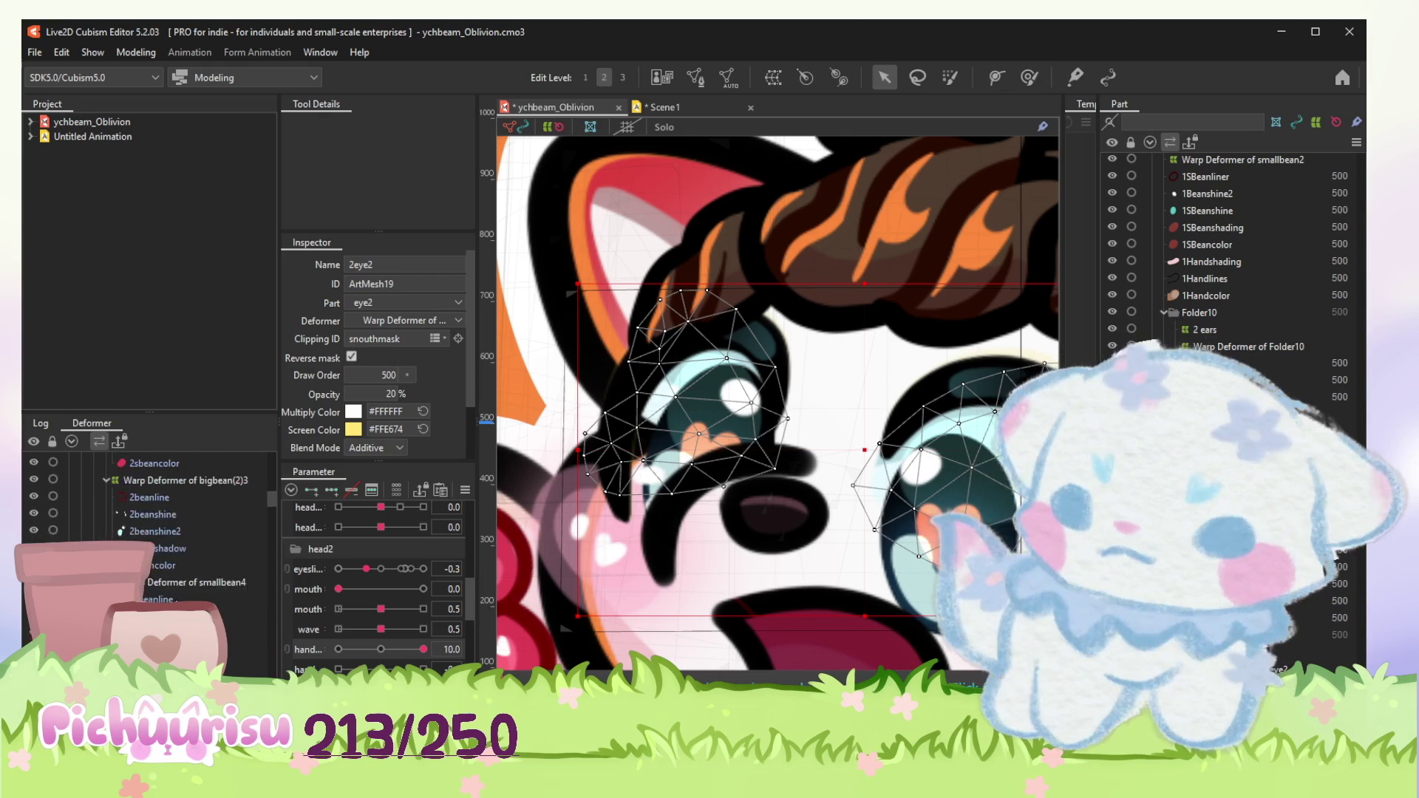
scroll(149, 499, "down", 3)
scroll(149, 500, "down", 3)
scroll(150, 499, "down", 3)
scroll(150, 499, "down", 3)
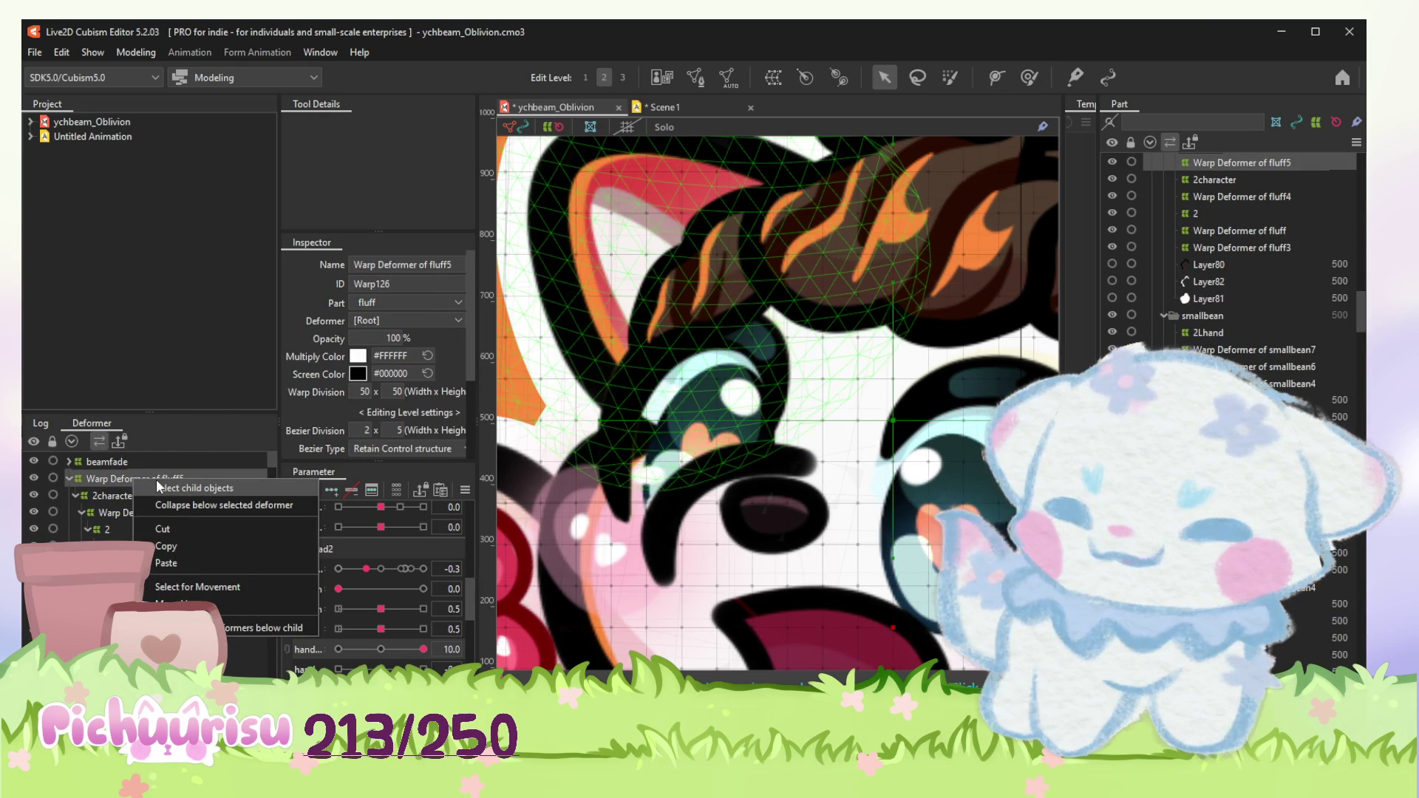
left_click(178, 489)
scroll(151, 521, "down", 3)
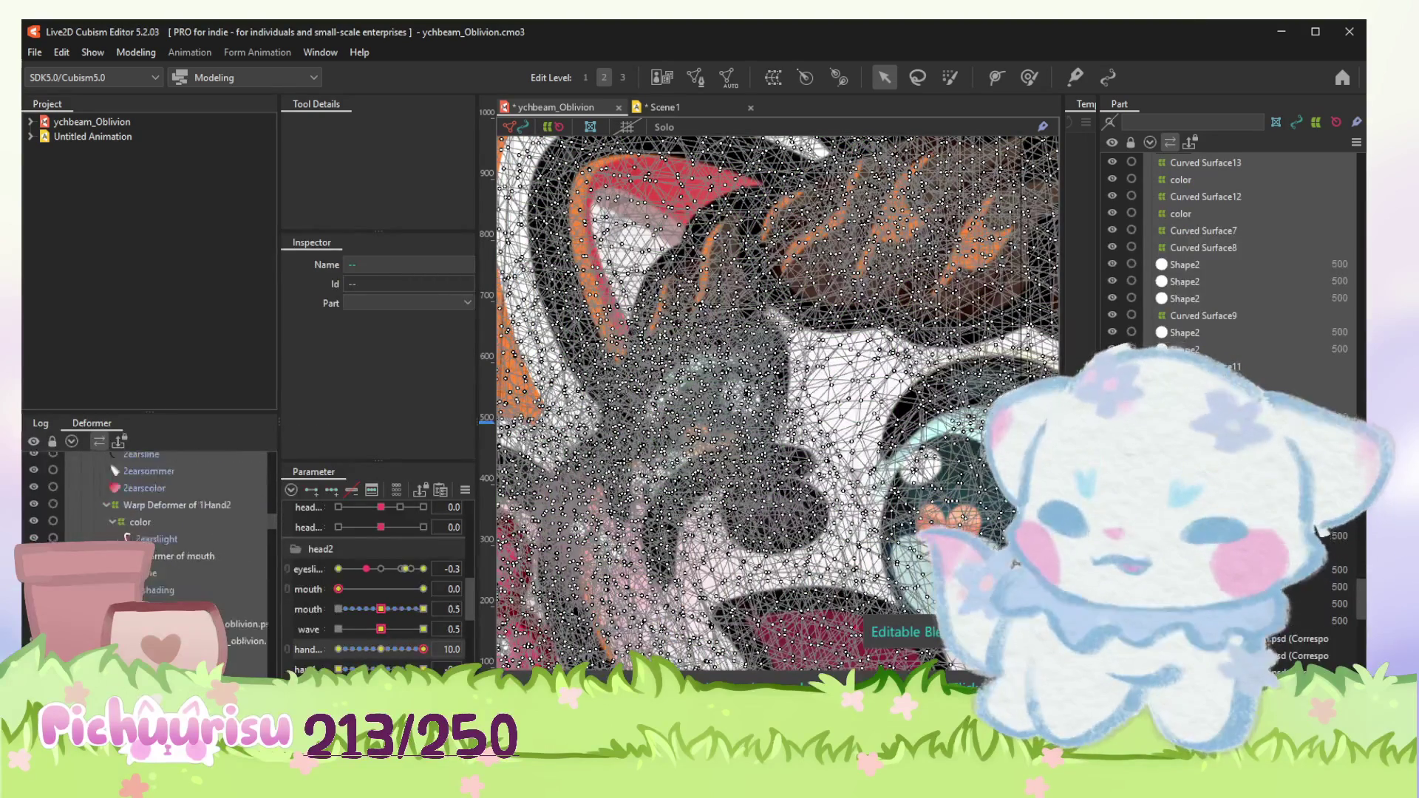
scroll(150, 521, "down", 2)
left_click(155, 536)
scroll(150, 499, "down", 2)
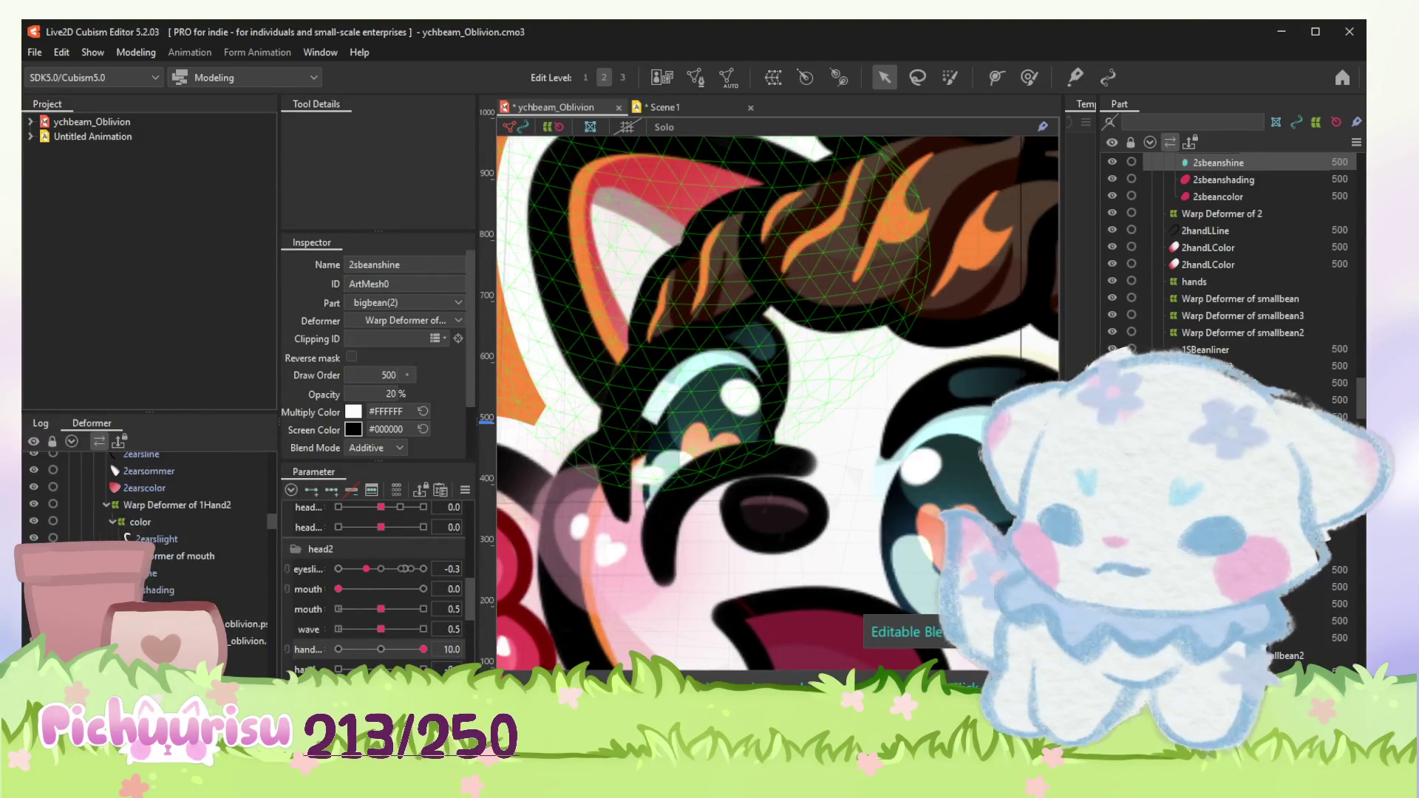
scroll(150, 500, "down", 2)
scroll(149, 499, "down", 2)
scroll(151, 499, "down", 2)
scroll(150, 500, "up", 2)
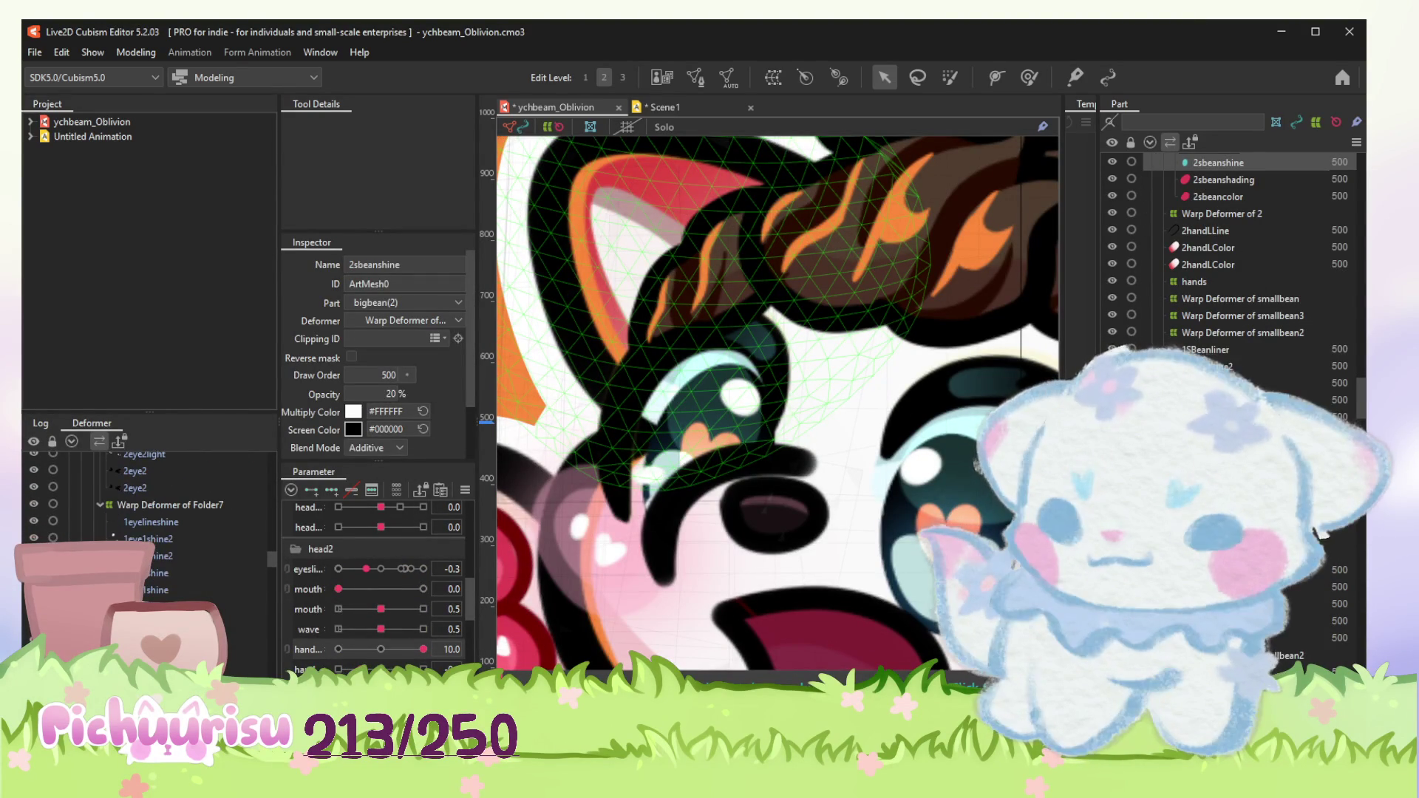
left_click(170, 504)
left_click(695, 374)
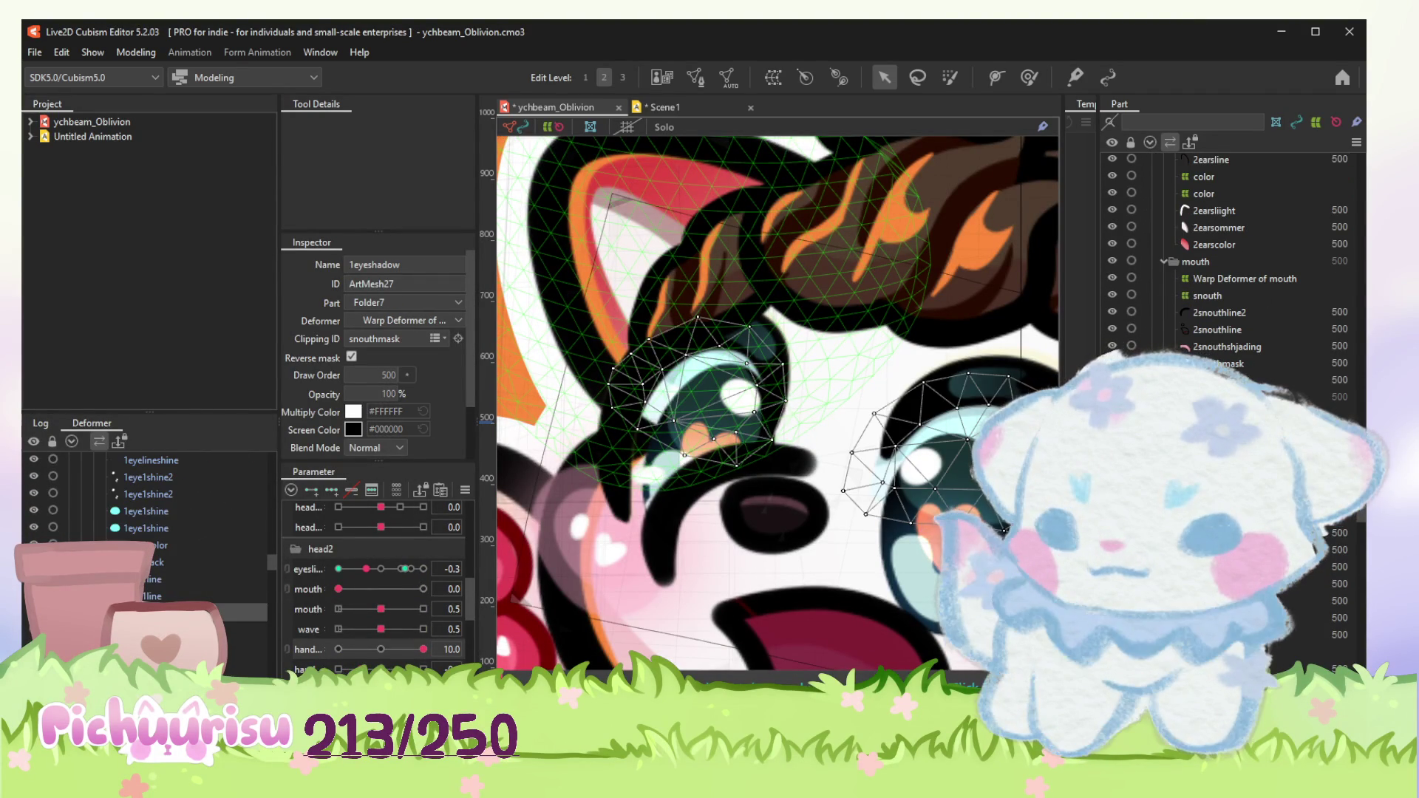
scroll(696, 373, "down", 3)
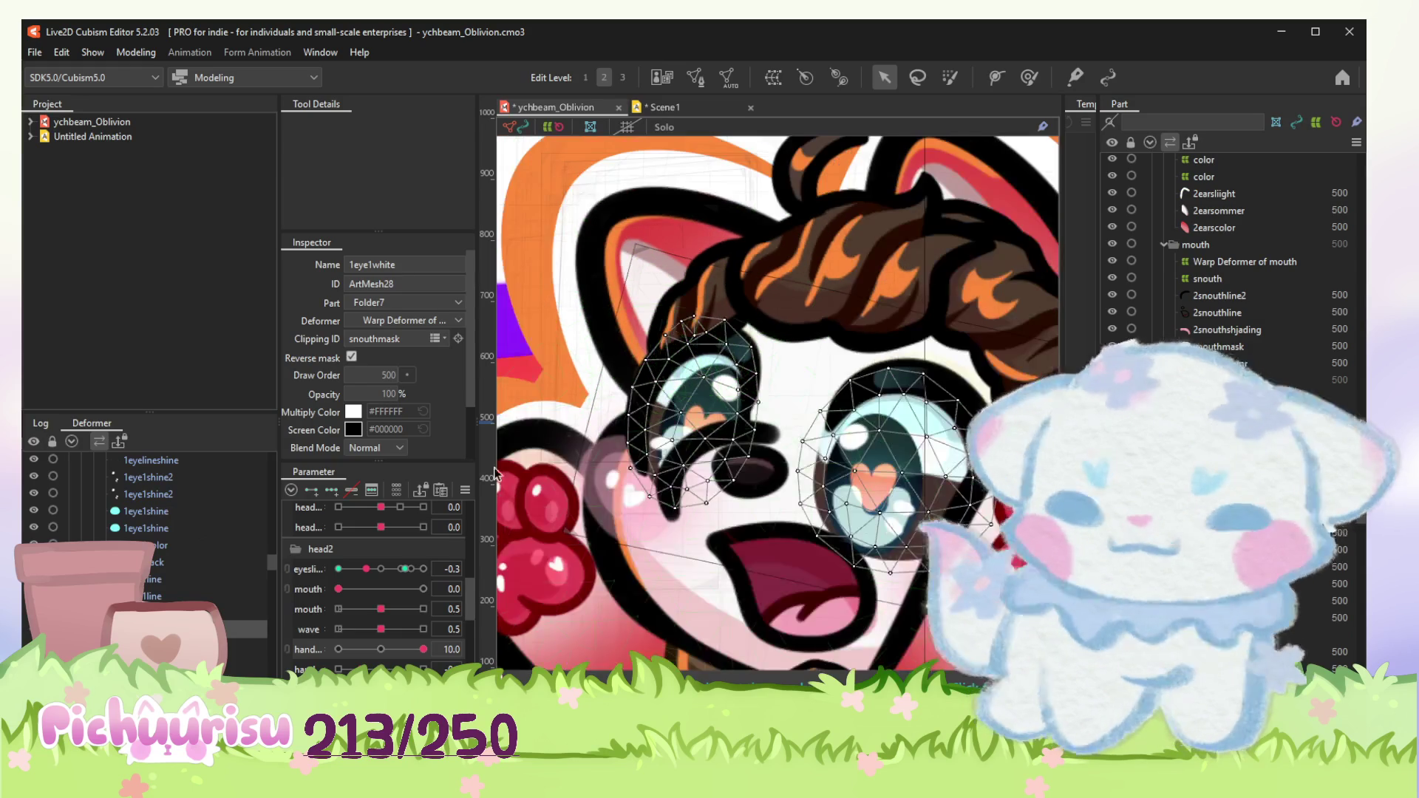
left_click(688, 383)
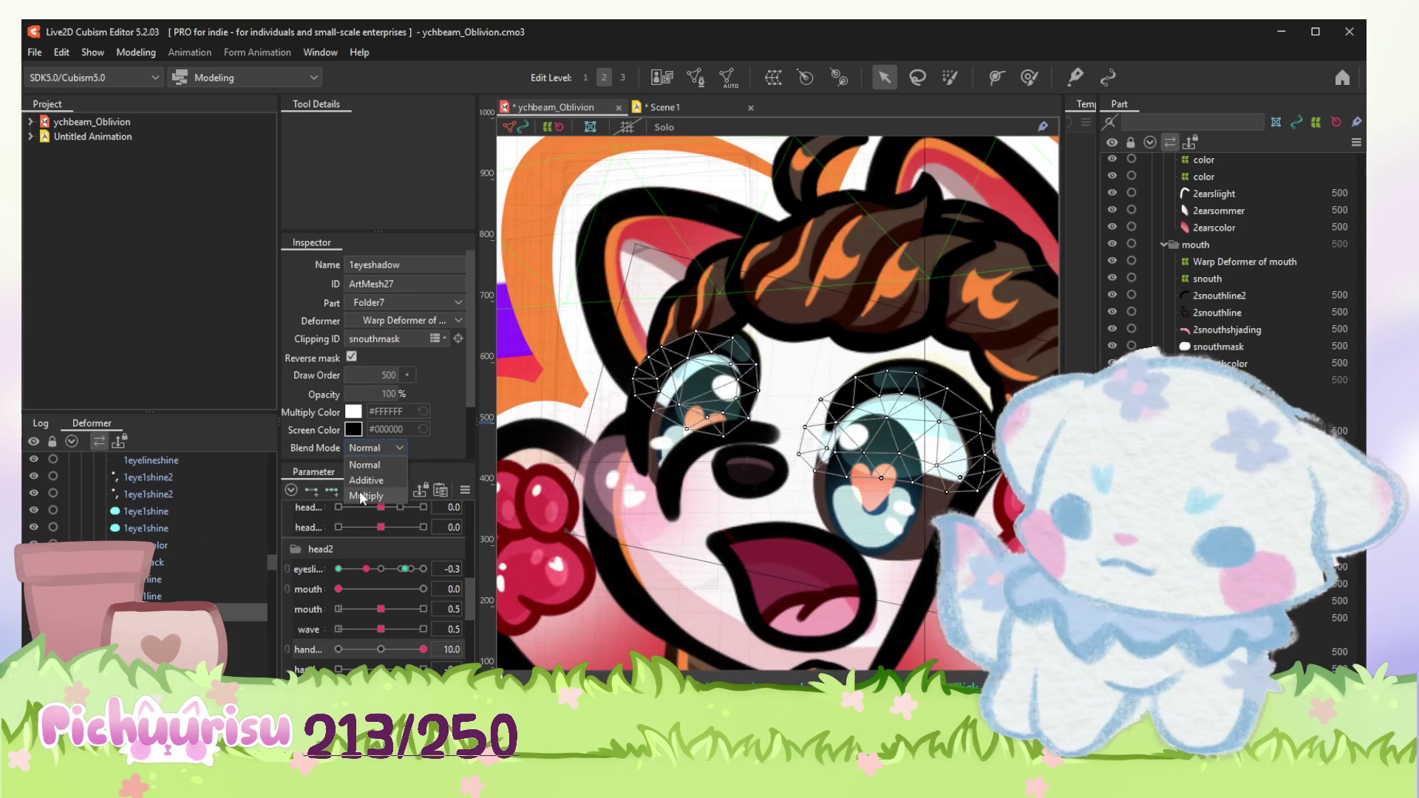
left_click(366, 496)
scroll(777, 444, "down", 3)
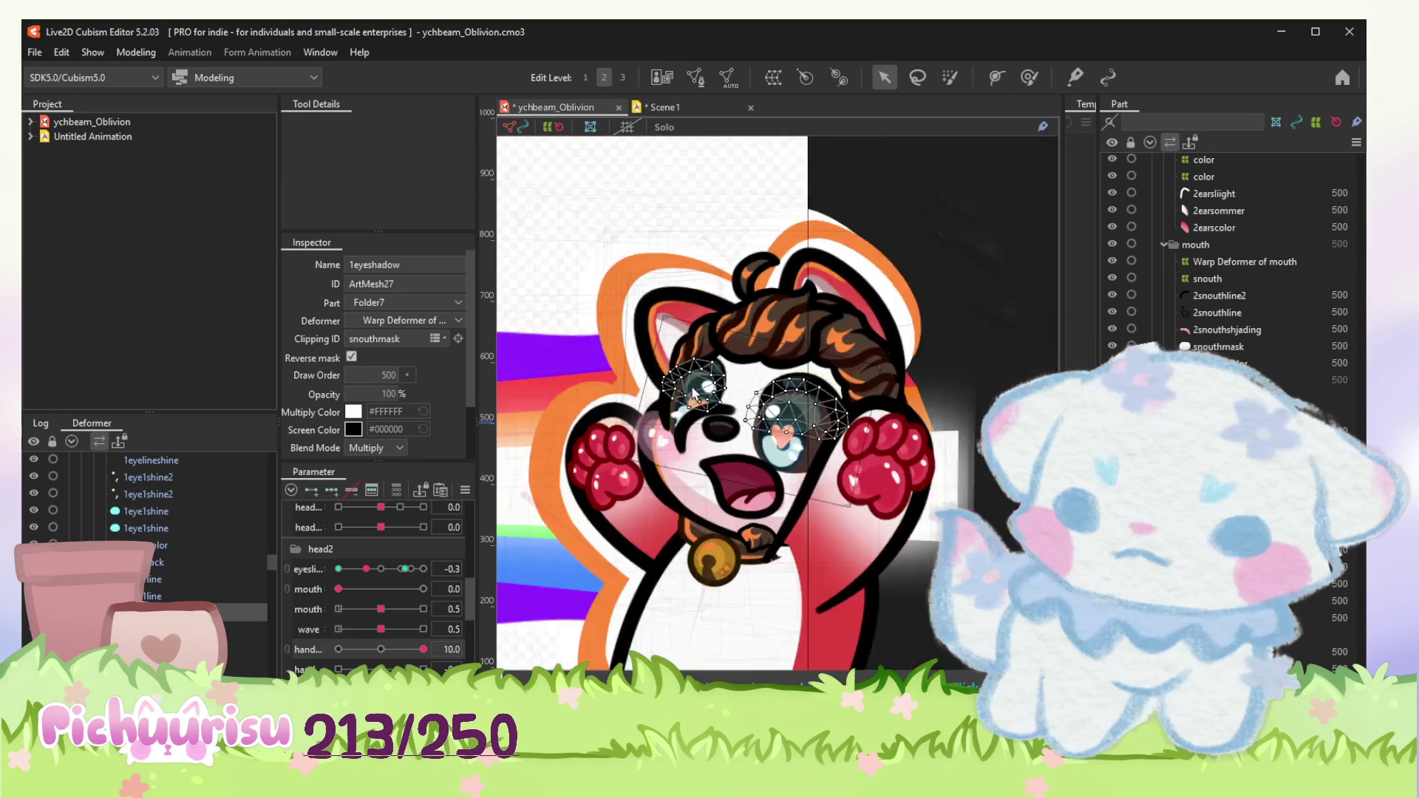
Step: Switch to the animation view and play back the Scene1 beam animation
left_click(922, 581)
scroll(919, 573, "down", 3)
scroll(879, 511, "up", 3)
scroll(784, 440, "up", 2)
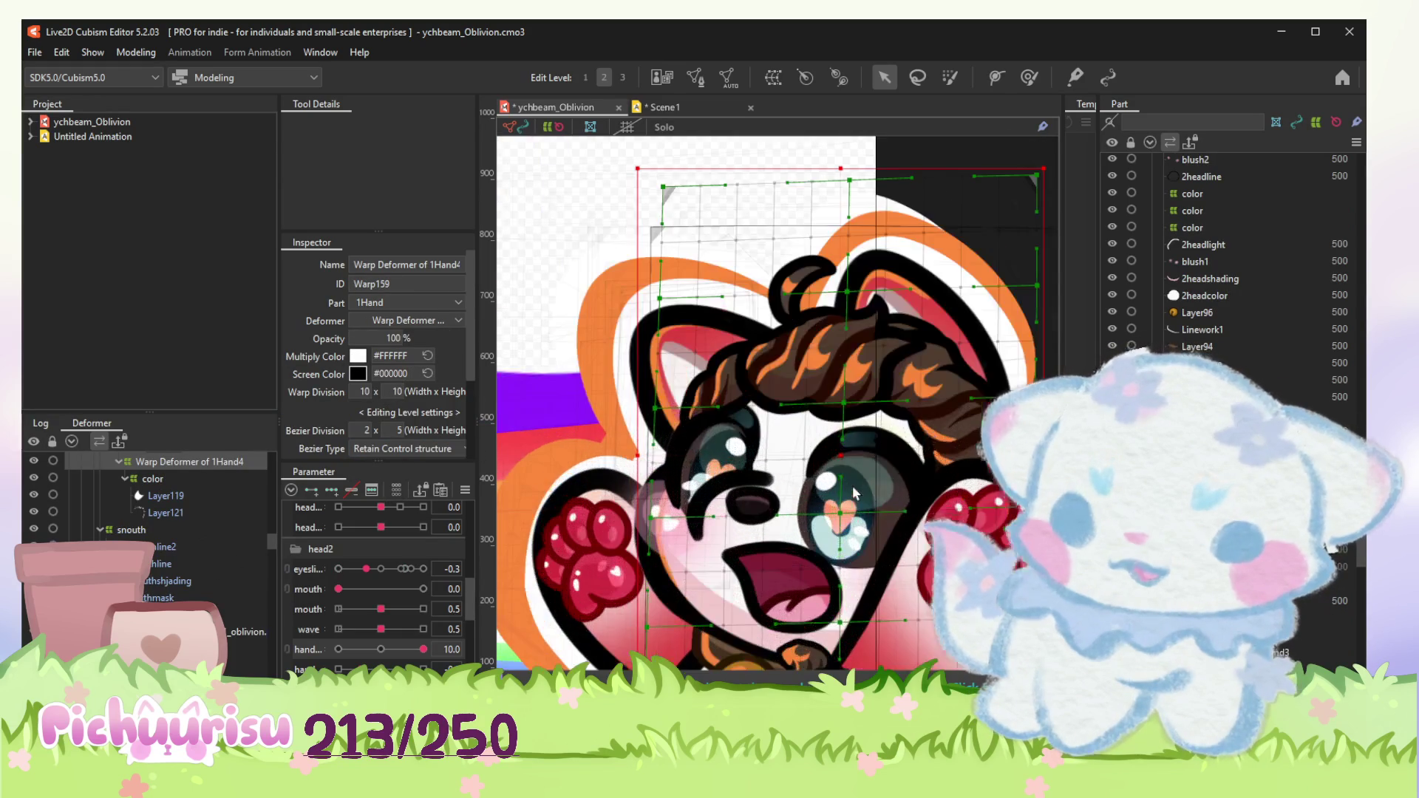
scroll(784, 440, "down", 3)
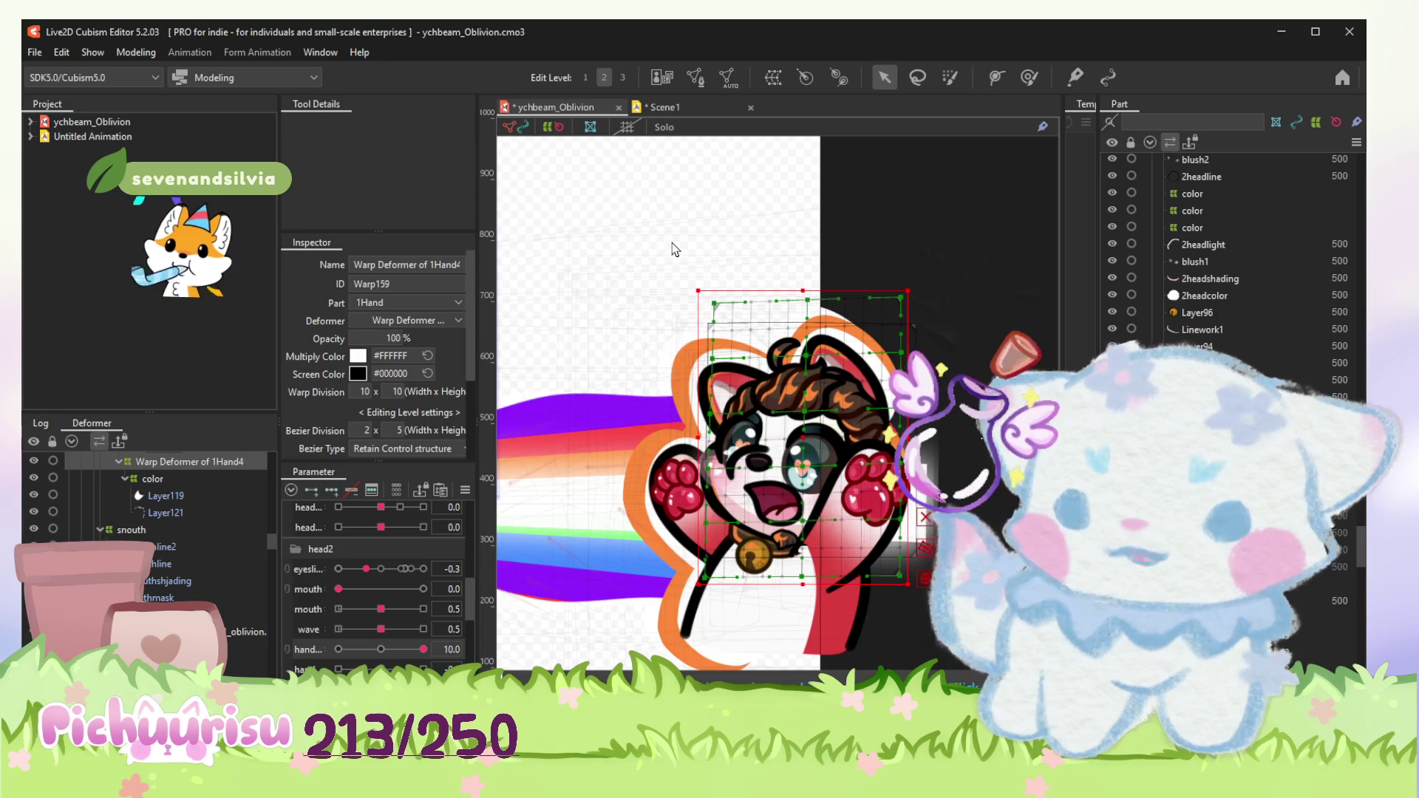
key("ctrl+Tab")
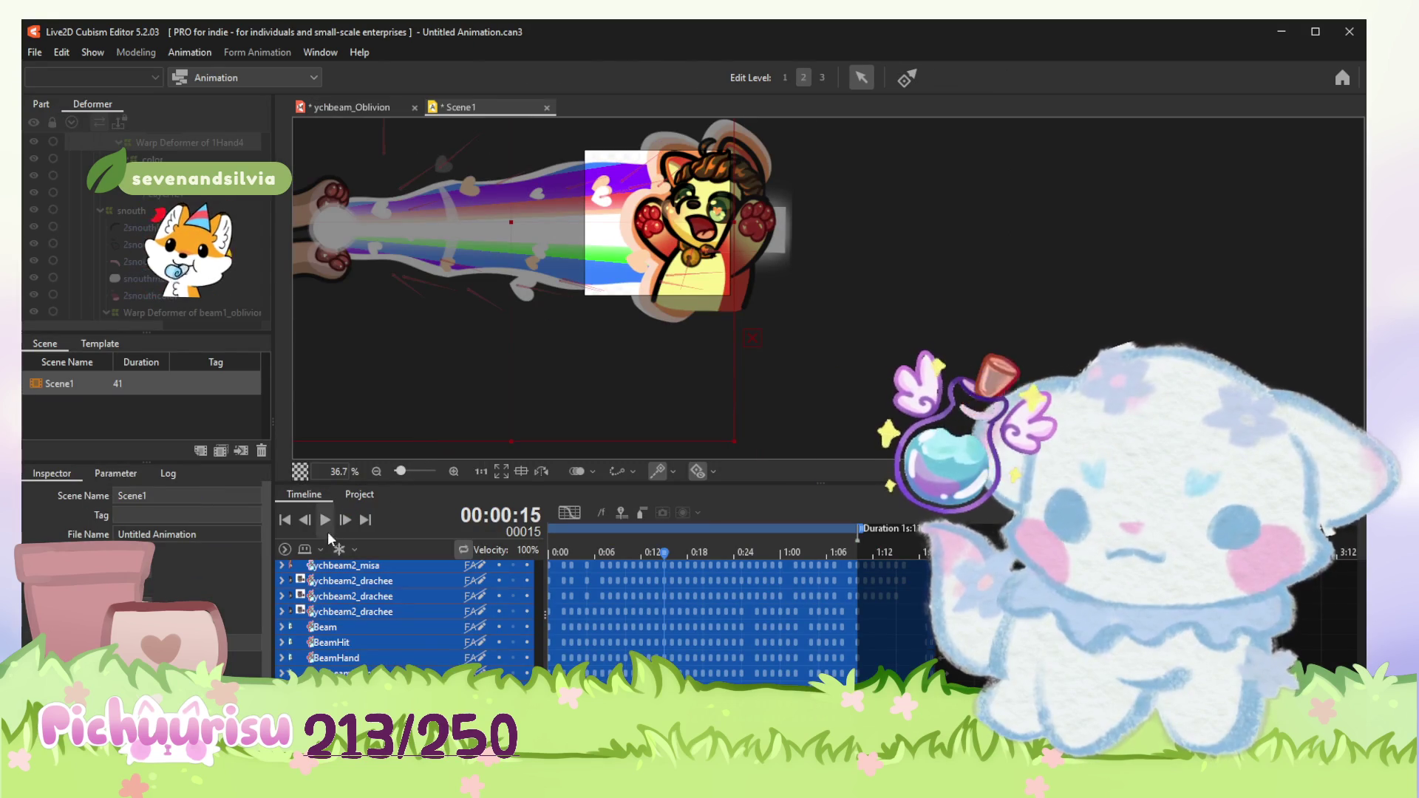
left_click(332, 518)
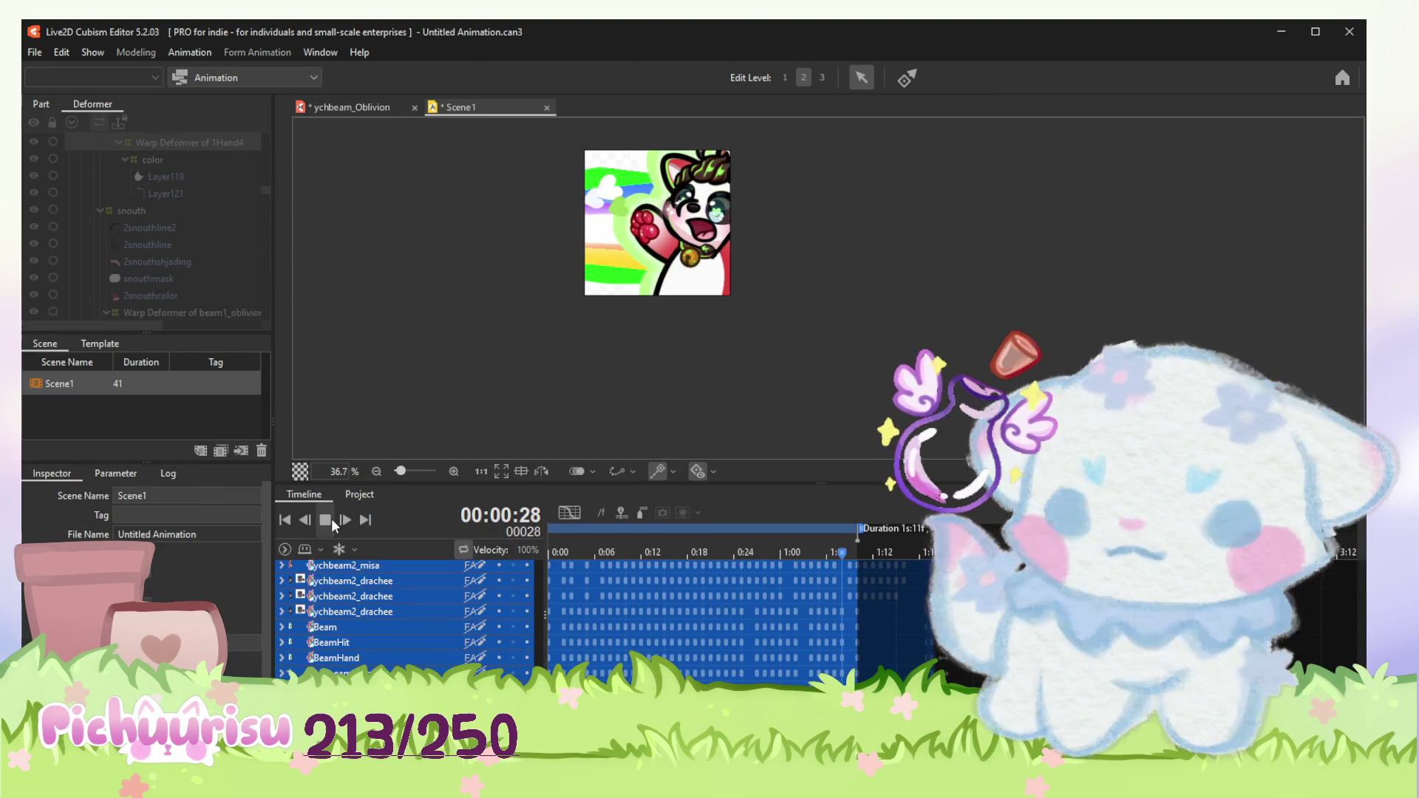
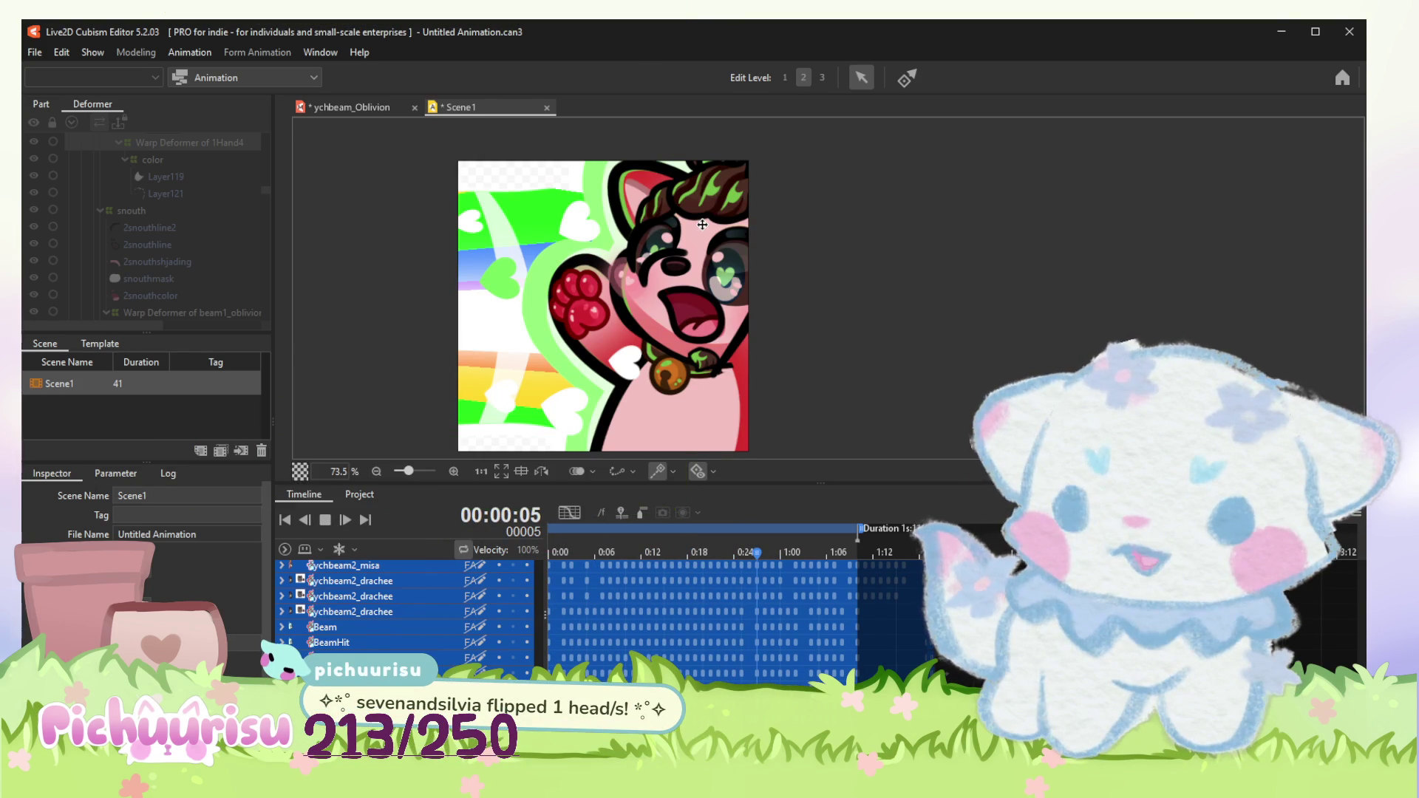
scroll(701, 224, "up", 2)
scroll(701, 225, "down", 1)
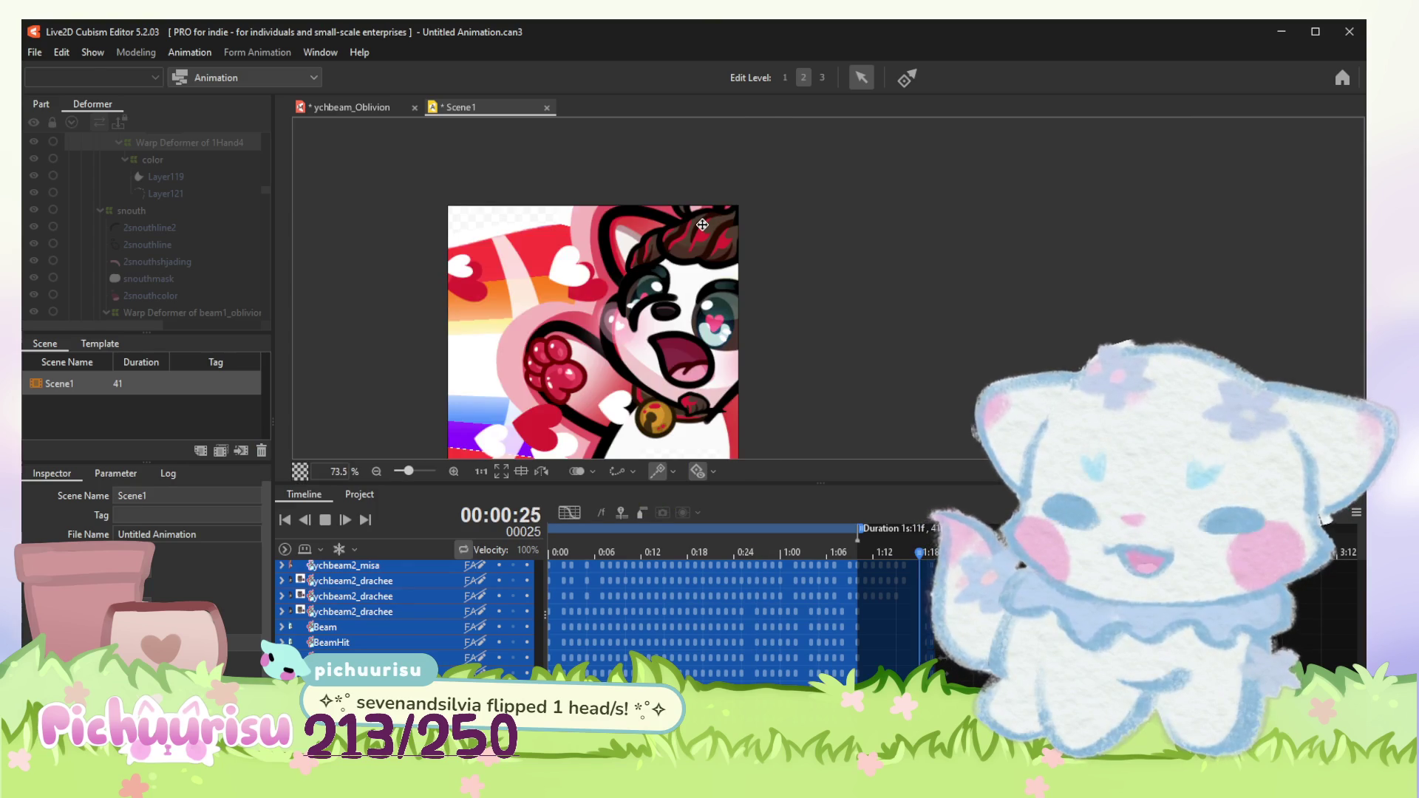
scroll(703, 227, "down", 1)
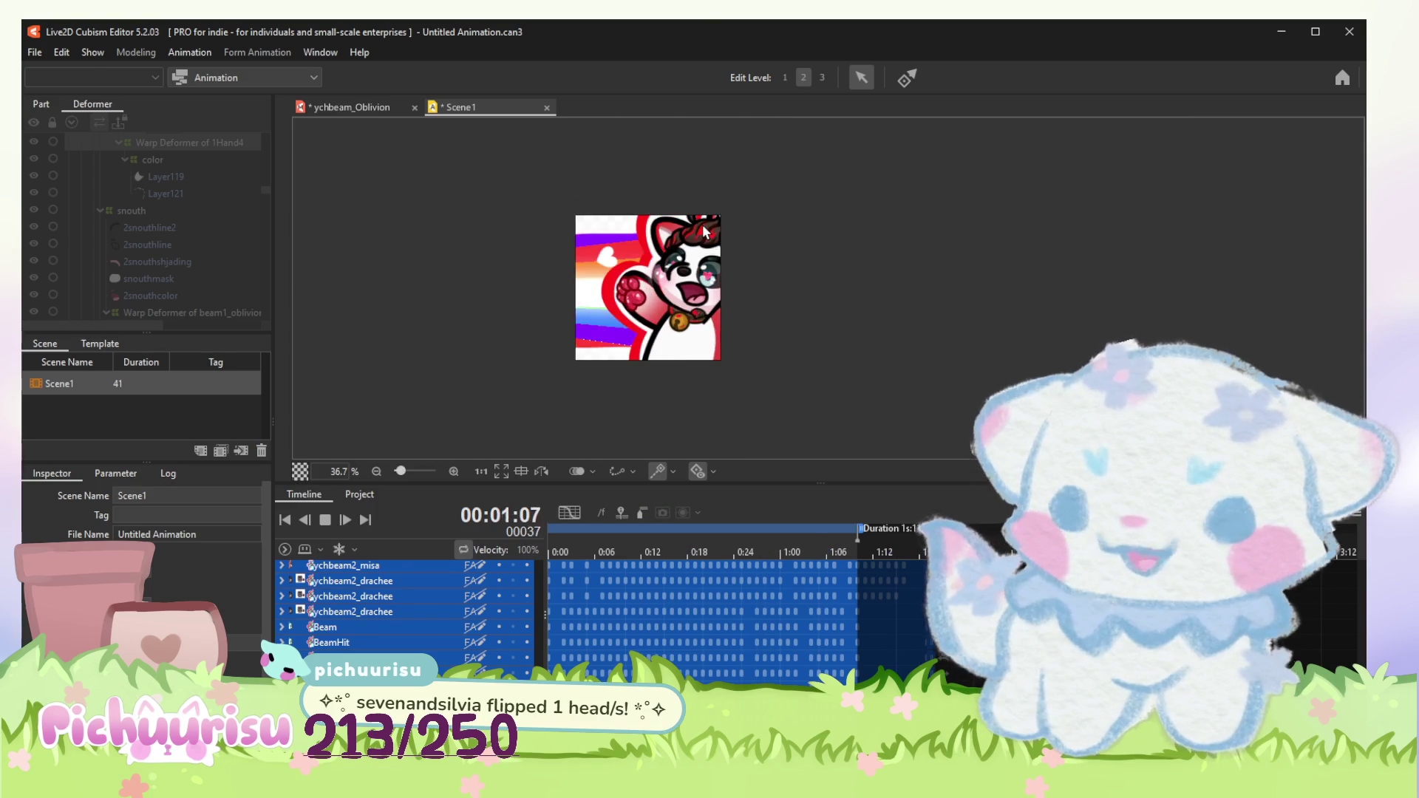
Step: Play Scene1, scrub the playhead through the opening frames, then return to the ychbeam_Oblivion model
left_click(344, 520)
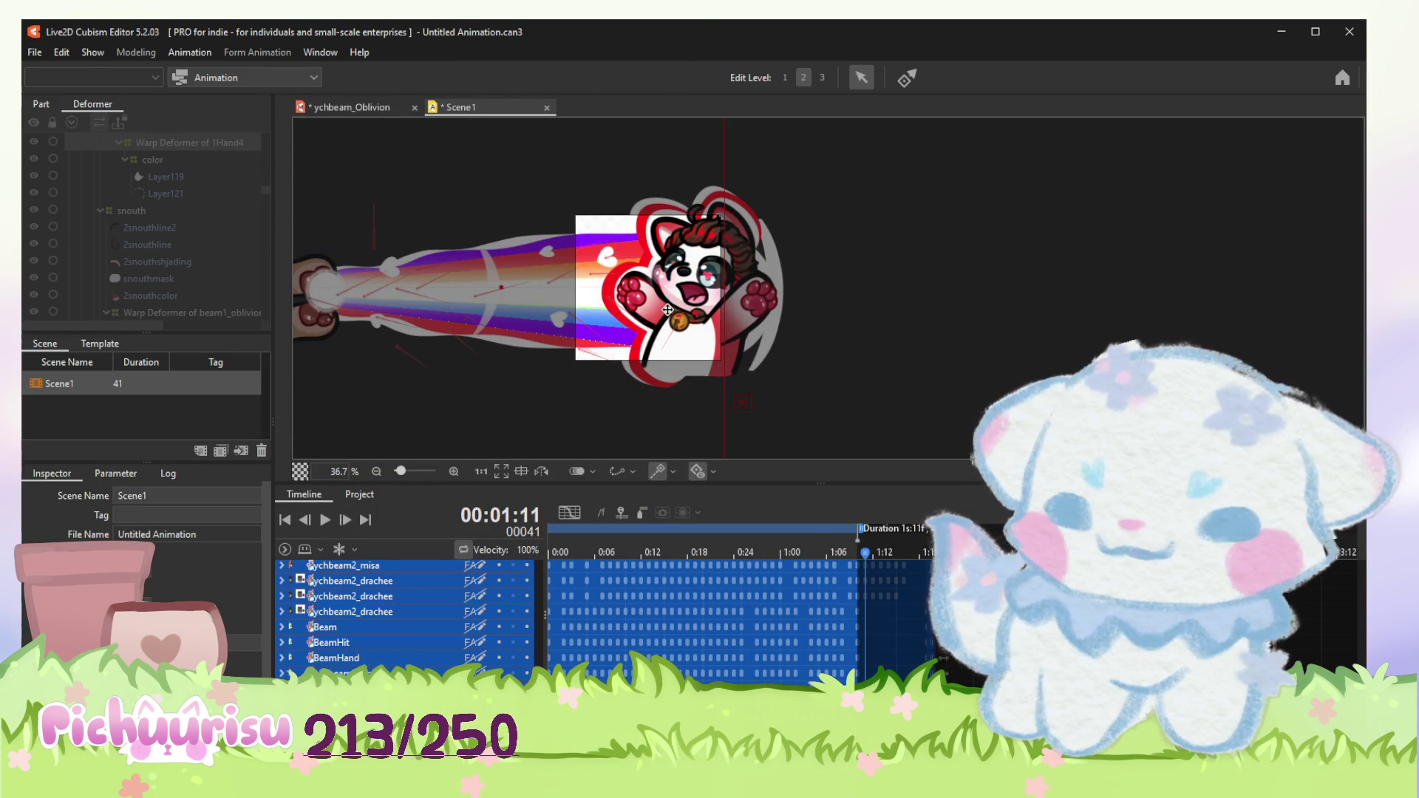
scroll(668, 309, "up", 1)
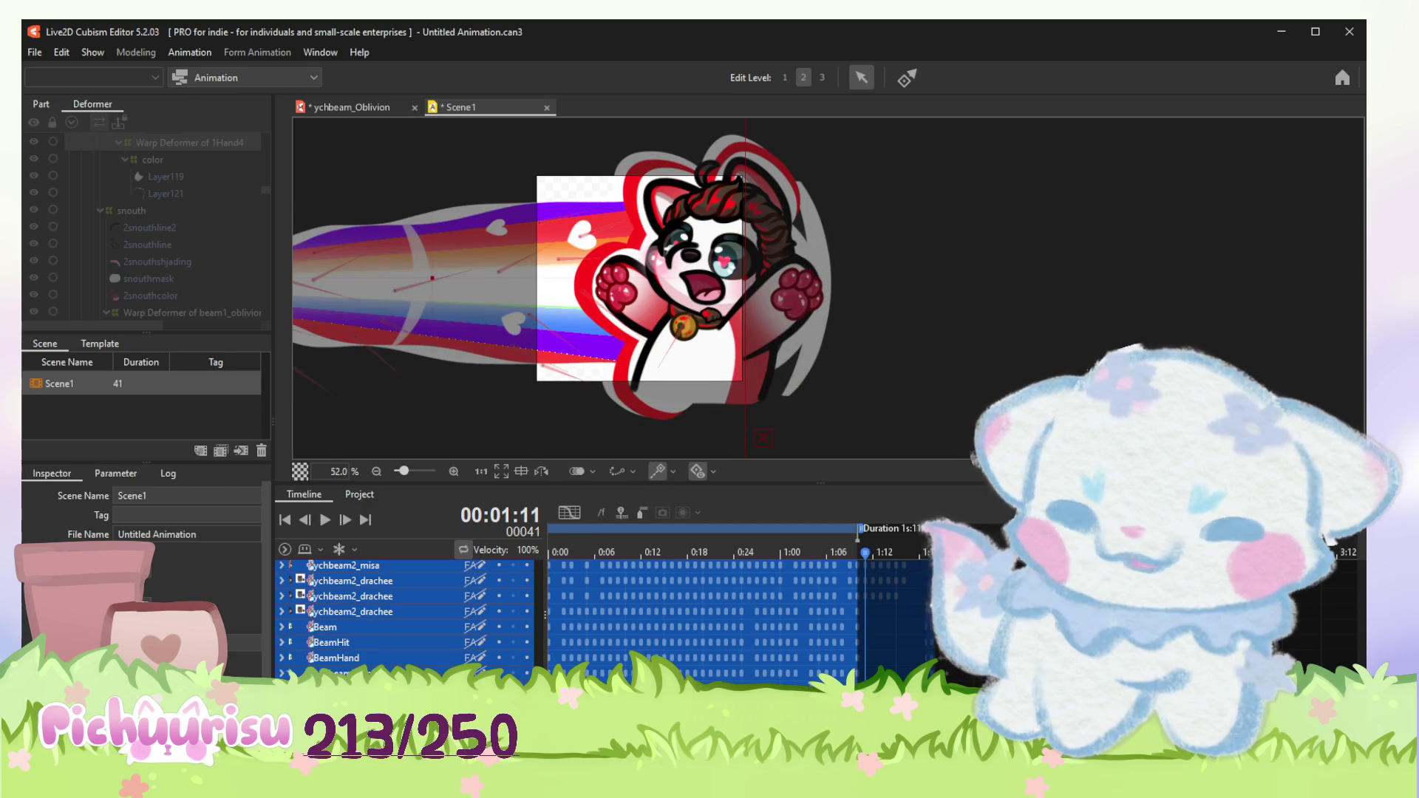
scroll(798, 529, "left", 5)
left_click_drag(868, 546, 833, 542)
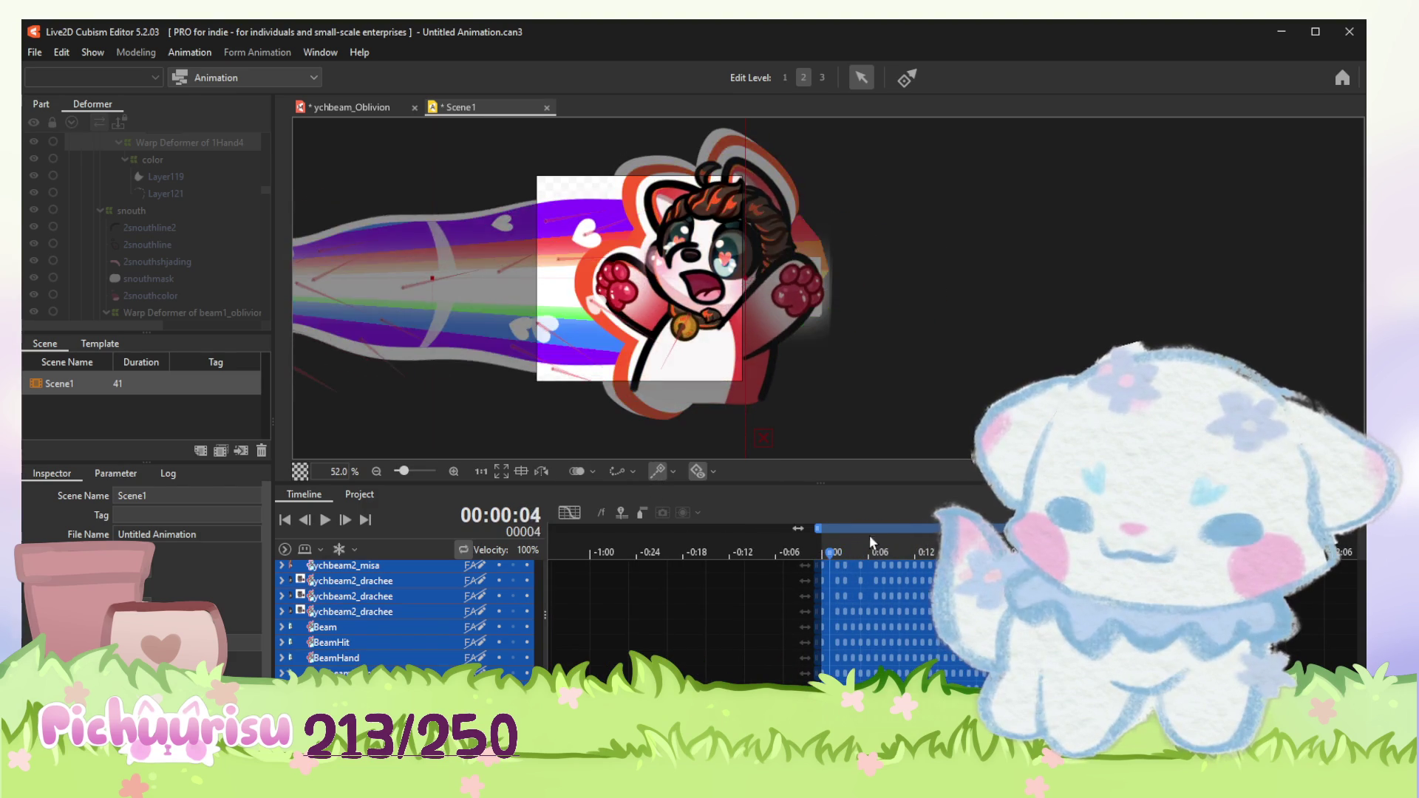
mouse_move(833, 542)
left_mouse_down()
mouse_move(1081, 542)
mouse_move(986, 542)
left_mouse_up()
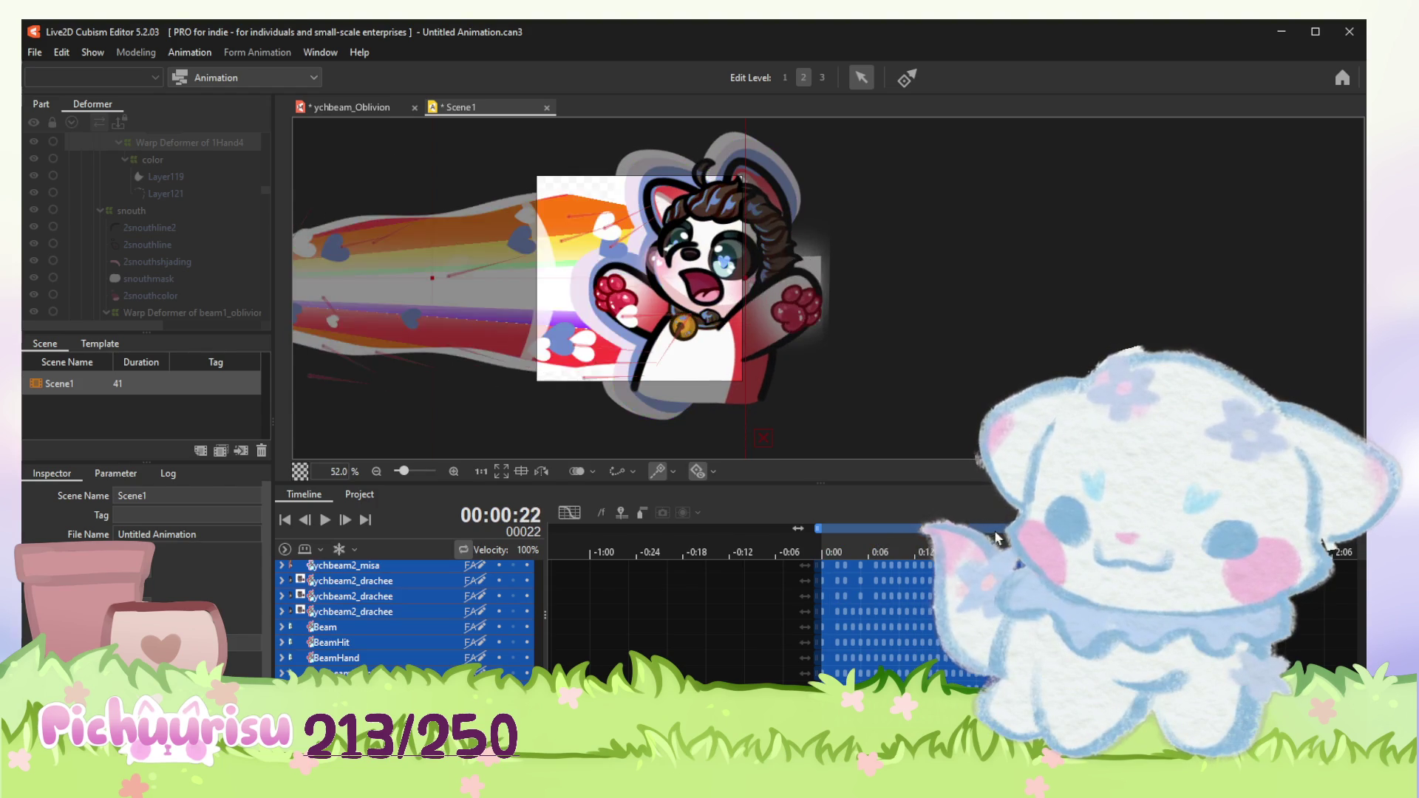
left_click(407, 106)
scroll(756, 483, "up", 1)
scroll(755, 484, "up", 2)
scroll(790, 511, "up", 3)
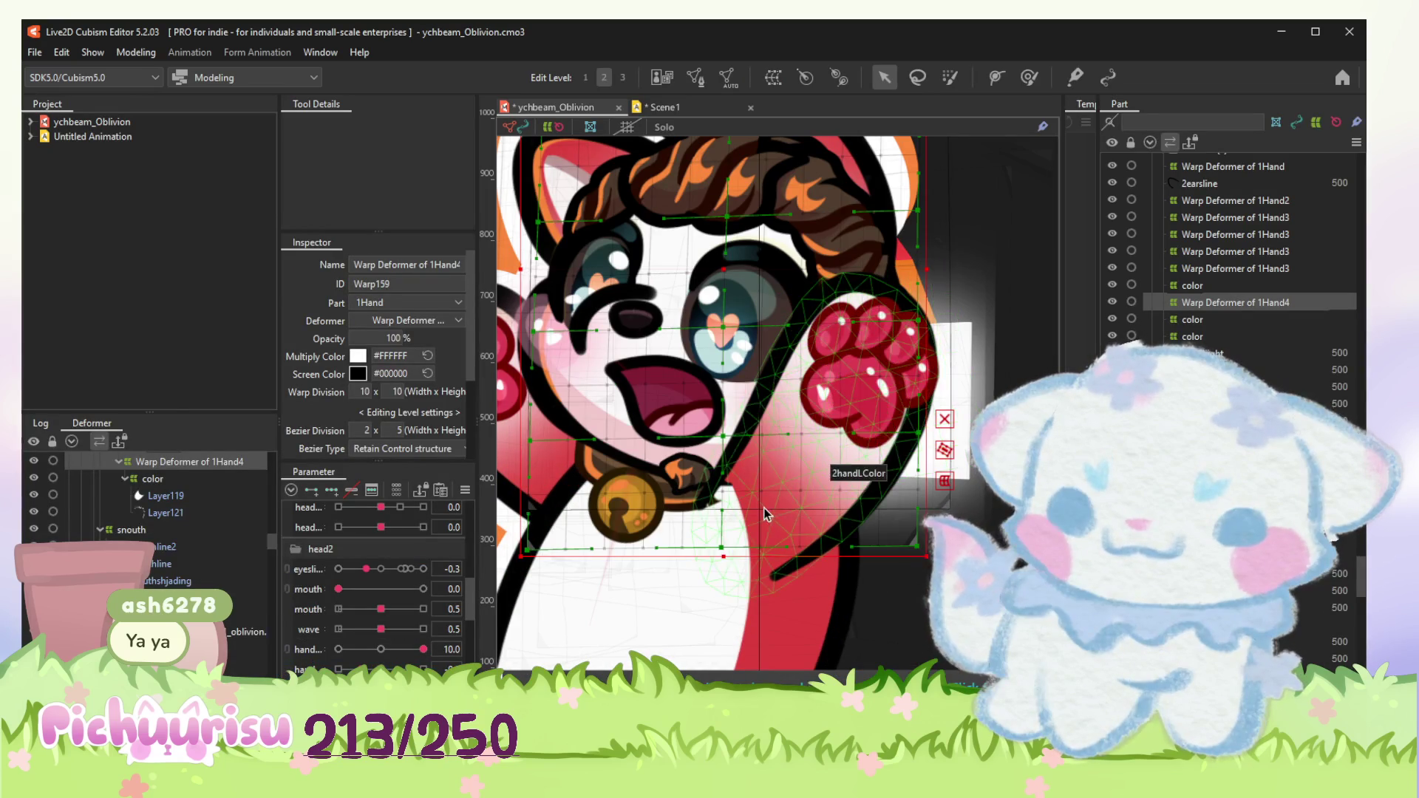
Step: Try a weight-paint stroke on the 2handLColor hand mesh and undo it
left_click(766, 509)
left_click(1030, 78)
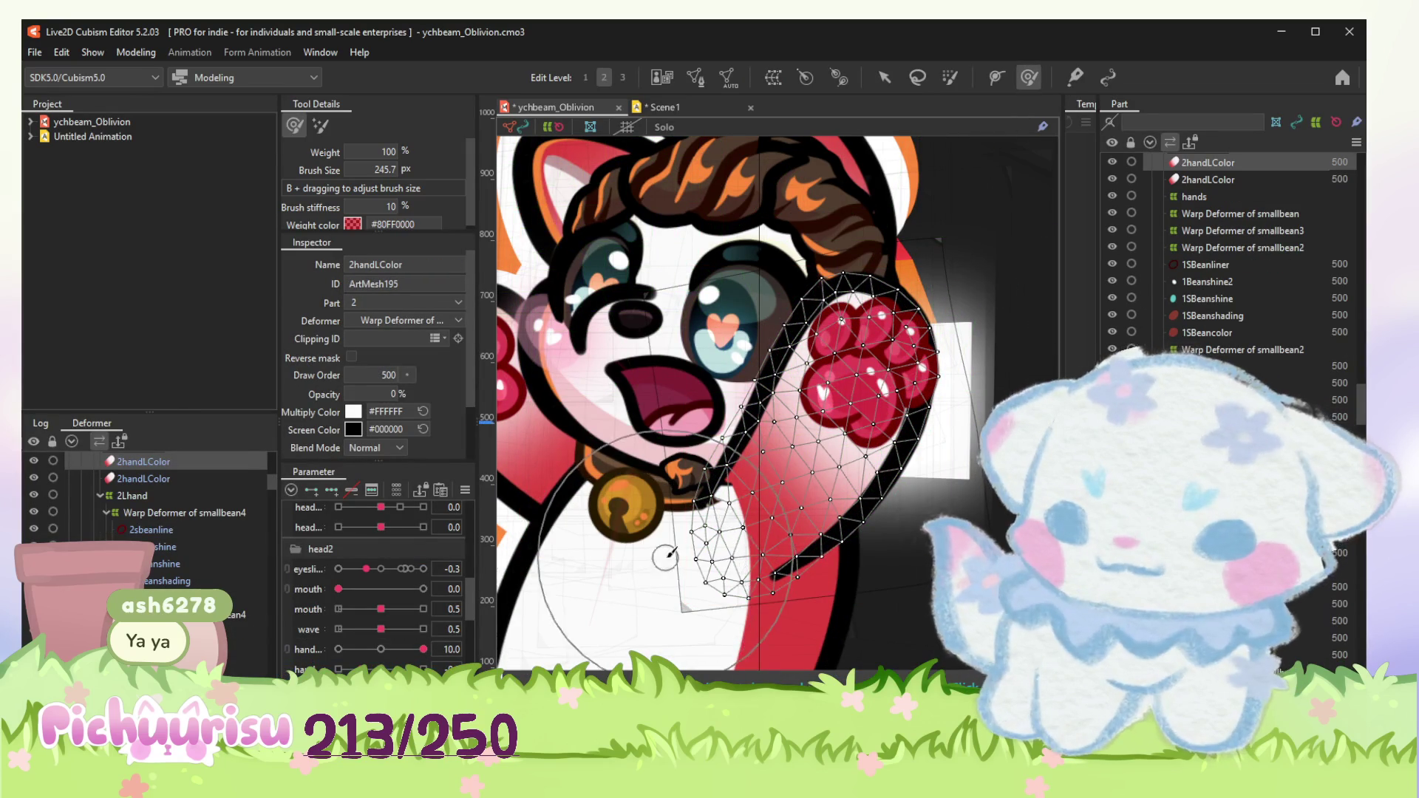
left_click_drag(635, 589, 695, 572)
scroll(695, 572, "up", 1)
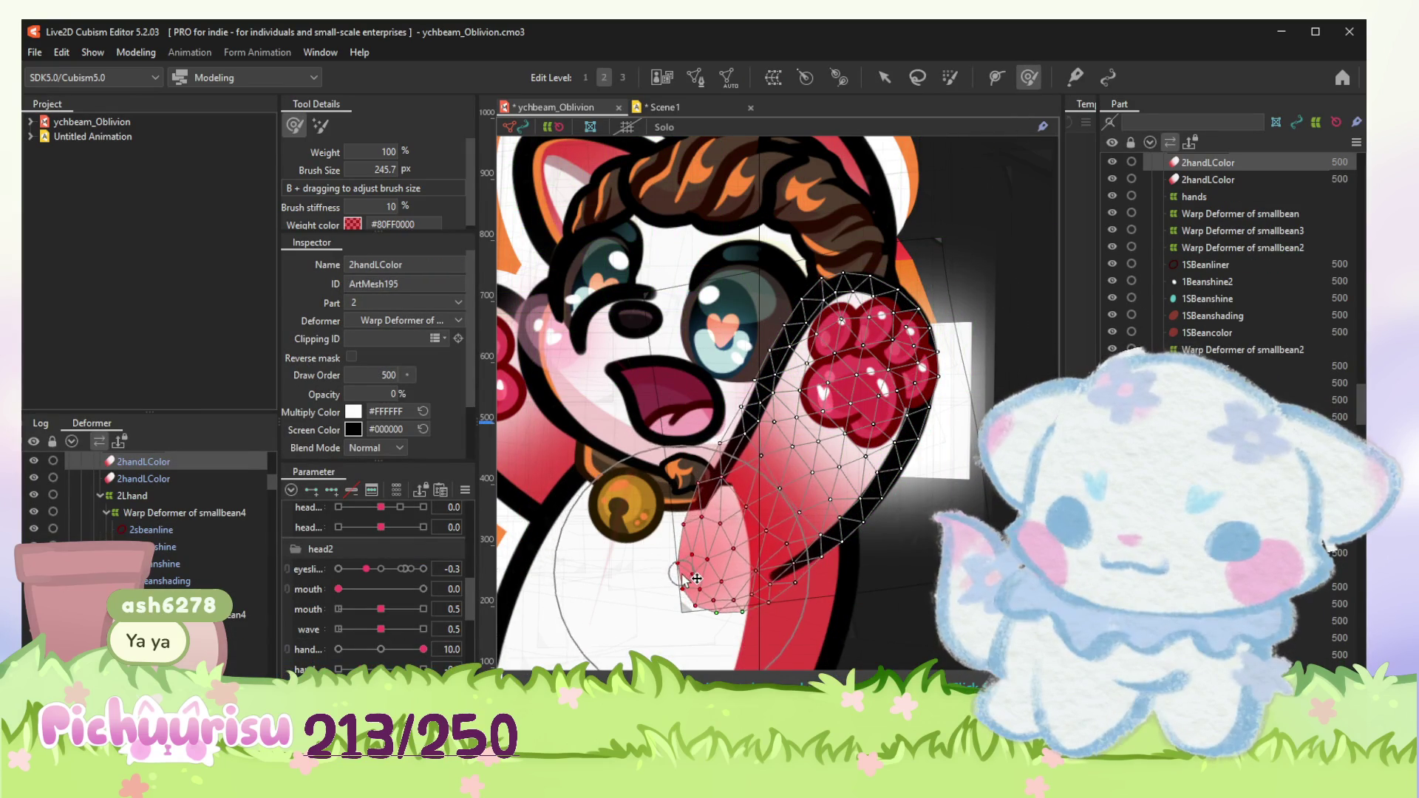
scroll(710, 556, "up", 1)
key("ctrl+z")
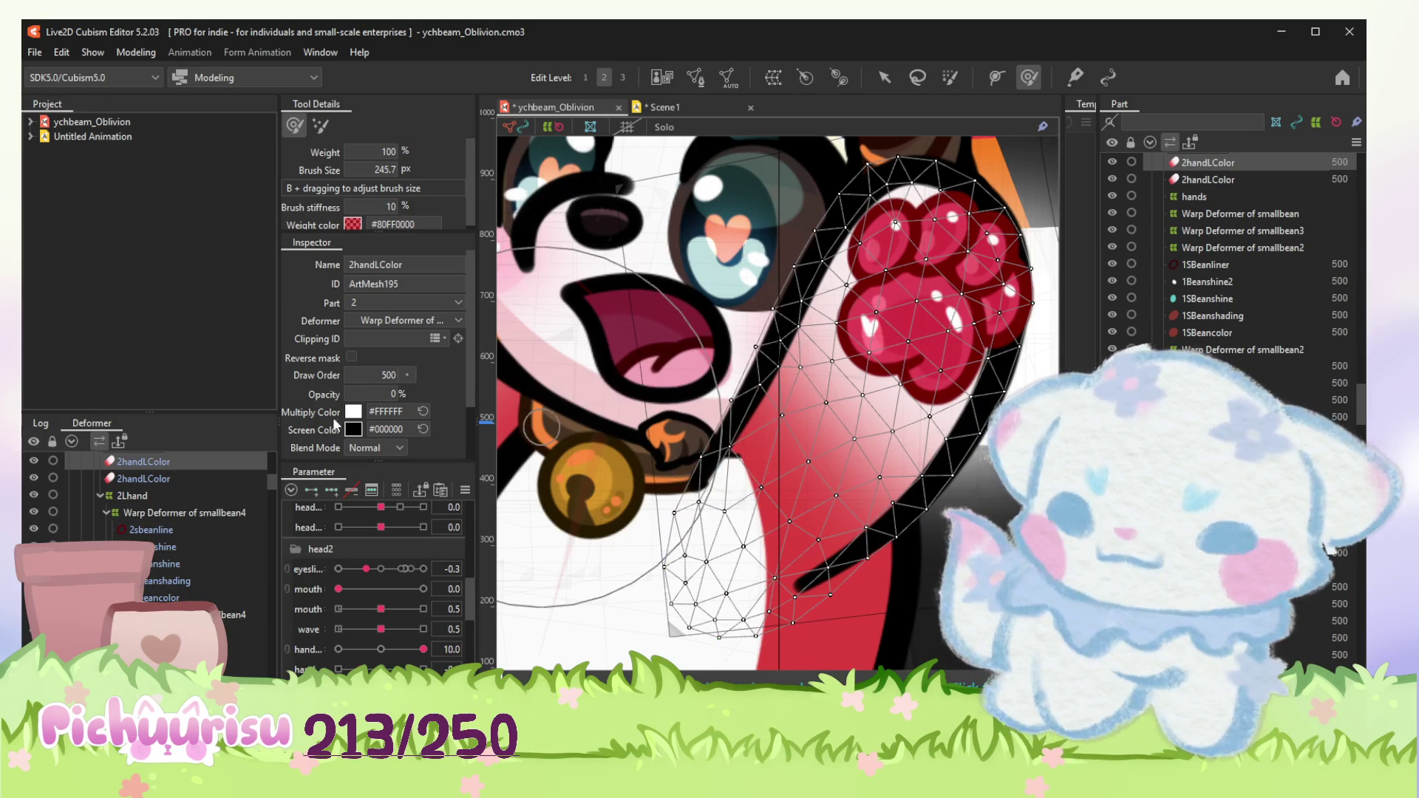
left_click(883, 77)
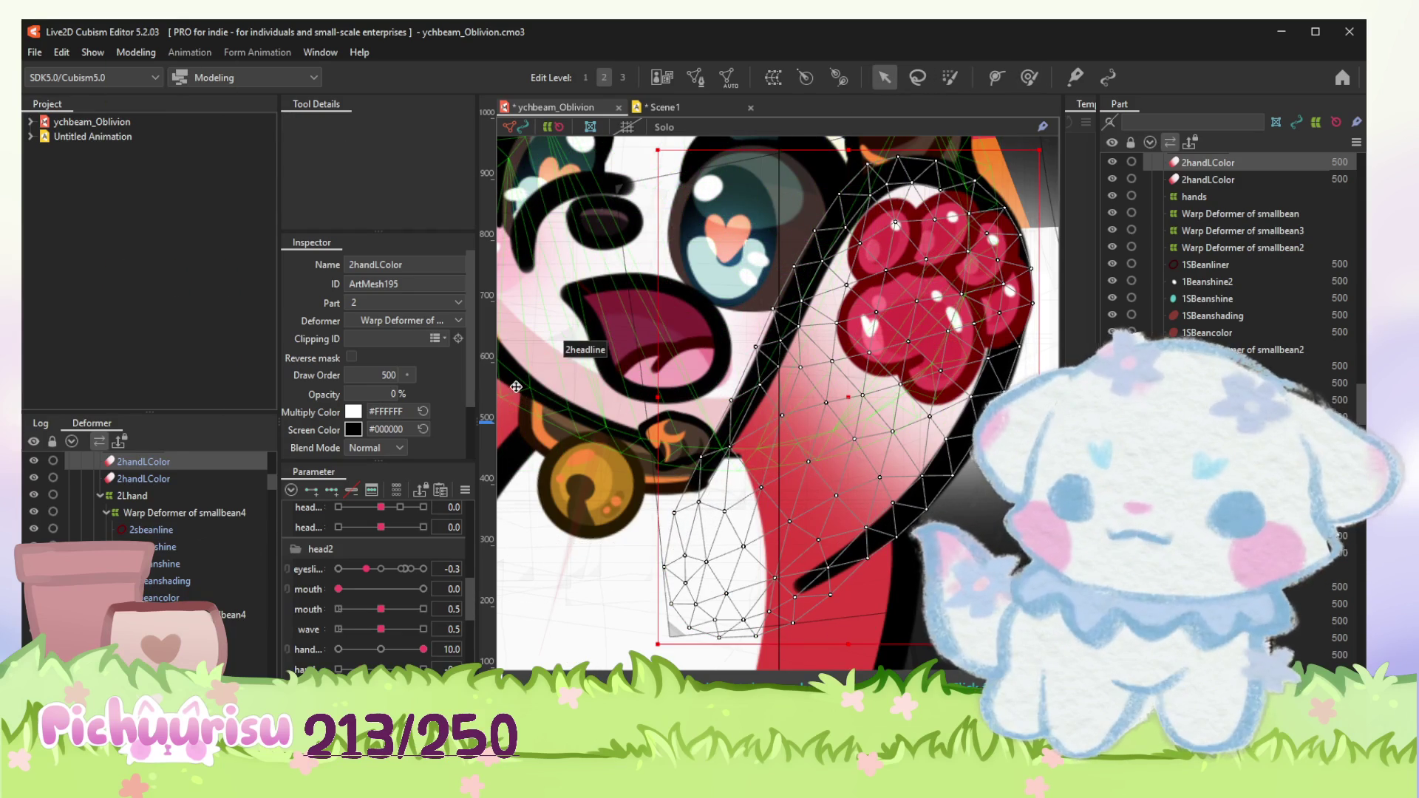
Step: Alternate selection between 2headline and 2handLColor to link the clipping ID
left_click(517, 394)
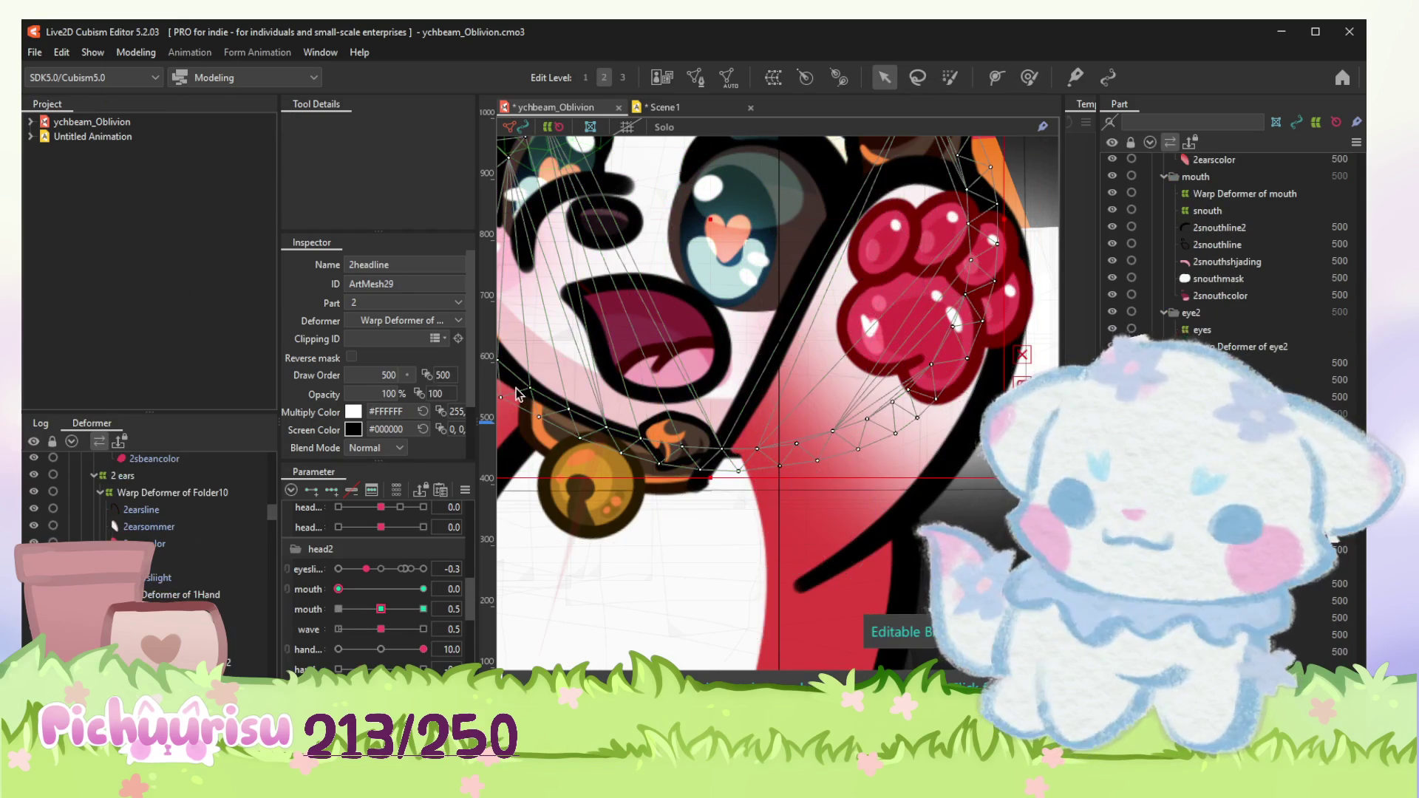
left_click(824, 498)
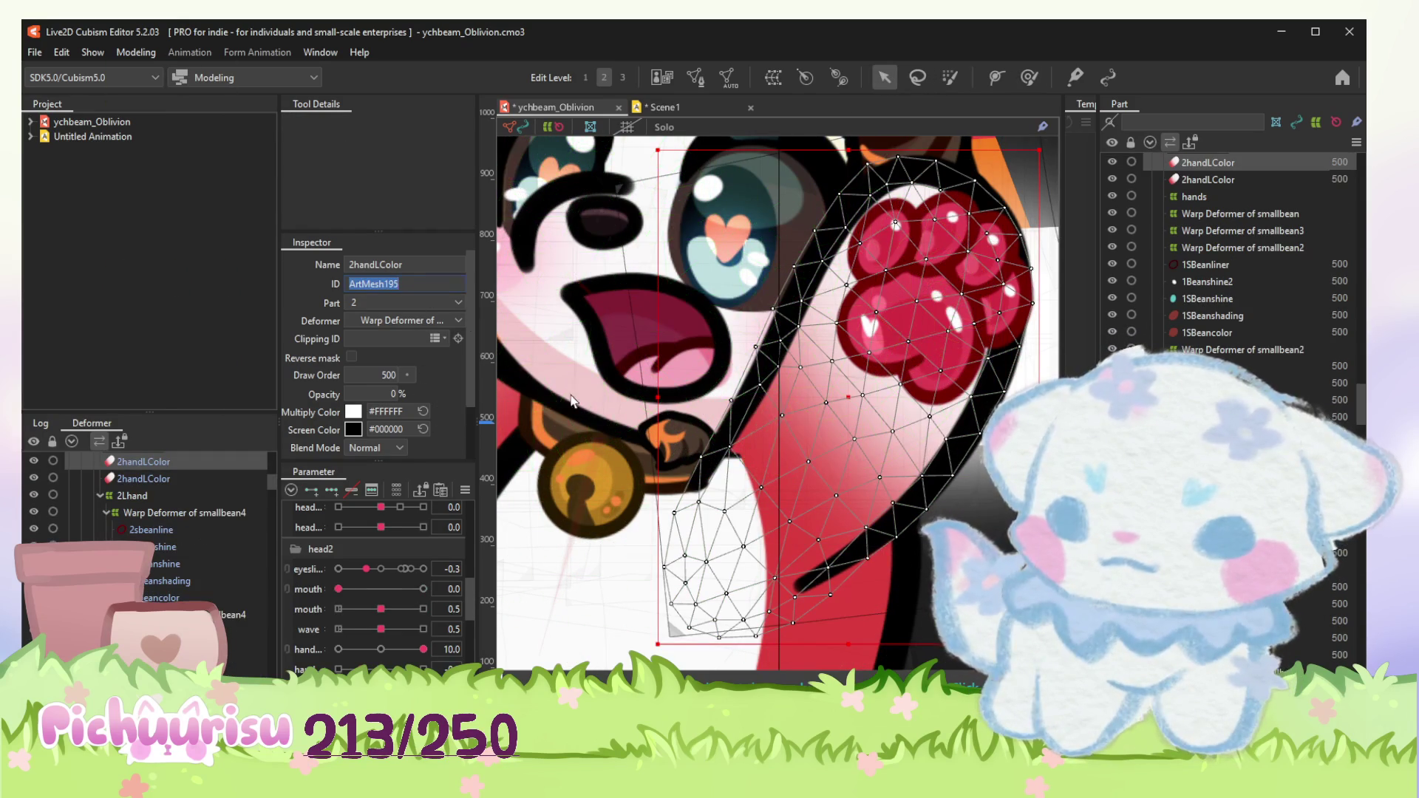
left_click(493, 388)
scroll(178, 574, "down", 2)
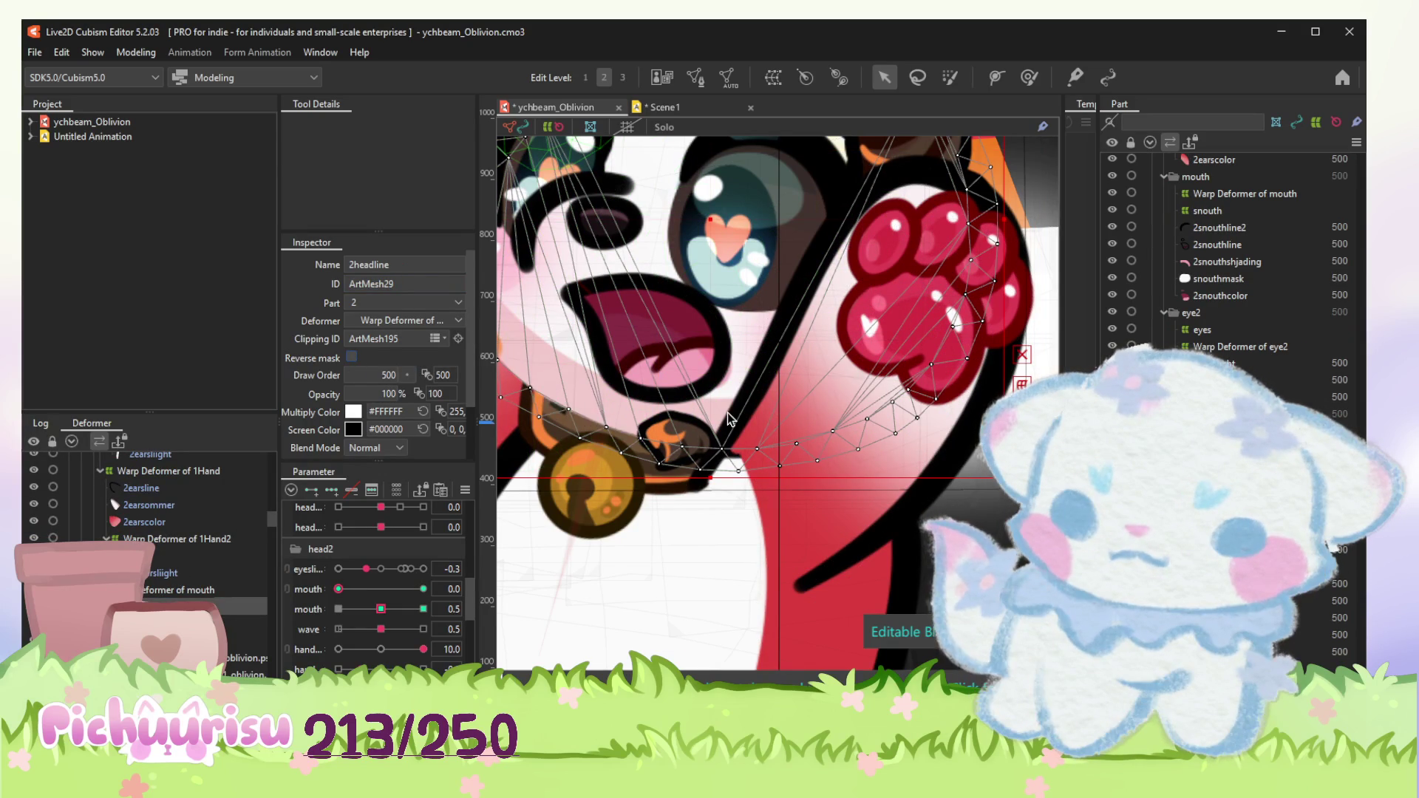
scroll(729, 419, "down", 2)
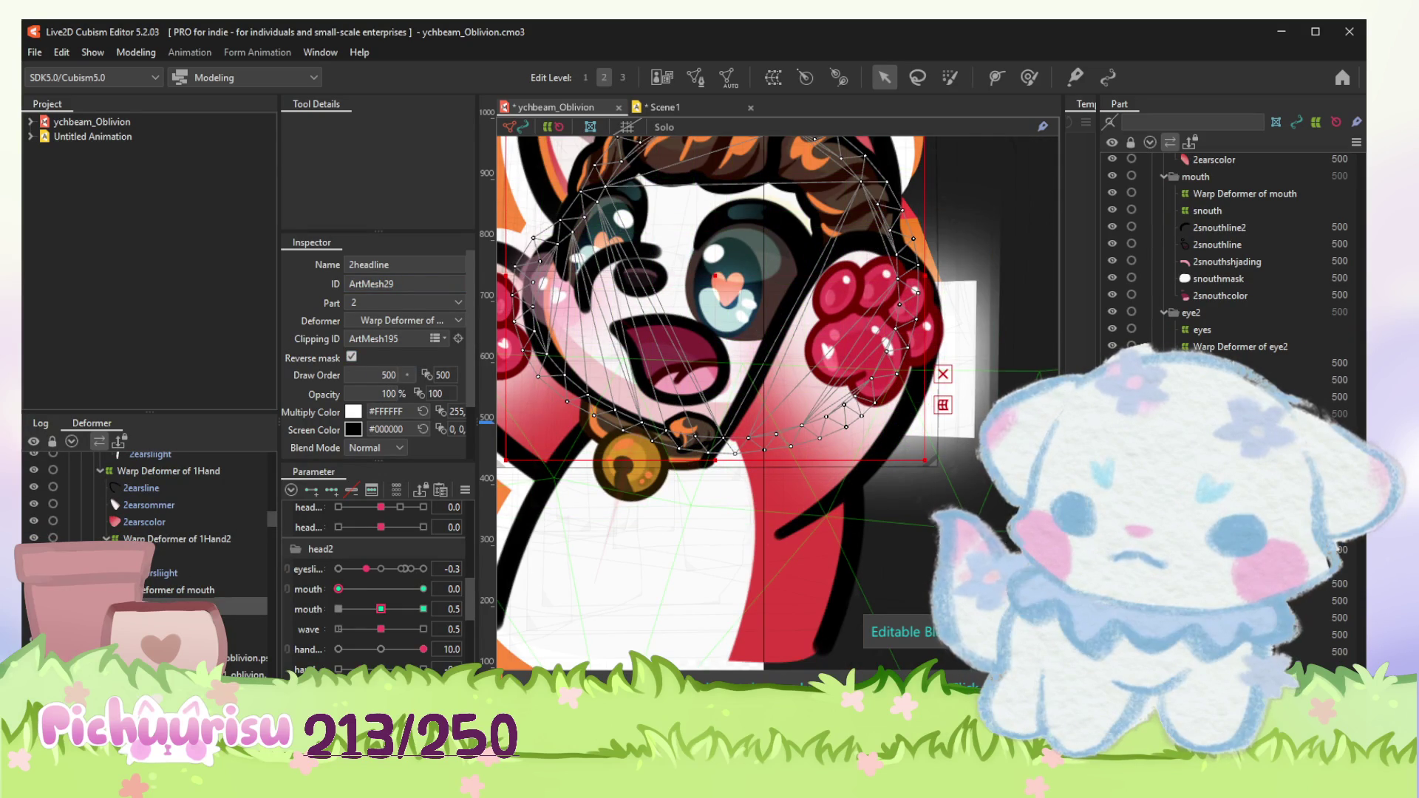
left_click(1154, 182)
left_click(776, 437)
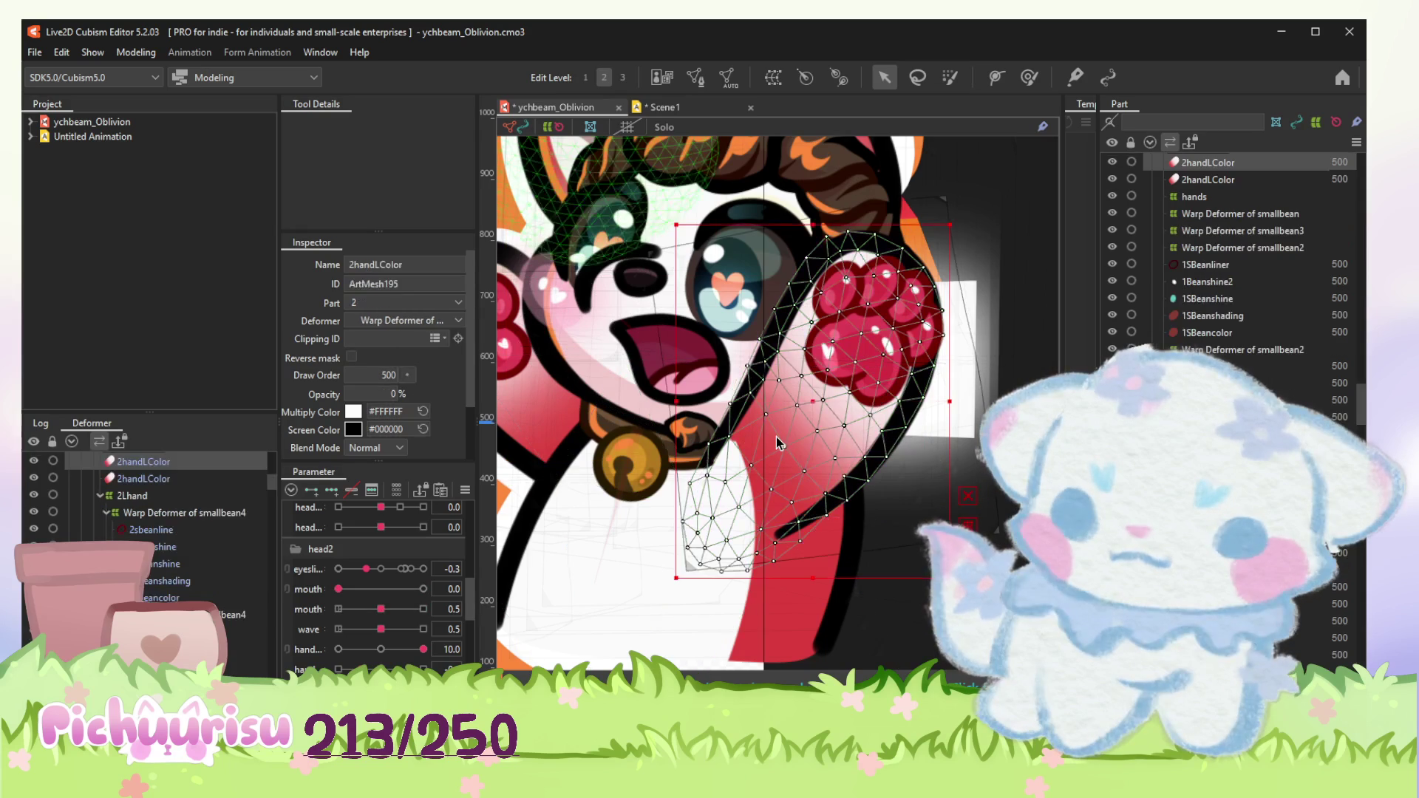
scroll(732, 366, "up", 2)
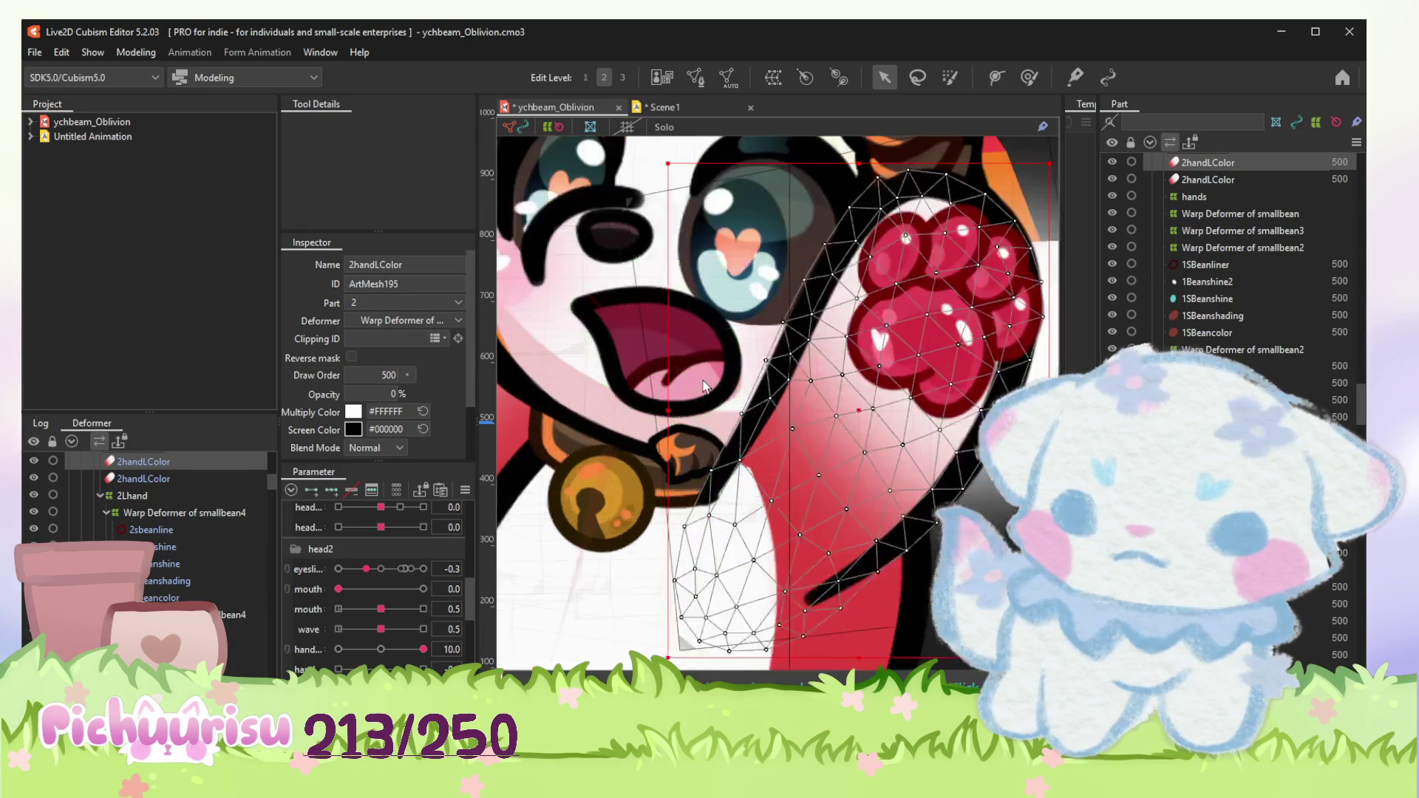
scroll(717, 336, "up", 2)
Step: Check the 2snouthcolor and 2snouthshjading mouth meshes, then pick the 2handLLine arm mesh
left_click(681, 360)
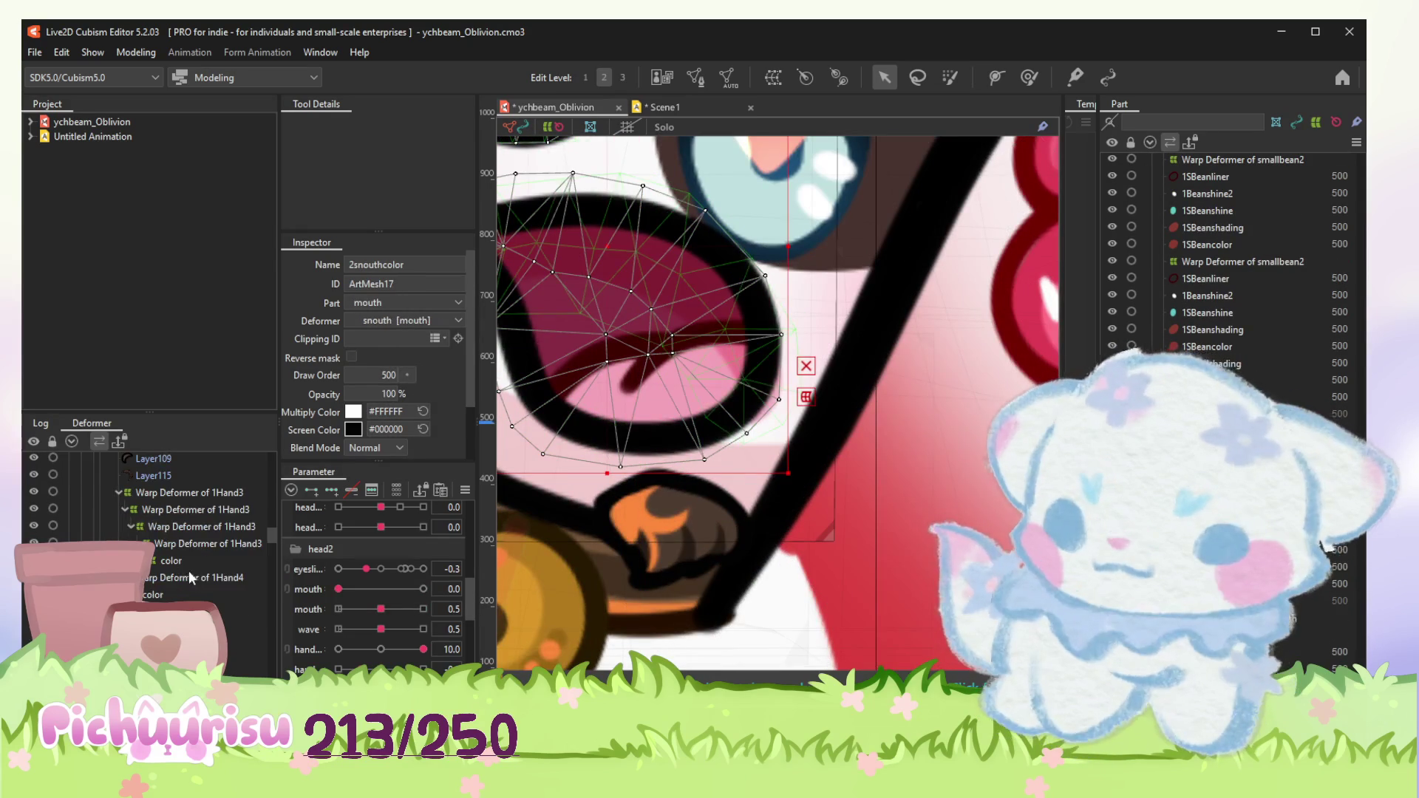
left_click(688, 377)
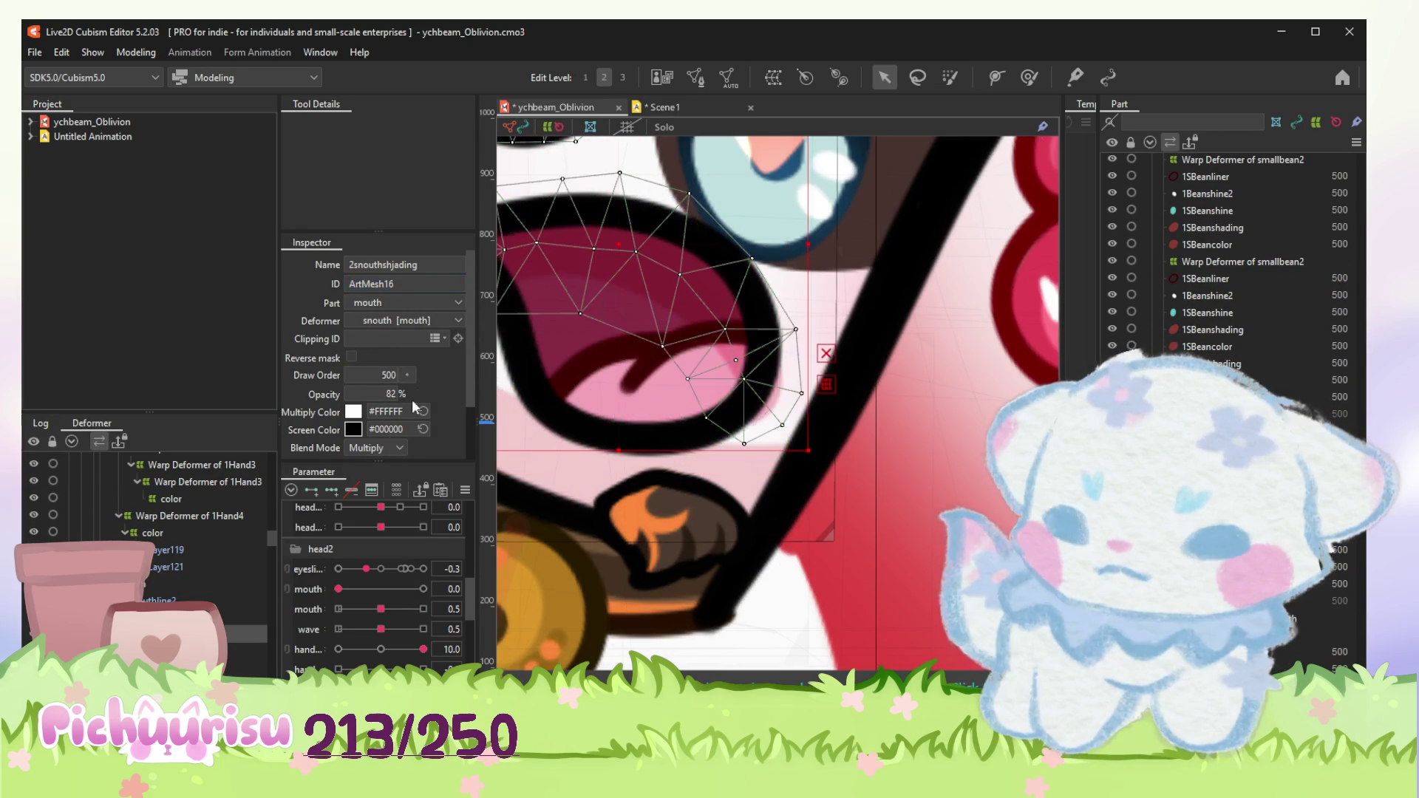
scroll(806, 366, "down", 3)
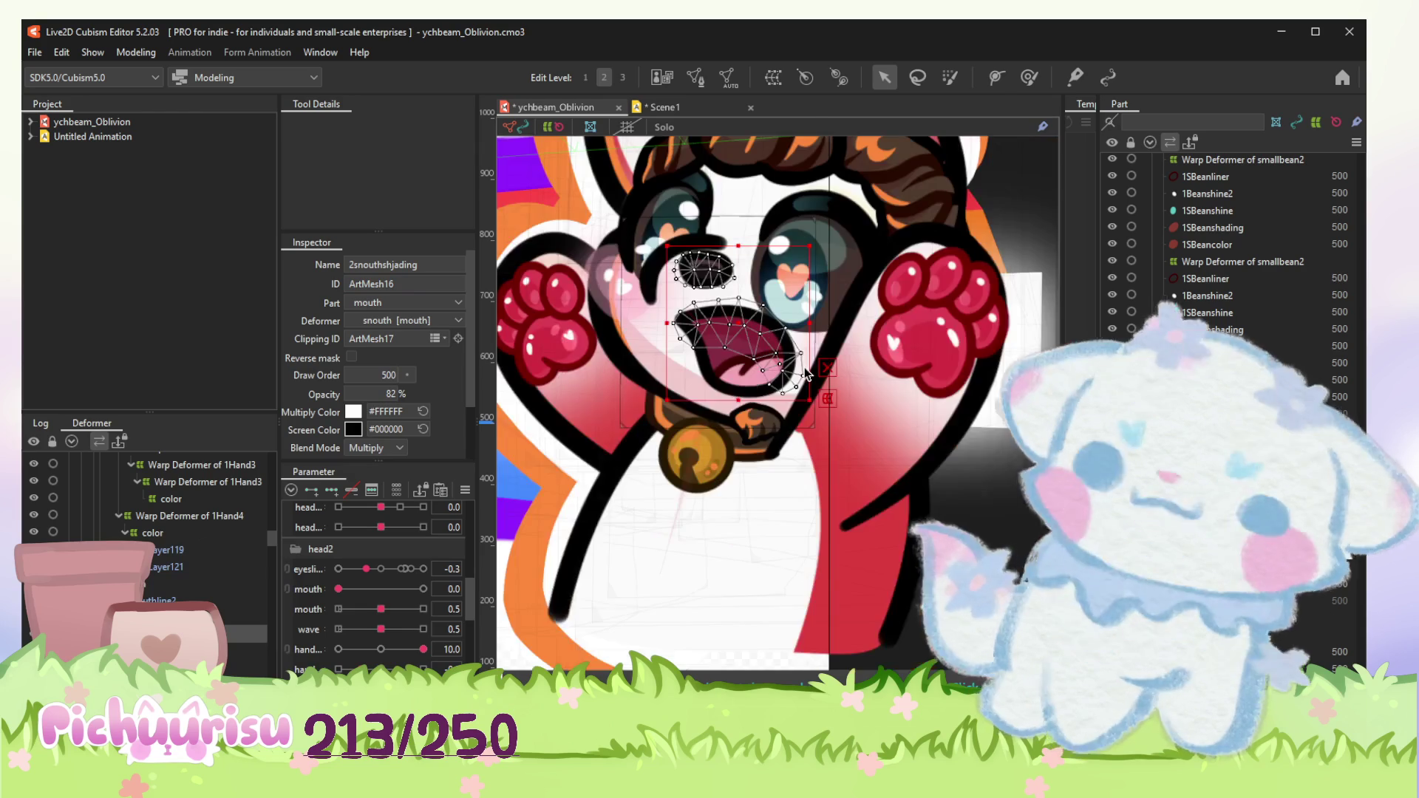
left_click(788, 452)
scroll(788, 451, "up", 2)
Step: Weight-paint the 2handLColor meshes, pulling the hand colour toward the arm line
left_click(1032, 76)
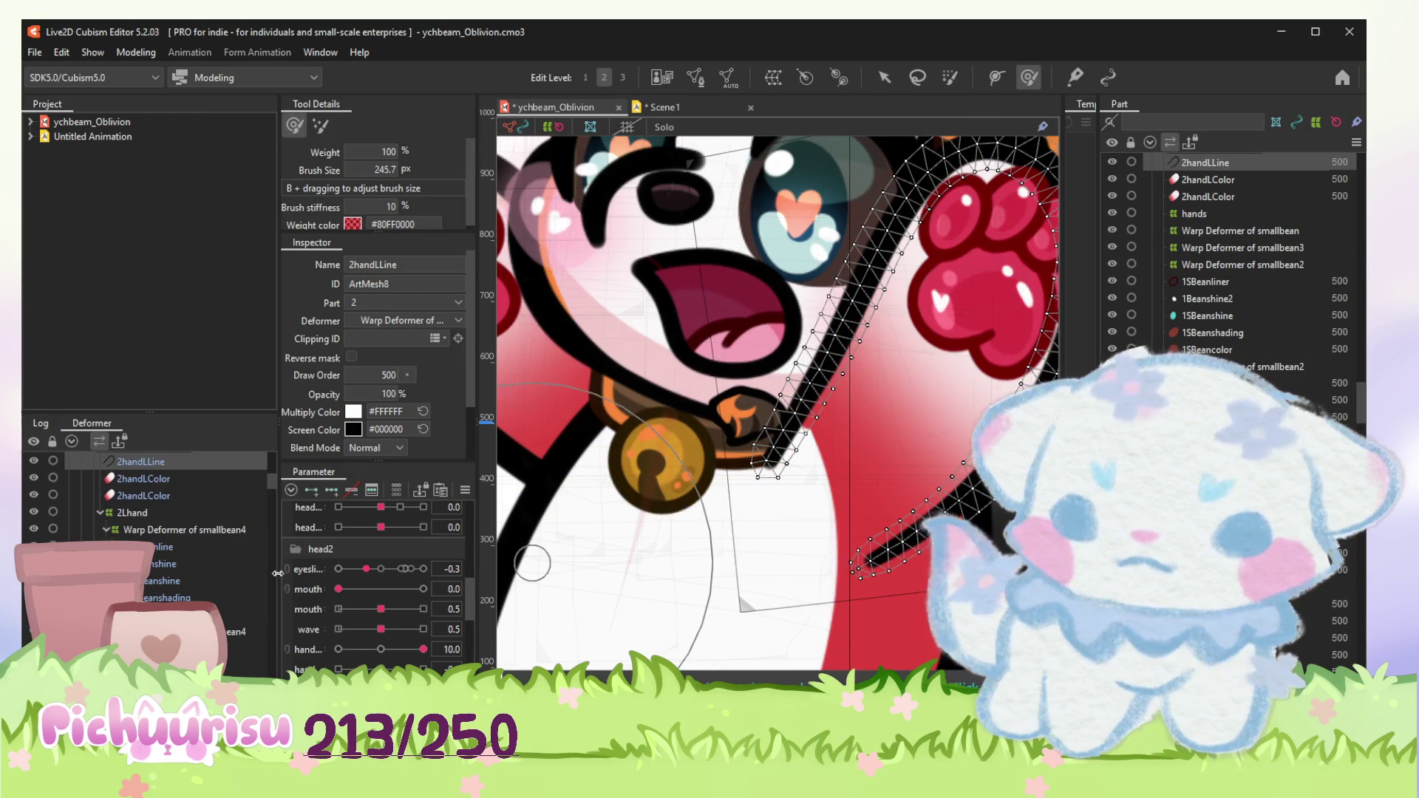
left_click(142, 478)
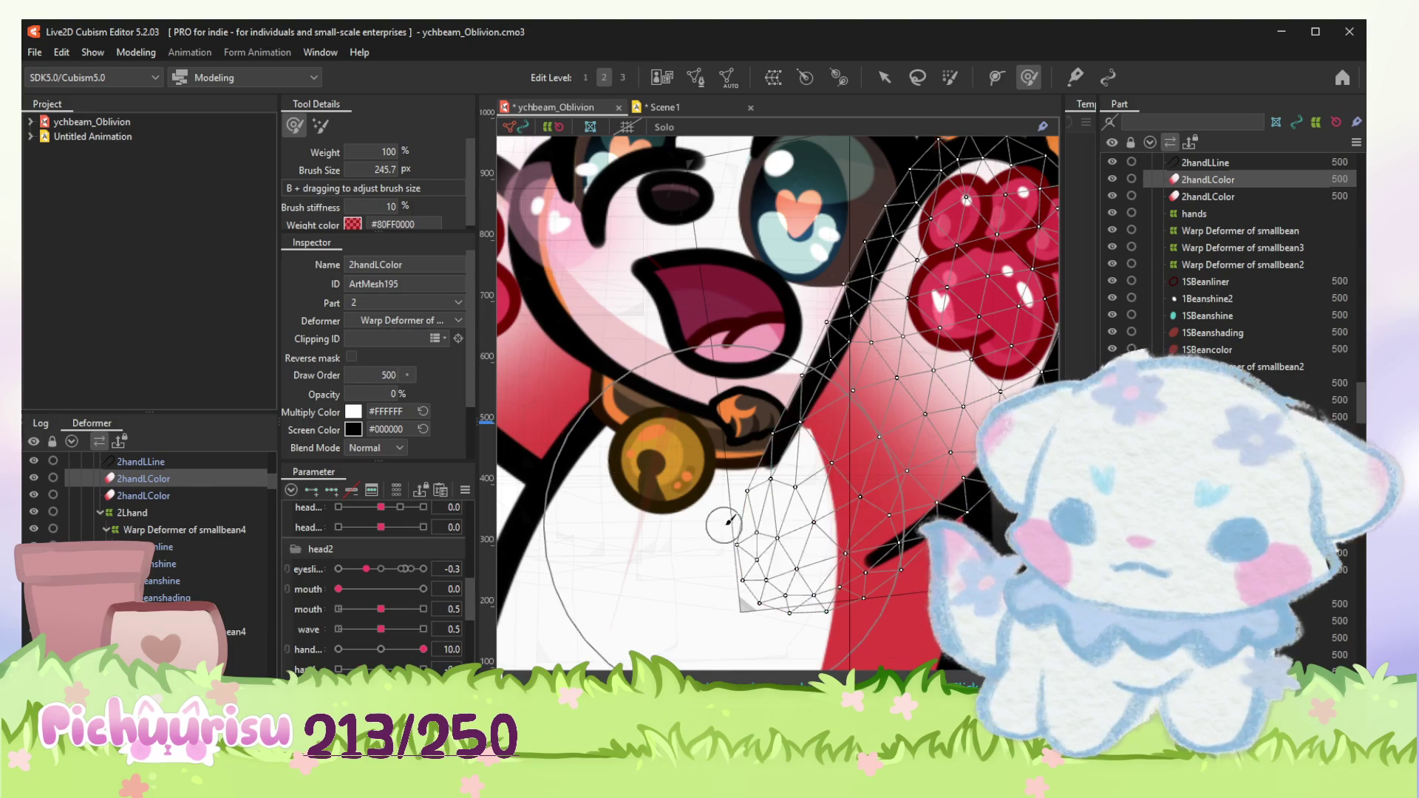
left_click(145, 496)
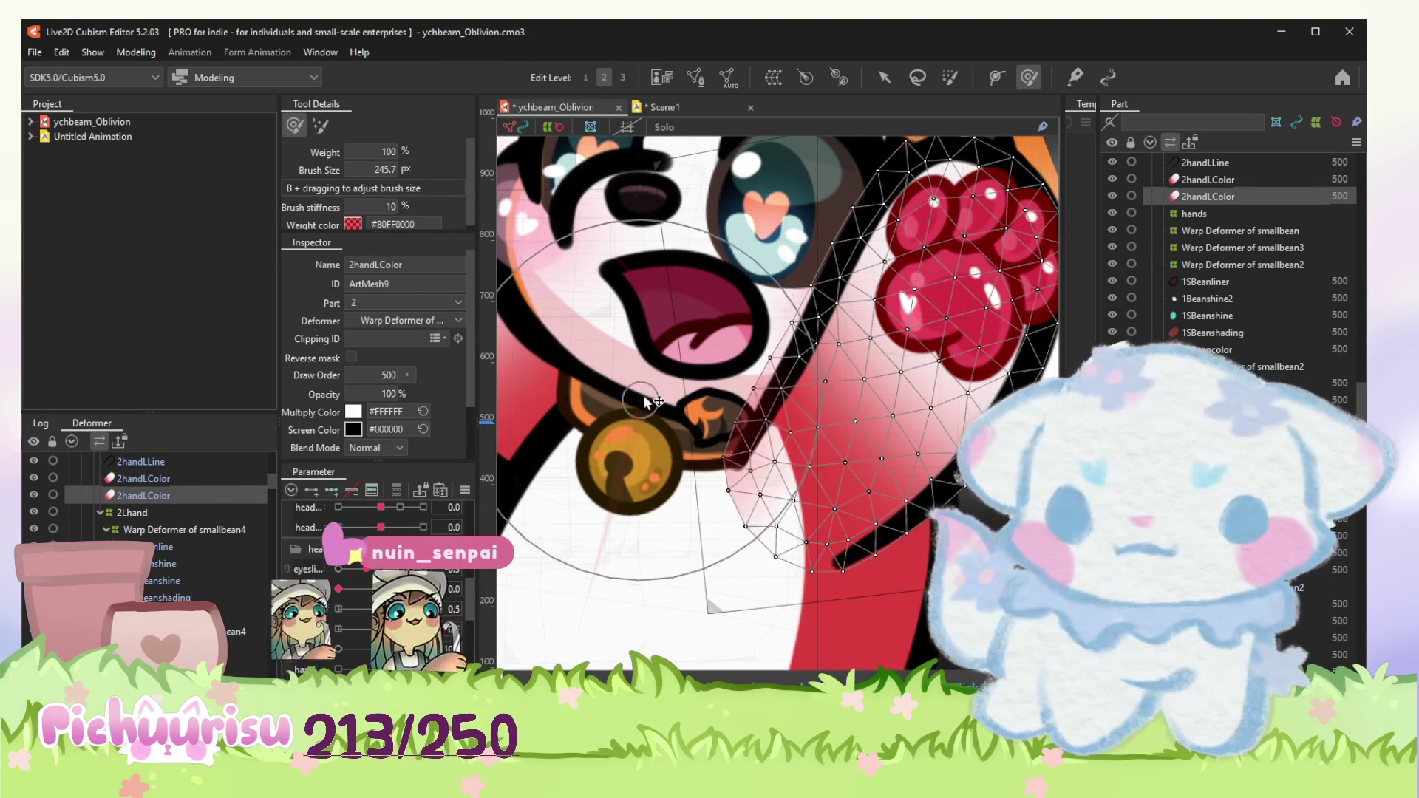
scroll(672, 407, "up", 3)
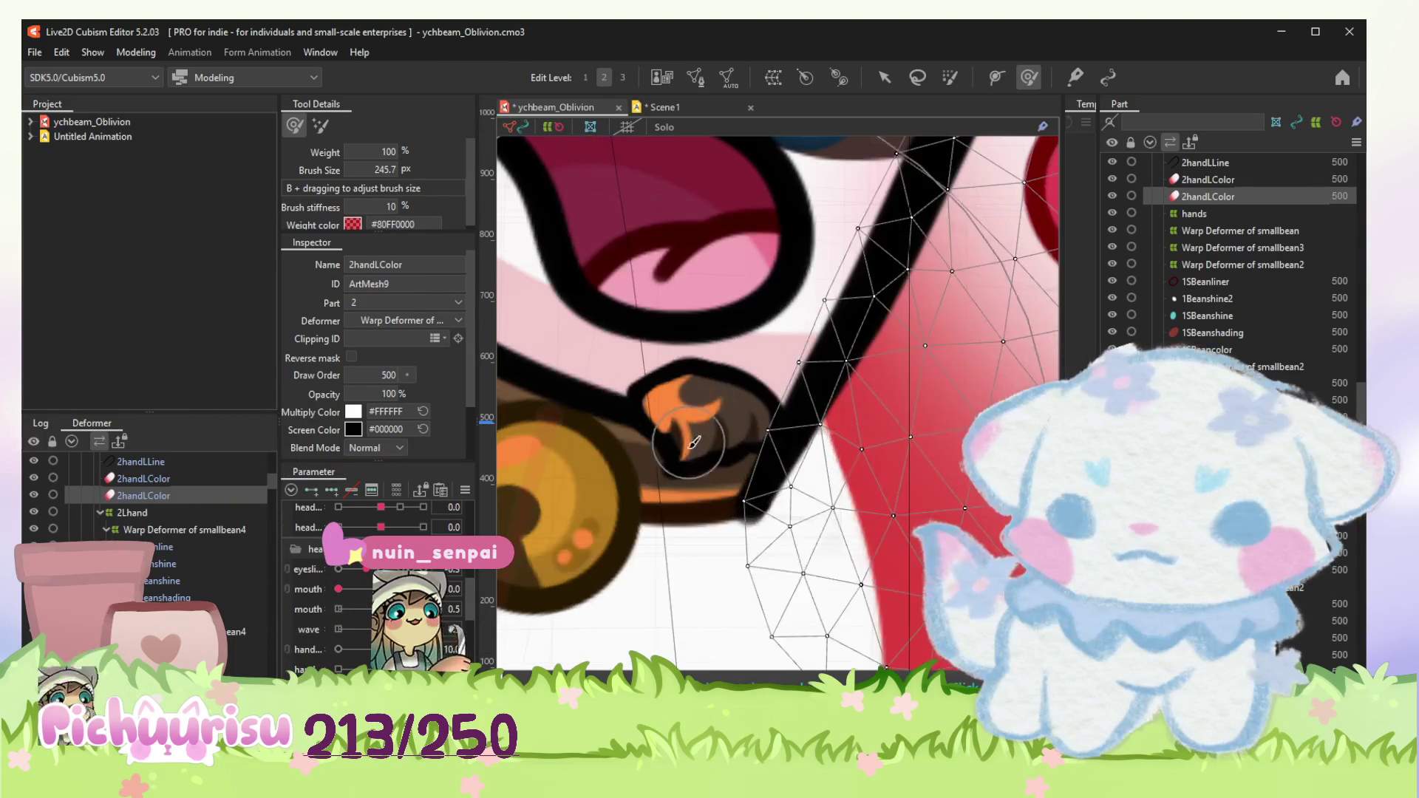
left_click_drag(907, 505, 720, 420)
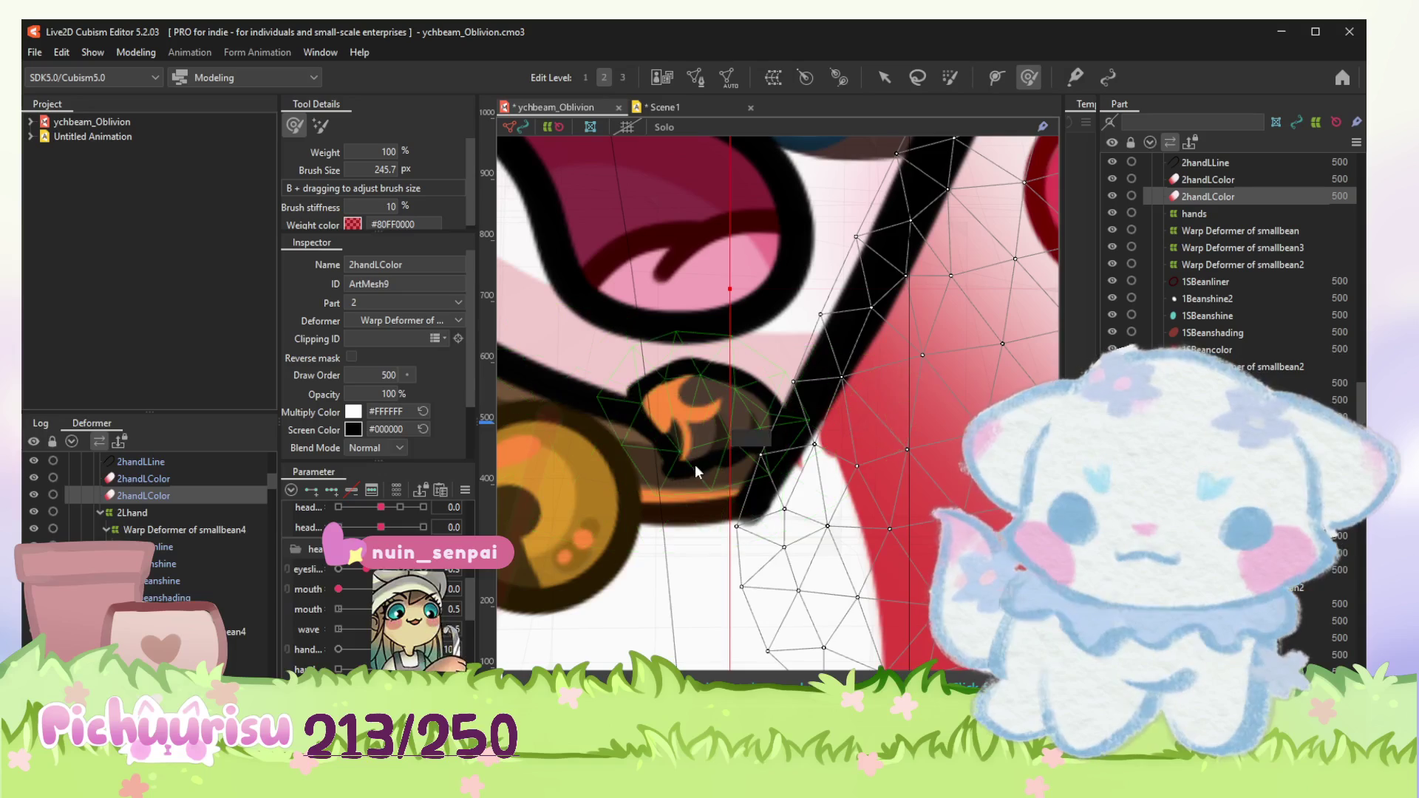
scroll(720, 419, "down", 2)
scroll(719, 427, "down", 1)
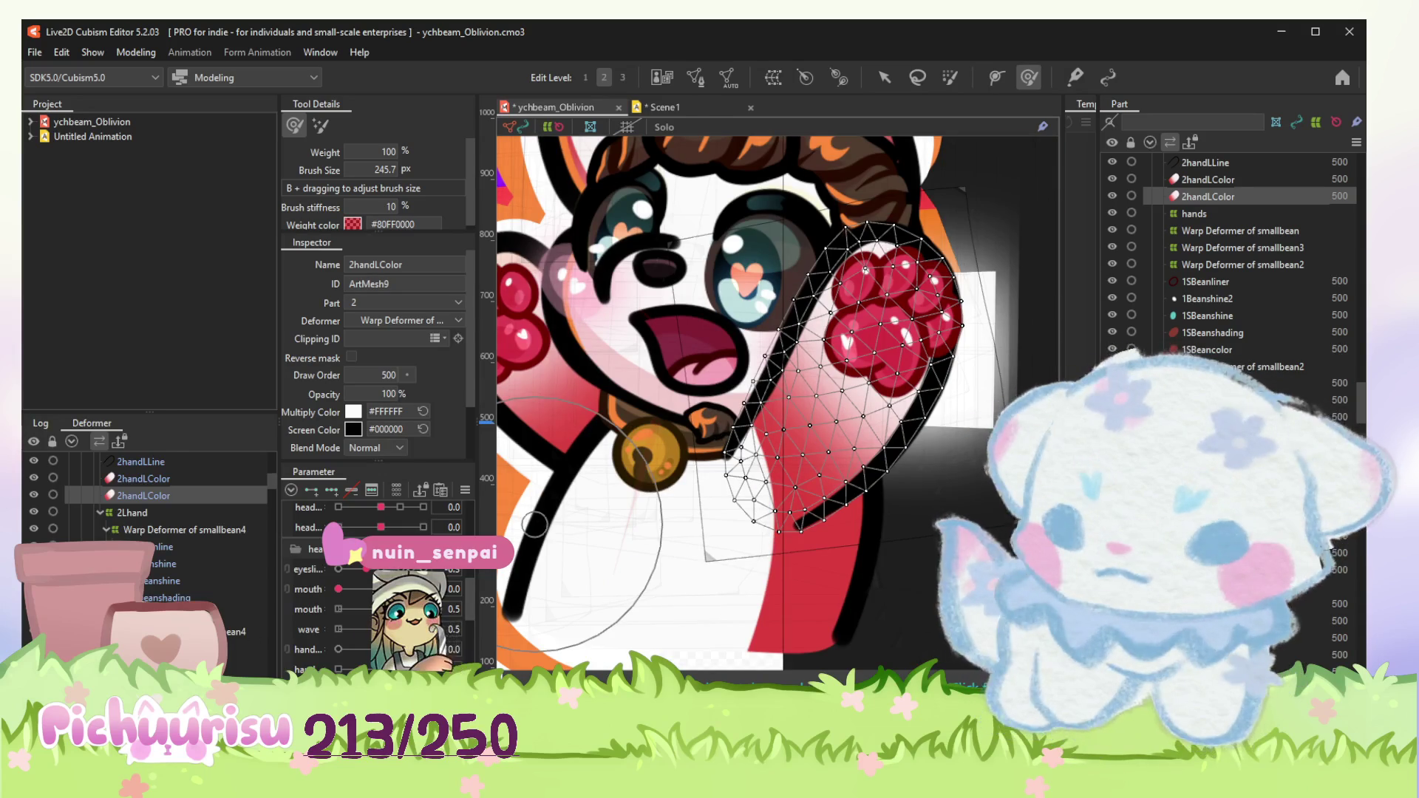
scroll(152, 573, "up", 2)
left_click(152, 540)
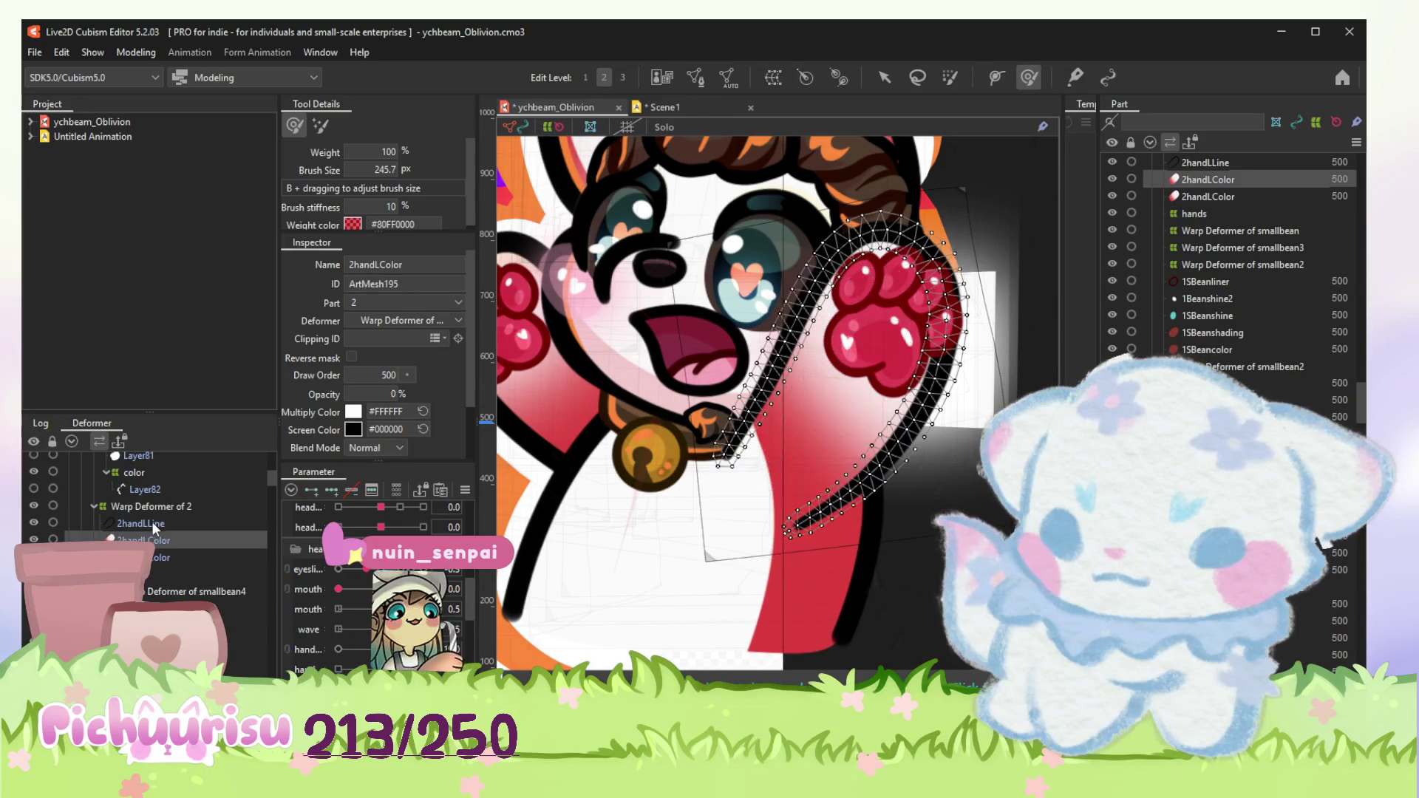
left_click(746, 433)
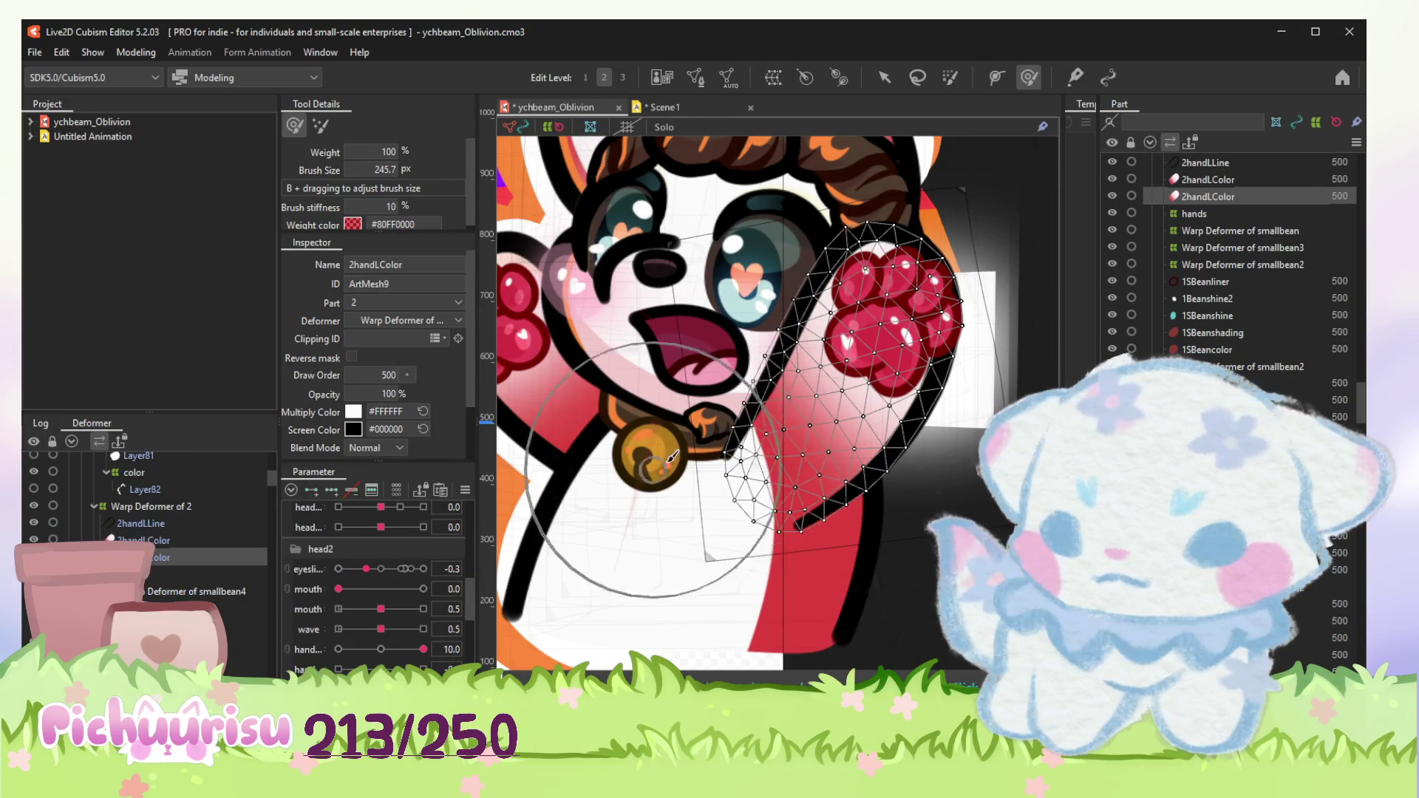
scroll(746, 431, "up", 2)
scroll(732, 432, "up", 3)
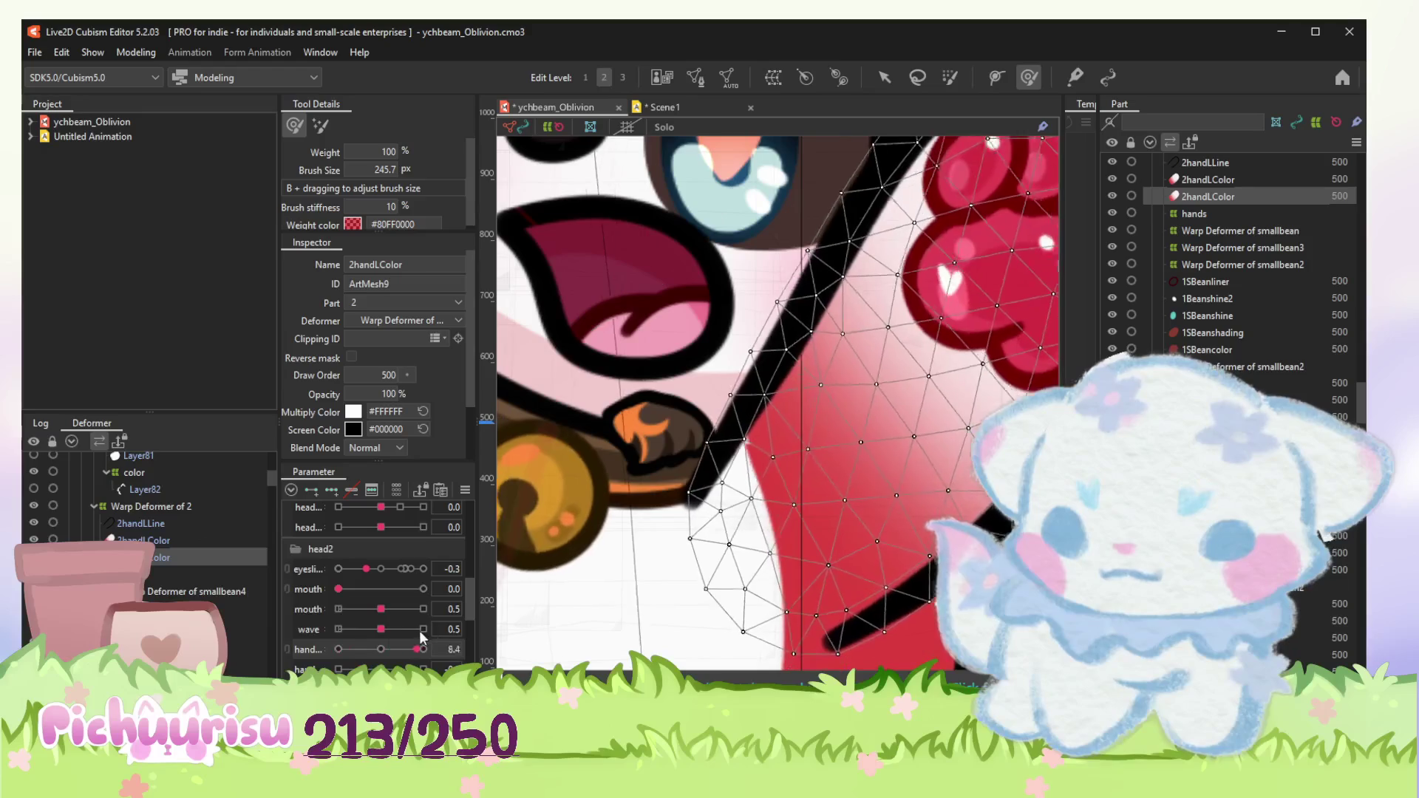
Step: Select the 2bodycolor mesh and ready it for weight painting
left_click(884, 78)
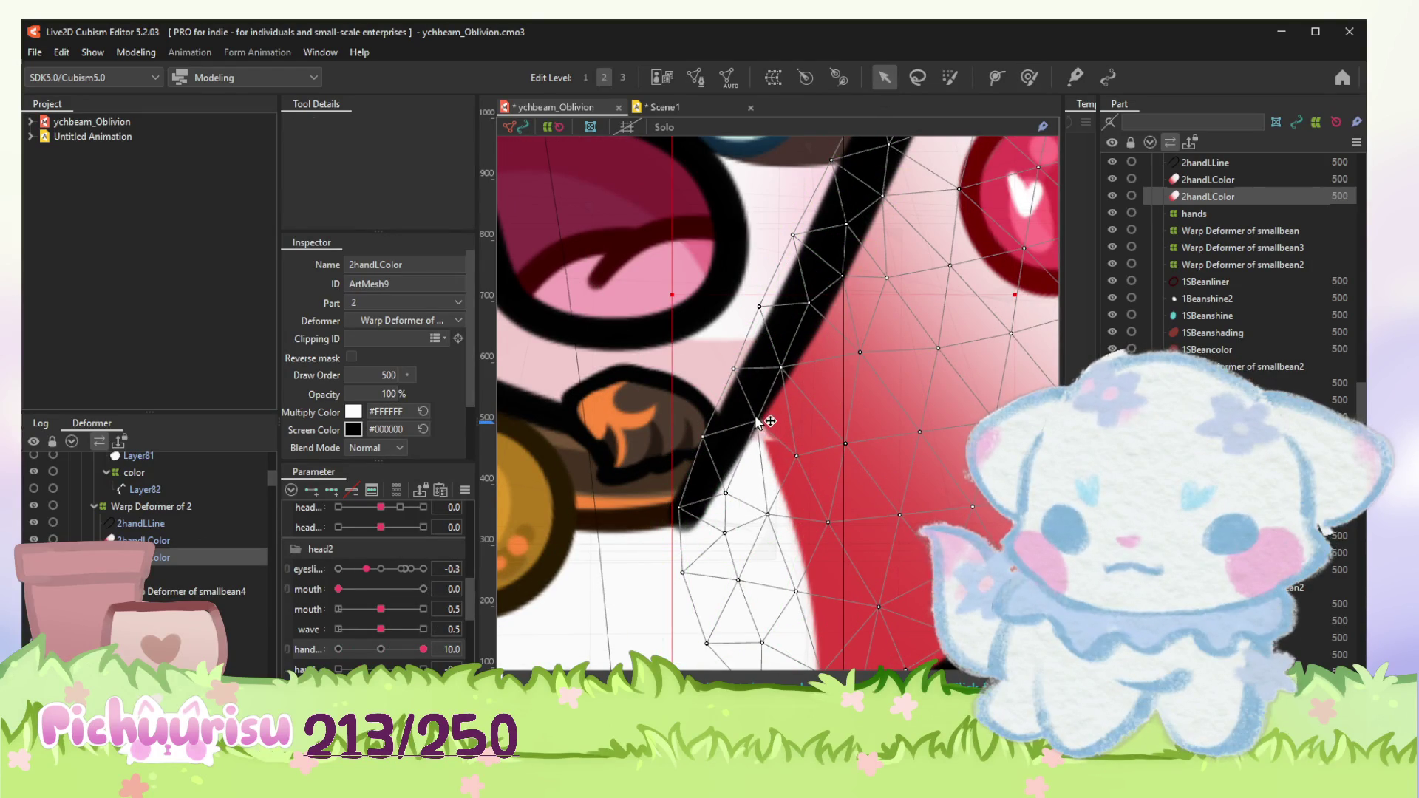
scroll(758, 486, "down", 1)
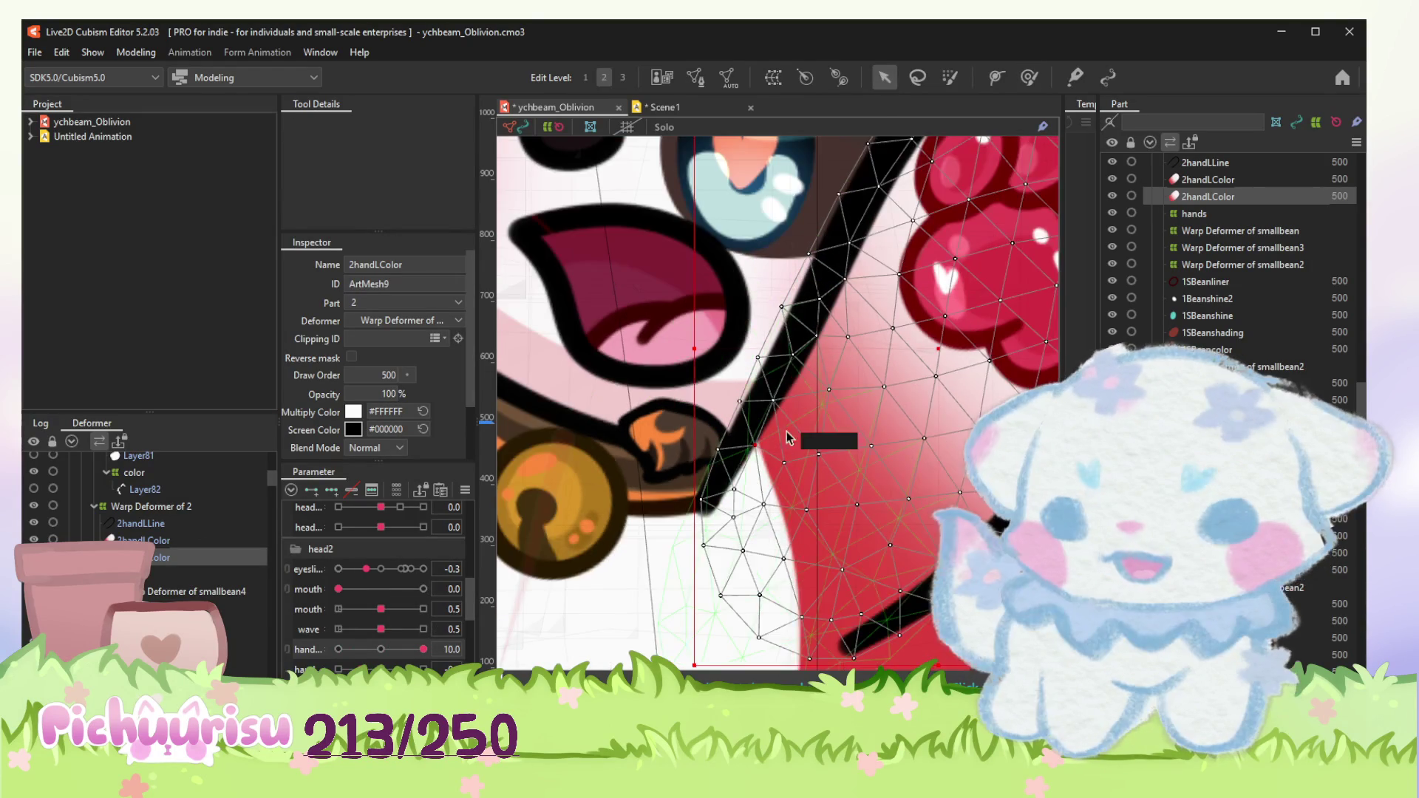
scroll(863, 373, "down", 1)
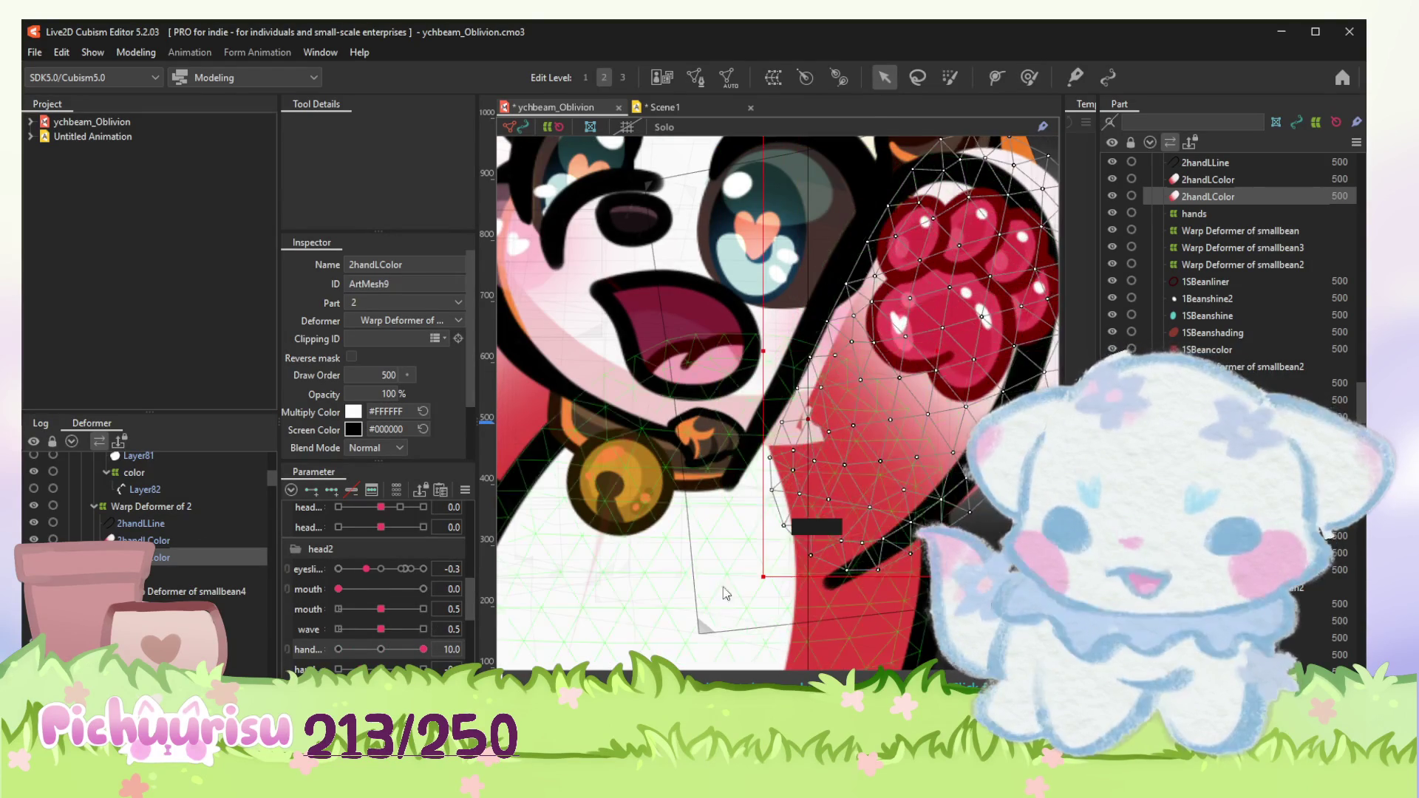
left_click(799, 526)
left_click(1029, 78)
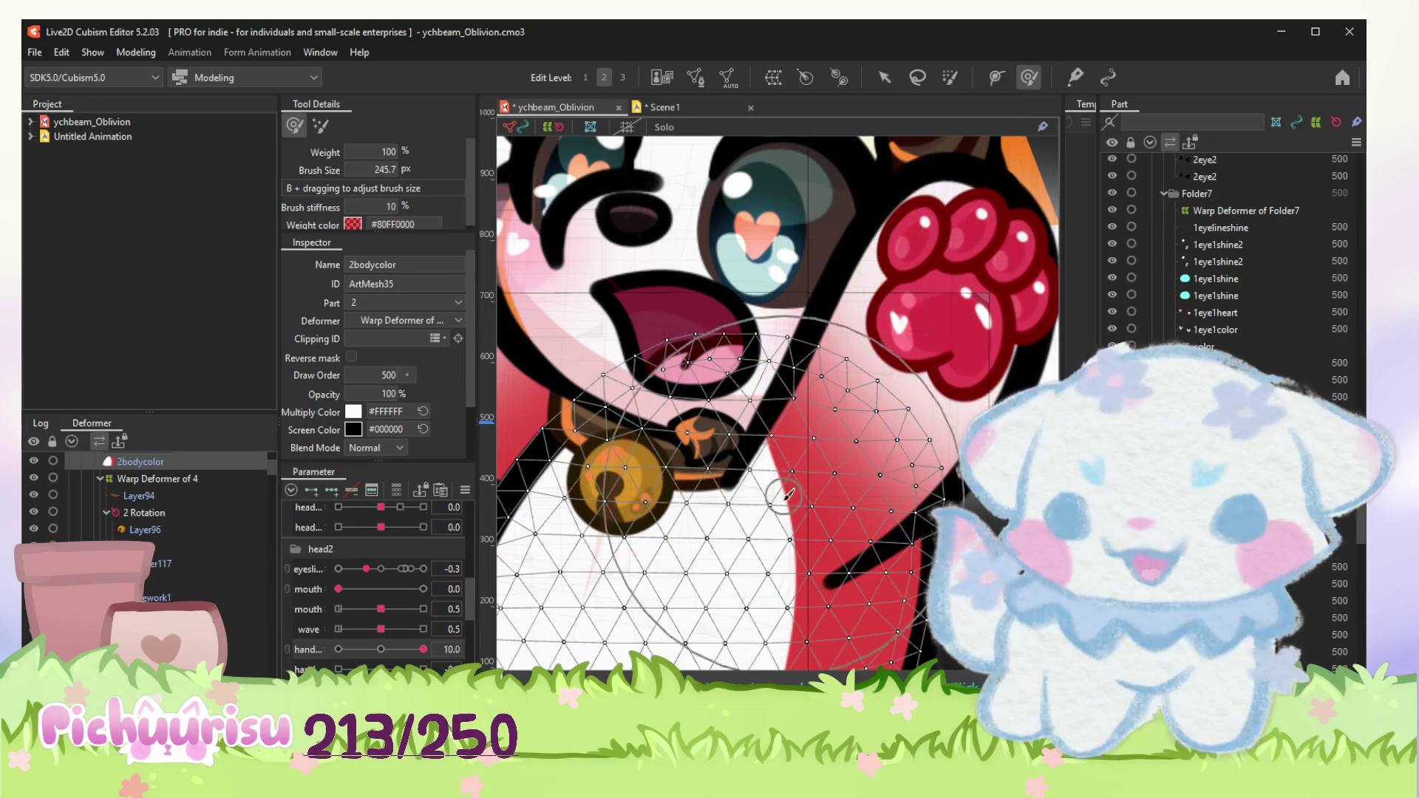
Step: Repaint weights on the 2bodycolor mesh around the collar
left_click_drag(743, 479, 740, 479)
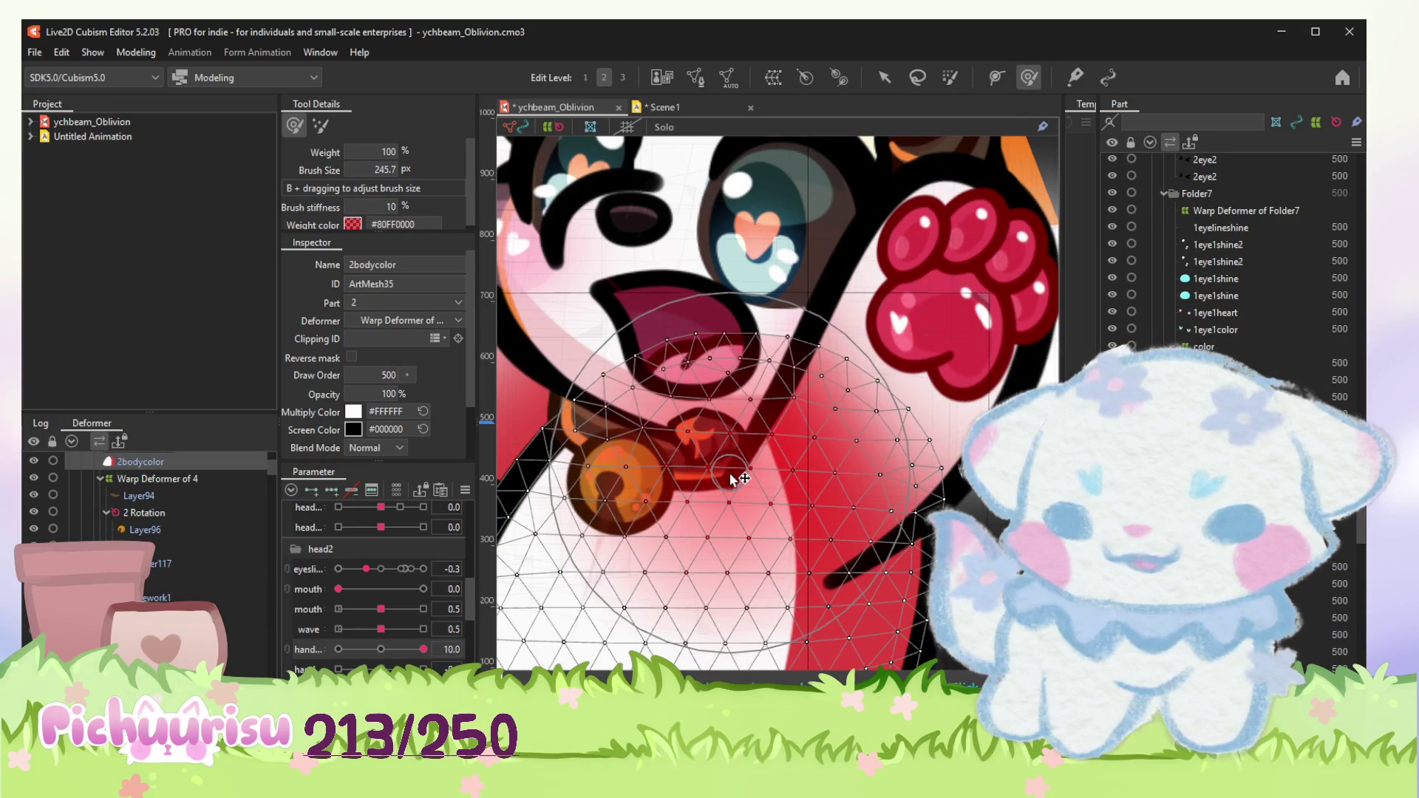
left_click_drag(732, 480, 721, 471)
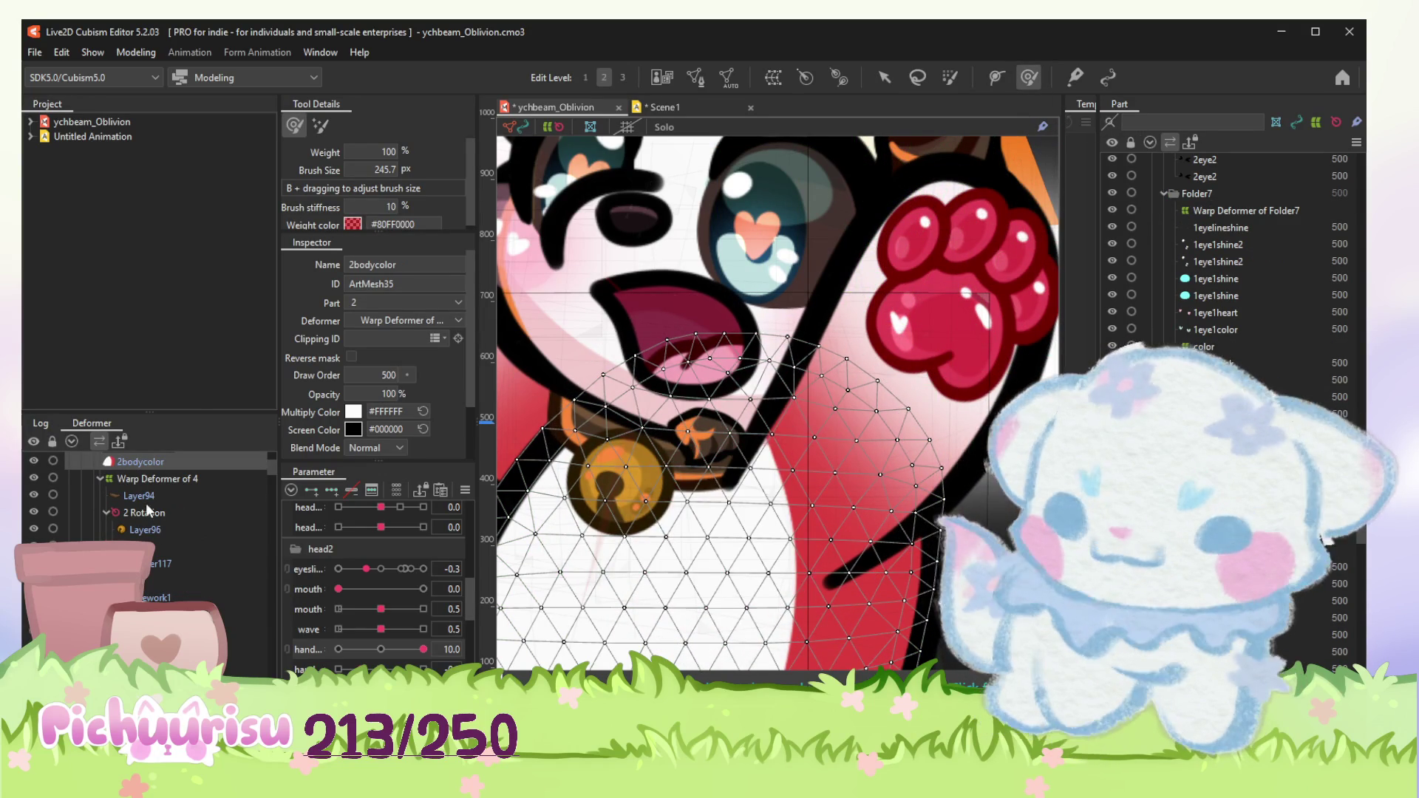
scroll(142, 513, "up", 1)
scroll(133, 521, "up", 2)
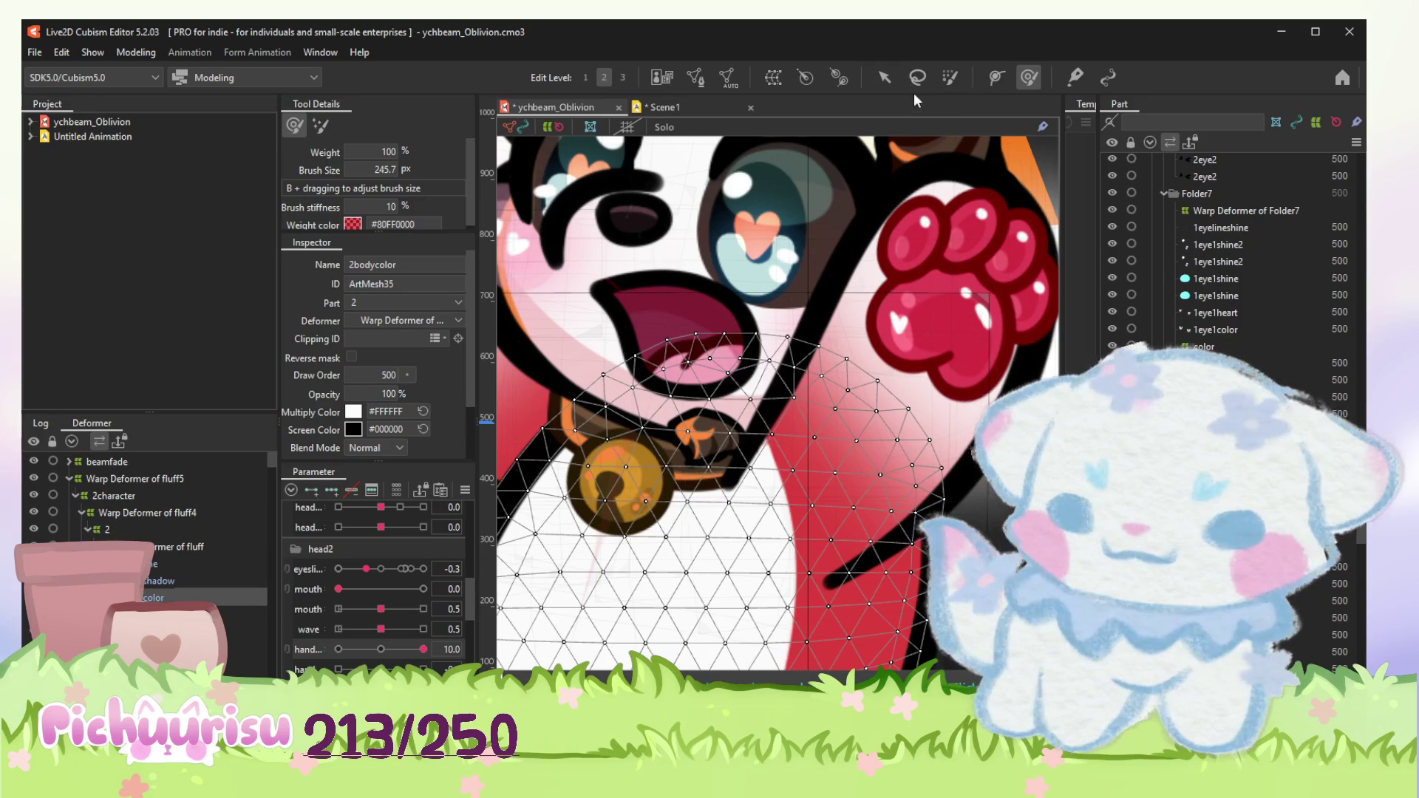
key("v")
scroll(810, 421, "up", 2)
Step: Brush across the 2handLColor paw mesh and undo the accidental warp
left_click(803, 429)
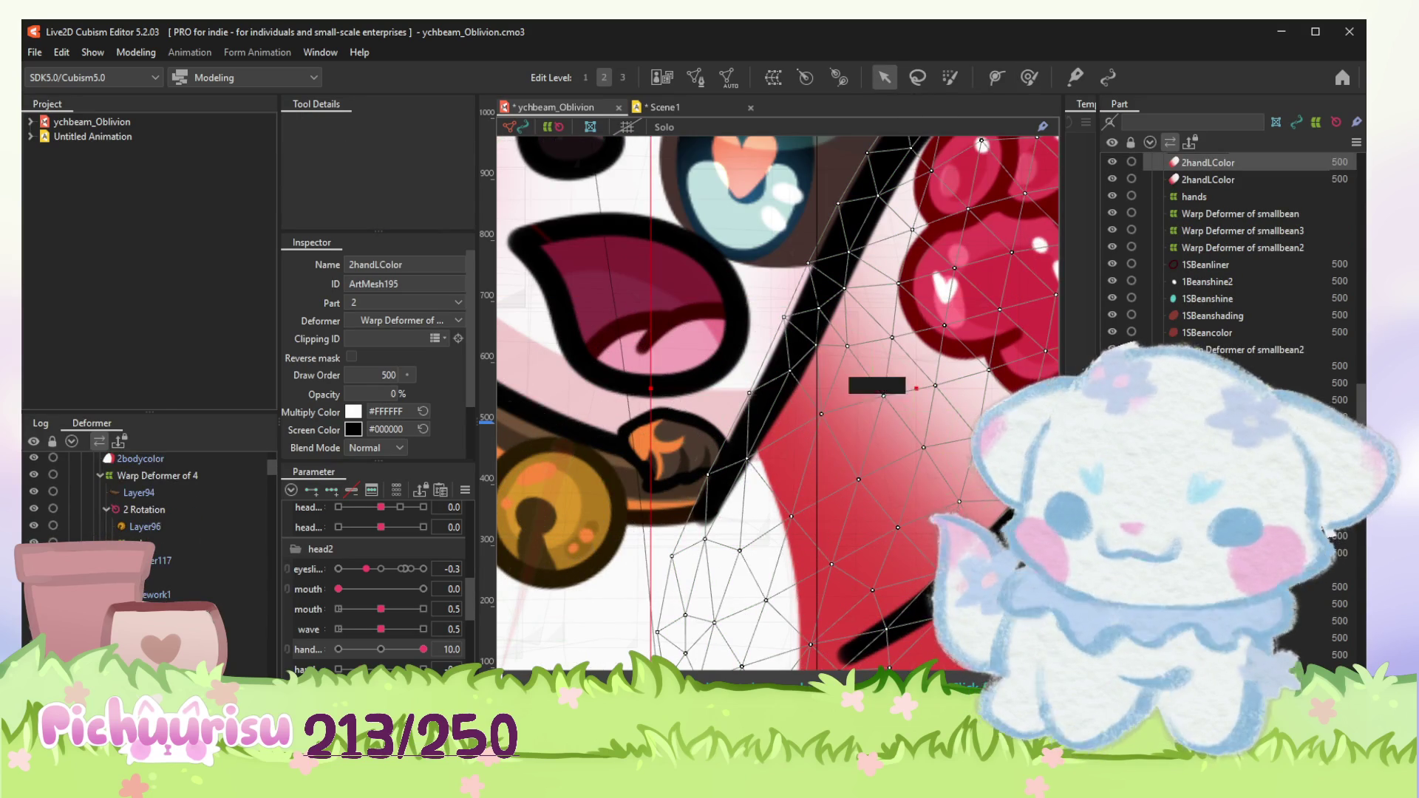
key("b")
left_click_drag(587, 456, 666, 521)
key("ctrl+z")
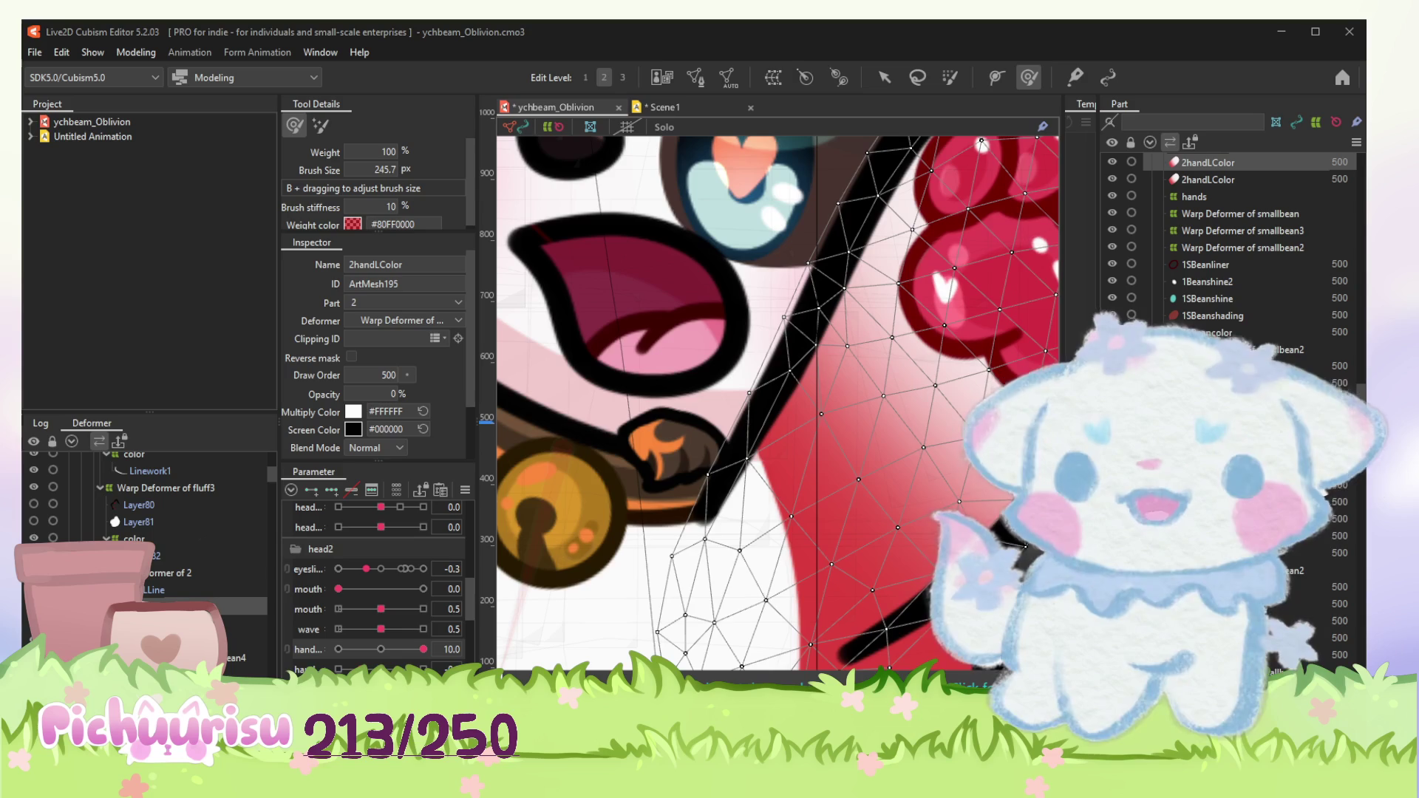
scroll(705, 521, "down", 5)
scroll(810, 477, "down", 1)
scroll(809, 476, "down", 1)
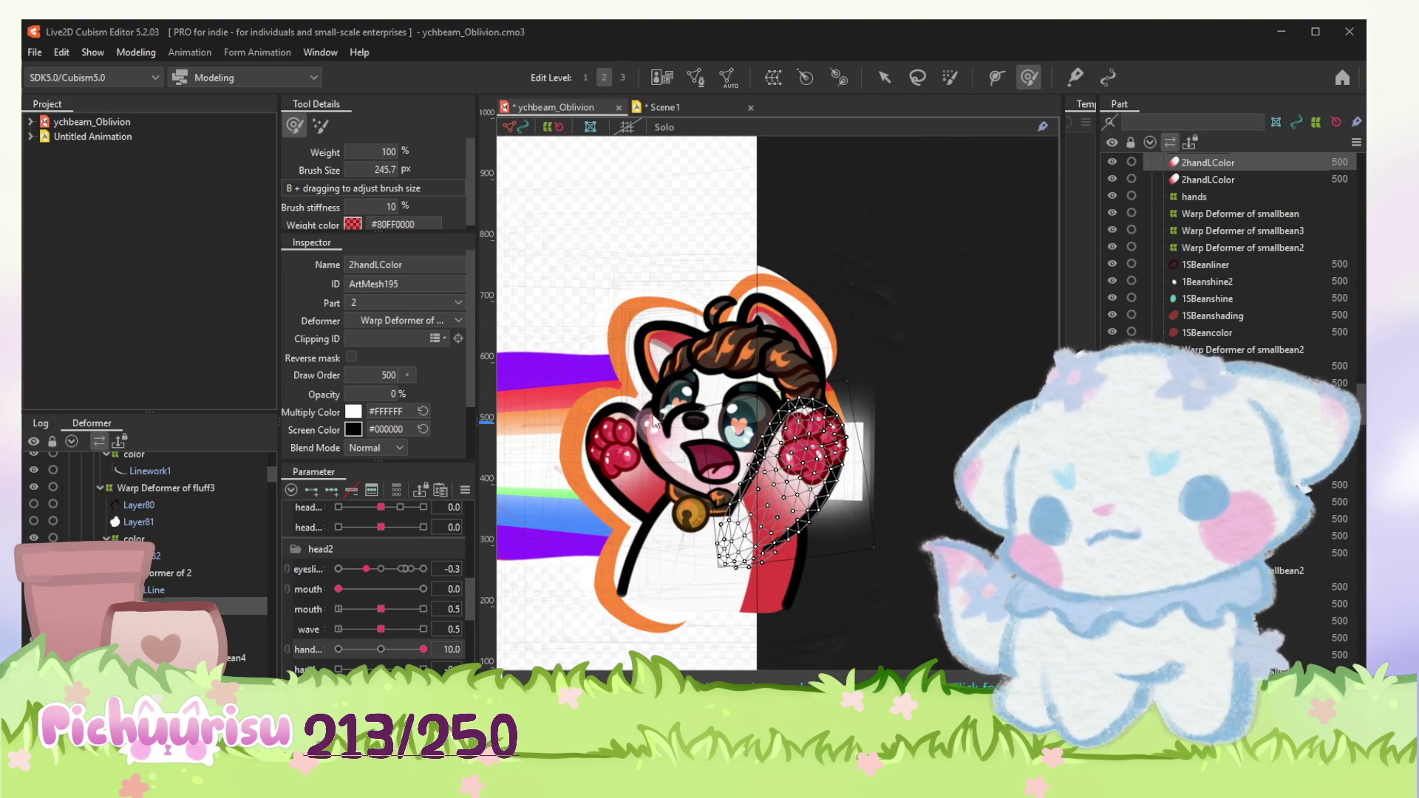
Step: Preview the raised arm, reselect it, leave weight painting and pick the nose mesh
left_click(669, 296)
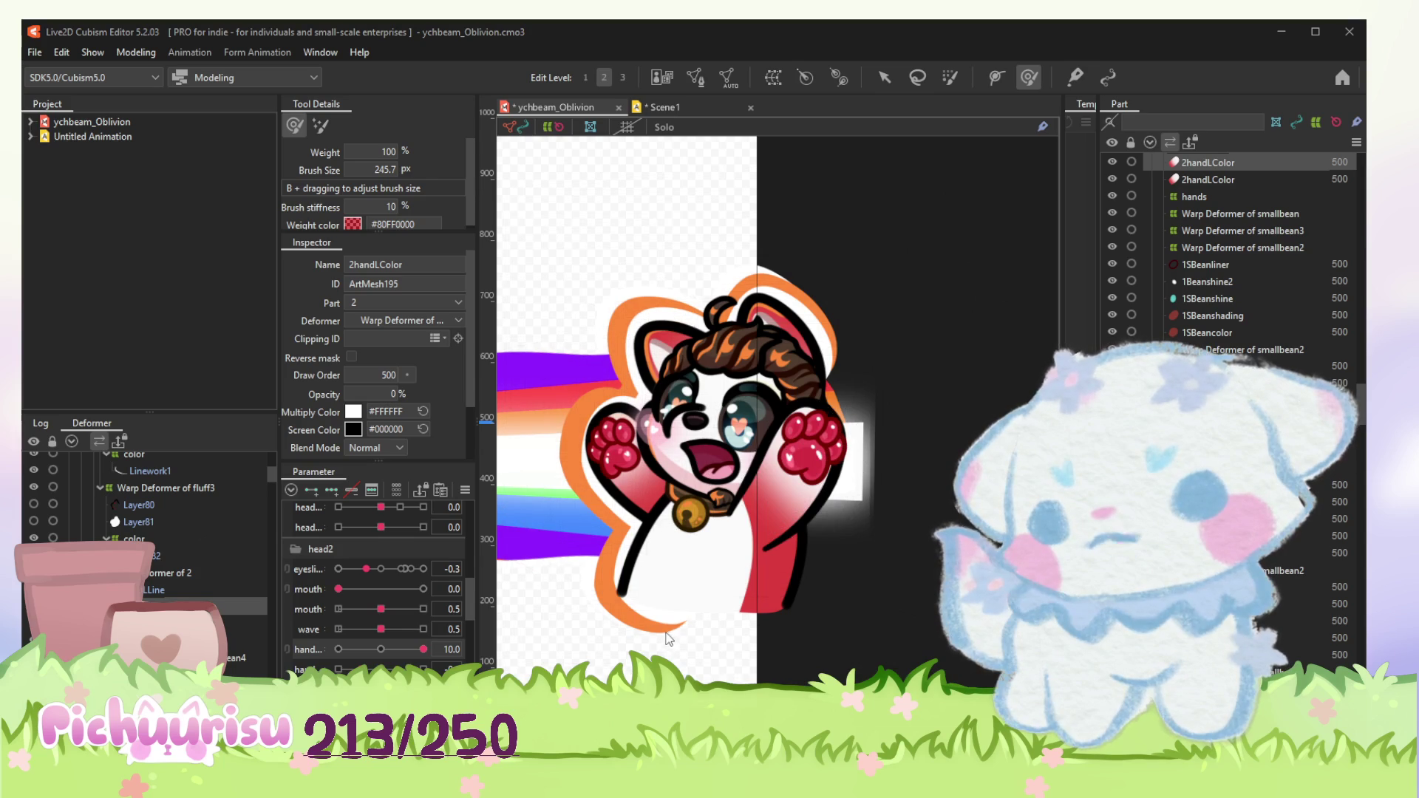
left_click(815, 467)
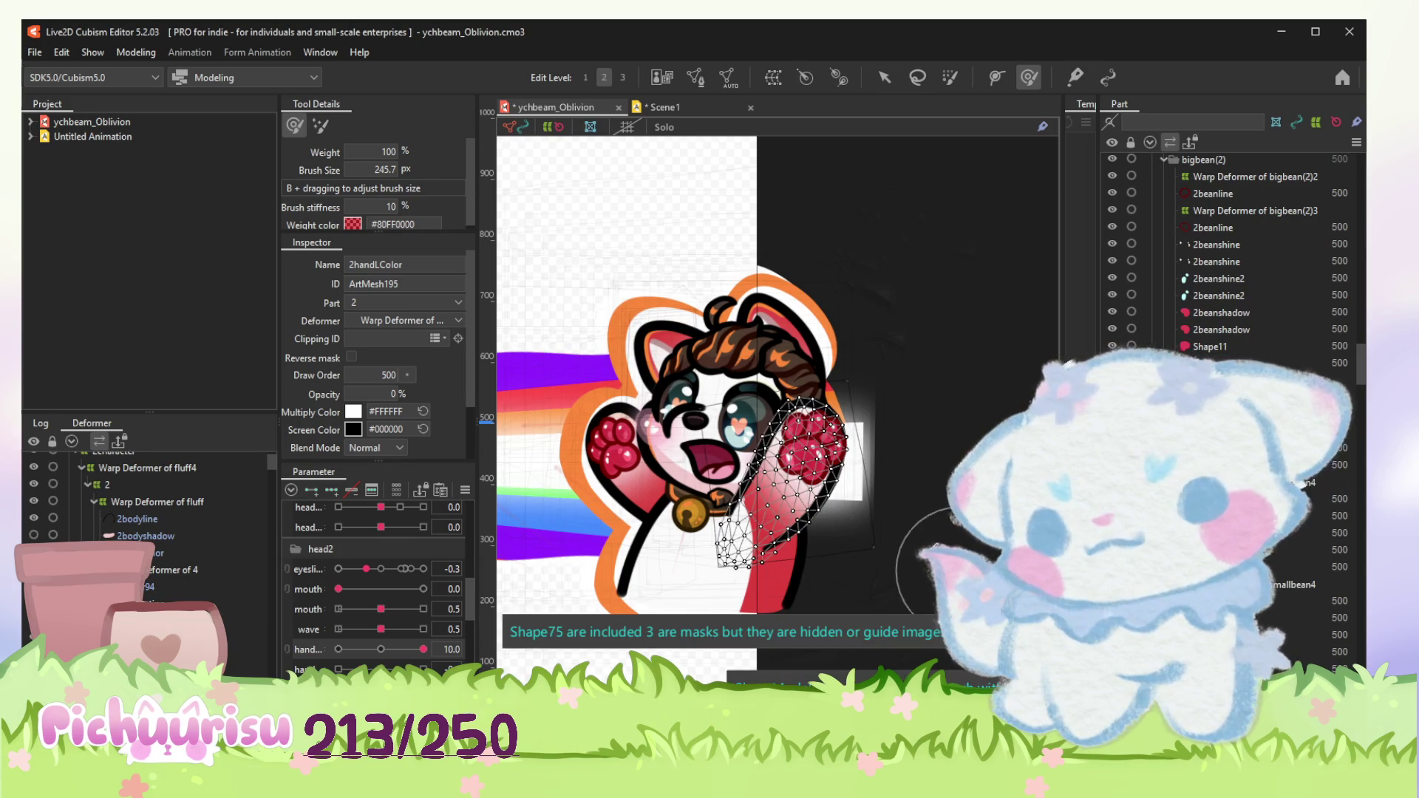
scroll(773, 258, "up", 2)
key("v")
left_click(719, 434)
scroll(744, 455, "up", 3)
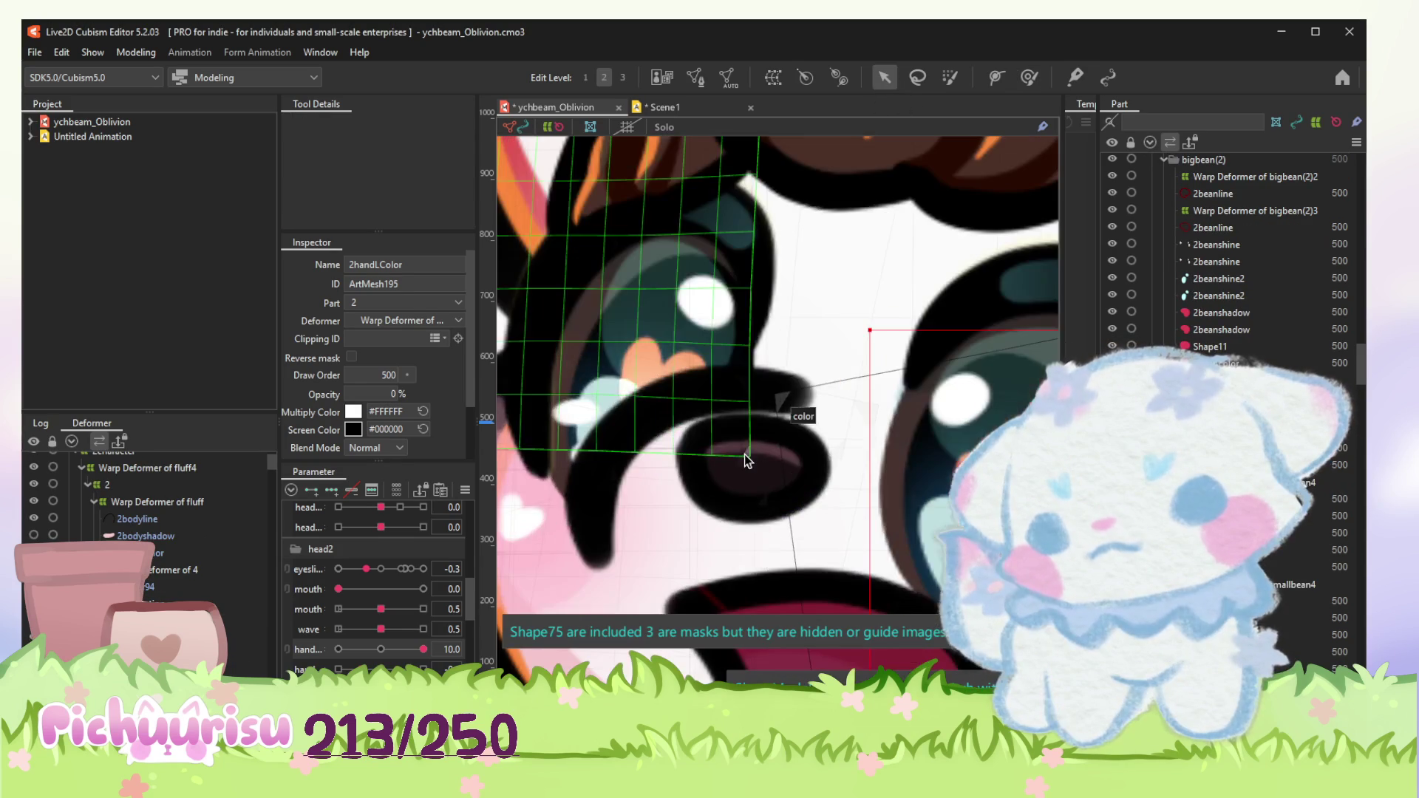
Step: Select the nose shading mesh, then the 2snouthline2 outline layer in the Deformer palette
left_click(765, 471)
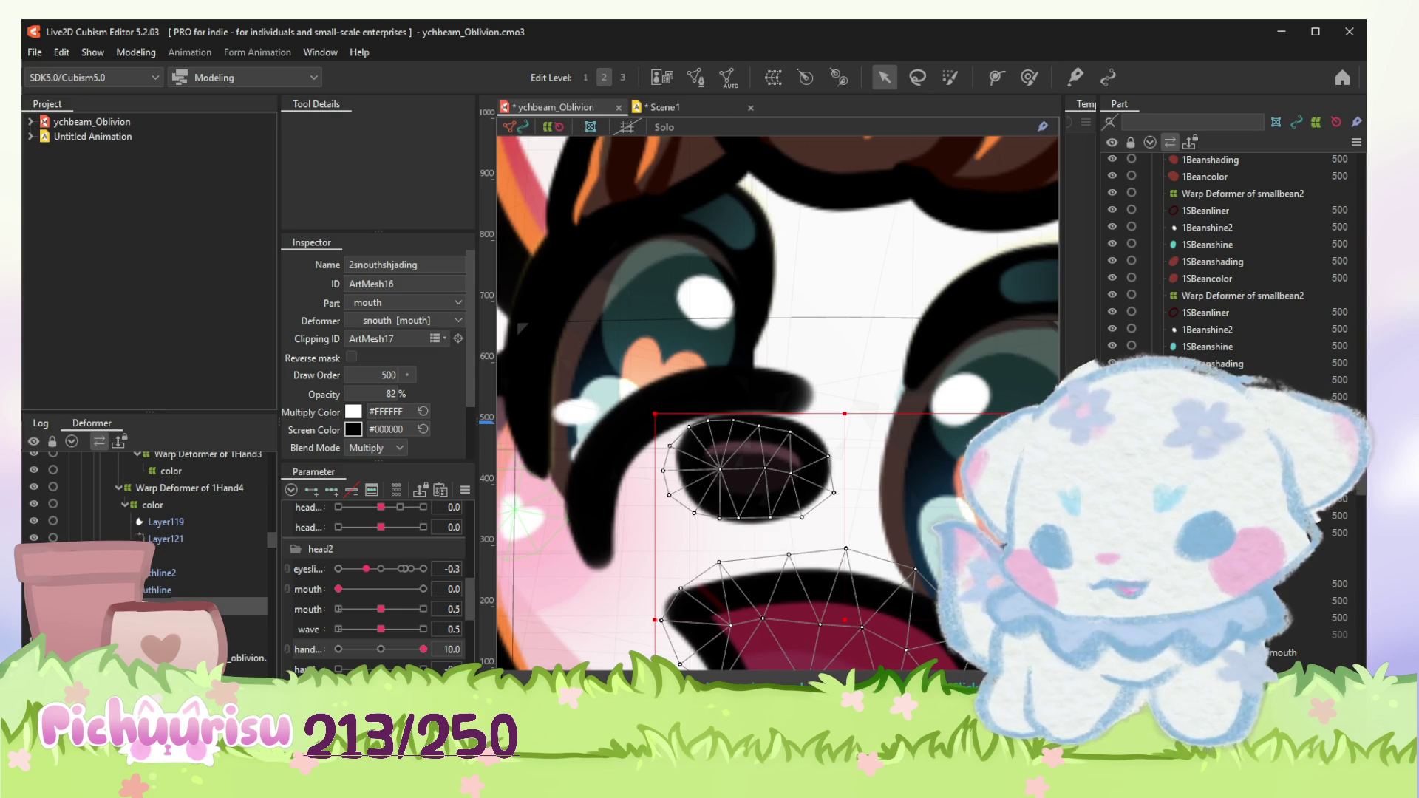
scroll(786, 485, "down", 2)
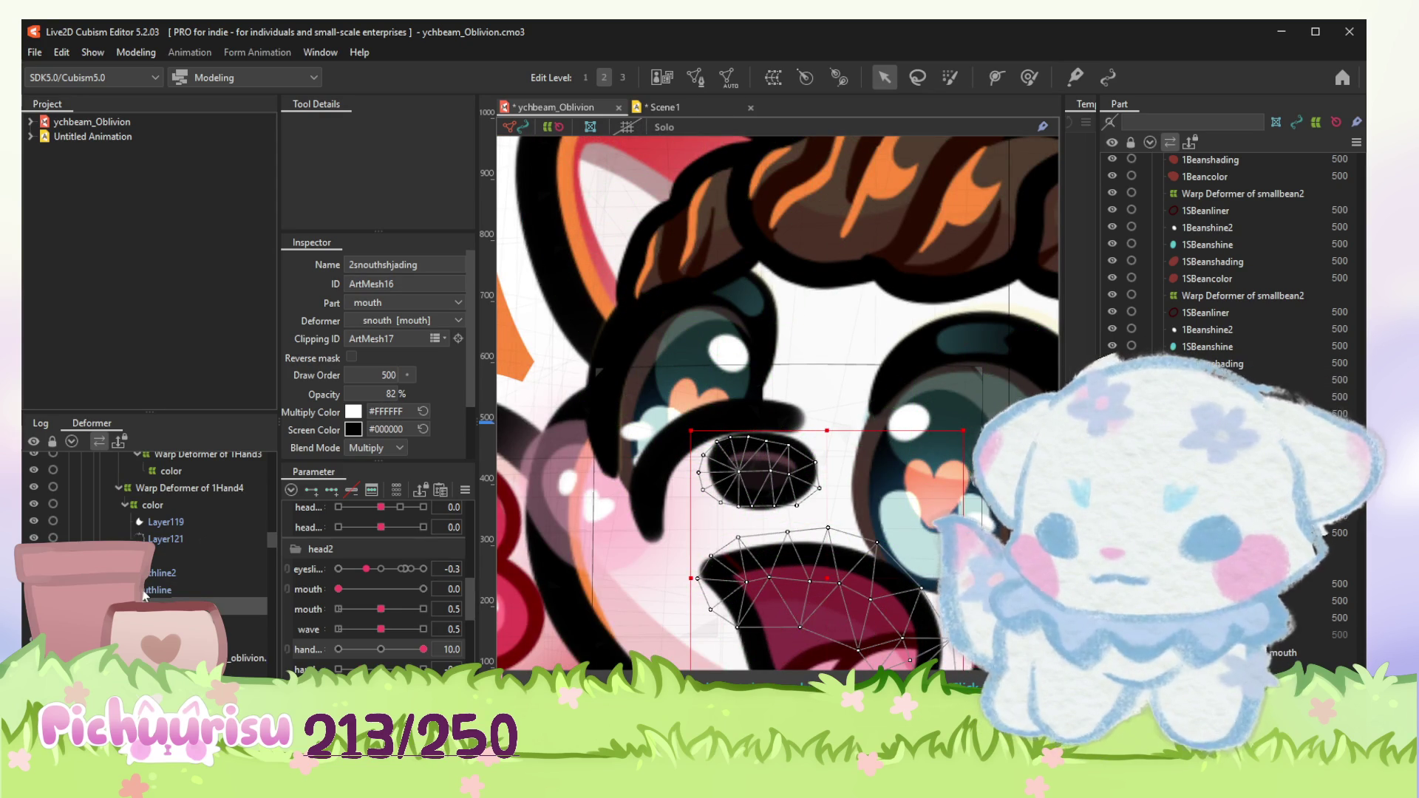
scroll(144, 554, "down", 1)
scroll(144, 555, "down", 1)
scroll(145, 554, "down", 1)
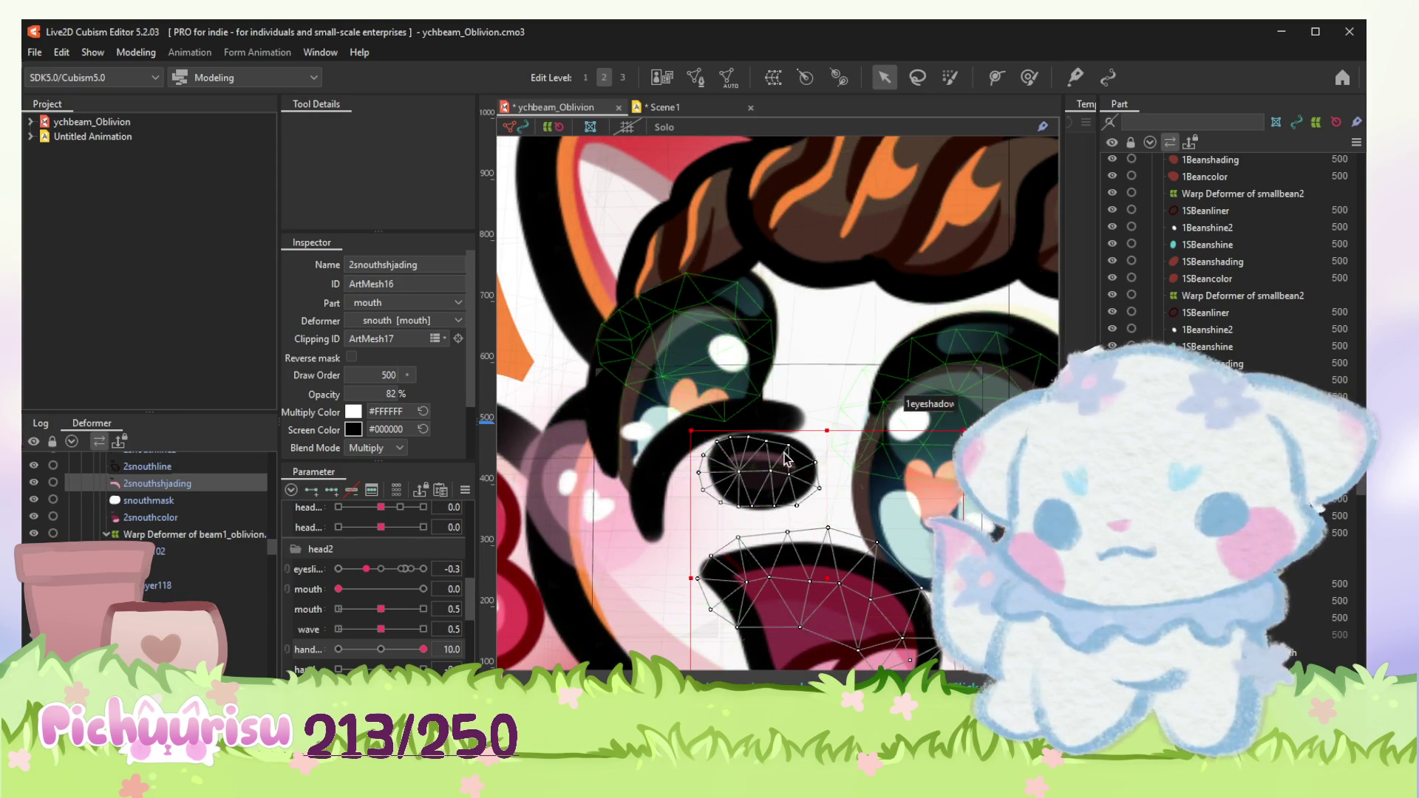
scroll(785, 458, "up", 2)
scroll(167, 572, "up", 2)
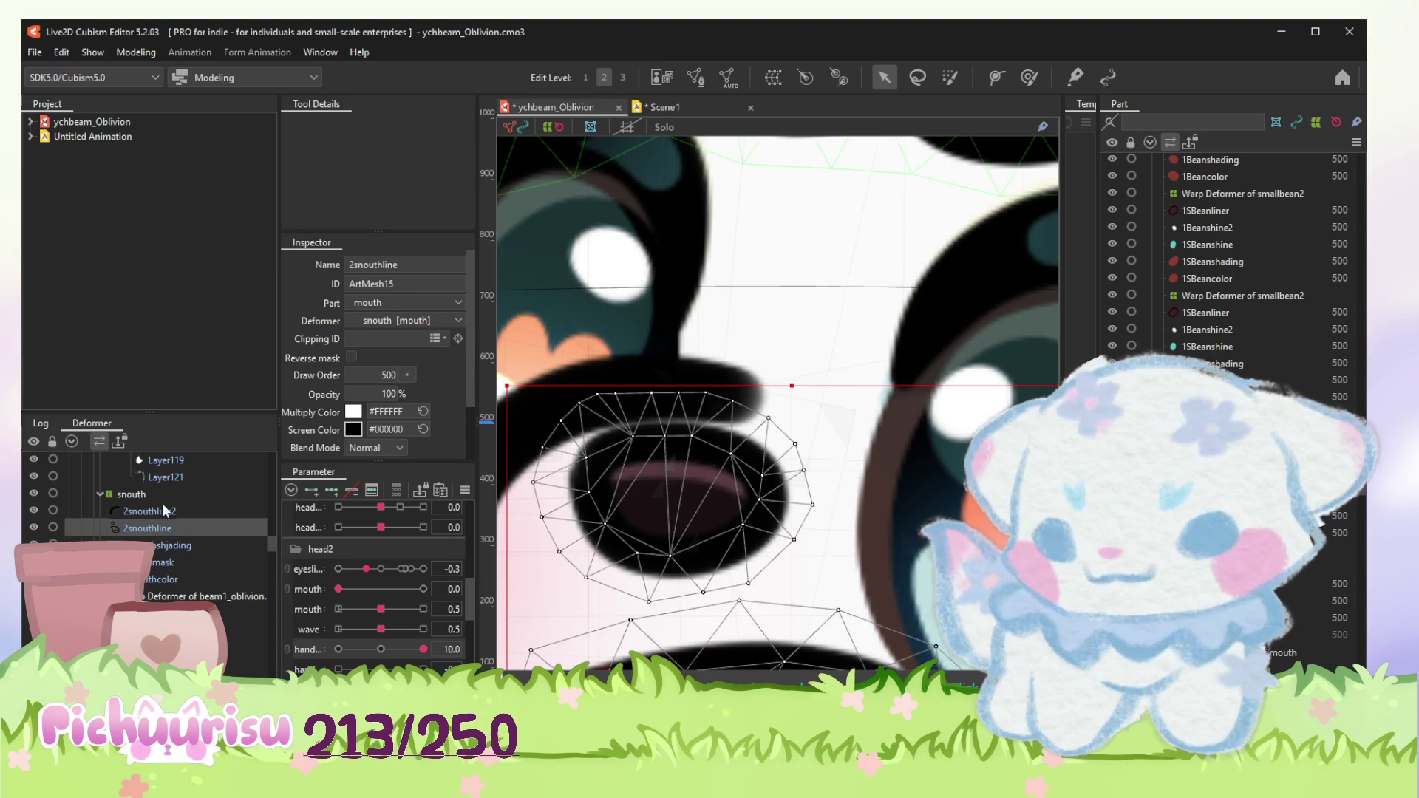
left_click(189, 510)
scroll(771, 453, "down", 5)
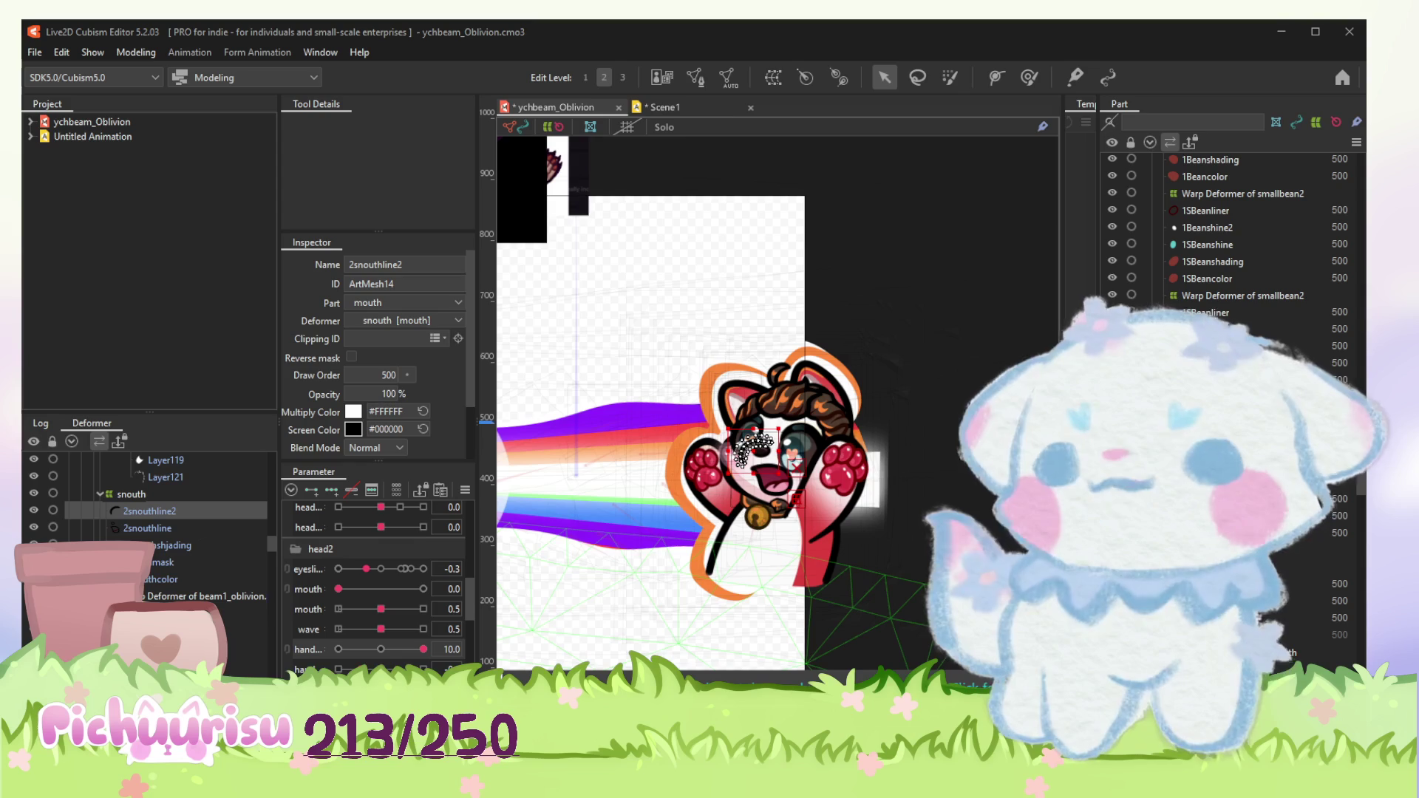
scroll(528, 378, "down", 3)
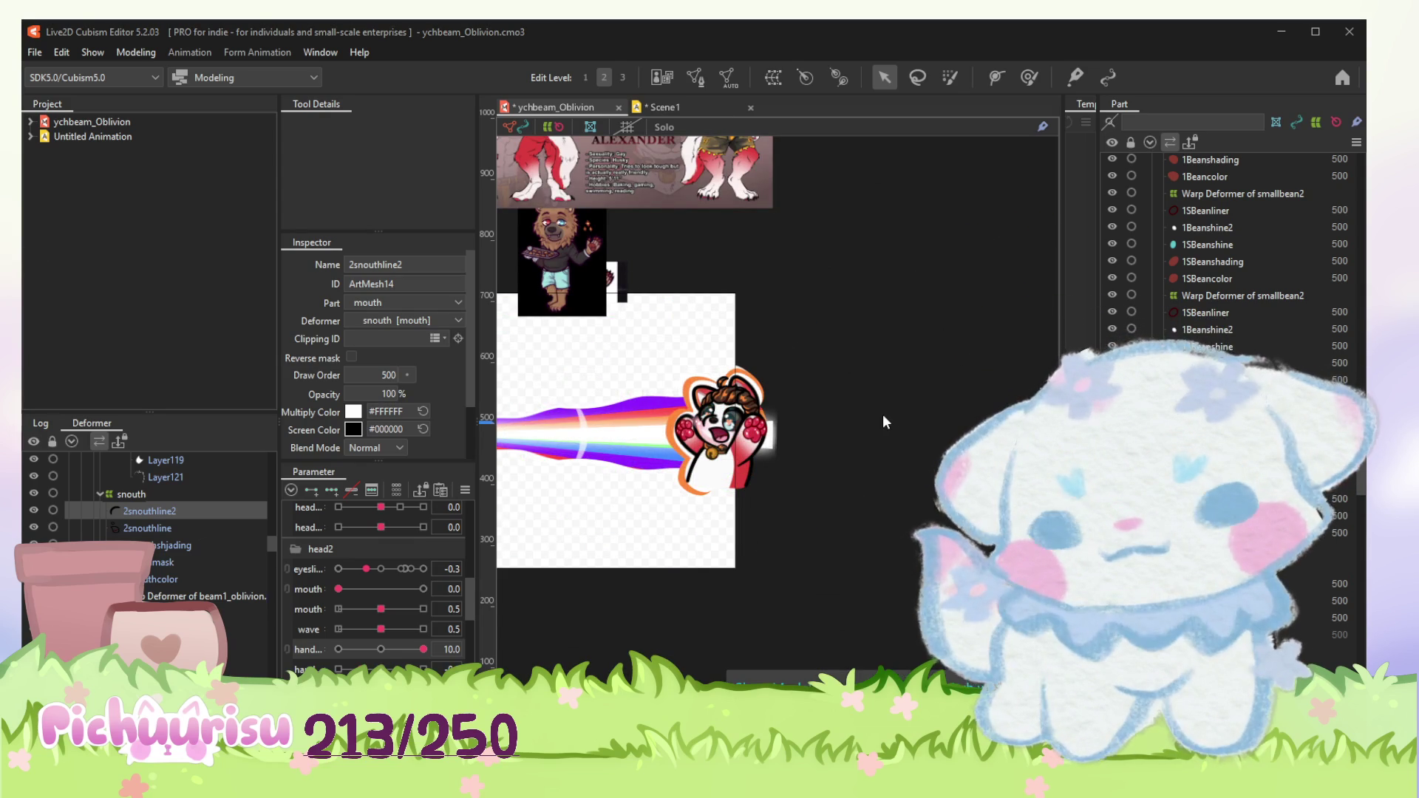
Step: Move the small white Layer122 shape onto the nose as a highlight
key("ctrl+a")
scroll(713, 441, "up", 3)
scroll(714, 440, "up", 2)
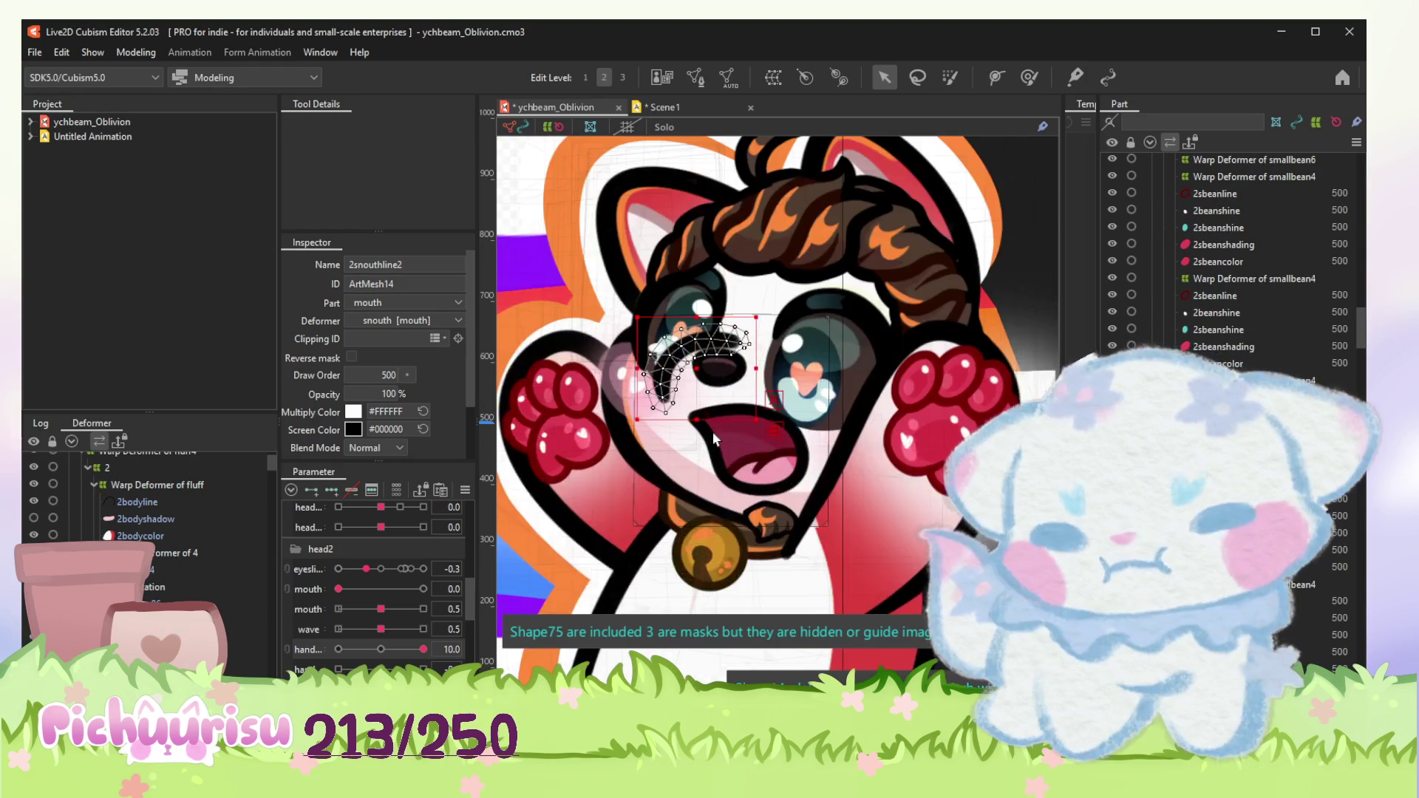
scroll(713, 432, "up", 1)
scroll(713, 431, "up", 2)
scroll(890, 397, "down", 5)
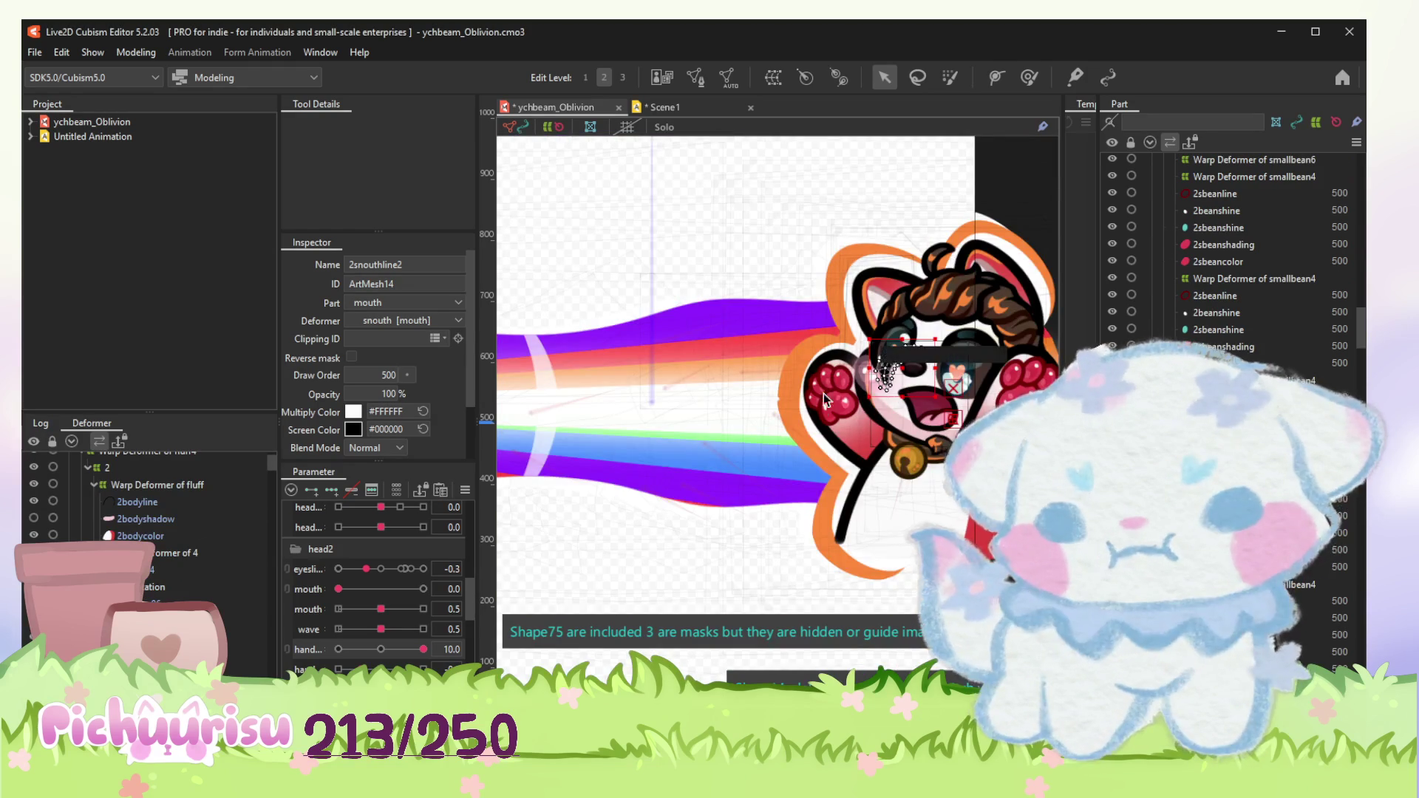
scroll(836, 388, "up", 2)
scroll(706, 421, "up", 2)
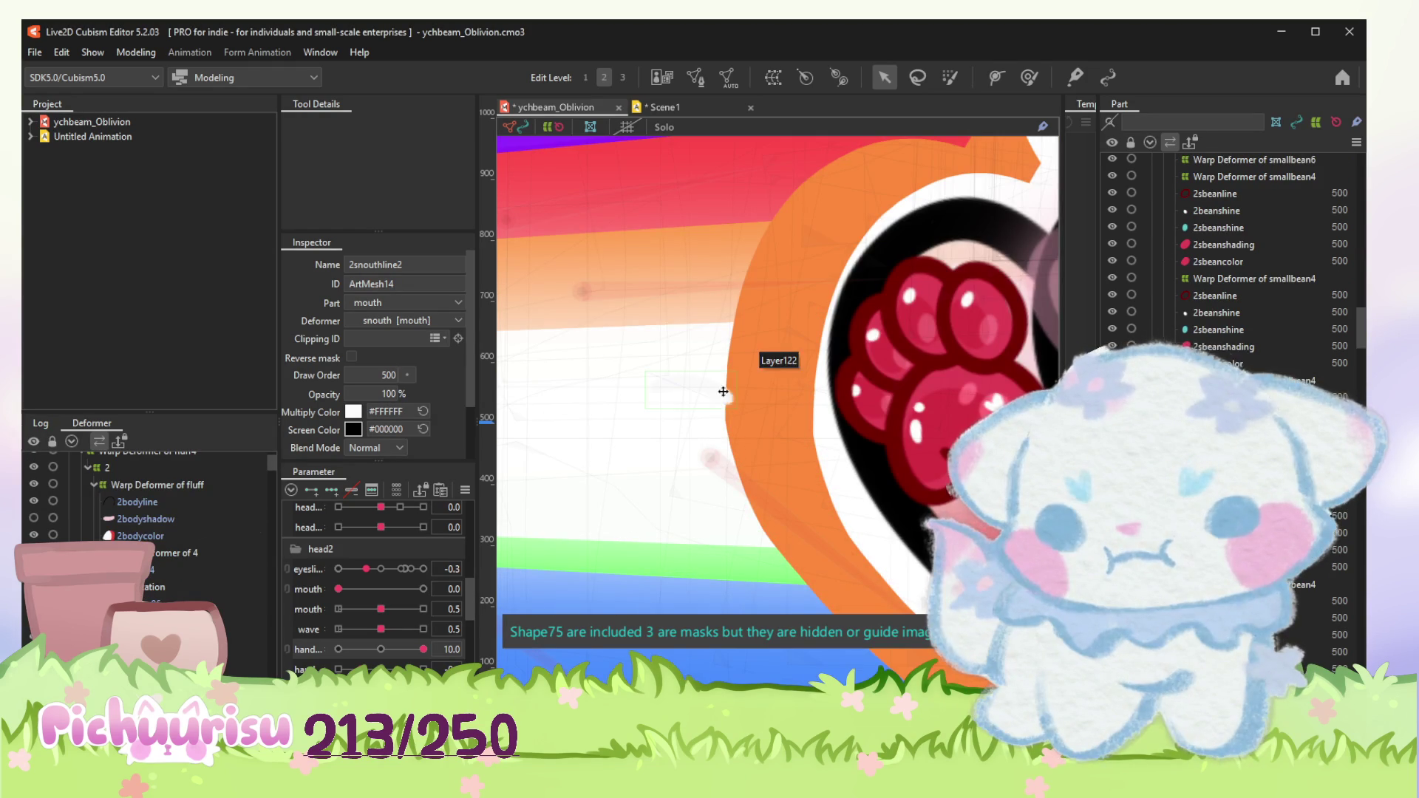
left_click(724, 397)
mouse_move(587, 402)
left_mouse_down()
mouse_move(937, 341)
mouse_move(820, 333)
left_mouse_up()
scroll(820, 333, "up", 3)
left_click_drag(710, 388, 788, 357)
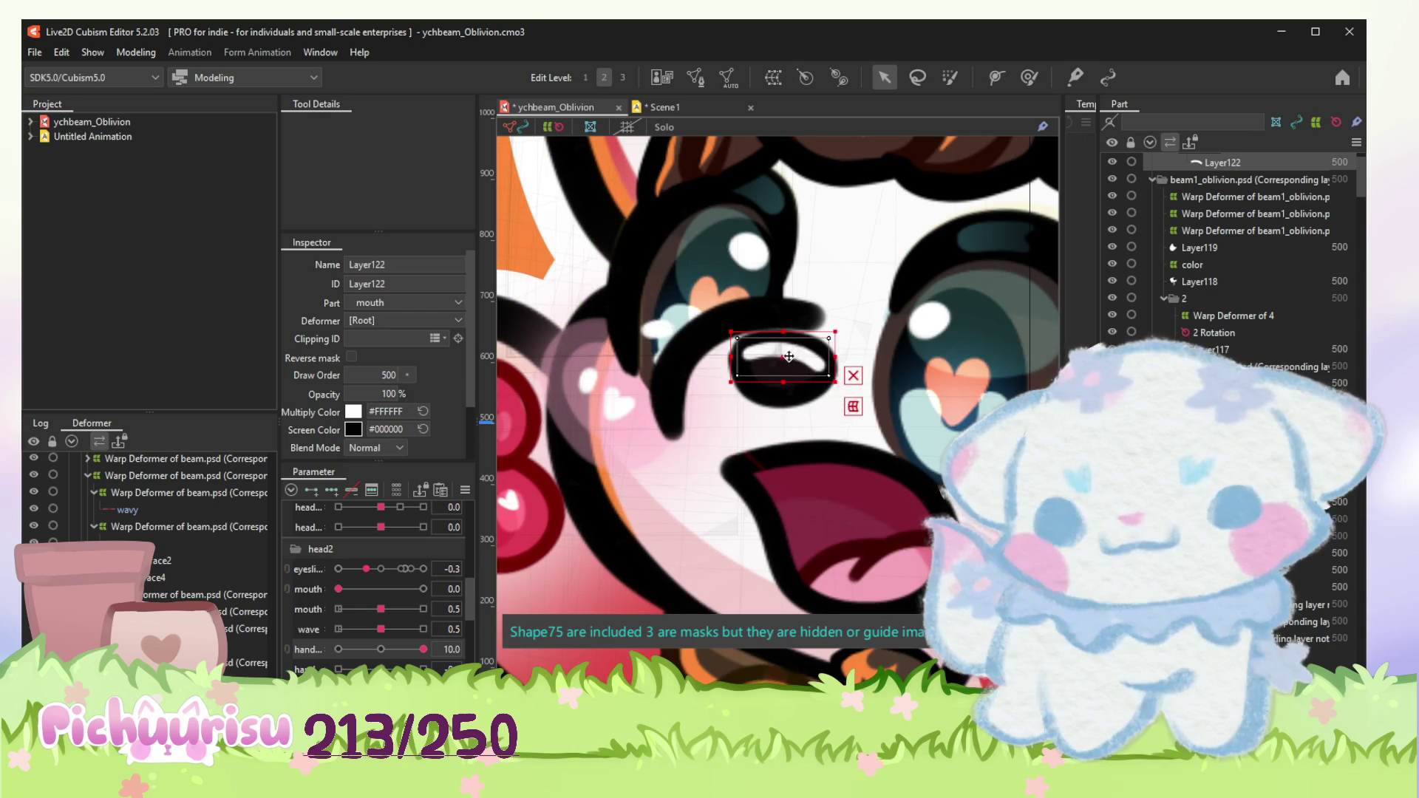
scroll(1286, 568, "down", 5)
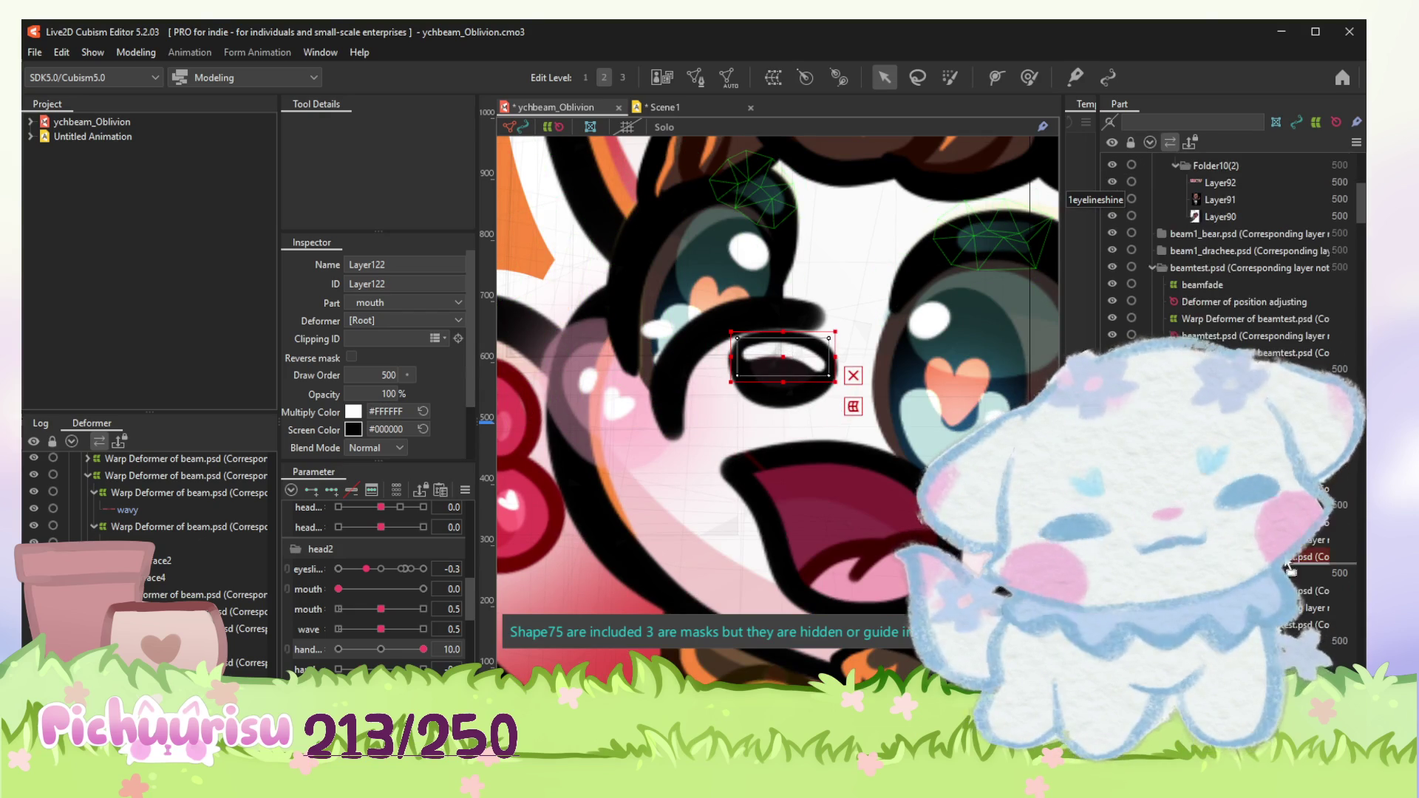
scroll(1286, 568, "down", 3)
scroll(1286, 568, "down", 3)
scroll(1286, 568, "down", 3)
scroll(1287, 567, "down", 3)
scroll(1286, 567, "down", 3)
scroll(1286, 568, "down", 3)
scroll(1286, 567, "down", 3)
scroll(1287, 568, "down", 3)
scroll(1286, 568, "down", 3)
scroll(1286, 568, "down", 3)
scroll(1286, 568, "down", 3)
scroll(1287, 569, "down", 3)
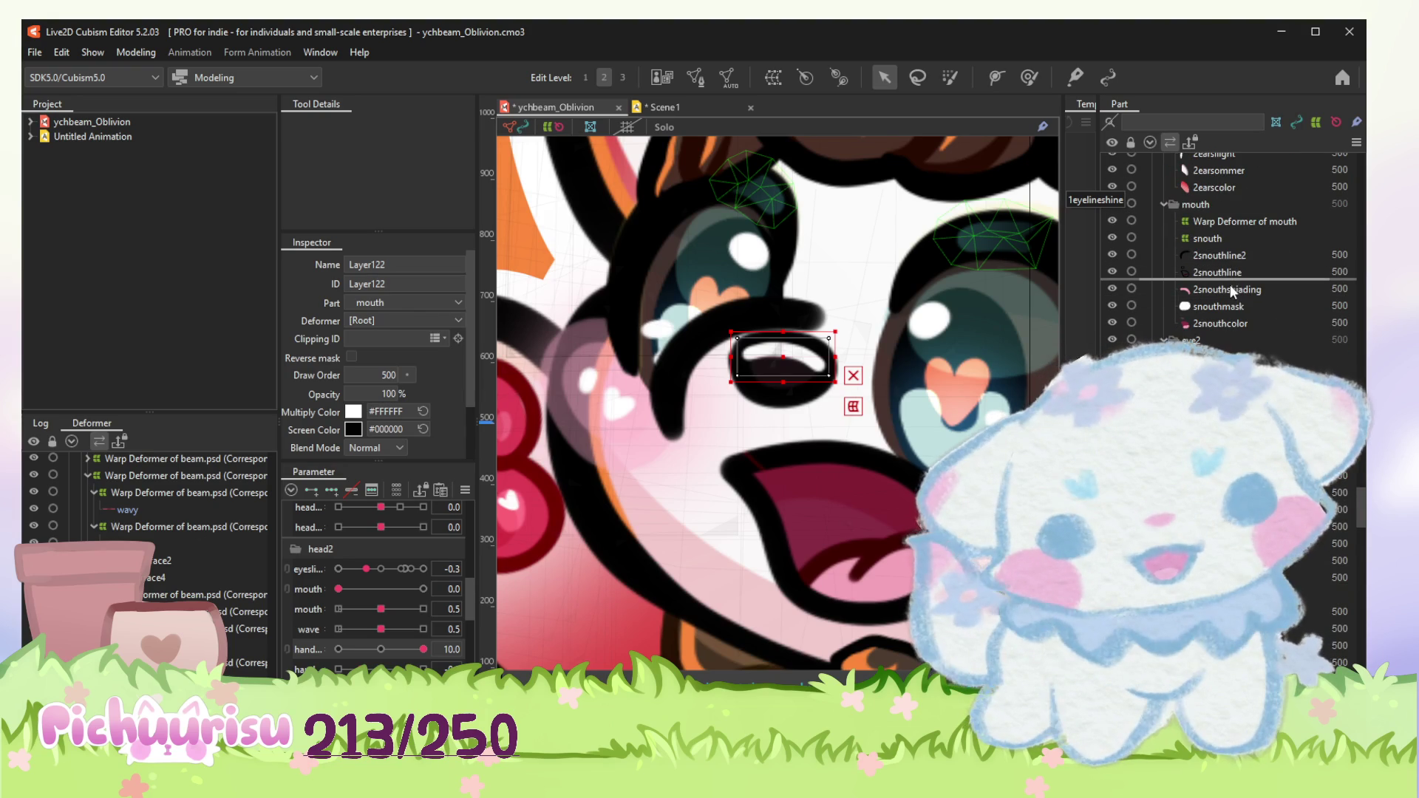
Step: Place Layer122 in the mouth part under the snouth deformer and auto-generate its mesh
left_click_drag(1230, 285, 1230, 286)
mouse_move(167, 510)
left_mouse_down()
mouse_move(244, 560)
mouse_move(225, 562)
left_mouse_up()
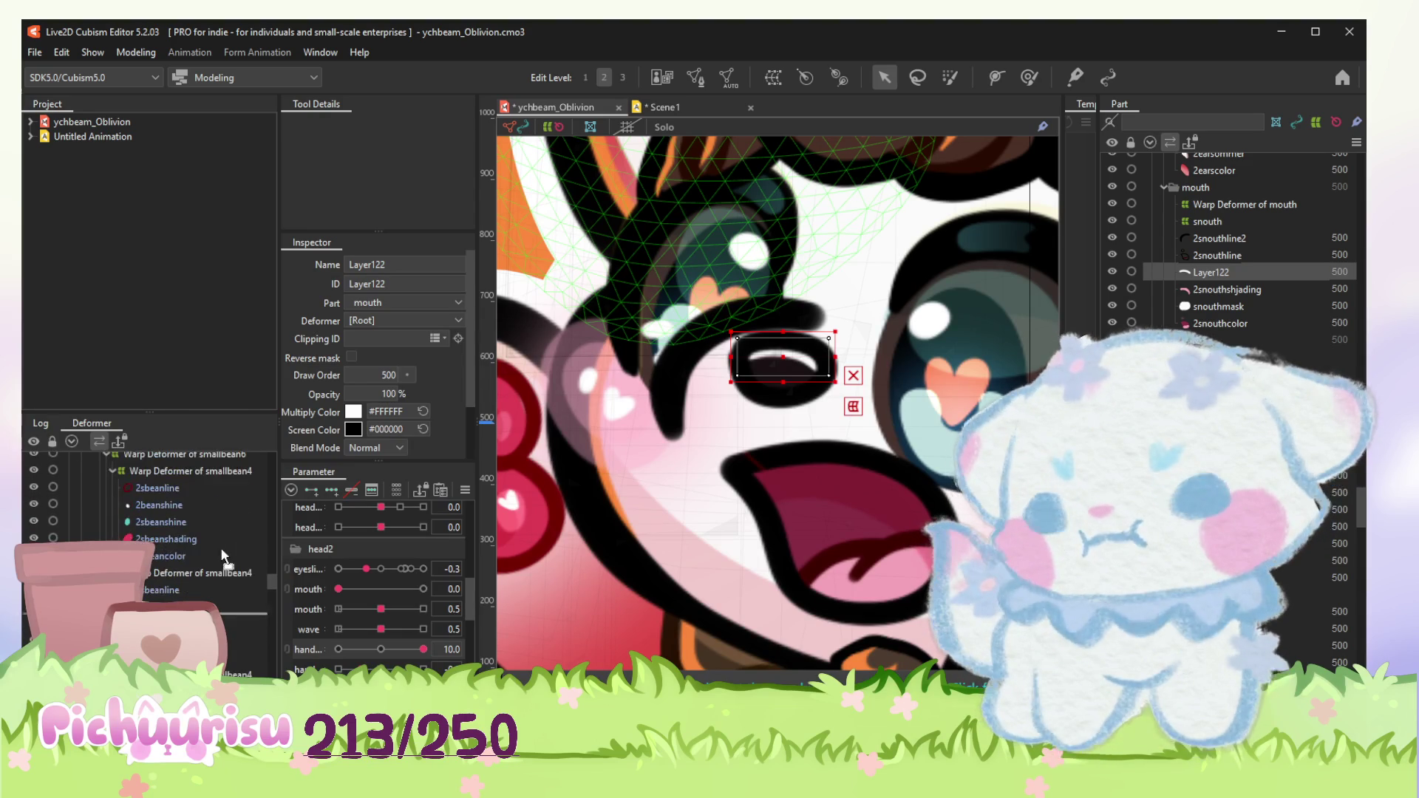
mouse_move(224, 561)
left_mouse_down()
mouse_move(209, 568)
mouse_move(174, 539)
mouse_move(173, 516)
left_mouse_up()
left_click(727, 77)
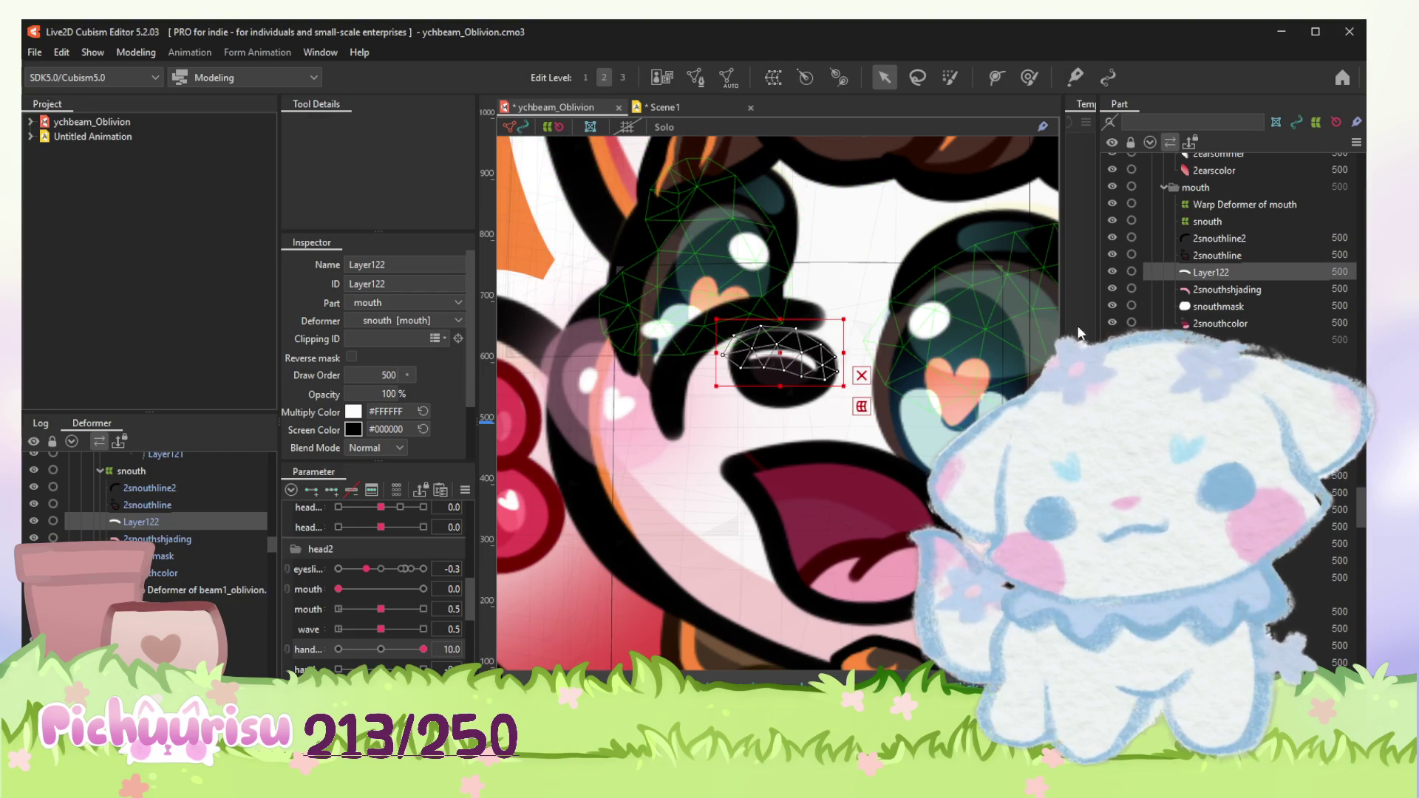
left_click(688, 410)
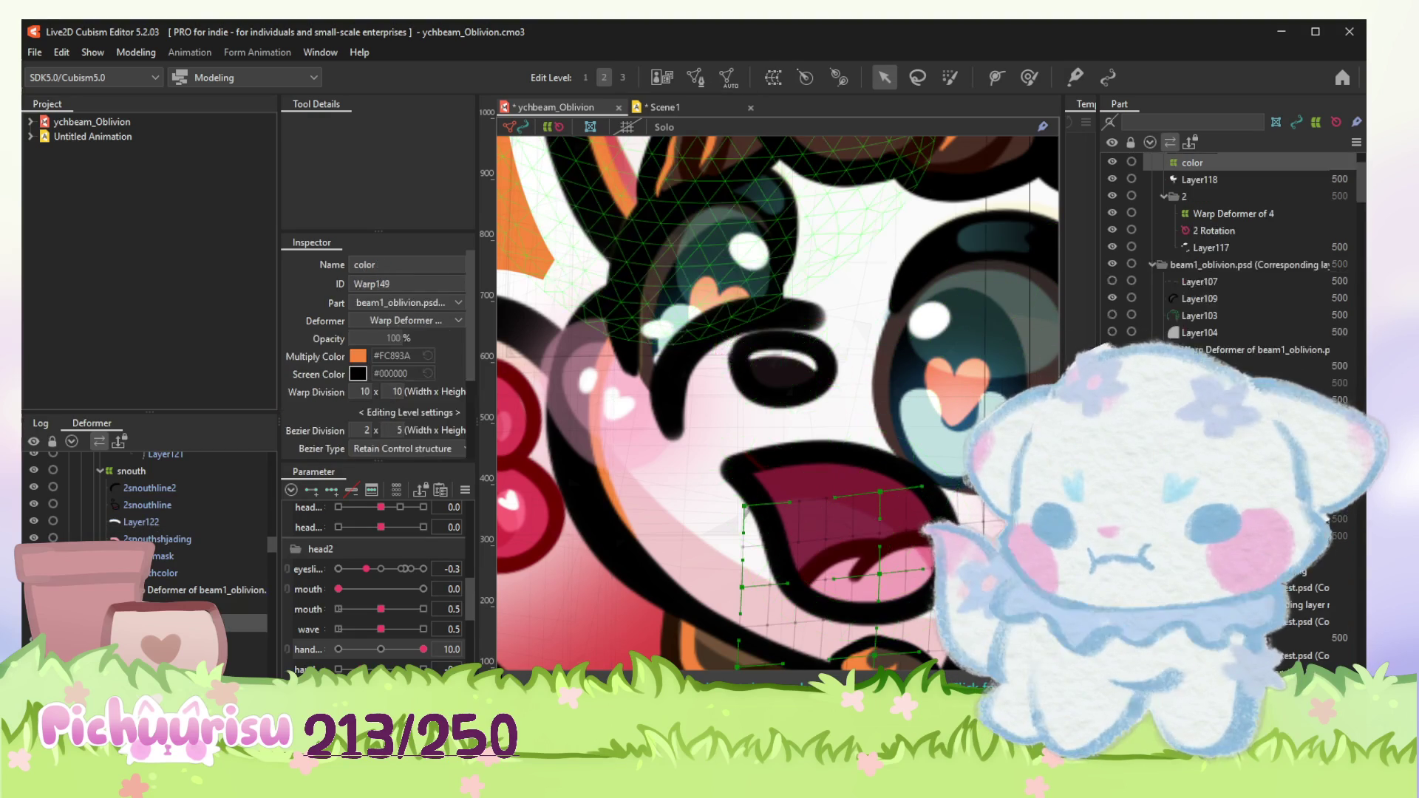
scroll(689, 410, "down", 3)
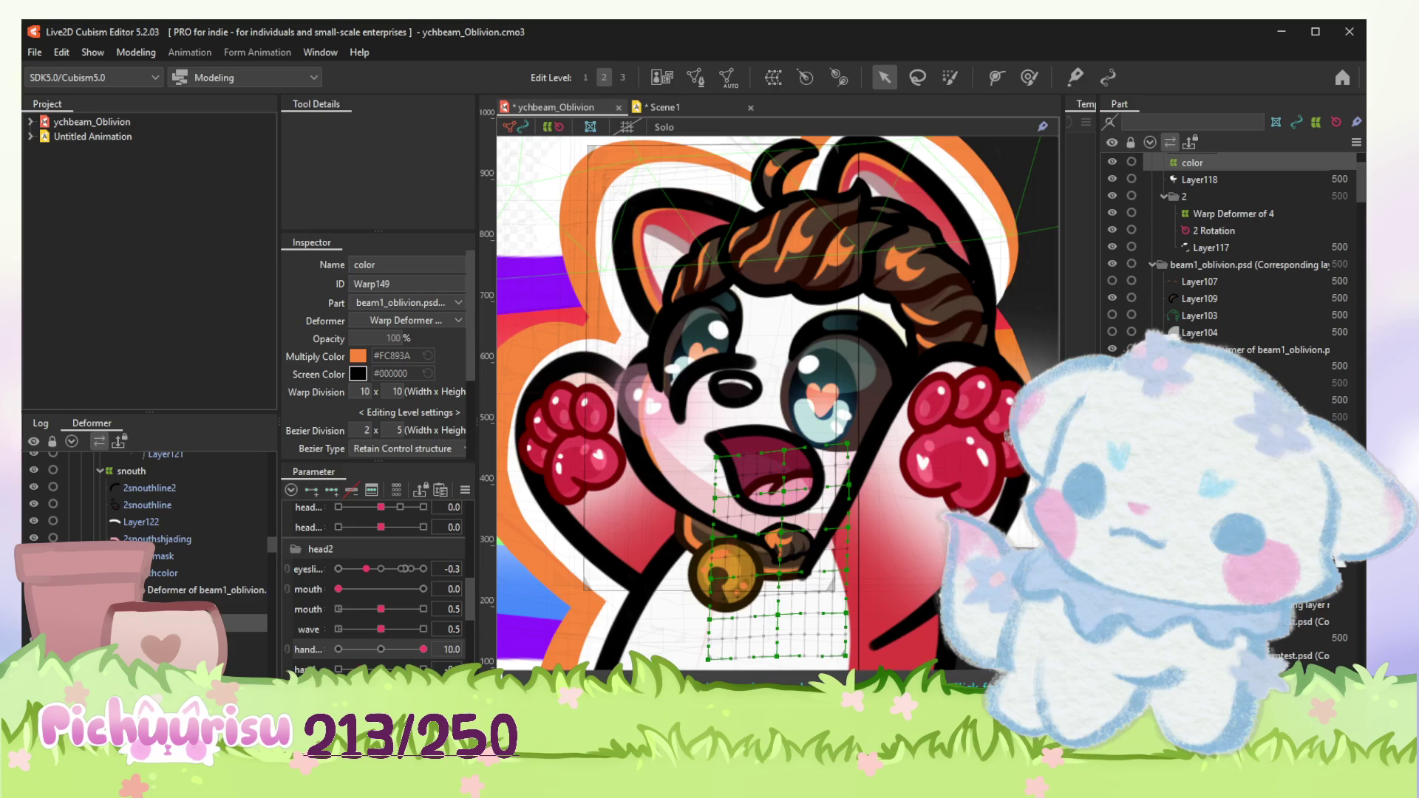
Step: Duplicate the color warp deformer under snouth and add a new warp grid over the face
key("ctrl+d")
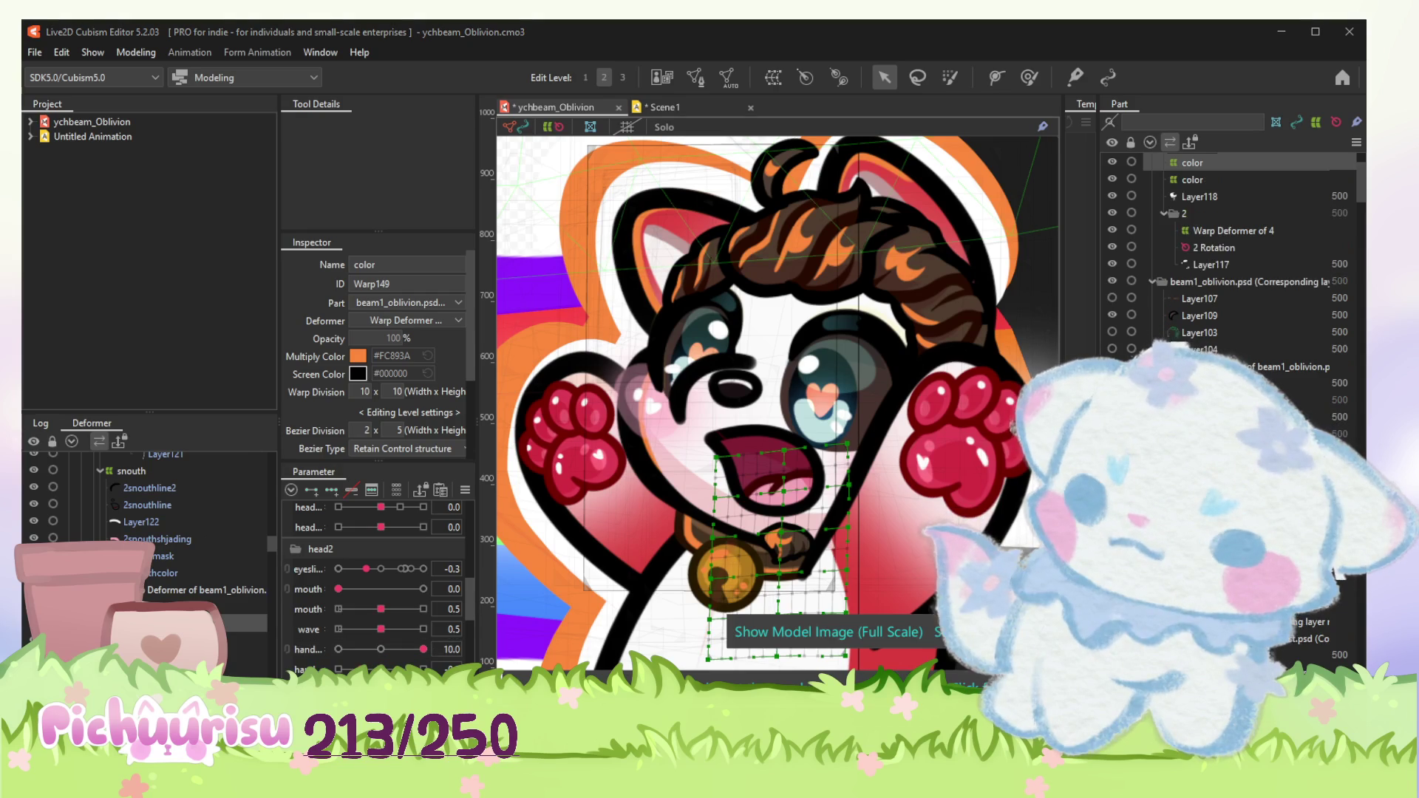
left_click_drag(130, 528, 132, 526)
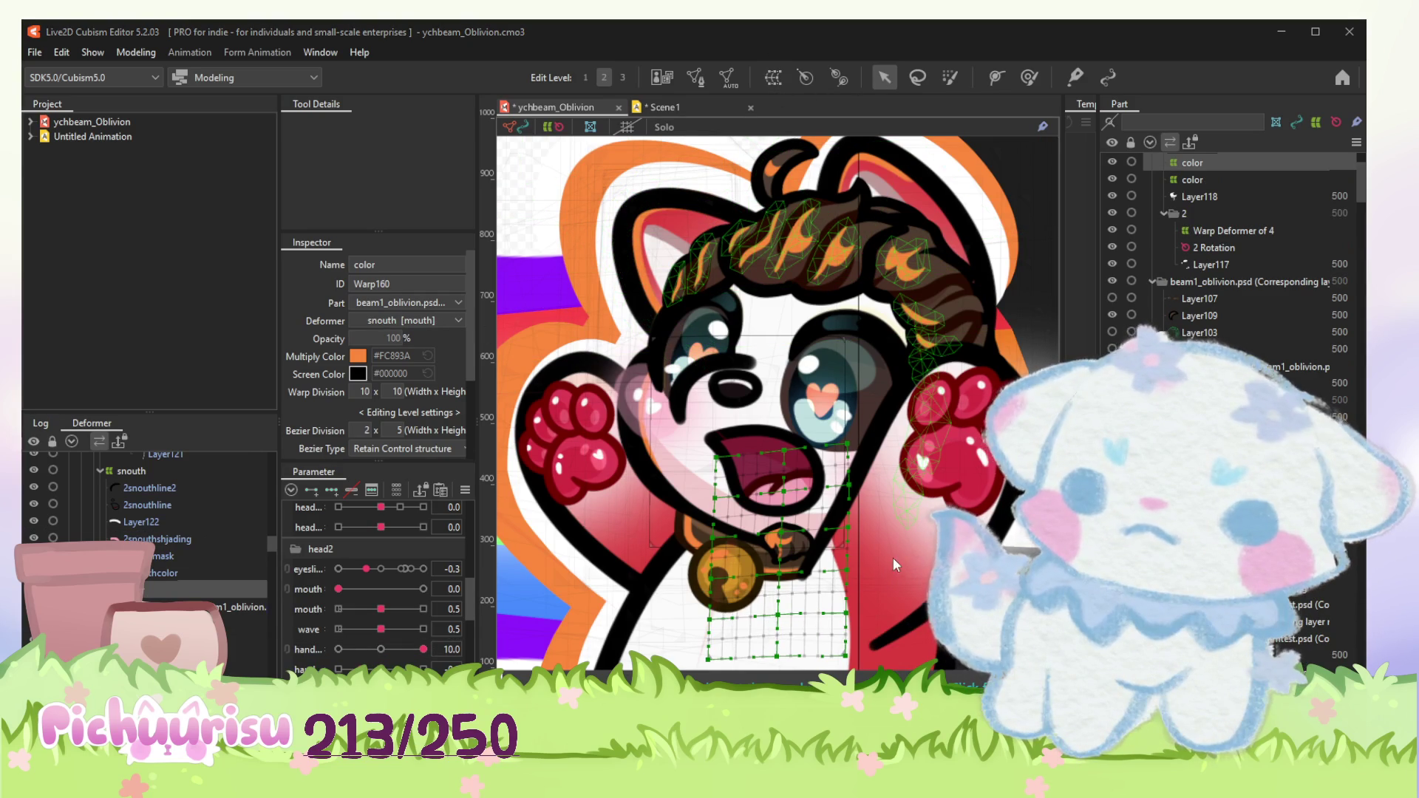
key("w")
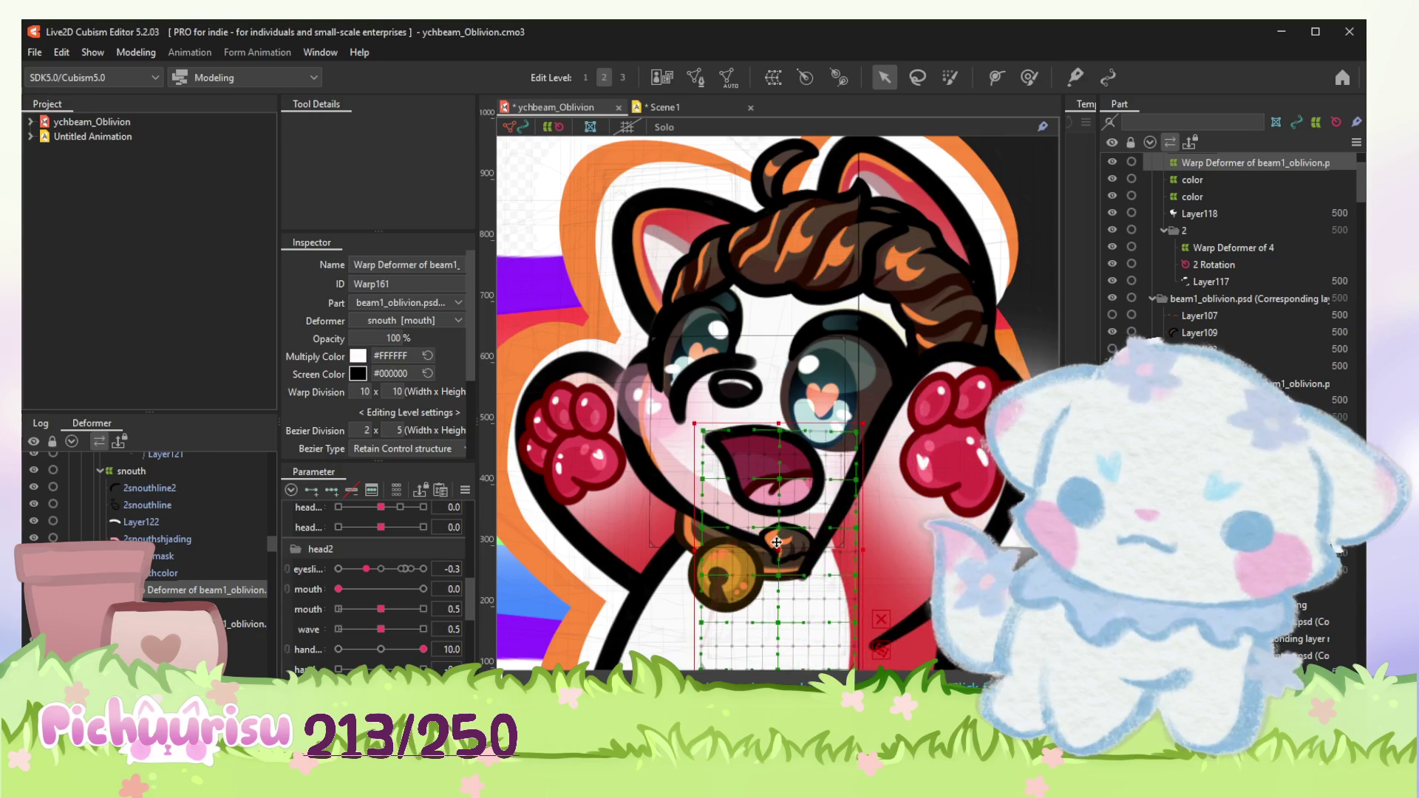
left_click_drag(779, 580, 734, 401)
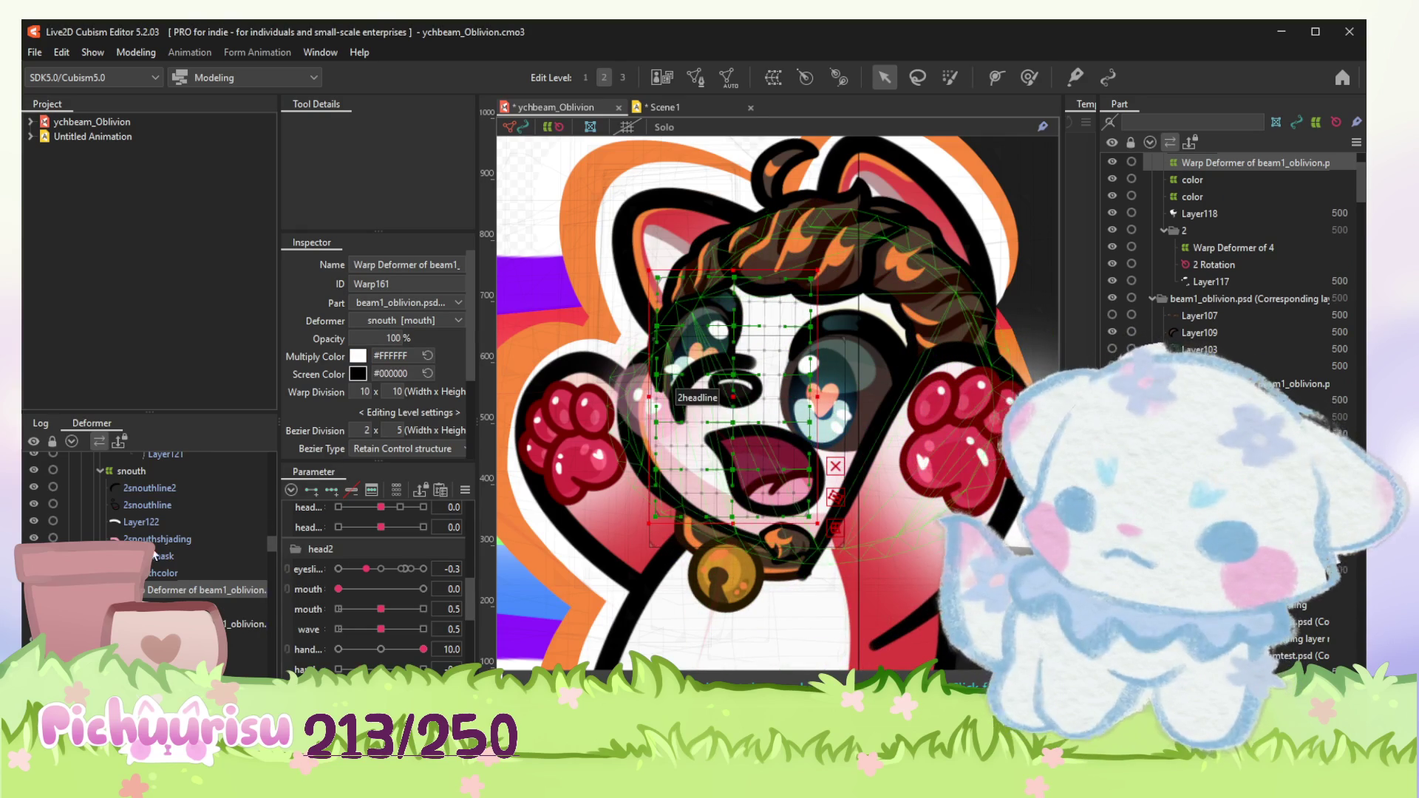
left_click(137, 521)
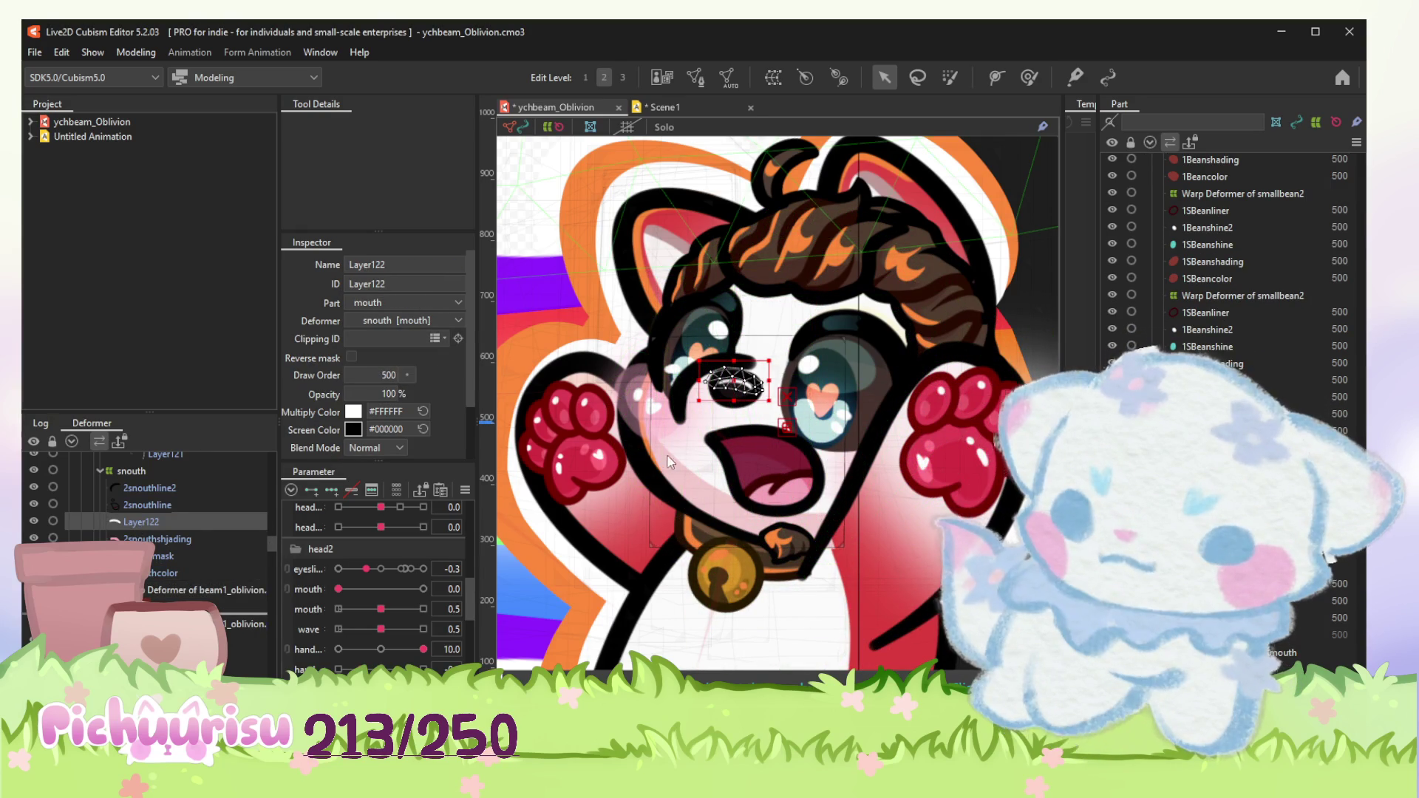
scroll(668, 463, "down", 5)
left_click(587, 444)
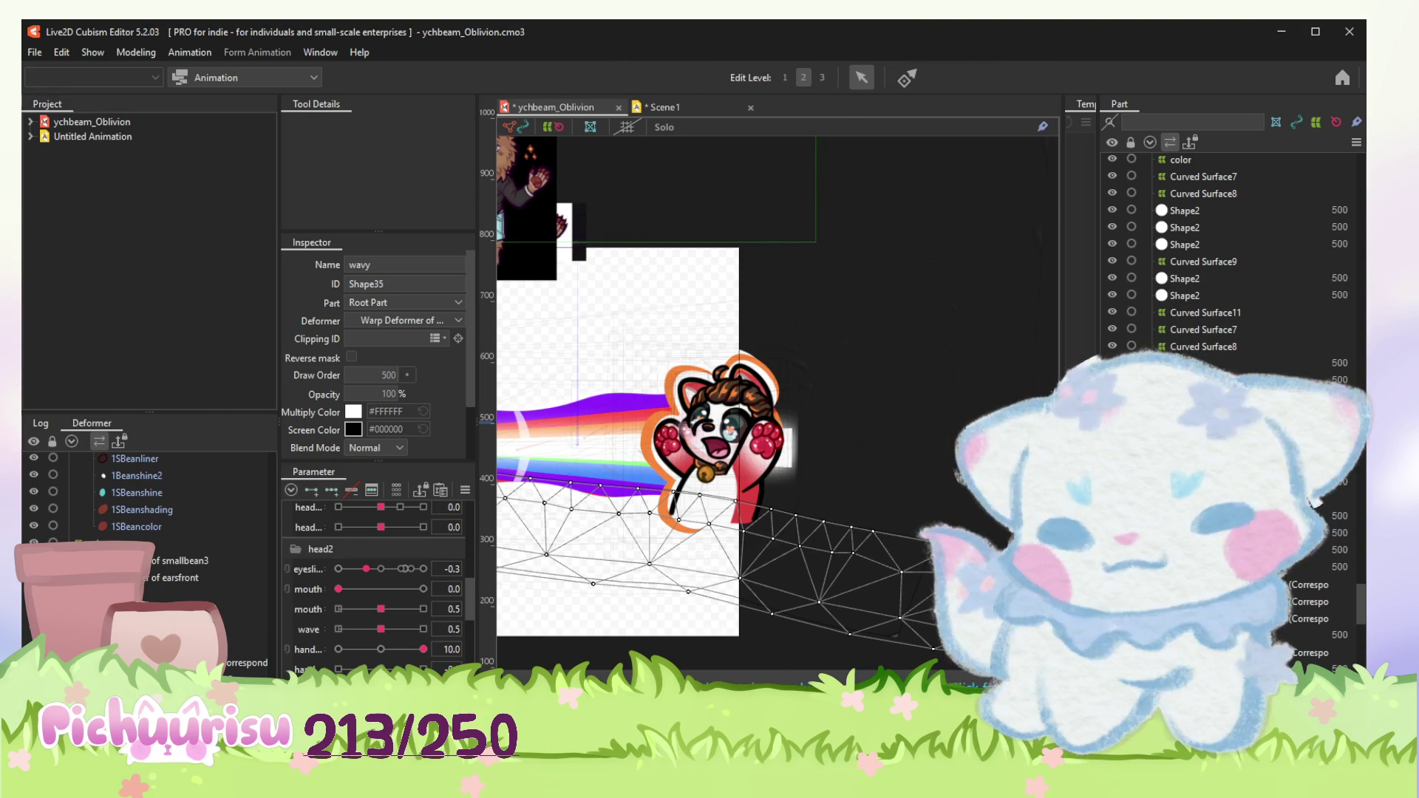
Step: Preview Scene1, return to the model and select 2handLColor for weight painting
left_click(666, 107)
scroll(794, 379, "up", 3)
scroll(791, 376, "down", 2)
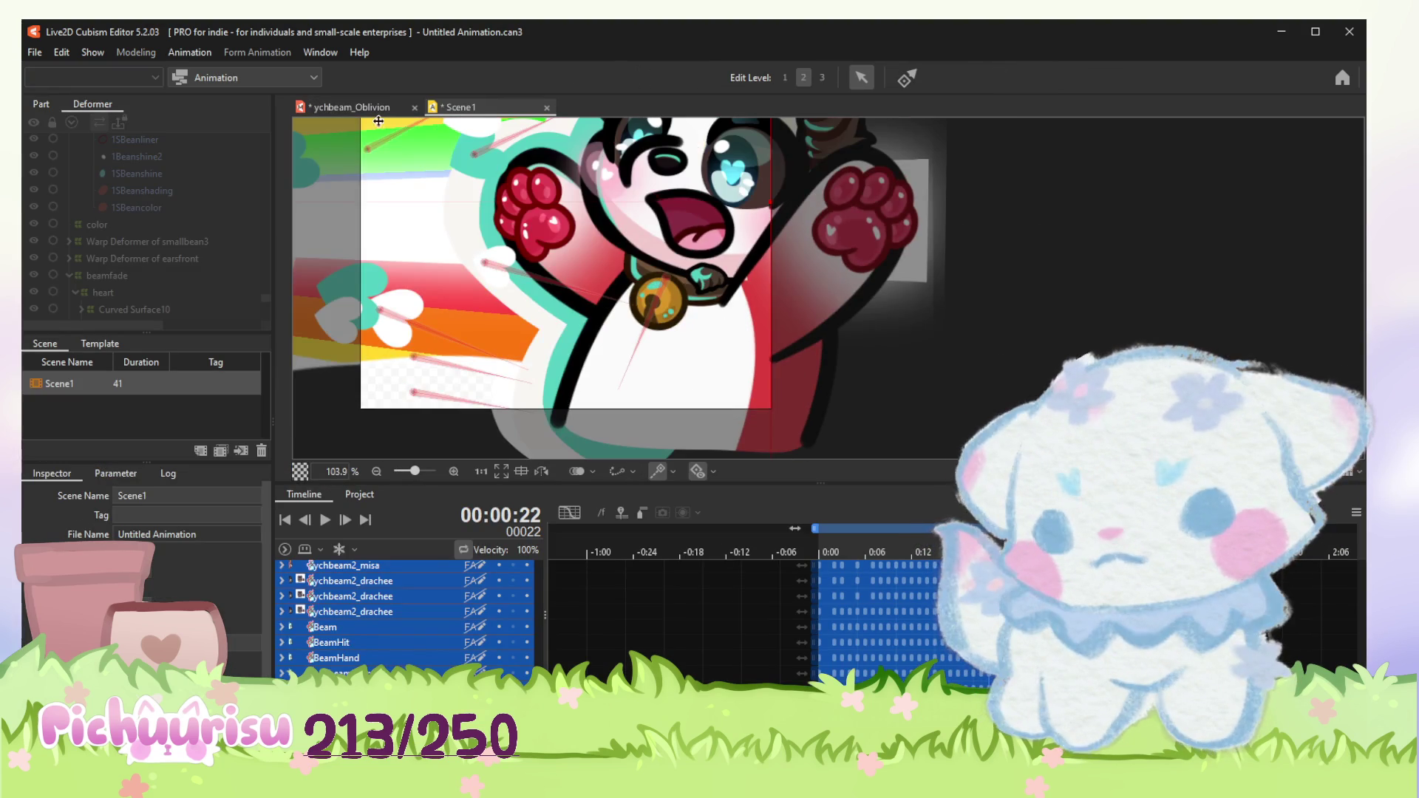
left_click(367, 108)
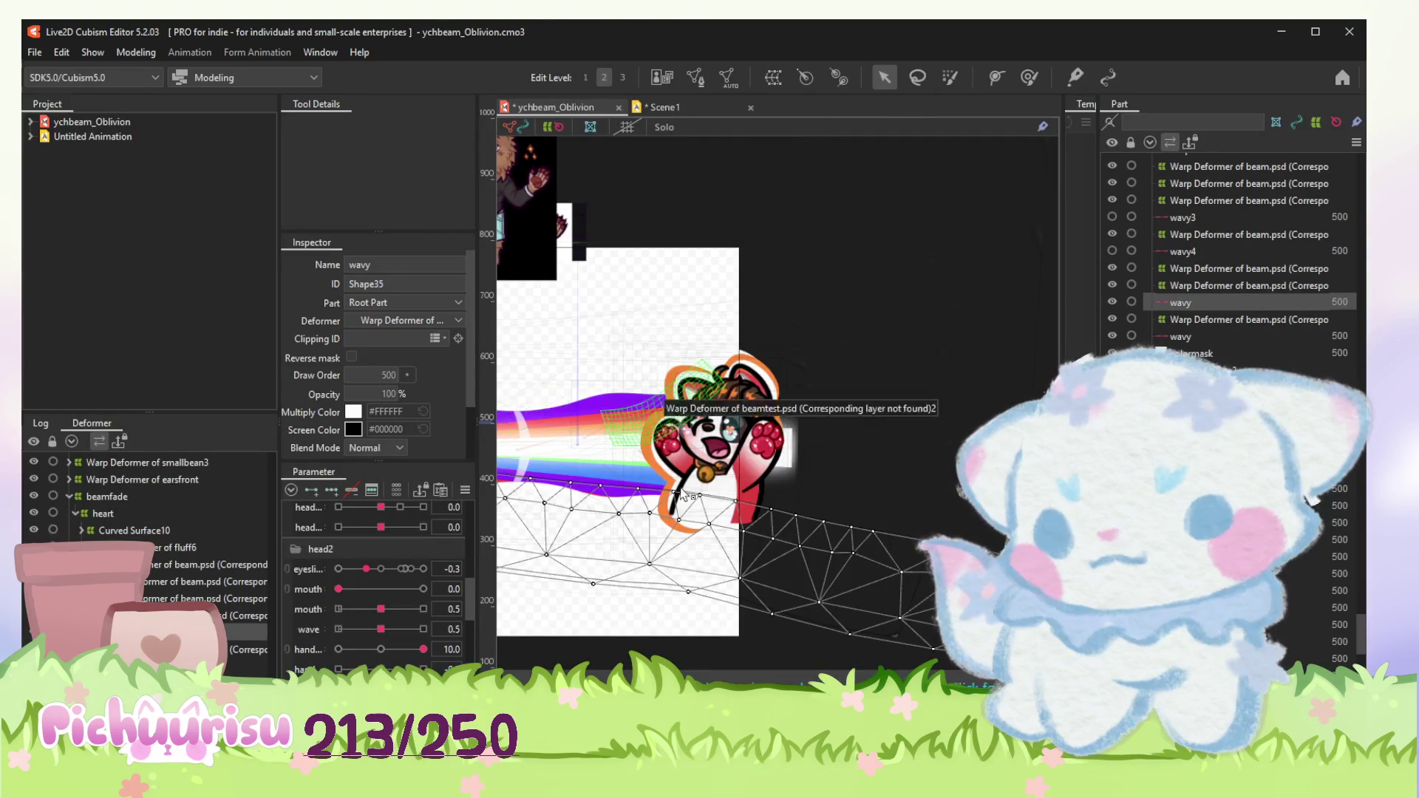
scroll(744, 475, "up", 2)
scroll(875, 440, "up", 2)
scroll(875, 440, "up", 3)
left_click(959, 444)
left_click(1029, 76)
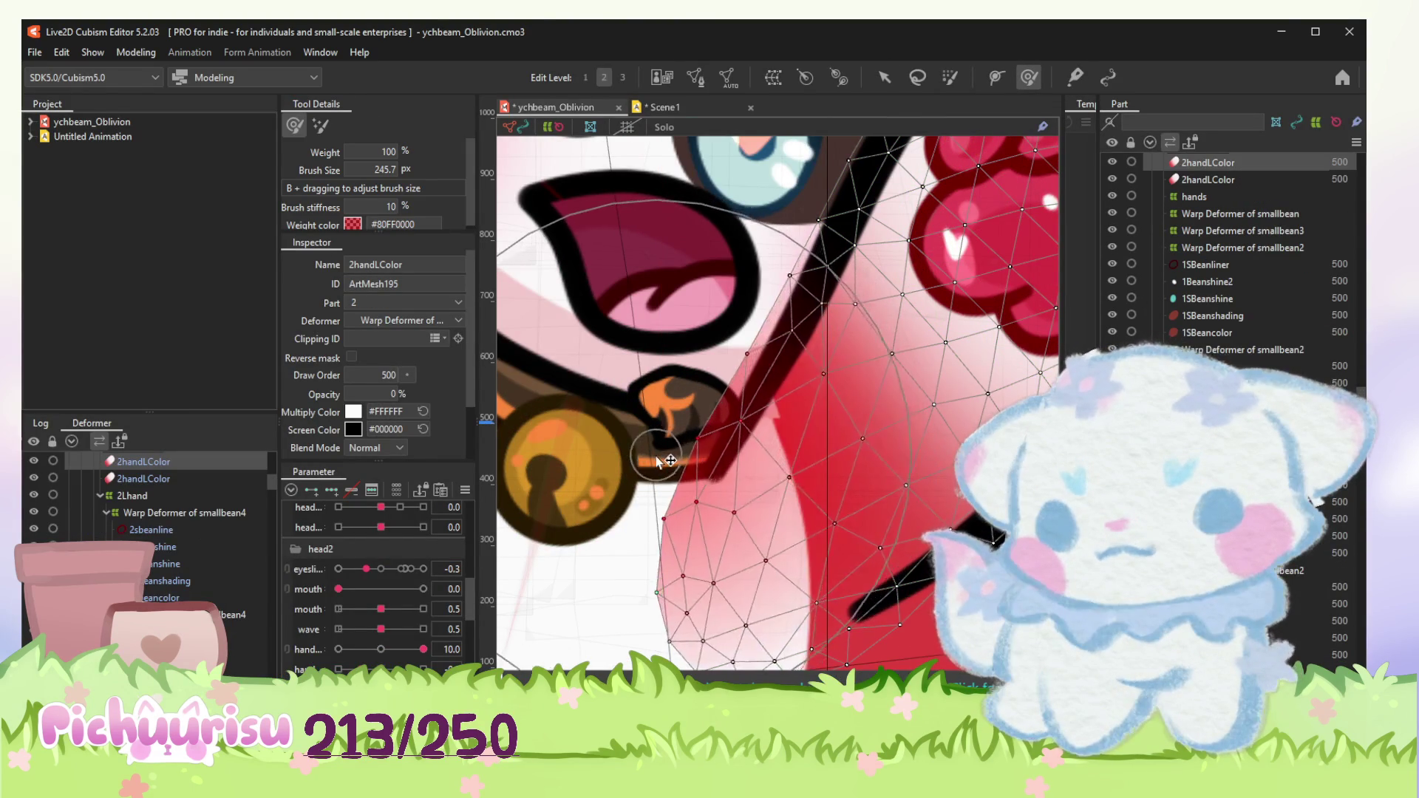
Step: Paint blend weights onto the 2handLColor arm mesh and sweep the hand parameter to test the bend
left_click(149, 479)
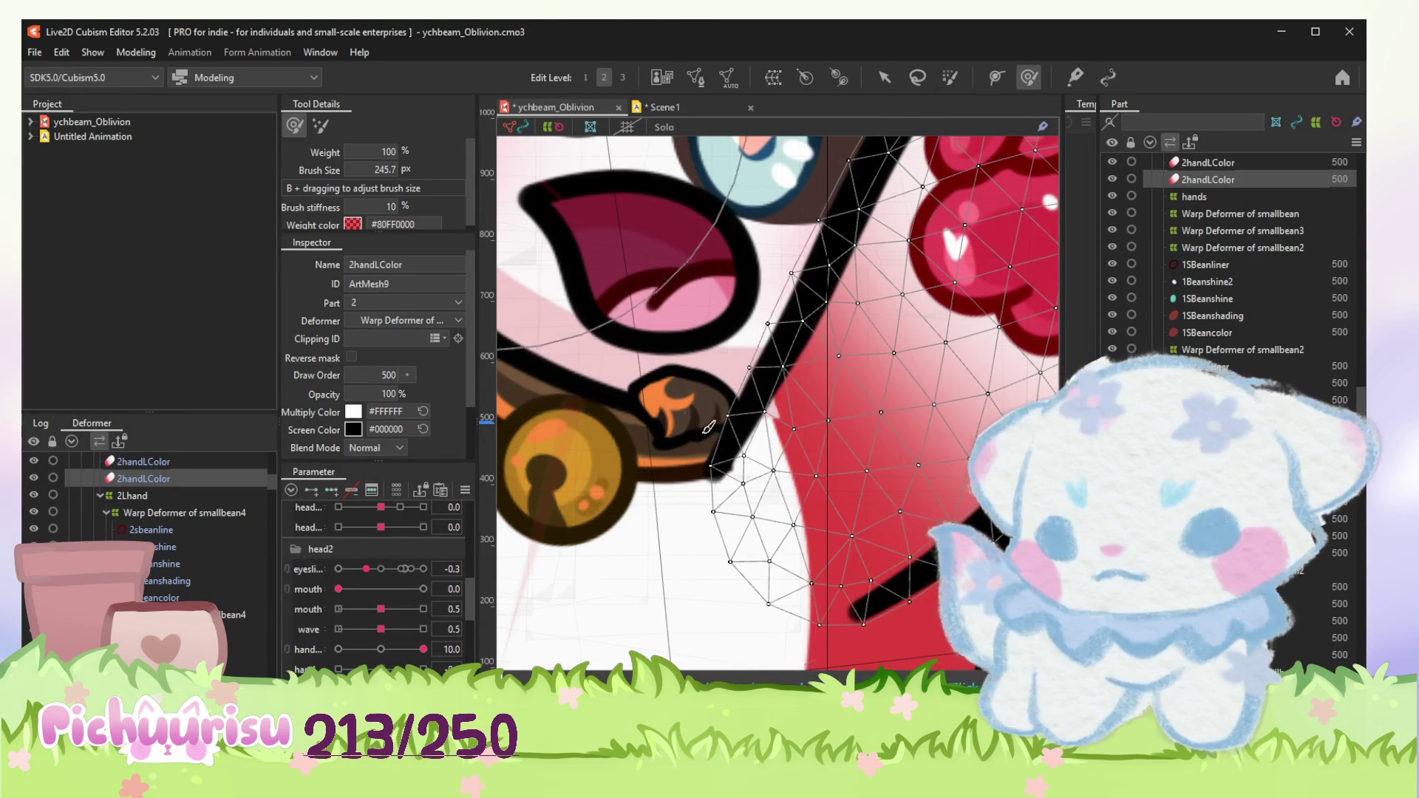
mouse_move(659, 535)
left_mouse_down()
mouse_move(712, 580)
mouse_move(728, 540)
mouse_move(786, 579)
mouse_move(761, 596)
left_mouse_up()
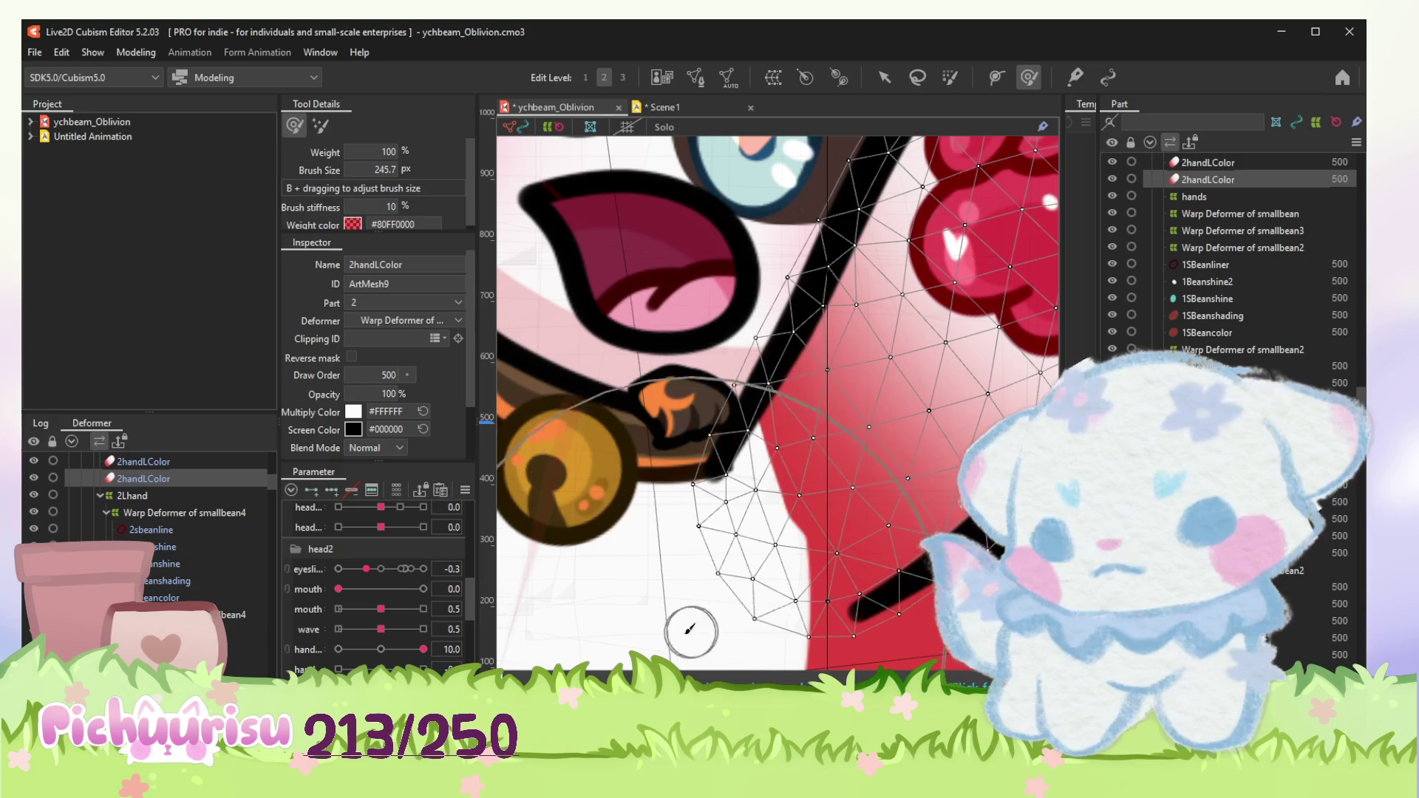
scroll(765, 554, "down", 2)
scroll(759, 459, "down", 2)
scroll(754, 450, "up", 2)
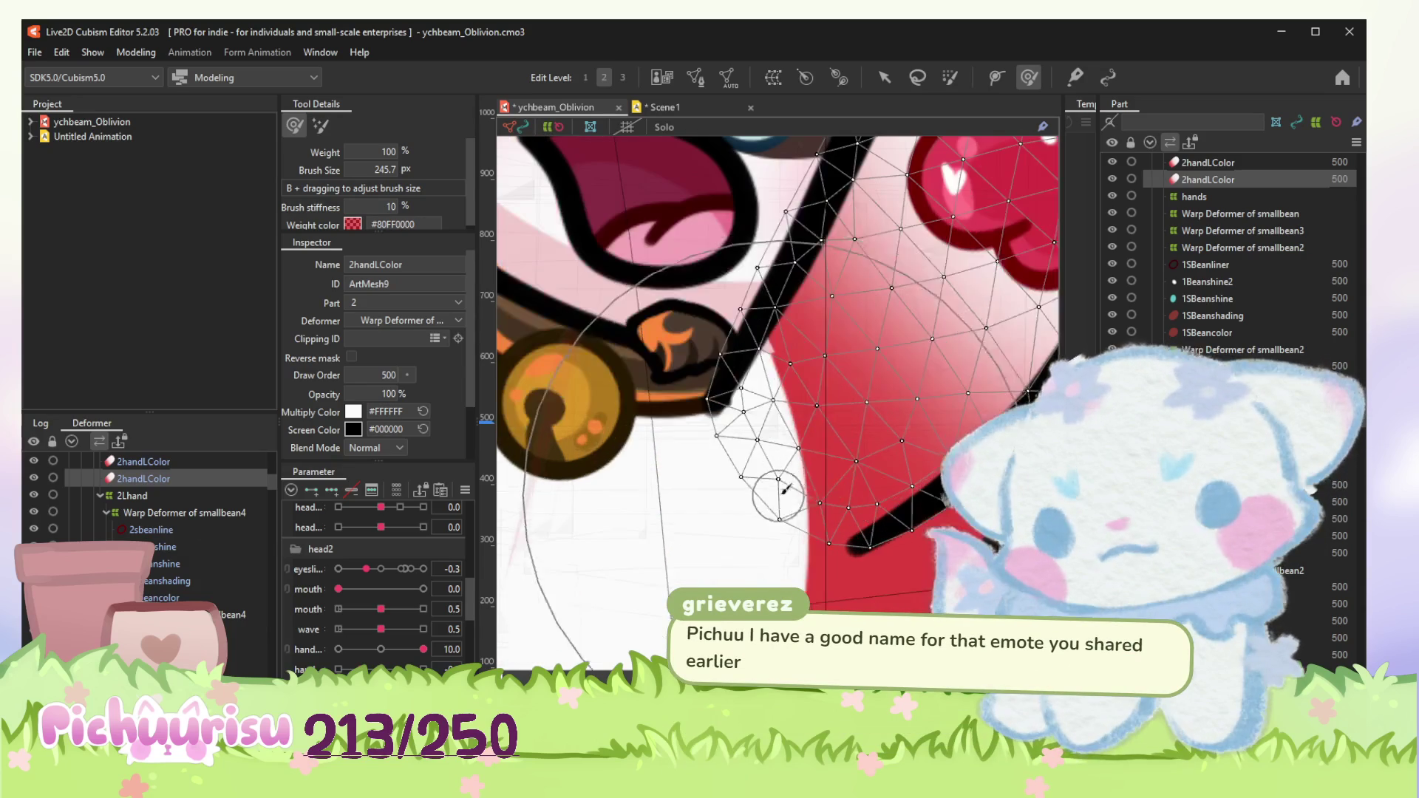
scroll(748, 432, "down", 1)
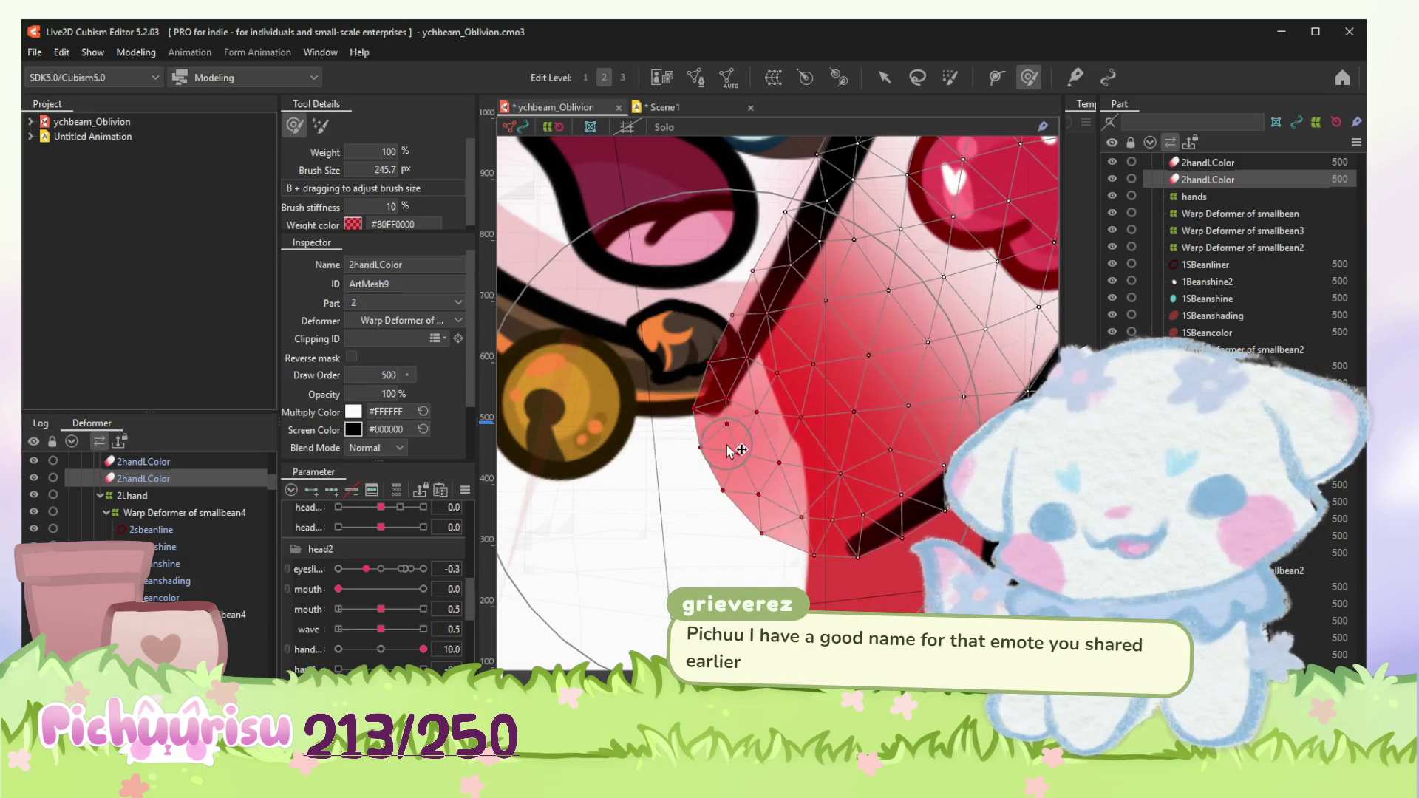
scroll(757, 497, "down", 1)
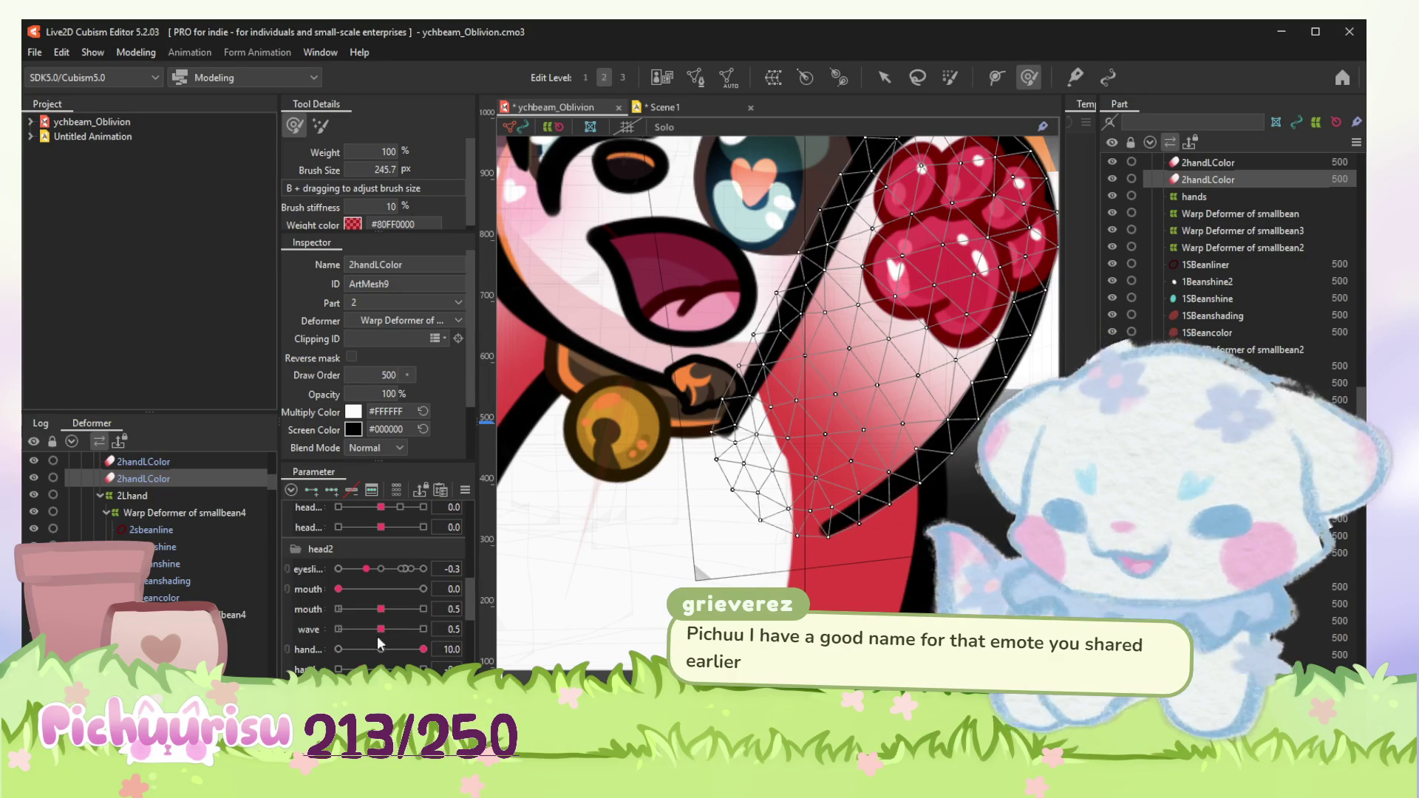
mouse_move(367, 646)
left_mouse_down()
mouse_move(451, 628)
mouse_move(318, 650)
left_mouse_up()
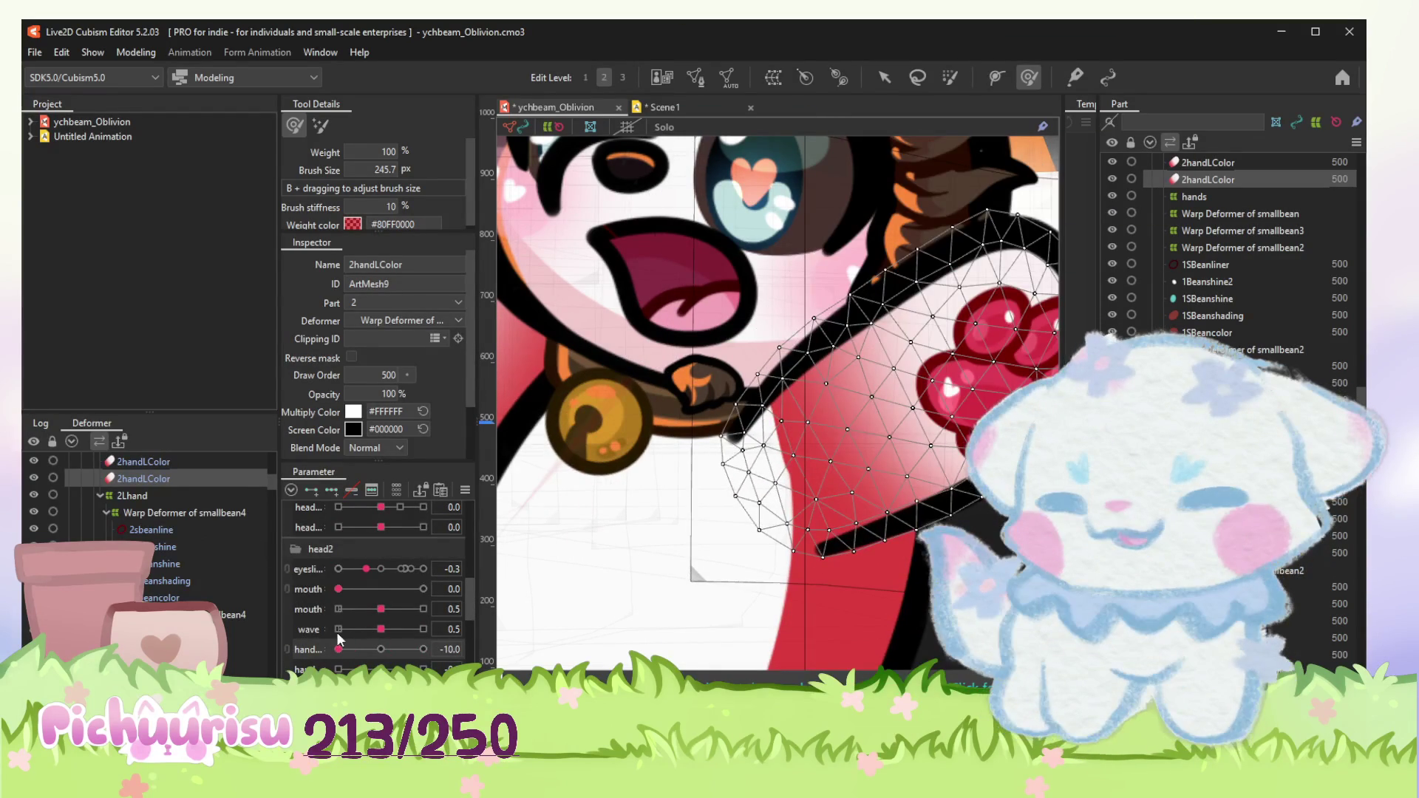
left_click(172, 546)
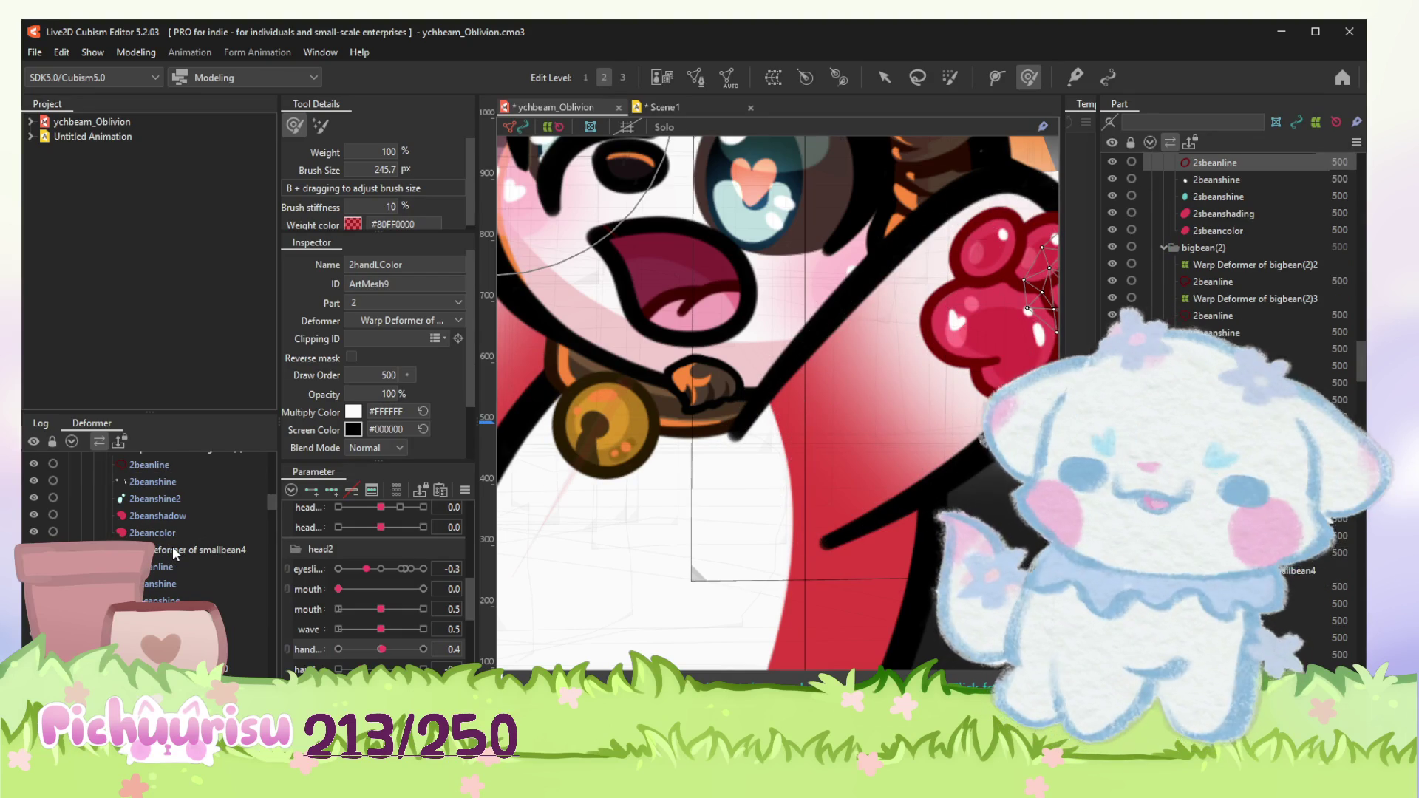
scroll(172, 547, "up", 2)
scroll(172, 546, "up", 2)
scroll(171, 547, "up", 2)
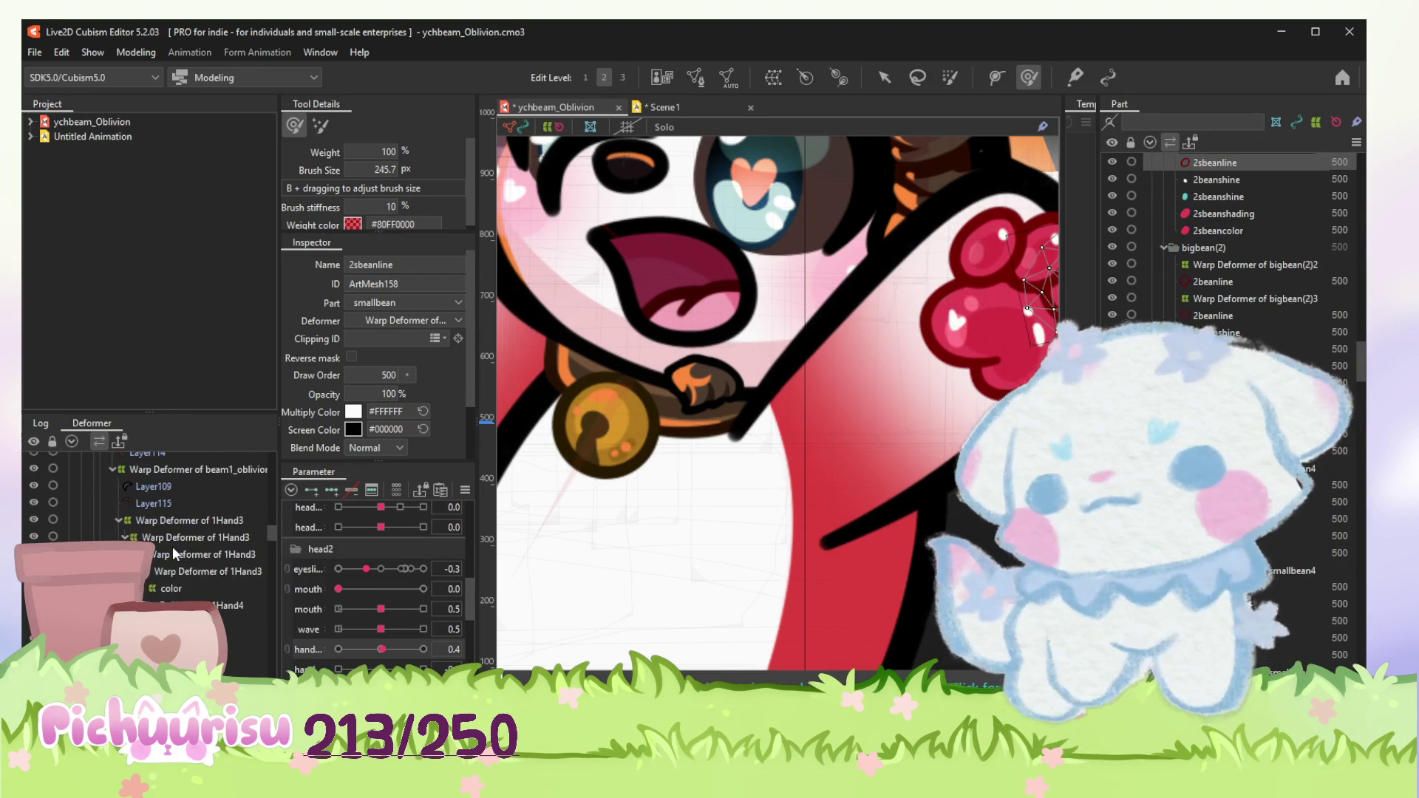
scroll(171, 547, "up", 2)
scroll(172, 546, "down", 2)
scroll(172, 546, "down", 2)
scroll(171, 547, "down", 2)
scroll(172, 547, "down", 2)
scroll(173, 547, "down", 2)
scroll(172, 547, "down", 2)
scroll(172, 547, "down", 2)
scroll(172, 547, "down", 2)
scroll(171, 547, "down", 2)
scroll(173, 547, "down", 2)
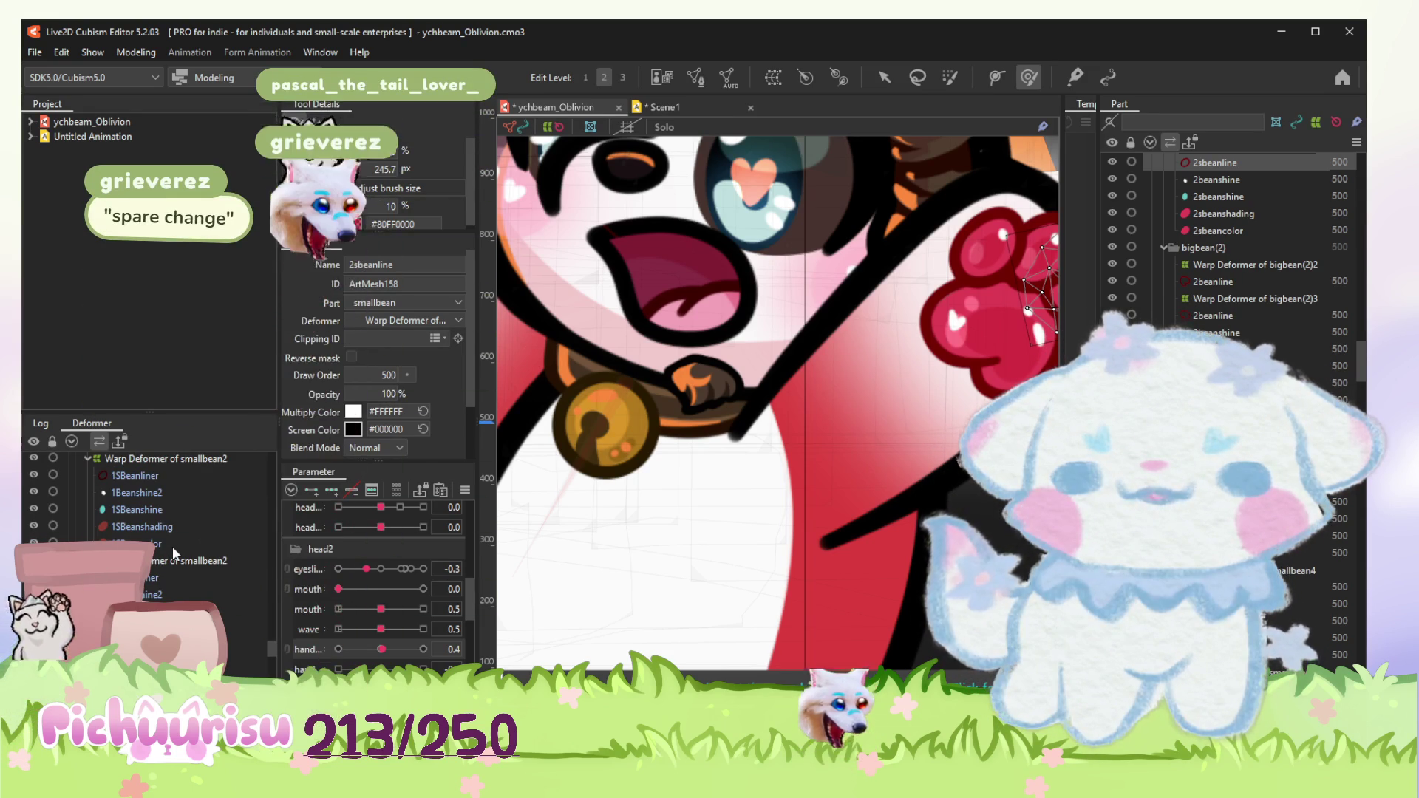
scroll(172, 547, "up", 3)
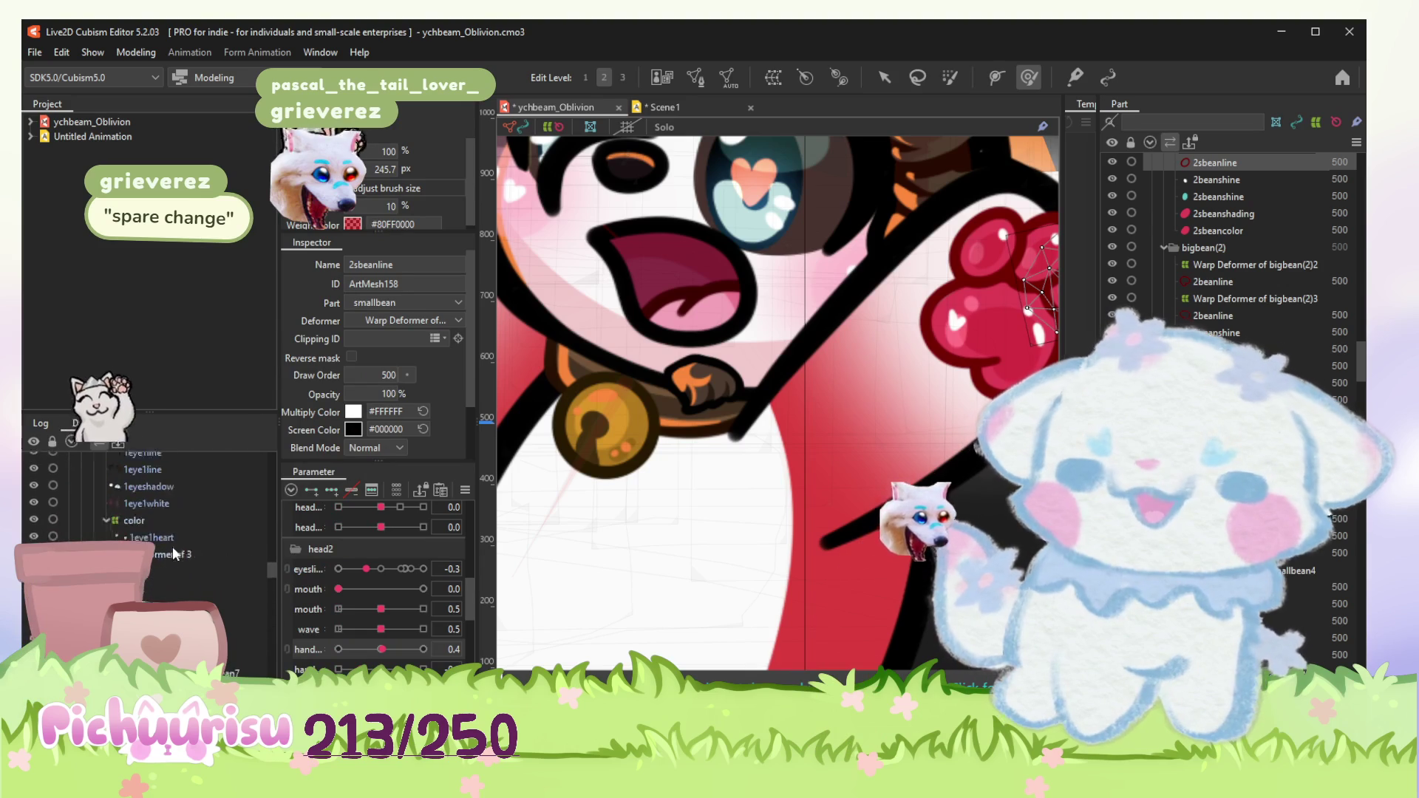
scroll(173, 547, "down", 3)
scroll(172, 546, "down", 3)
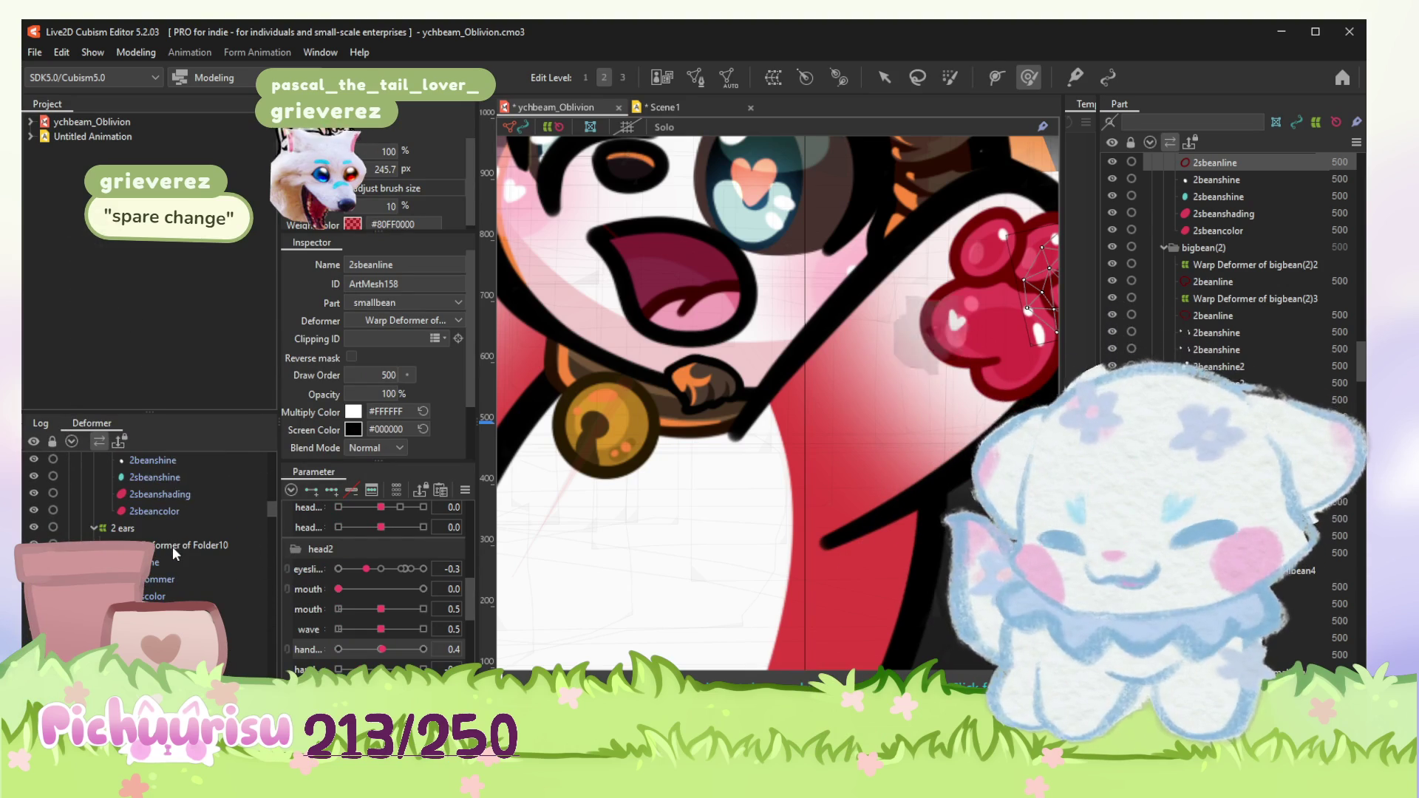
scroll(171, 547, "down", 1)
scroll(172, 547, "up", 2)
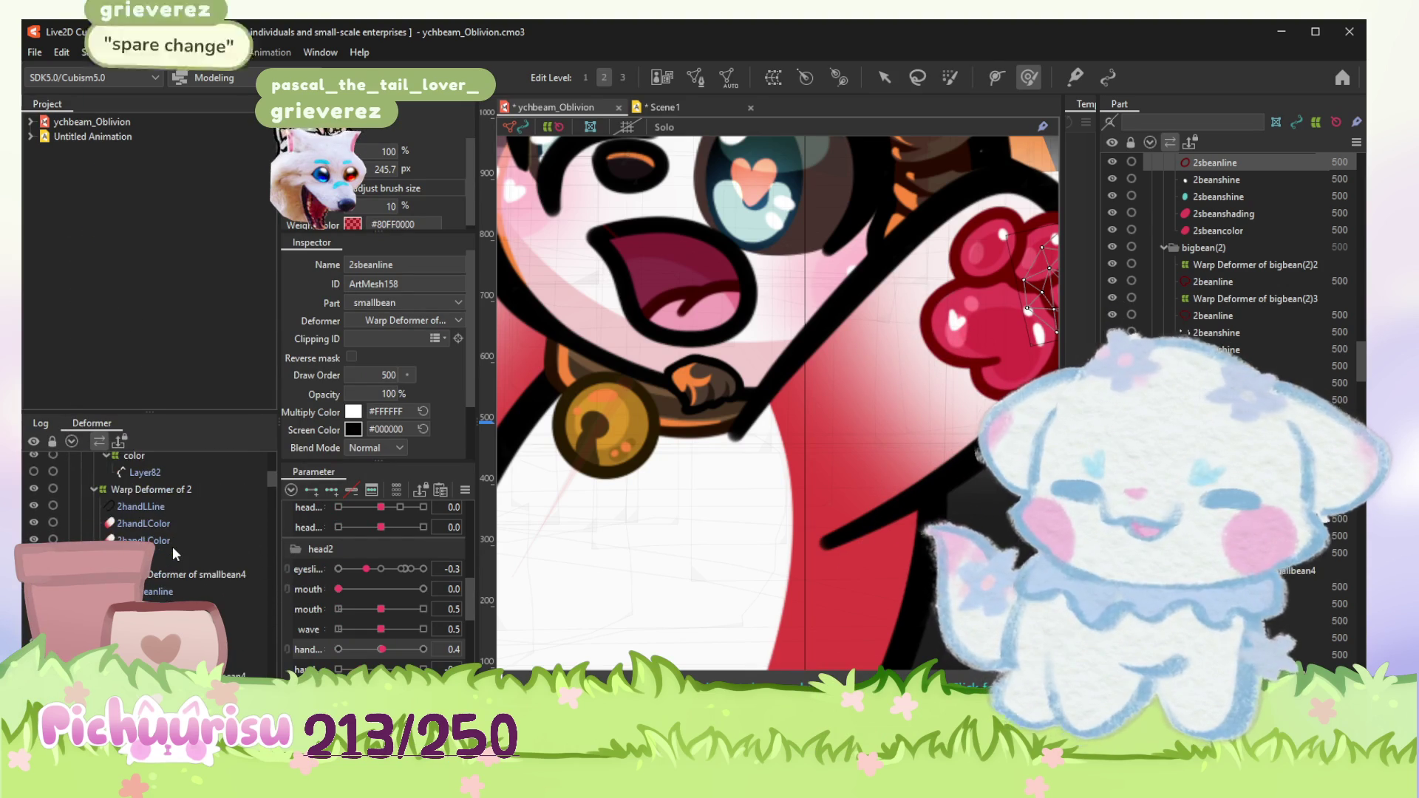
scroll(172, 547, "up", 1)
Step: Inspect the colour warp, 2sbeancolor and 2beanshine meshes in the Deformer list
left_click(173, 546)
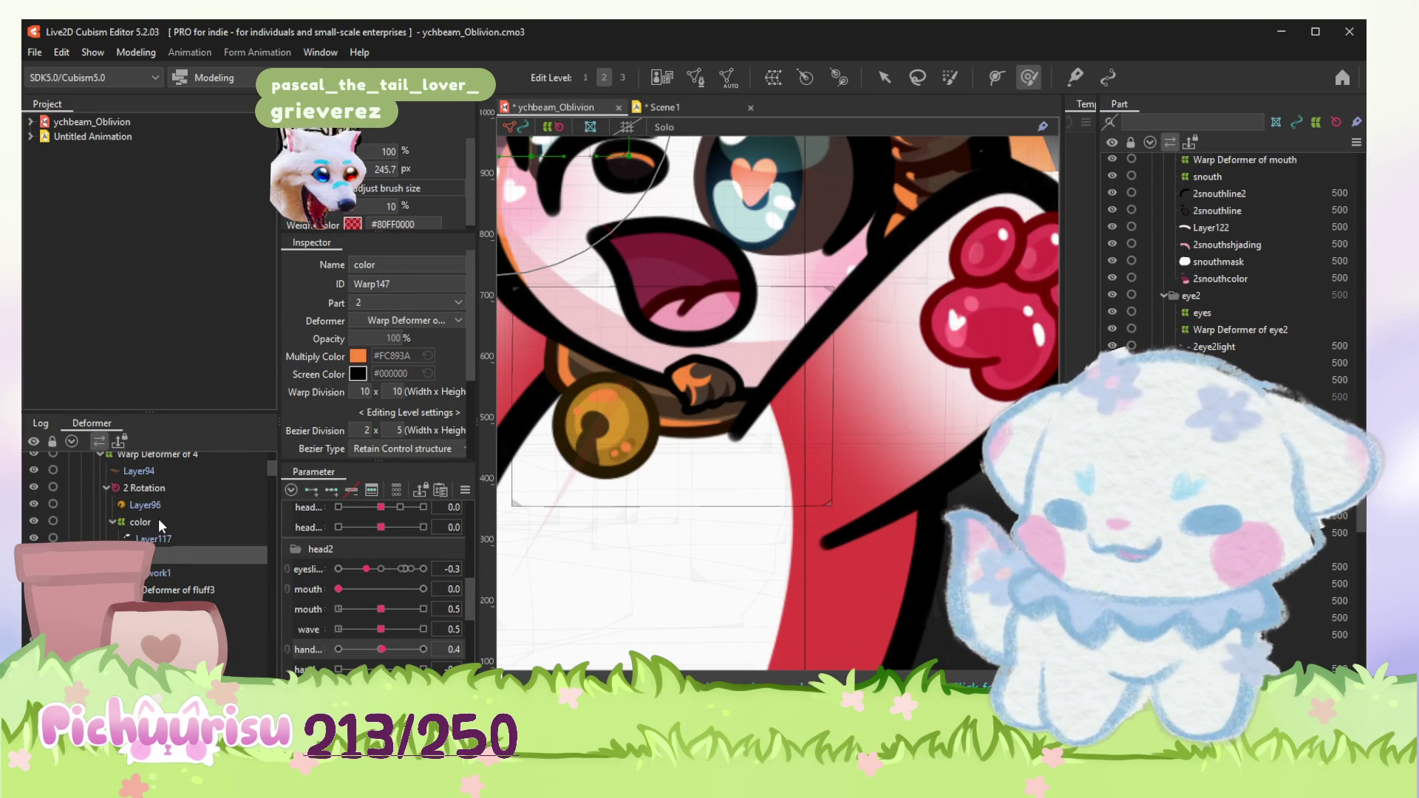
scroll(159, 518, "down", 2)
scroll(159, 517, "down", 1)
left_click(166, 658)
scroll(208, 574, "down", 1)
scroll(208, 575, "down", 1)
scroll(207, 574, "down", 1)
scroll(207, 574, "down", 1)
scroll(208, 575, "up", 1)
scroll(154, 529, "up", 1)
scroll(153, 528, "up", 1)
left_click(154, 544)
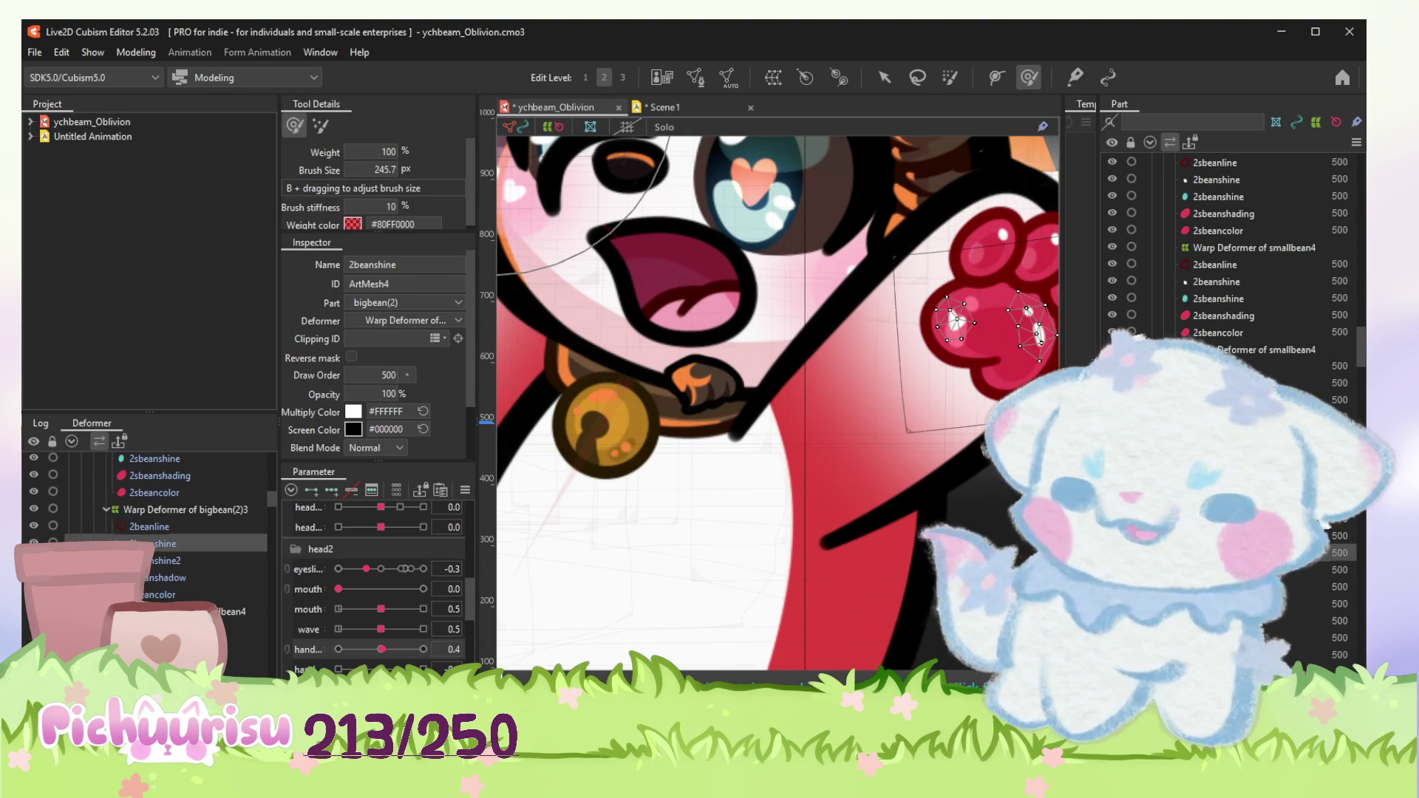
scroll(154, 529, "down", 3)
scroll(155, 521, "down", 2)
scroll(154, 522, "down", 2)
scroll(155, 521, "down", 2)
scroll(154, 521, "down", 2)
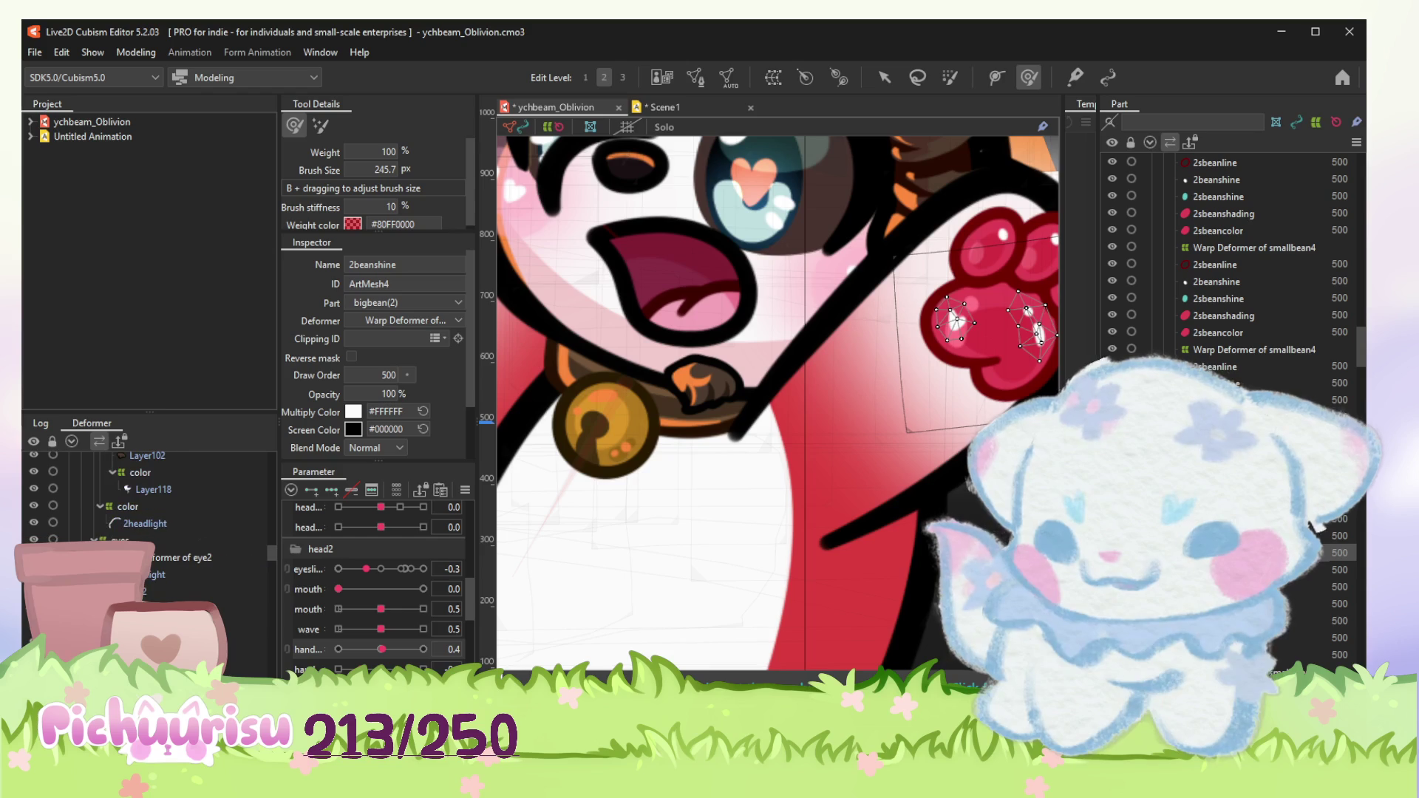
left_click(881, 78)
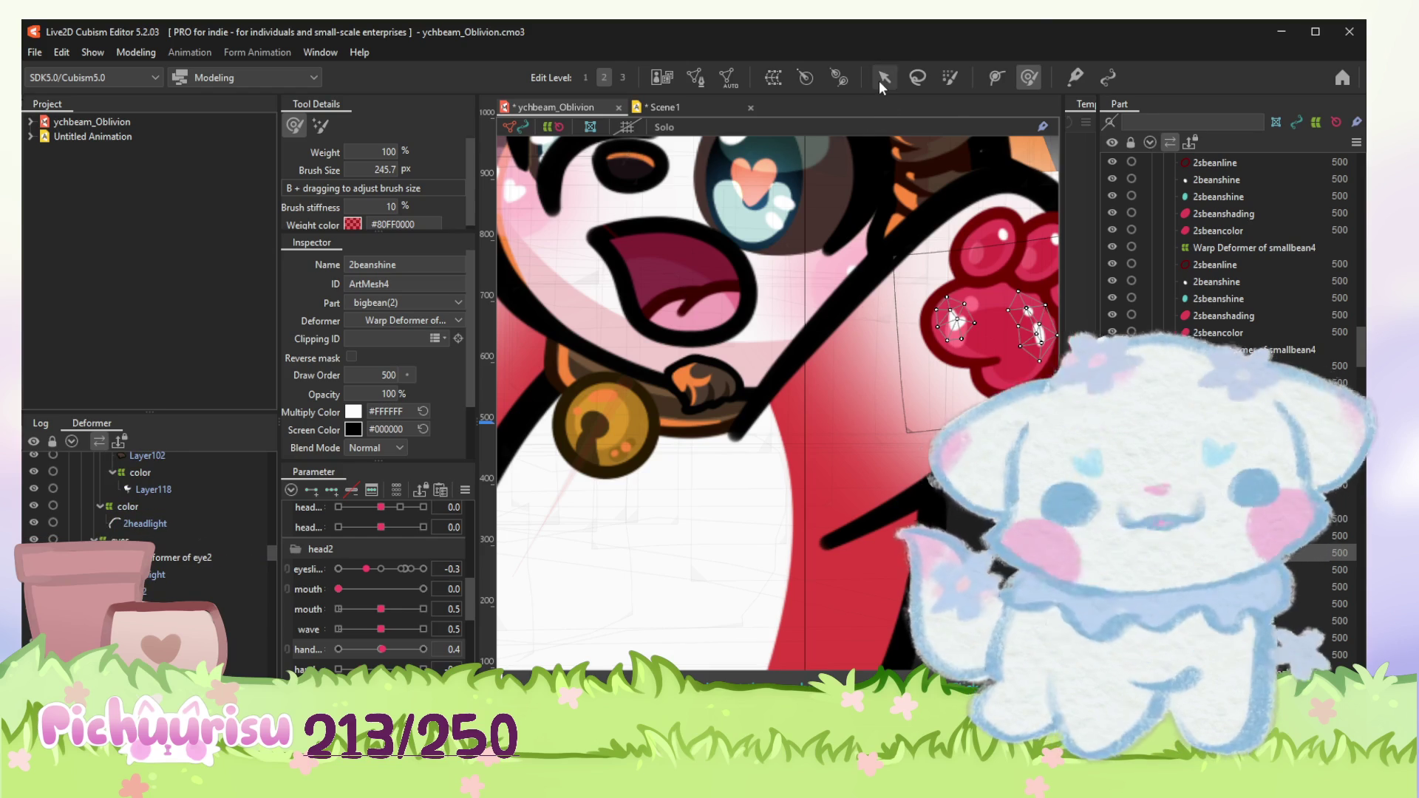
Step: Pose the arm at the hand parameter's minimum (-10) and pick the 2bodycolor body mesh for weight painting
left_click(838, 452)
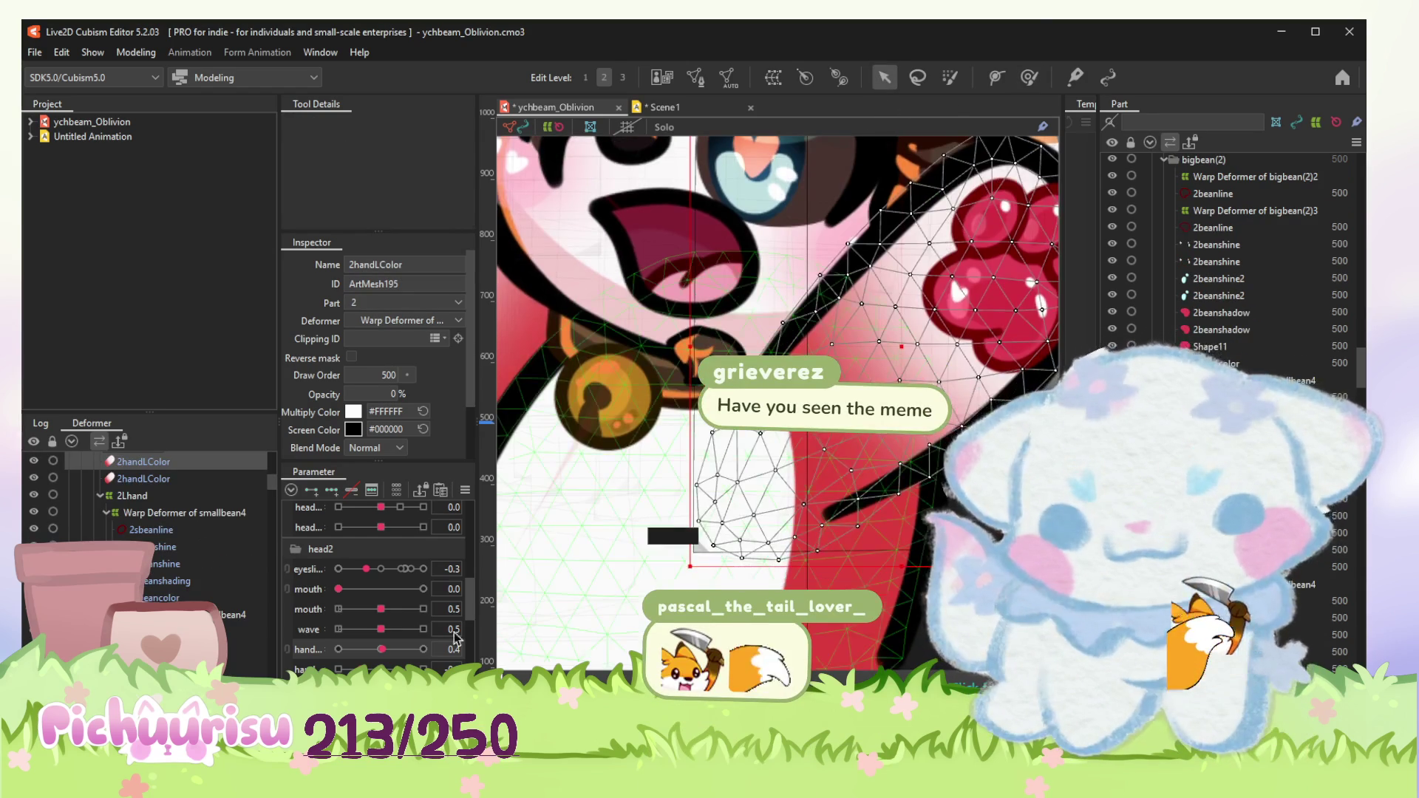
left_click_drag(388, 649, 269, 654)
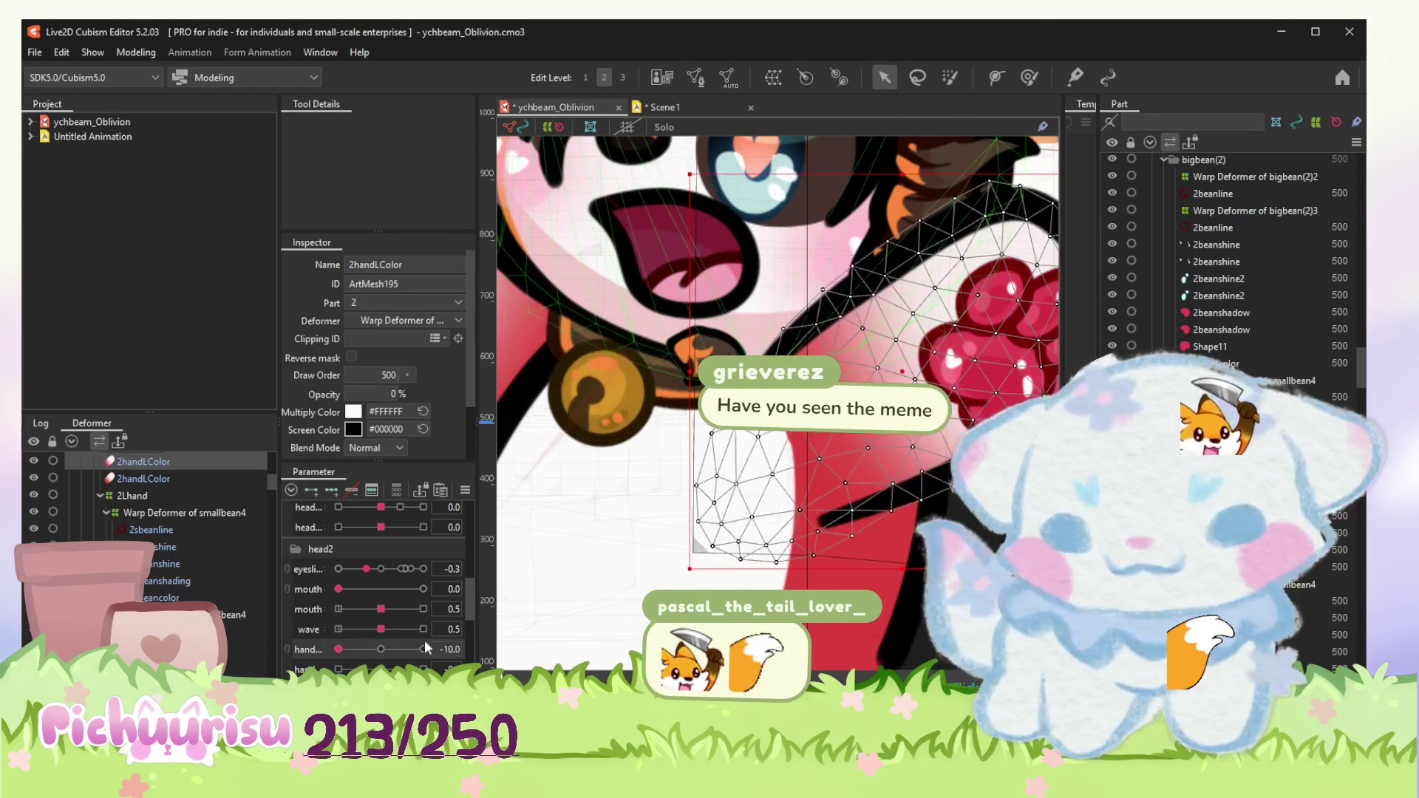
left_click(688, 415)
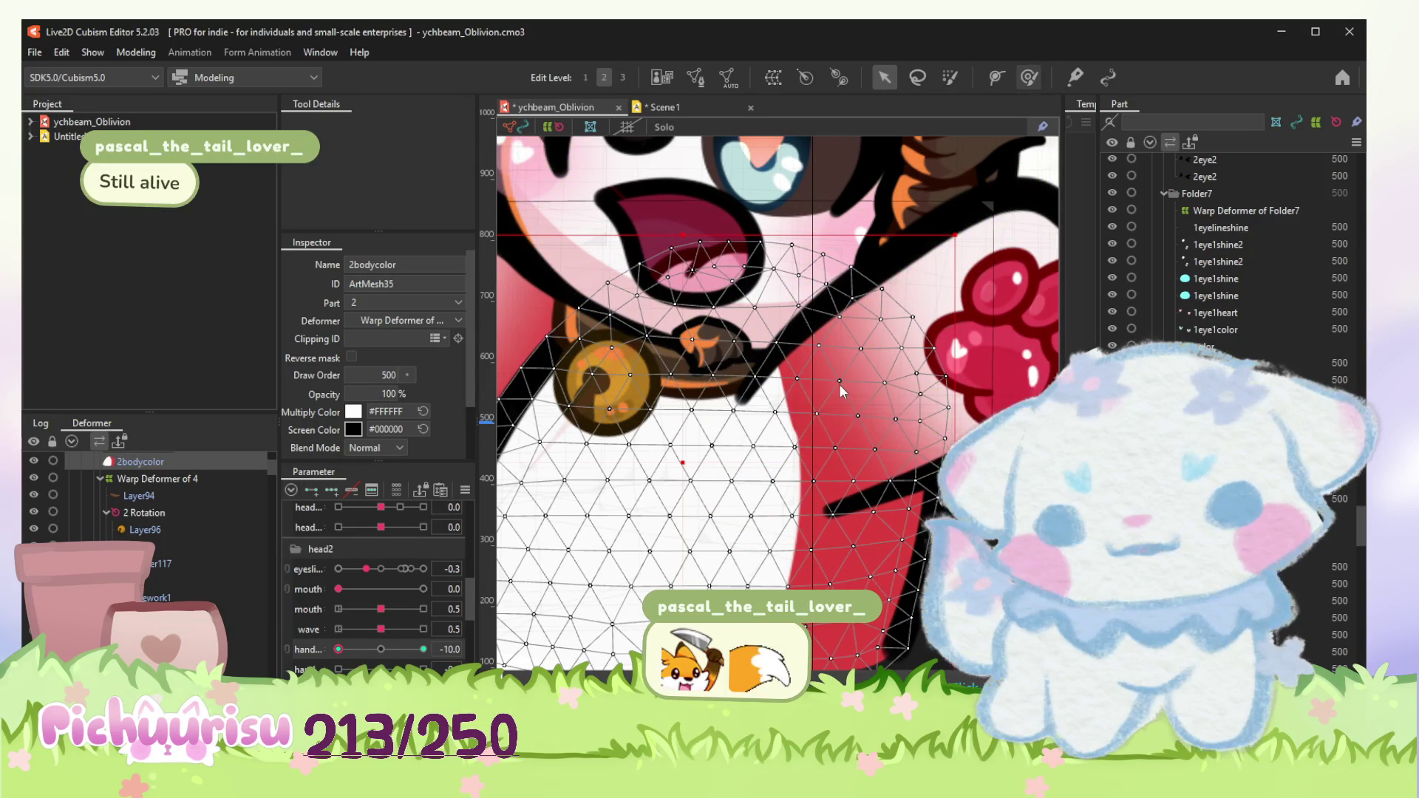
left_click(1029, 77)
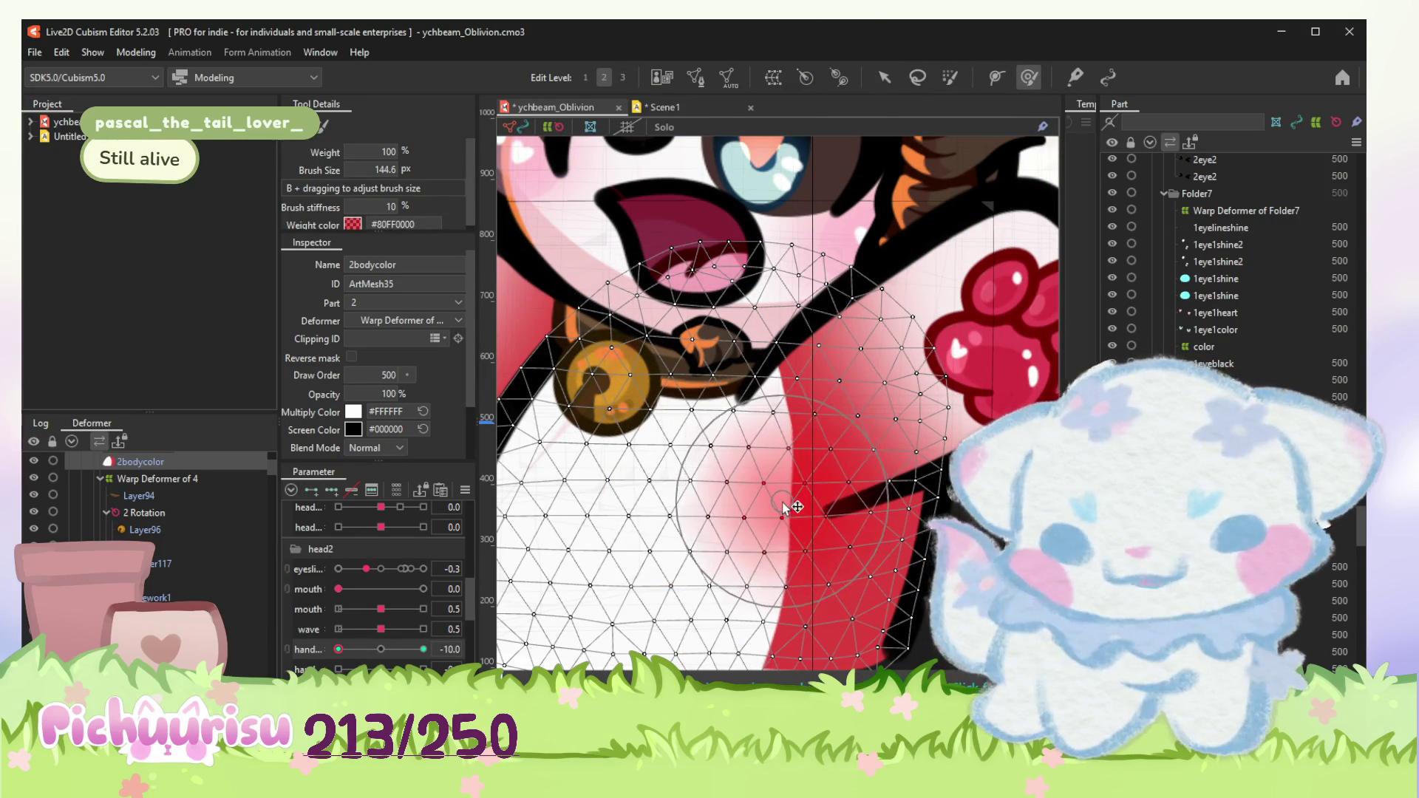
Step: With a smaller brush, paint blend weights on the body colour mesh at the hand parameter's maximum
mouse_move(782, 507)
left_mouse_down()
mouse_move(751, 530)
mouse_move(681, 535)
left_mouse_up()
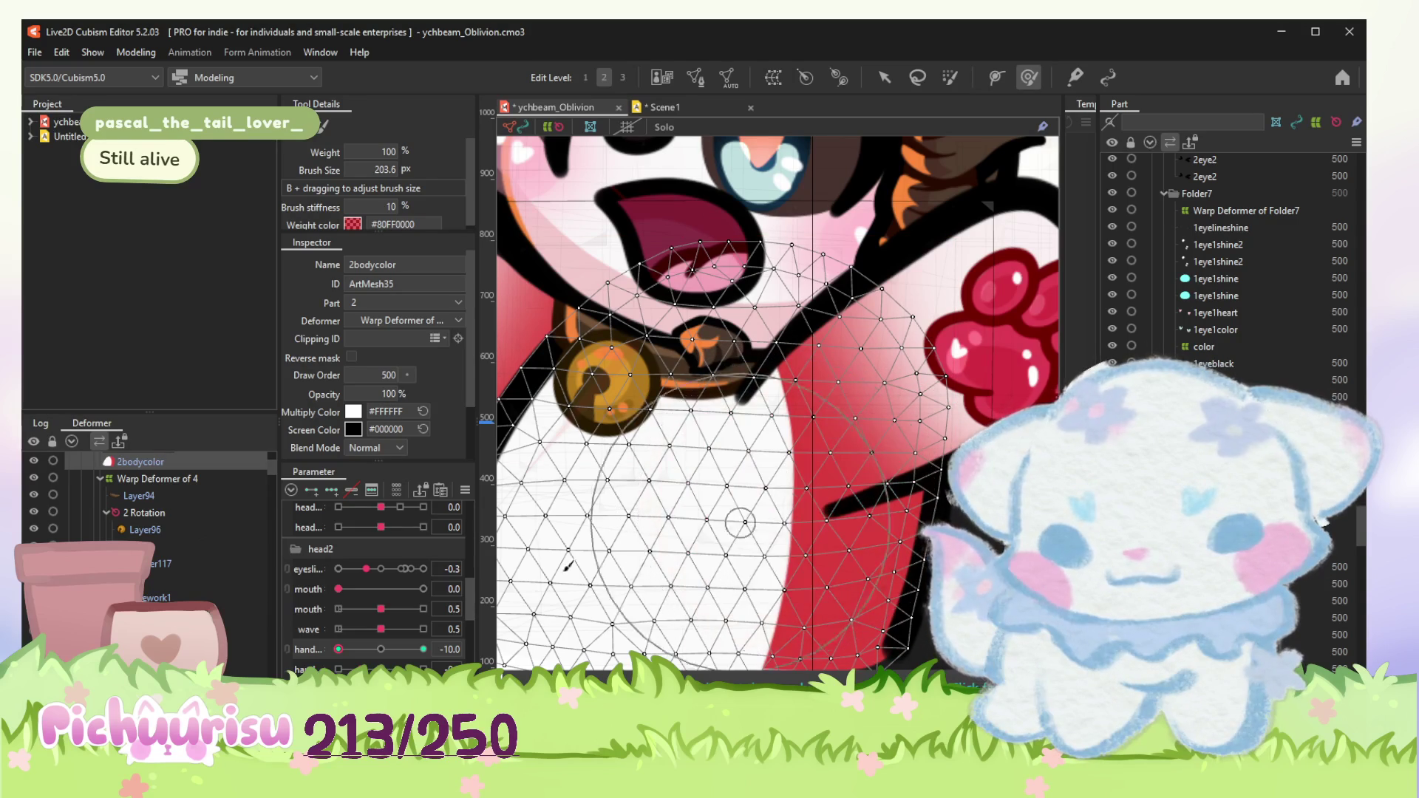
left_click(422, 649)
left_click_drag(801, 435, 792, 444)
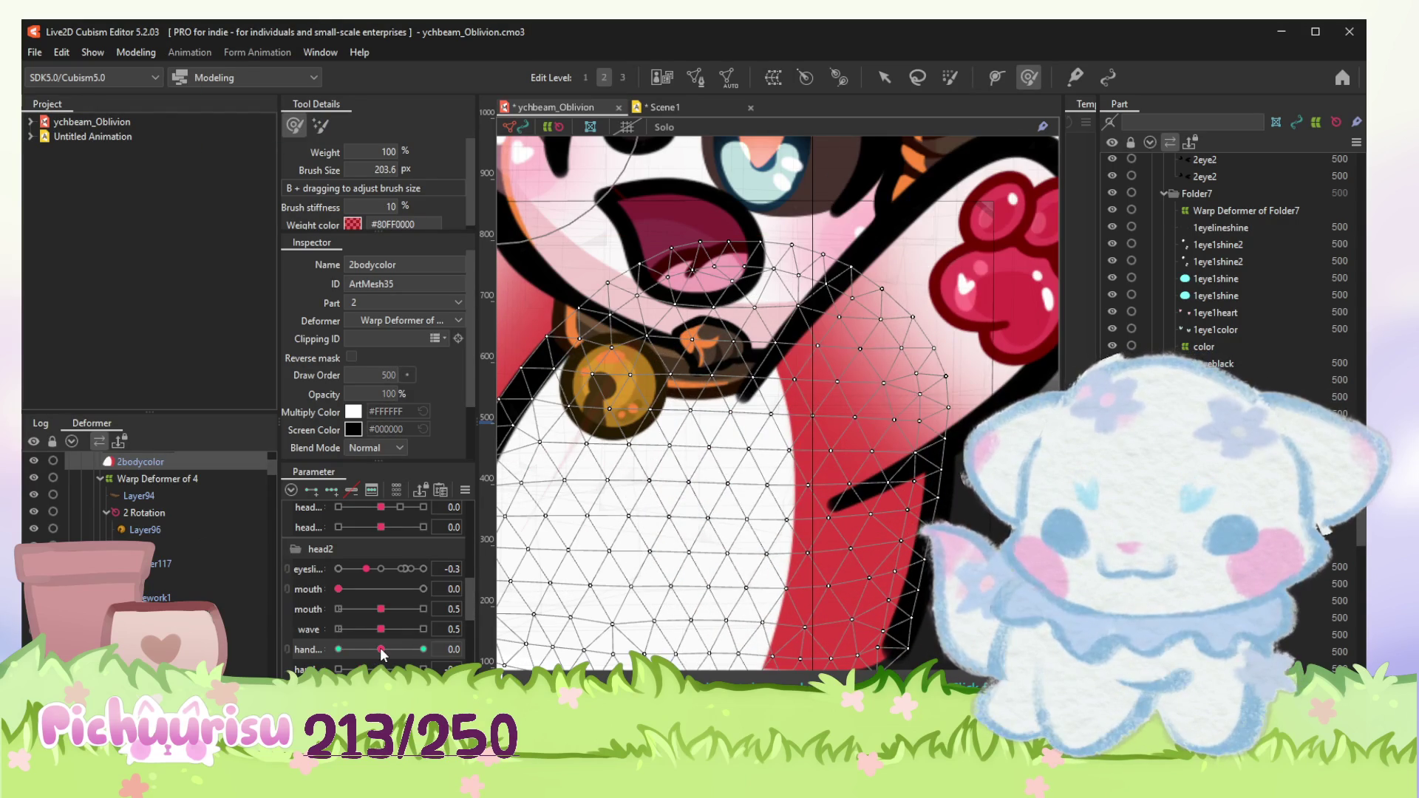
left_click(423, 648)
left_click(766, 473)
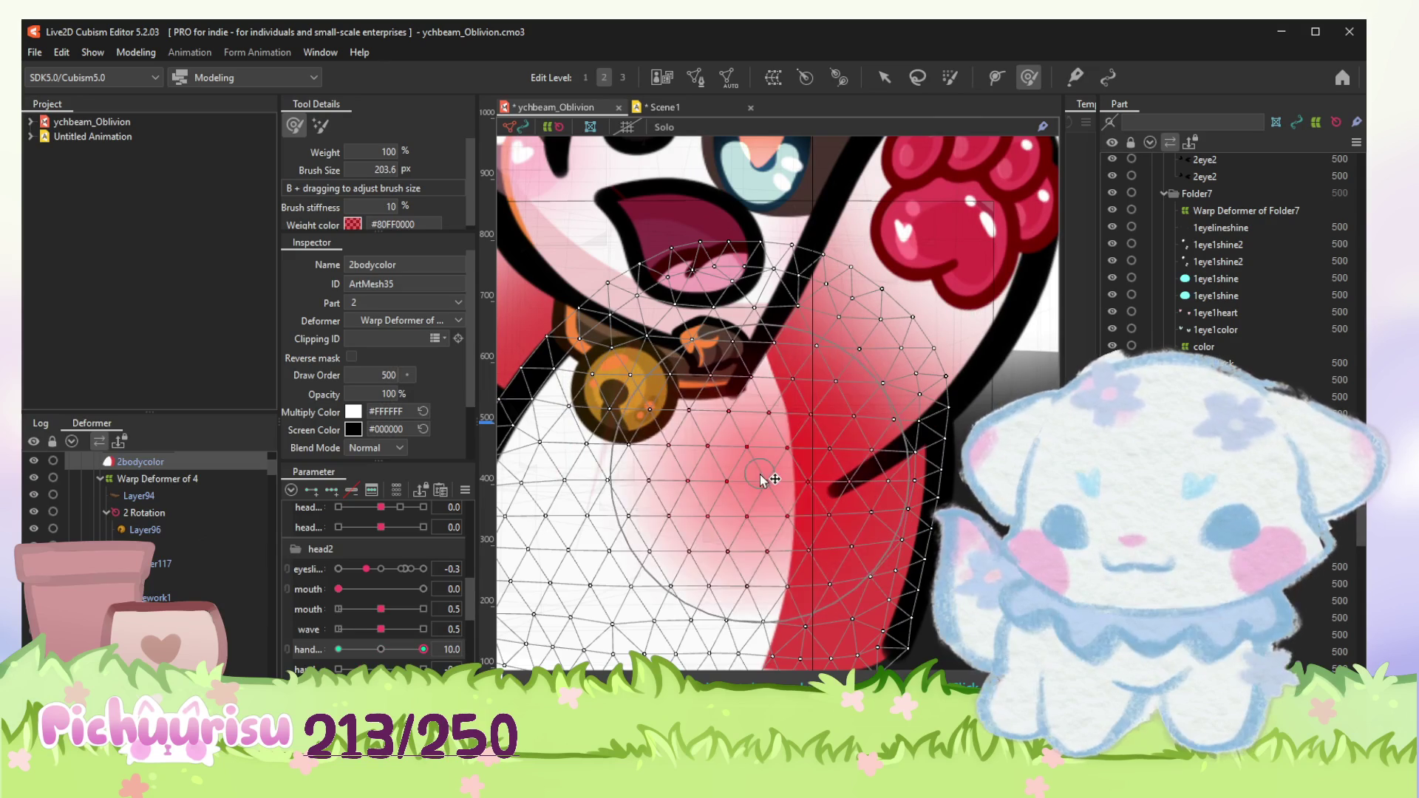
scroll(776, 399, "up", 2)
scroll(213, 518, "down", 2)
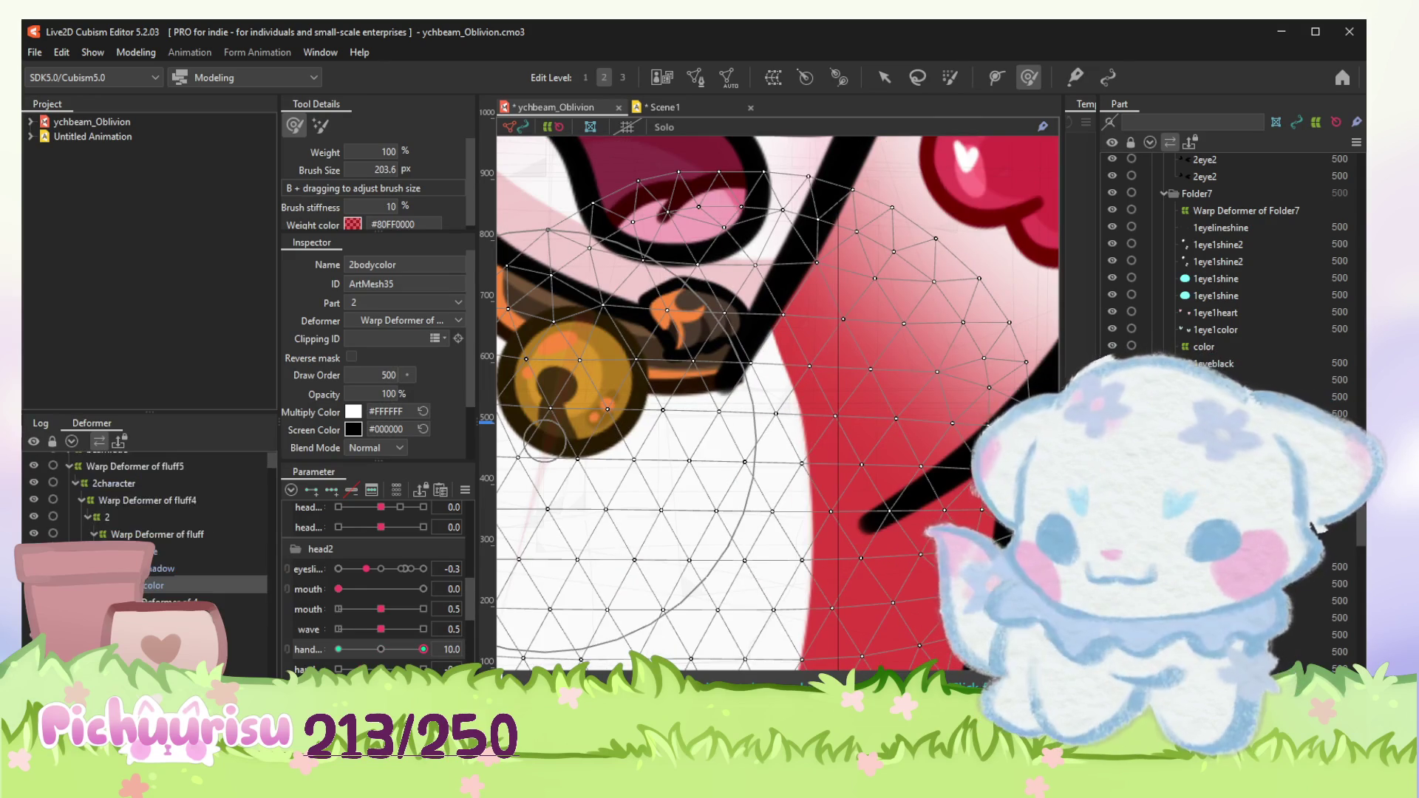
Step: Paint blend weights on both 2handLColor hand meshes so the paw bends smoothly
left_click(640, 433)
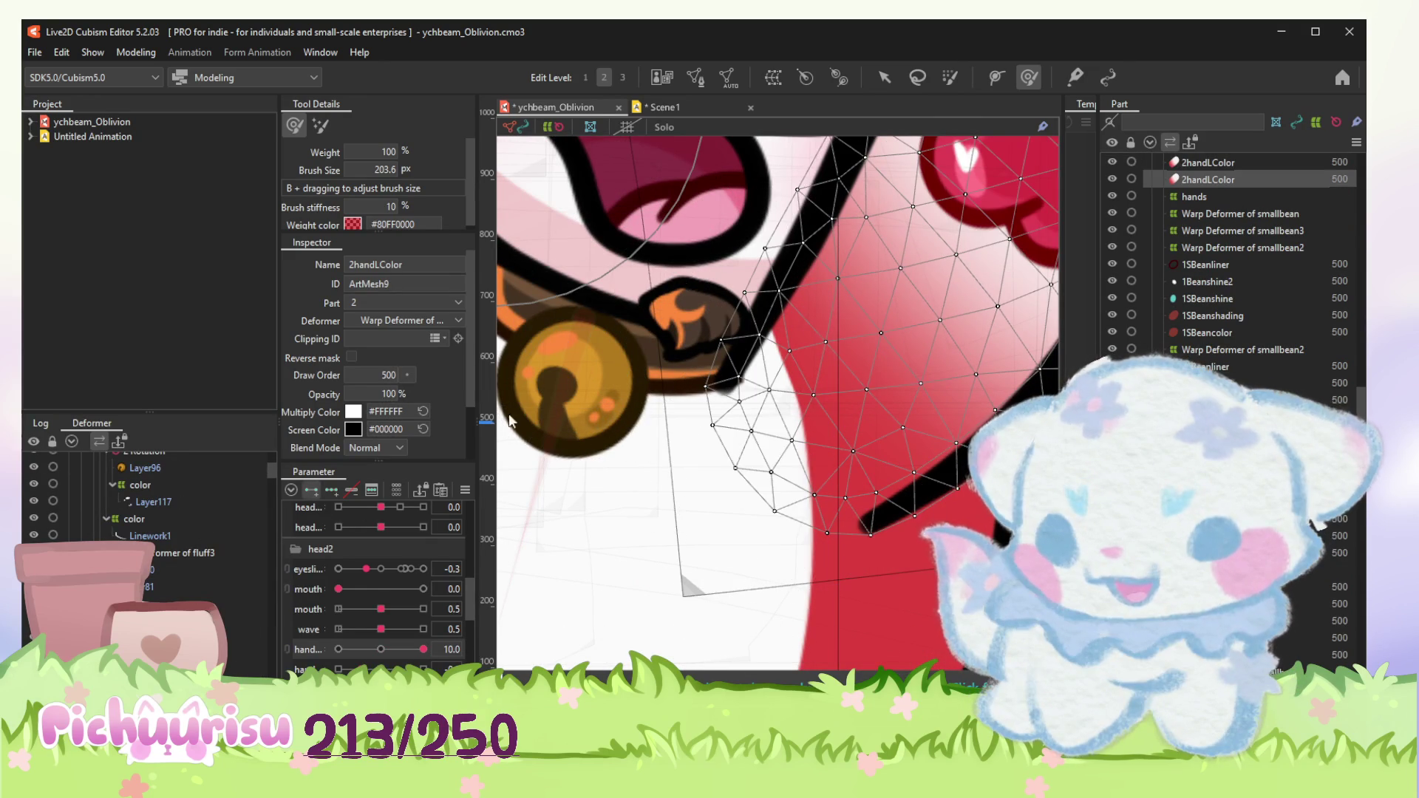
mouse_move(650, 533)
left_mouse_down()
mouse_move(594, 506)
mouse_move(638, 460)
left_mouse_up()
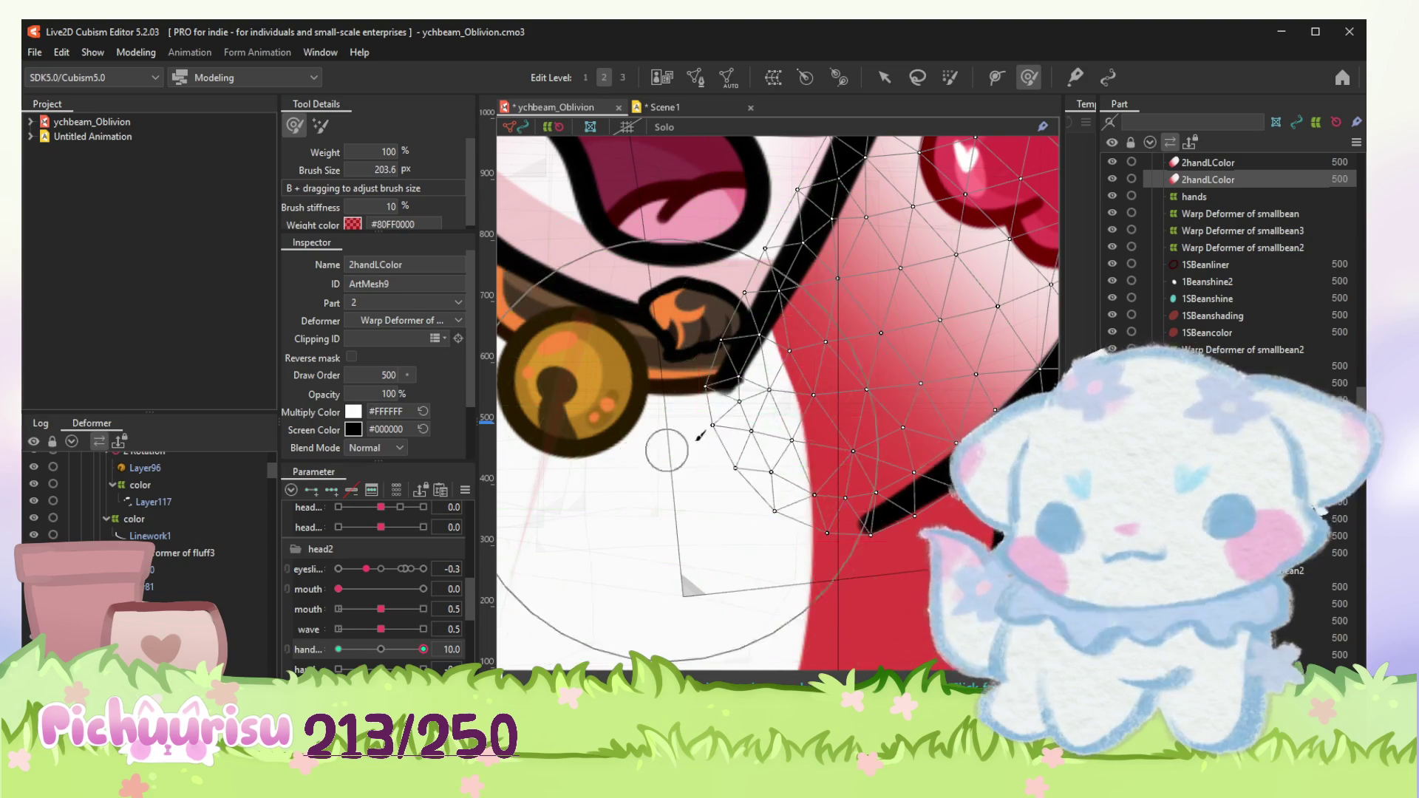
scroll(701, 446, "down", 2)
scroll(701, 446, "up", 2)
left_click(690, 455)
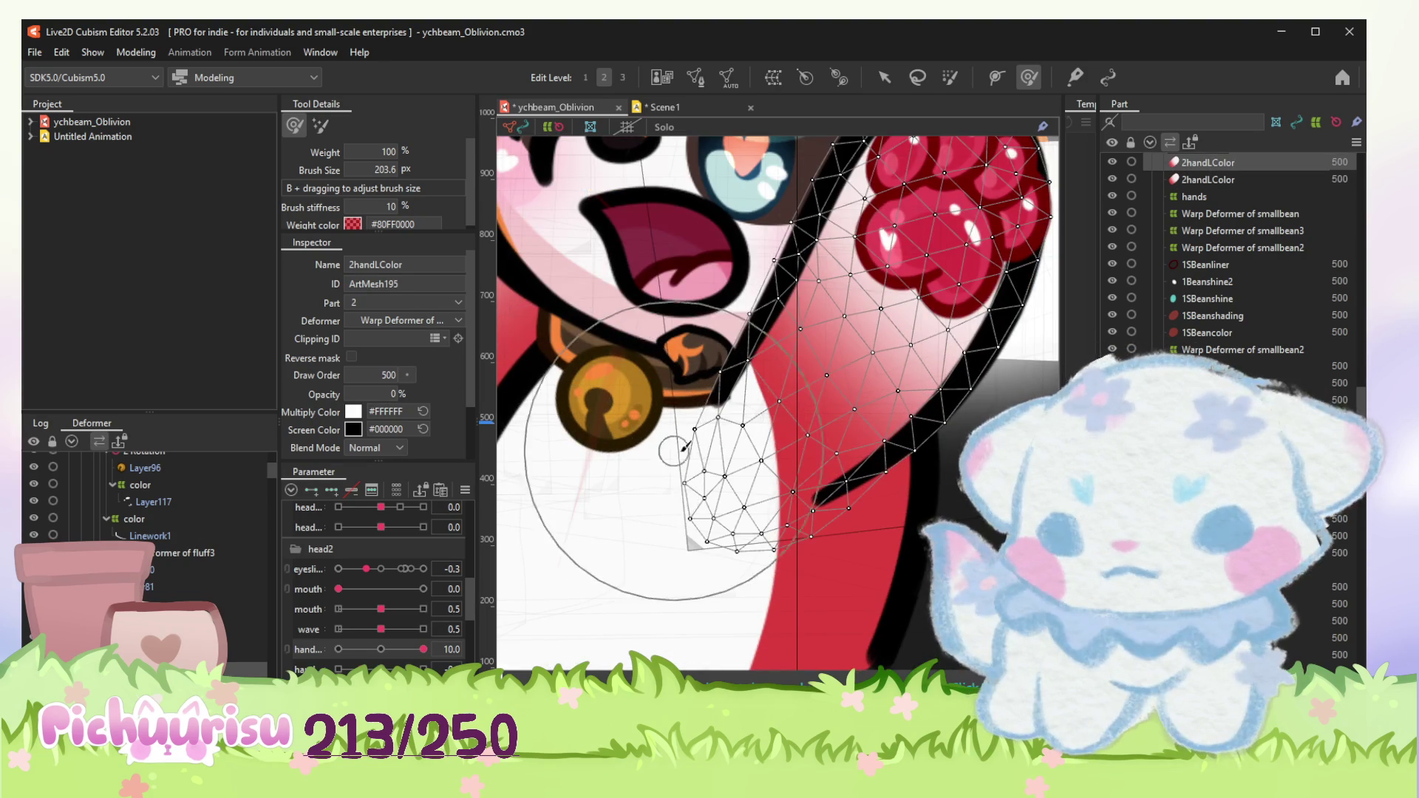
left_click_drag(690, 455, 530, 505)
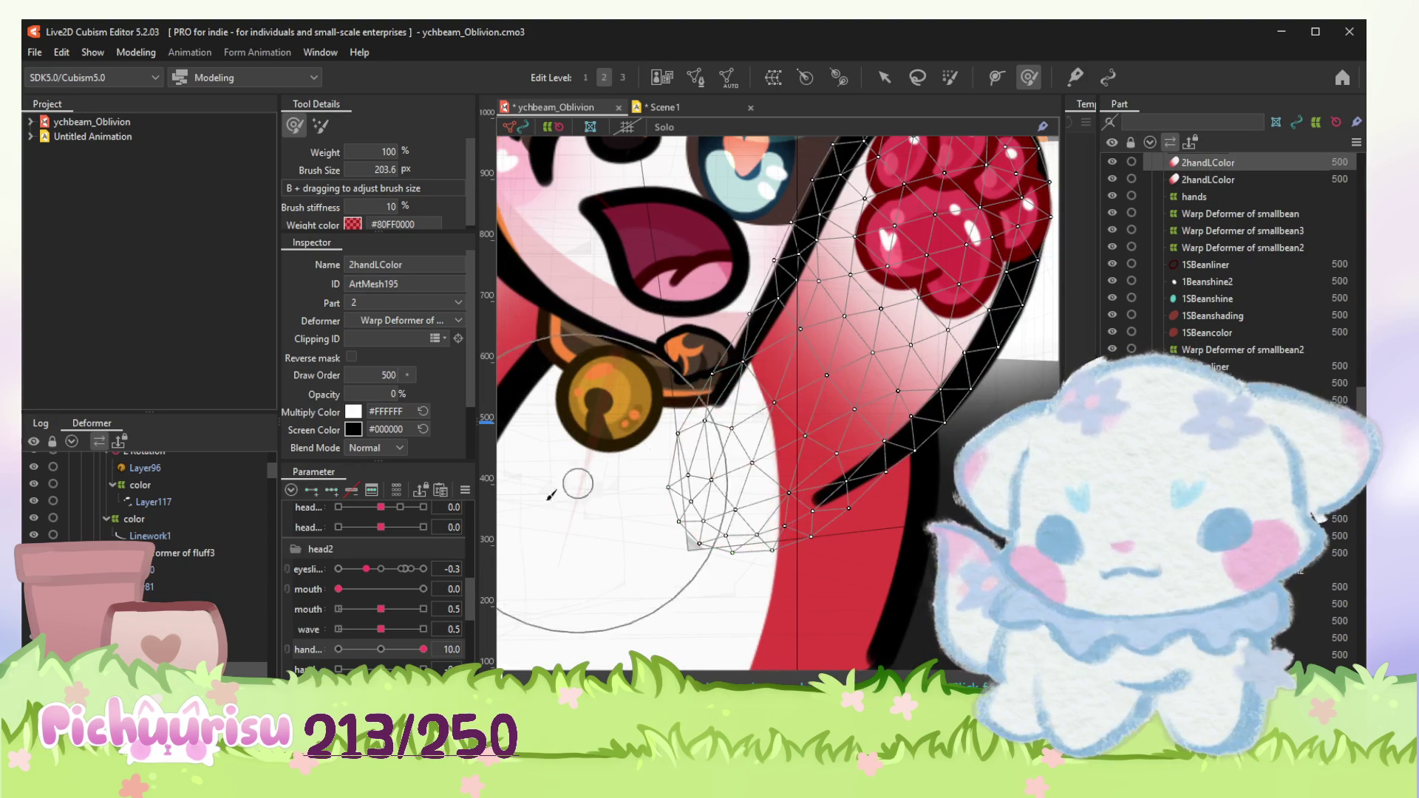
Step: Swing the hand parameter between extremes to test the paw, then pick the wavy deformer
left_click_drag(396, 644, 339, 649)
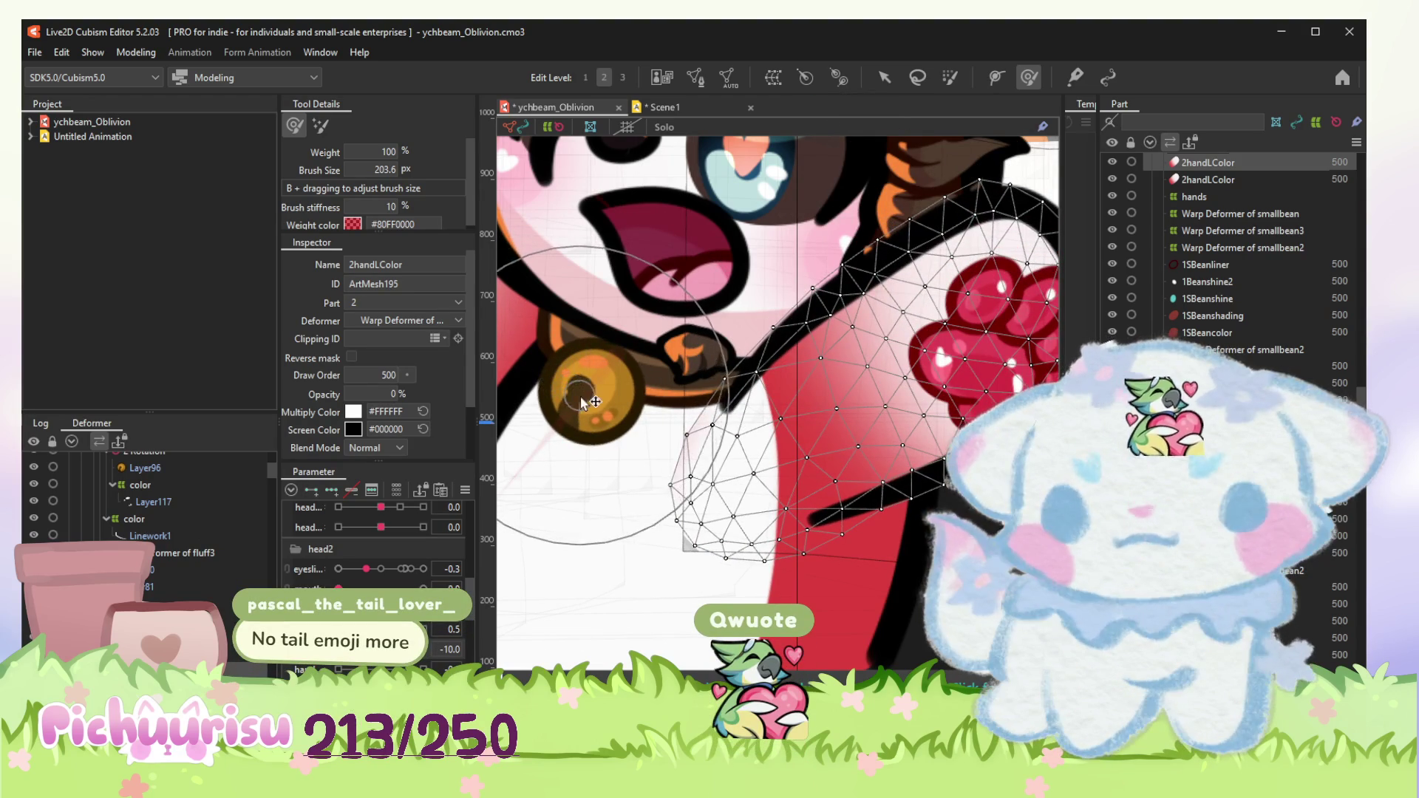
mouse_move(338, 649)
left_mouse_down()
mouse_move(419, 649)
mouse_move(394, 649)
left_mouse_up()
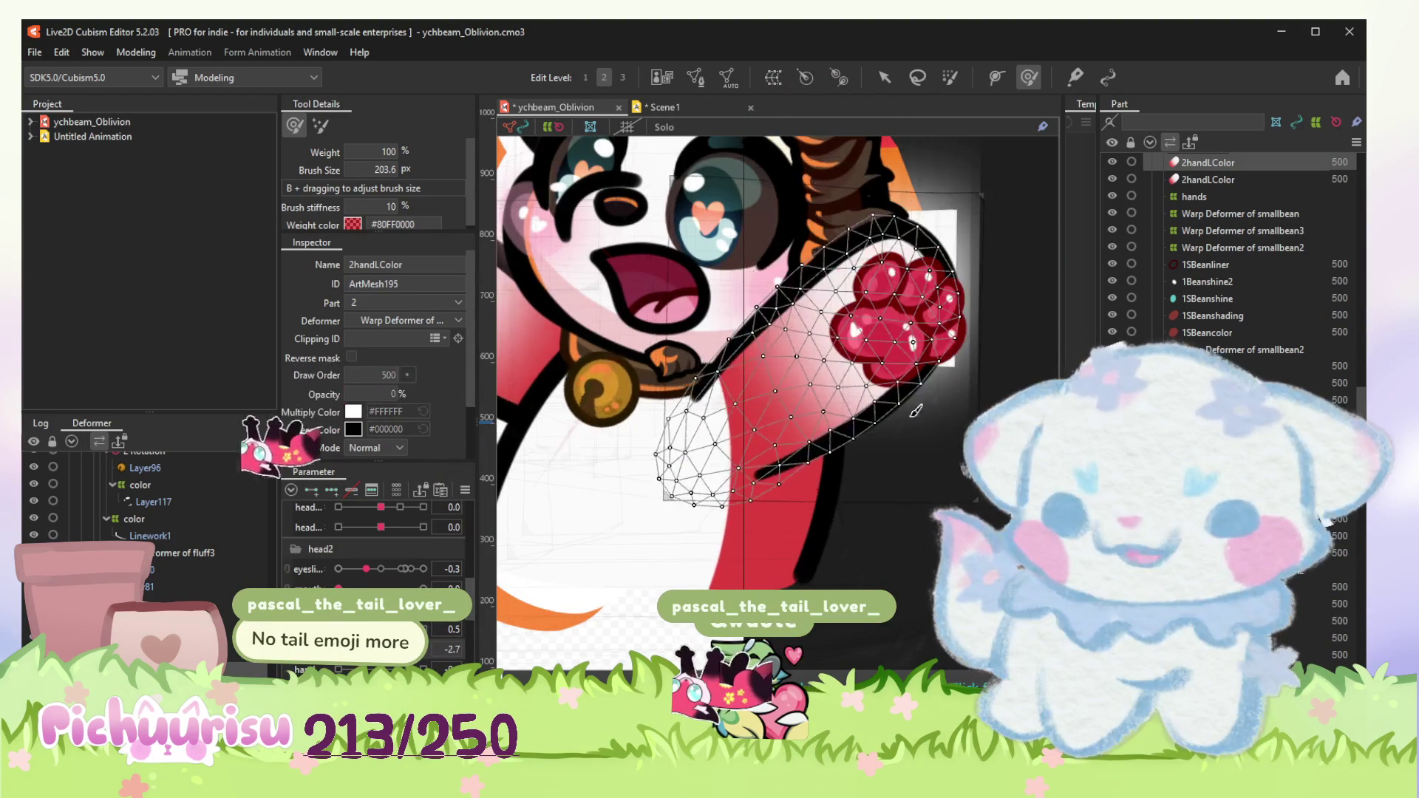
scroll(887, 443, "down", 3)
left_click(884, 78)
left_click(892, 145)
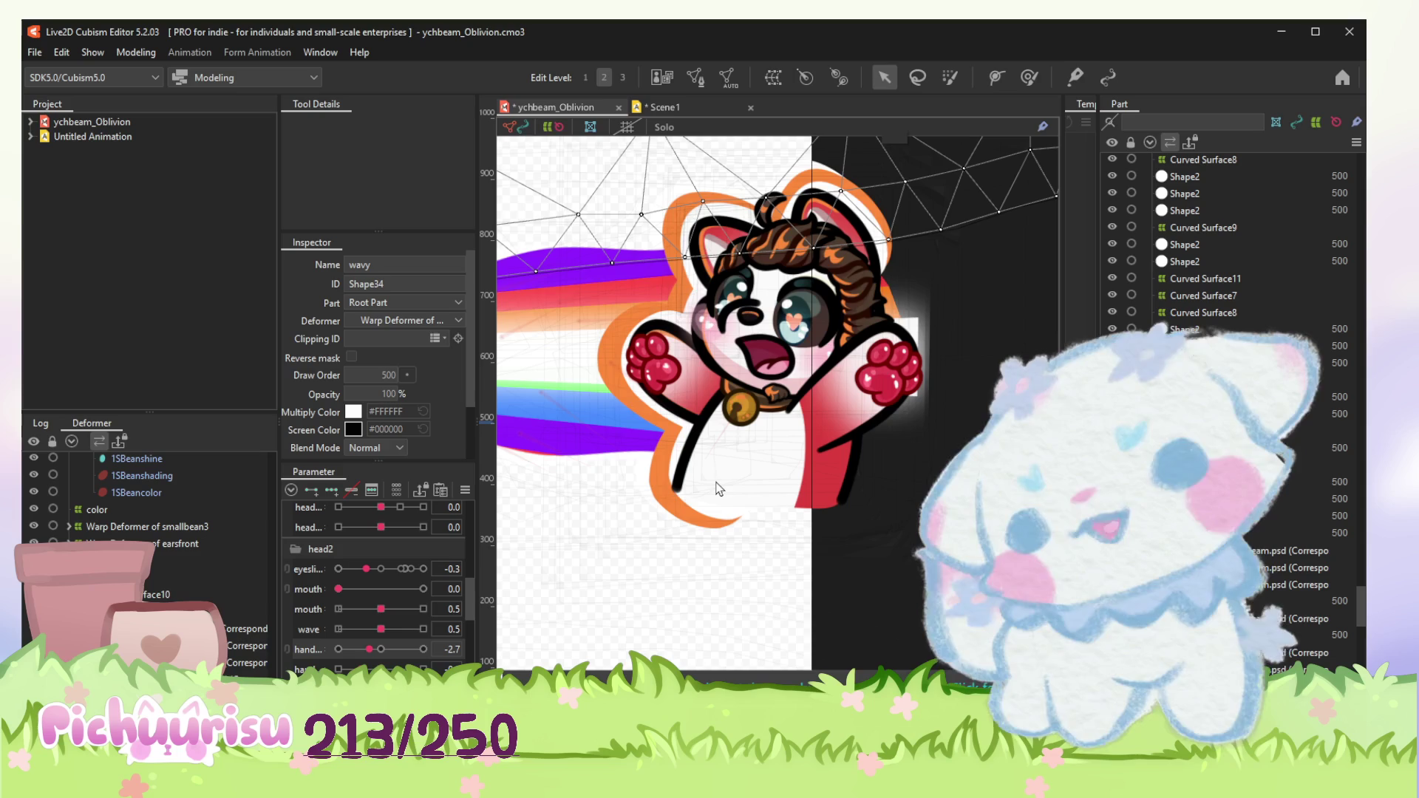
key("ctrl+Tab")
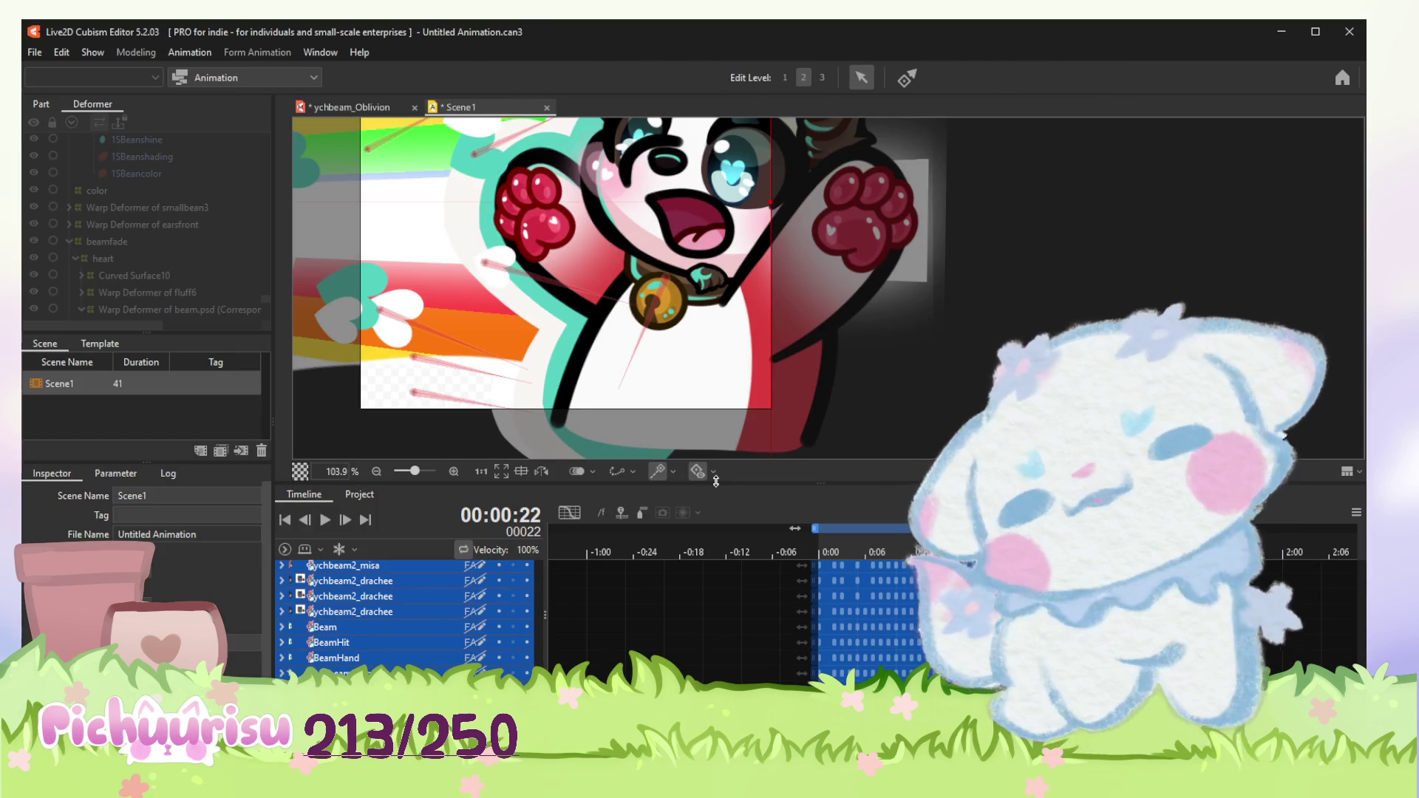
scroll(798, 358, "down", 2)
scroll(799, 359, "down", 2)
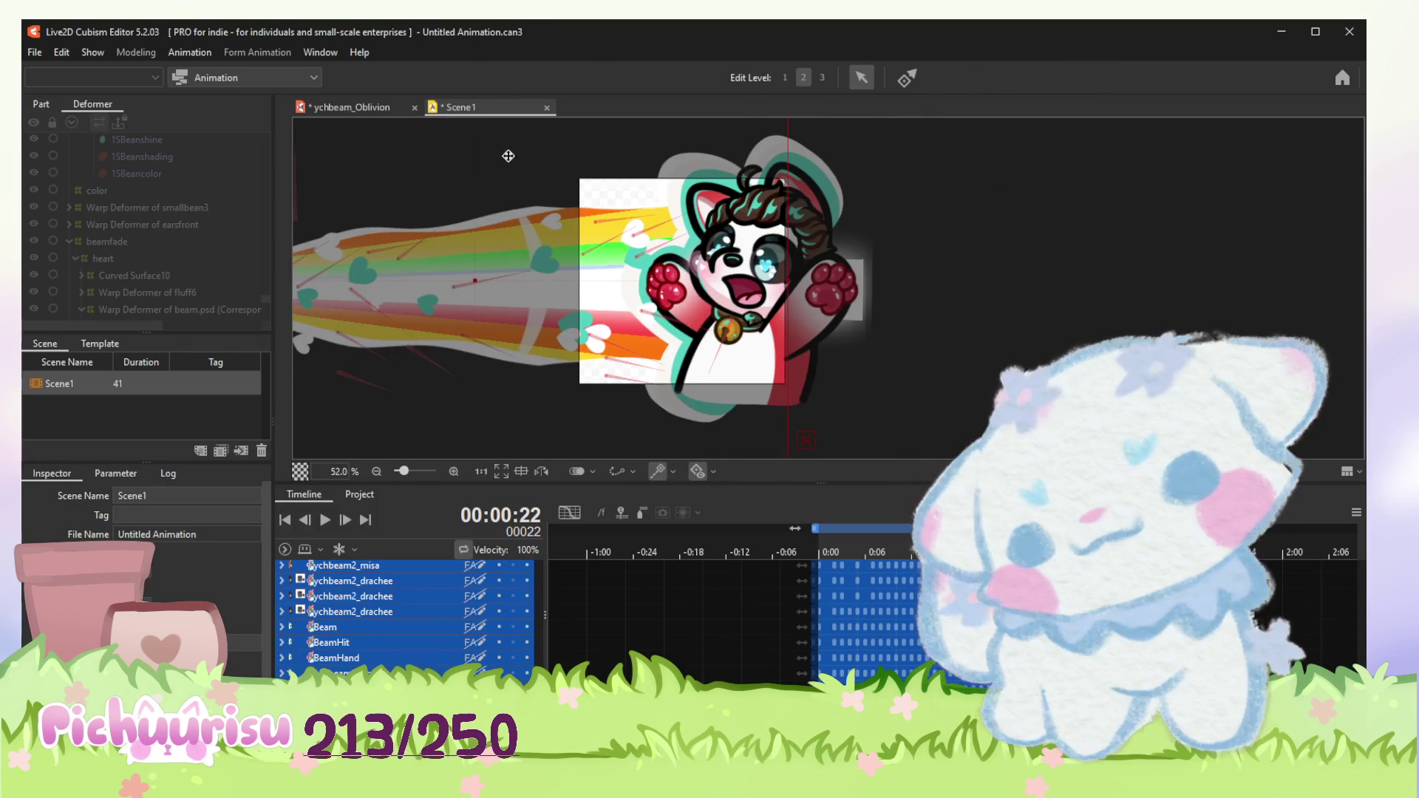
left_click(341, 108)
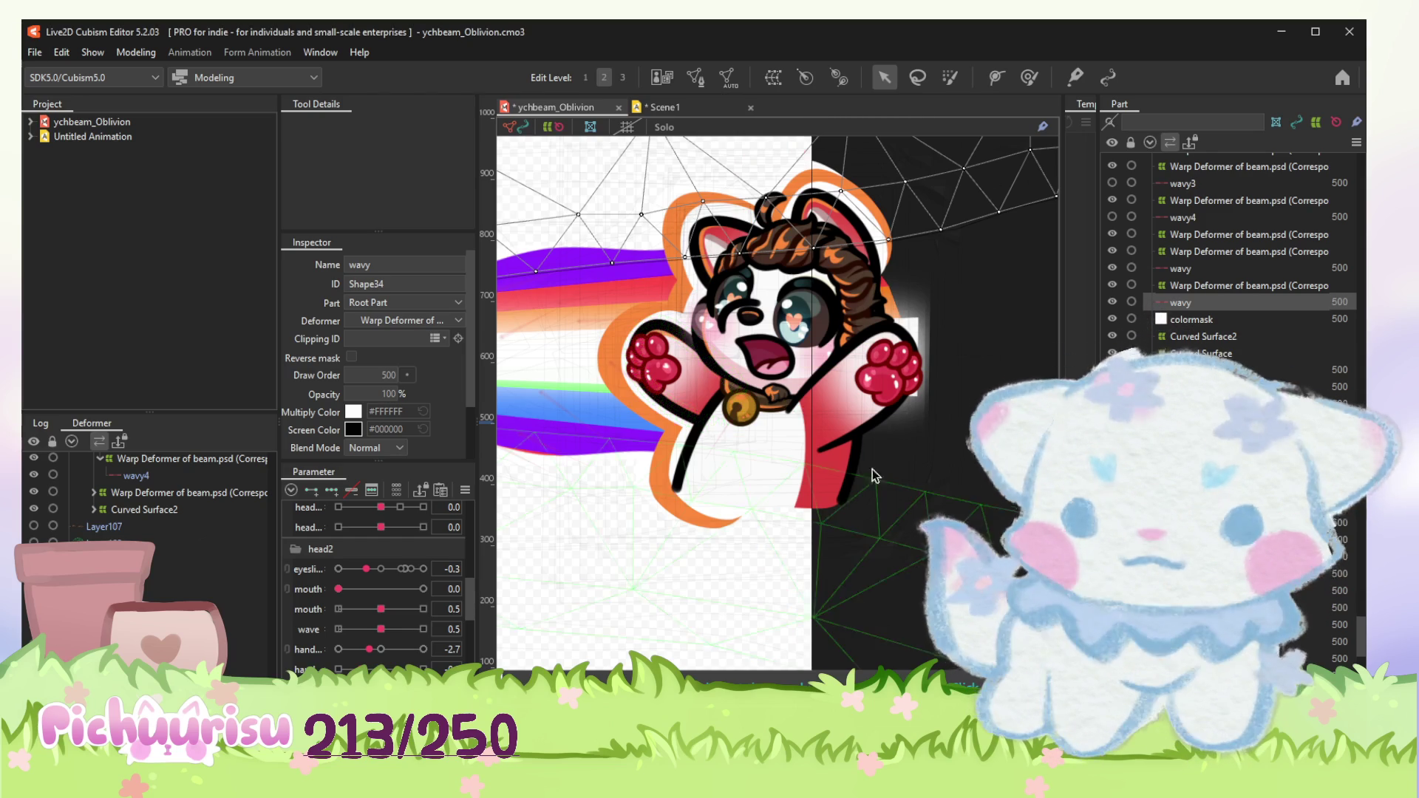
scroll(876, 436, "down", 3)
scroll(884, 358, "up", 4)
scroll(884, 358, "up", 2)
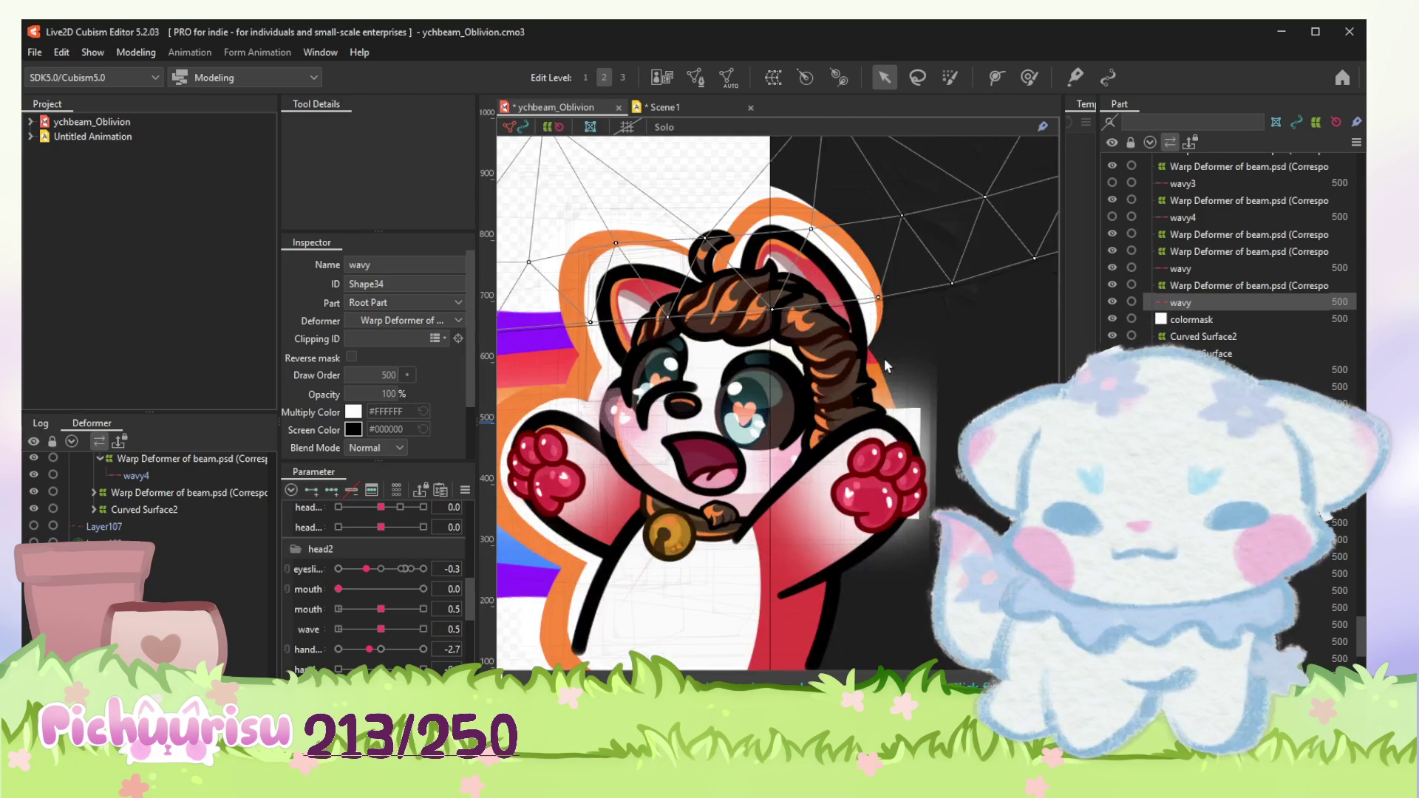
scroll(877, 370, "down", 1)
scroll(864, 359, "down", 1)
scroll(848, 344, "up", 2)
scroll(826, 325, "down", 1)
scroll(920, 327, "up", 1)
scroll(935, 380, "down", 1)
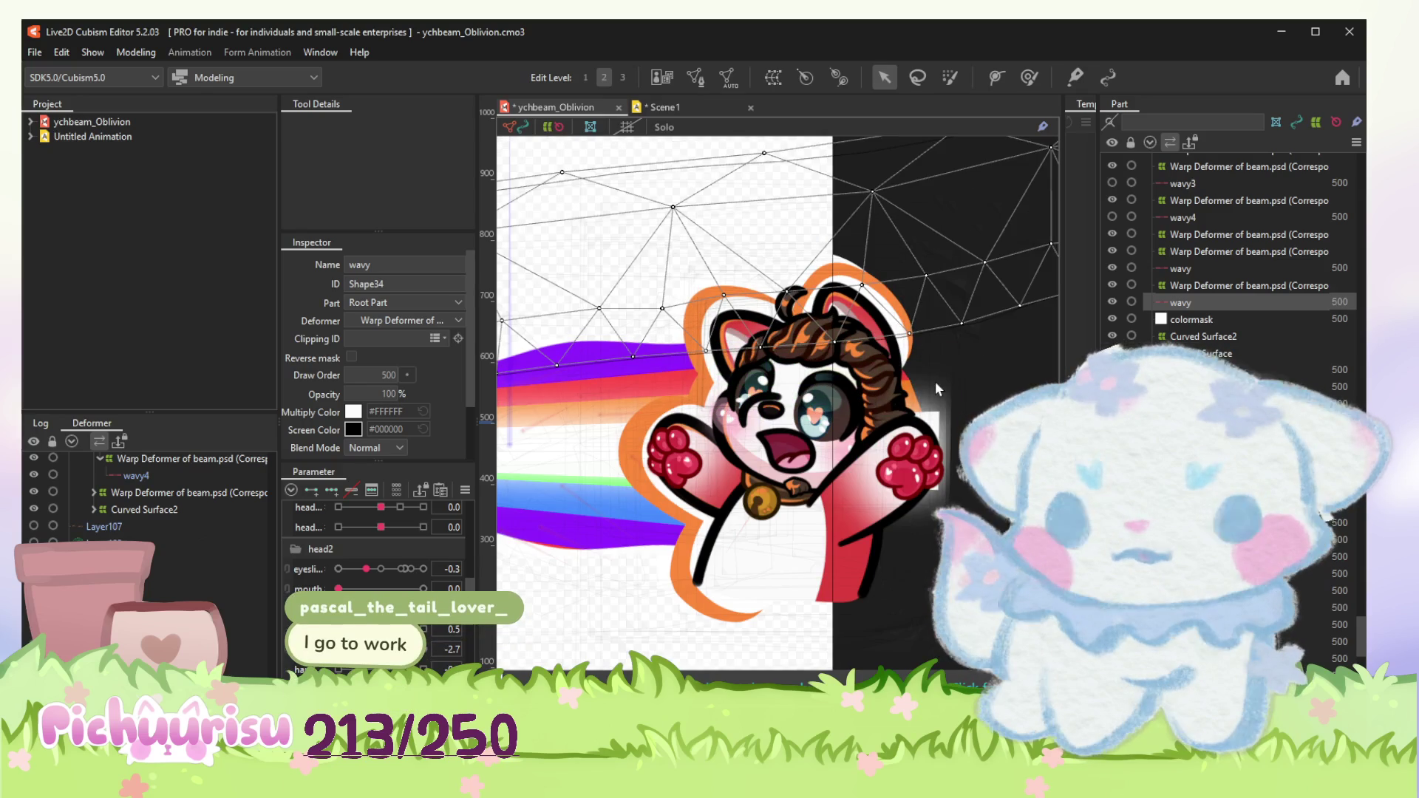
scroll(776, 542, "up", 1)
scroll(782, 443, "up", 1)
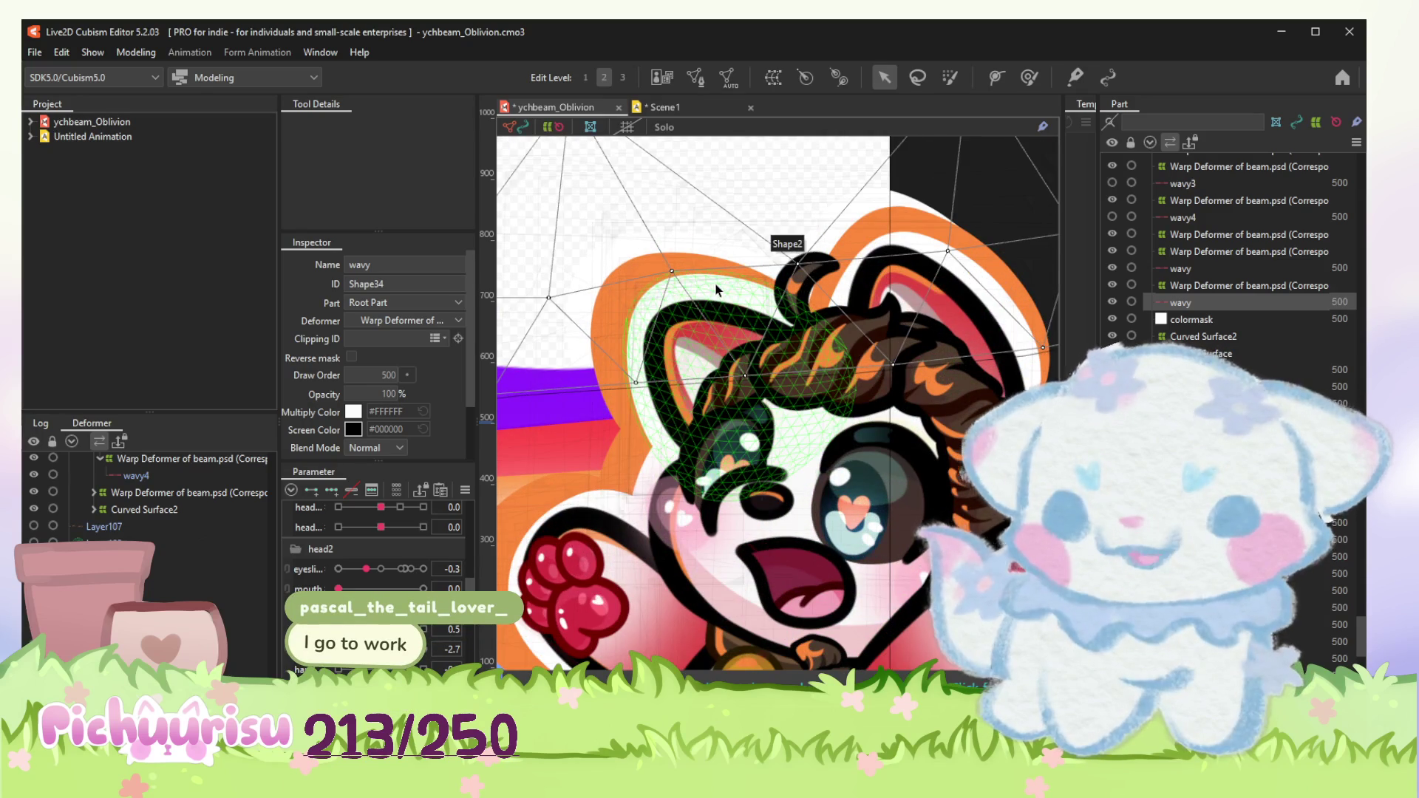
Step: Copy the ear Shape2 fluff meshes, place a pasted copy over the head and undo the mirrored one
left_click(781, 333)
scroll(142, 582, "down", 1)
scroll(144, 582, "down", 1)
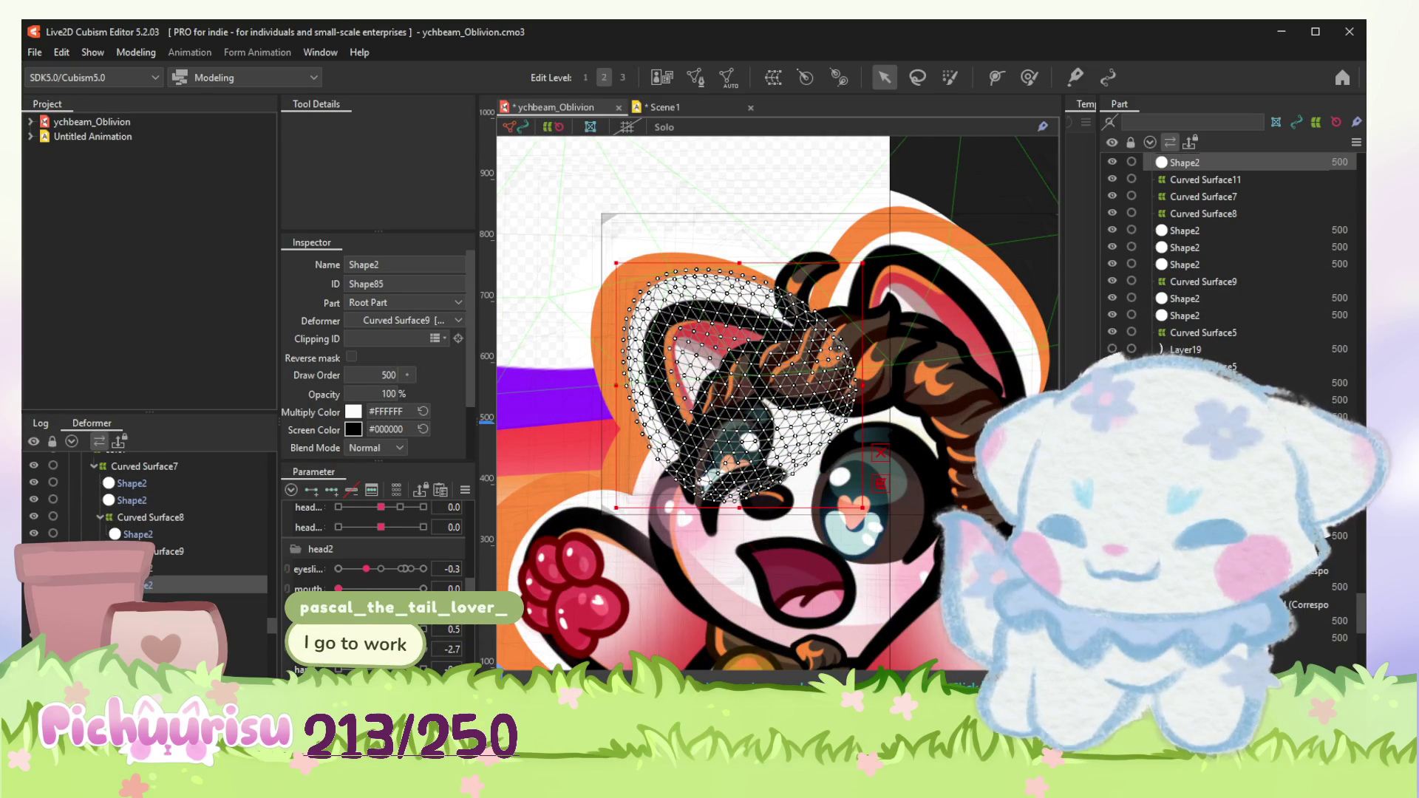
scroll(221, 560, "down", 2)
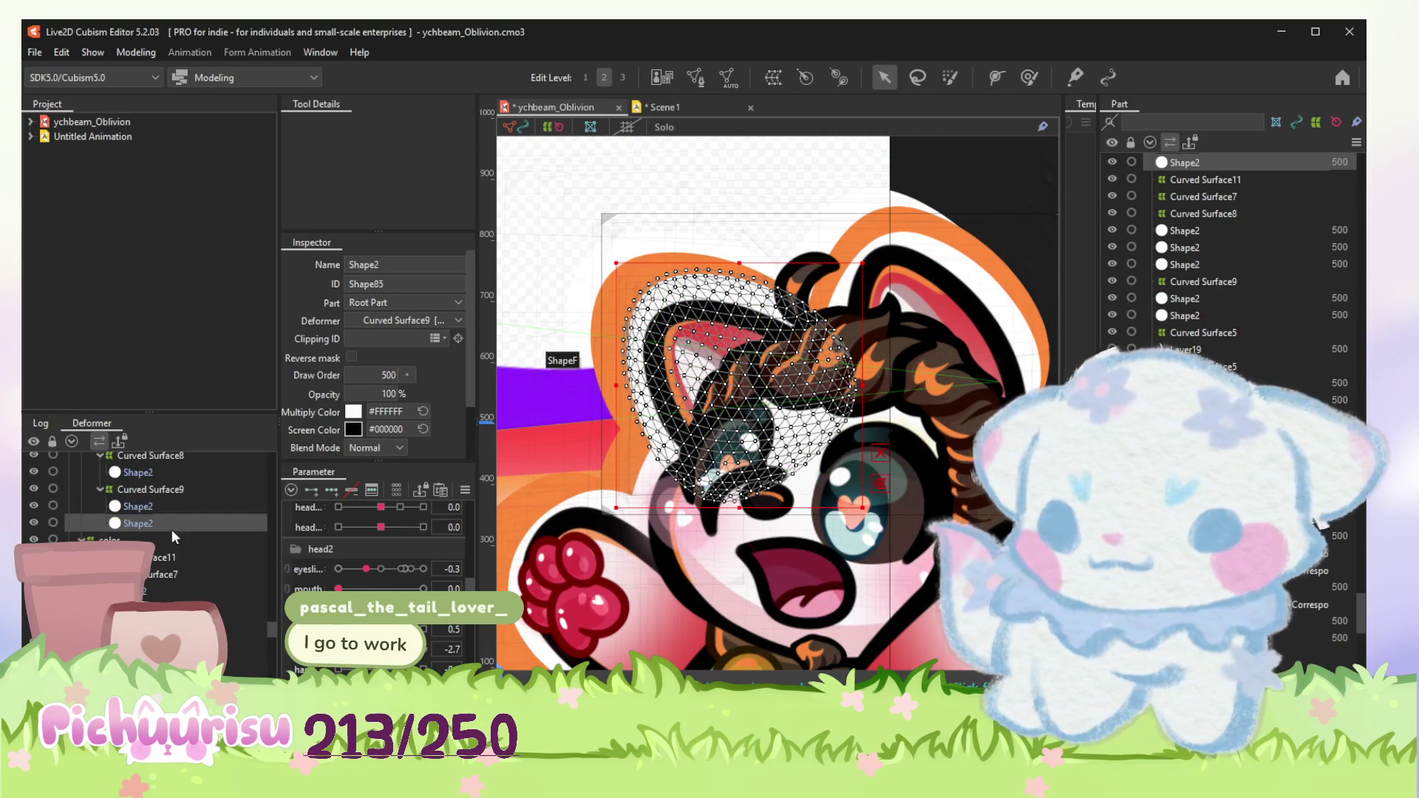
left_click(152, 506)
left_click(139, 523)
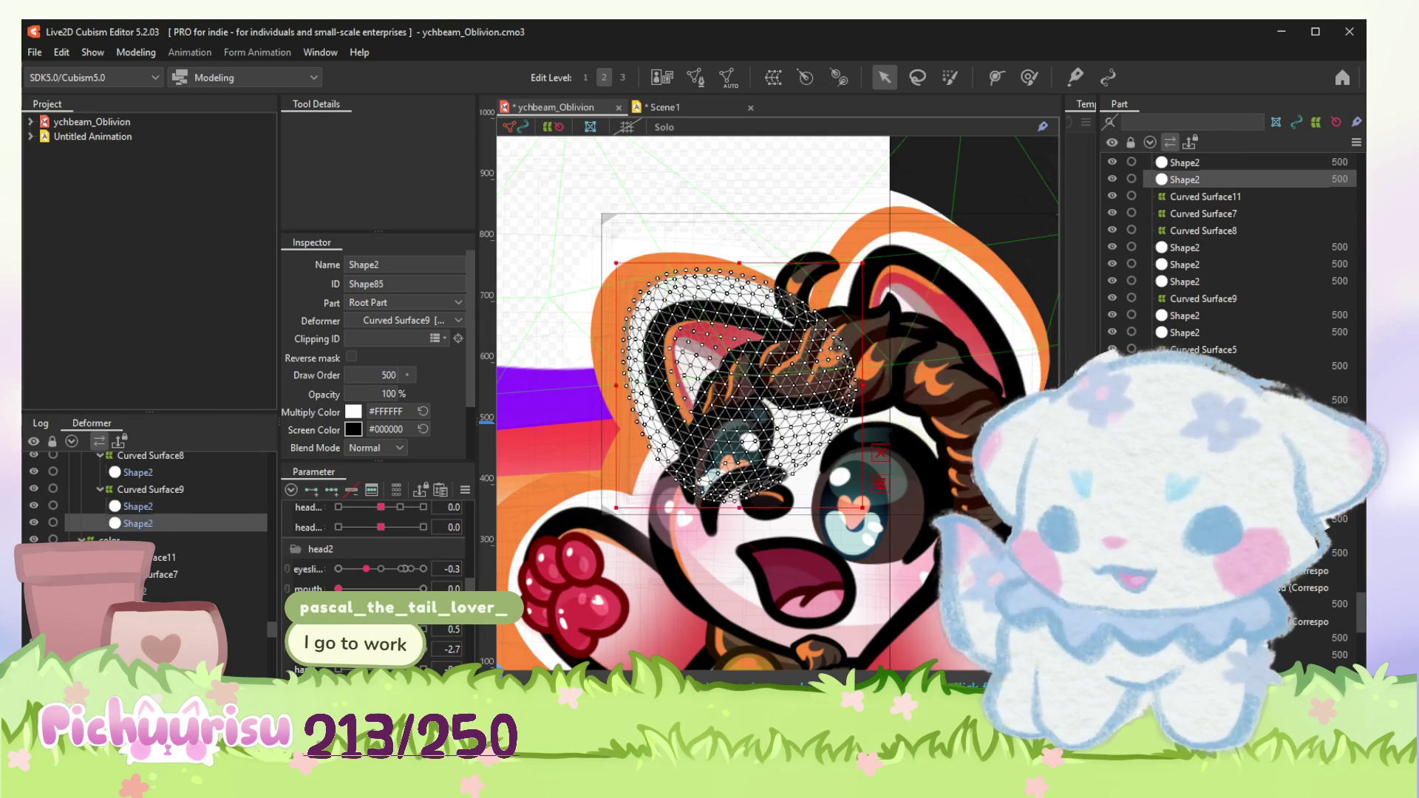
key("Down")
key("Down")
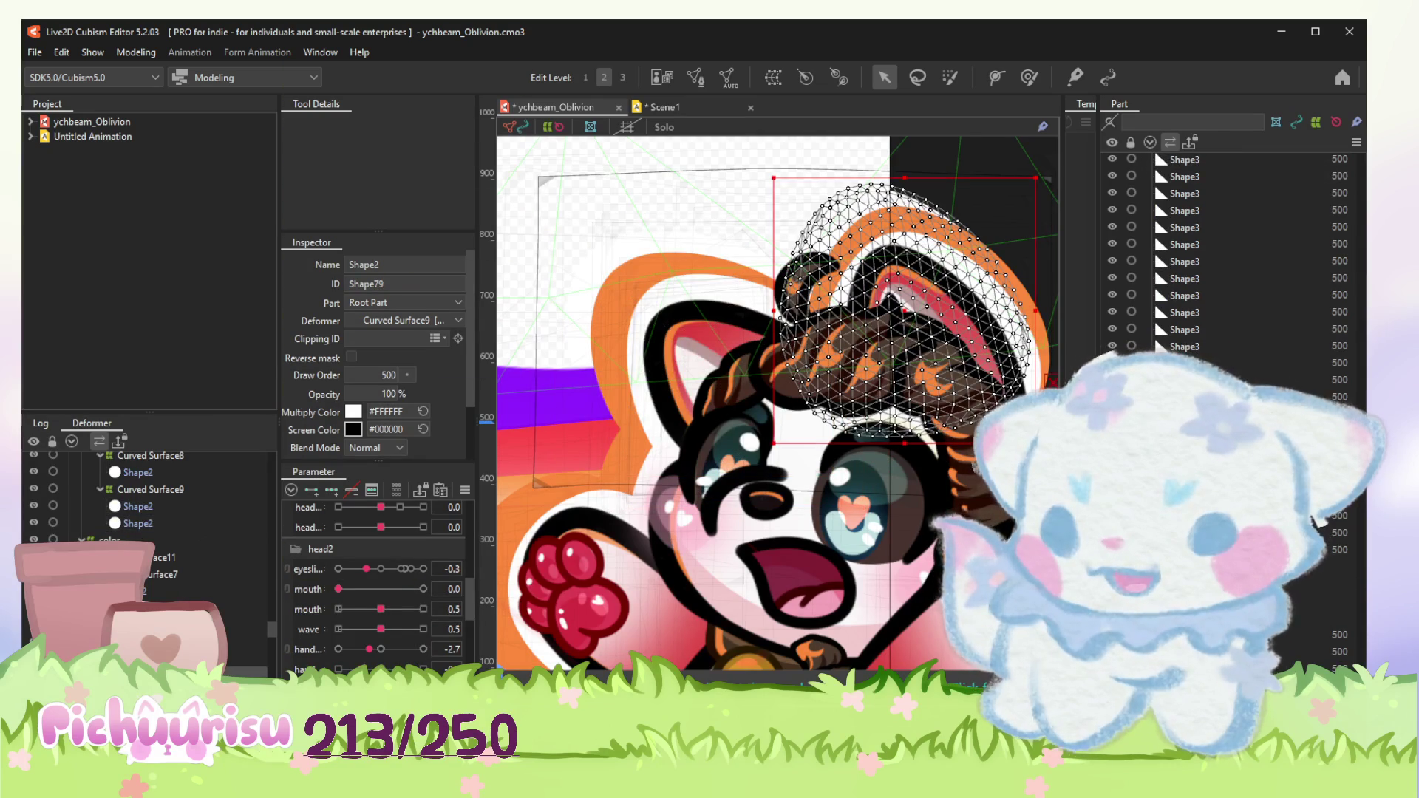
left_click(145, 501, "ctrl")
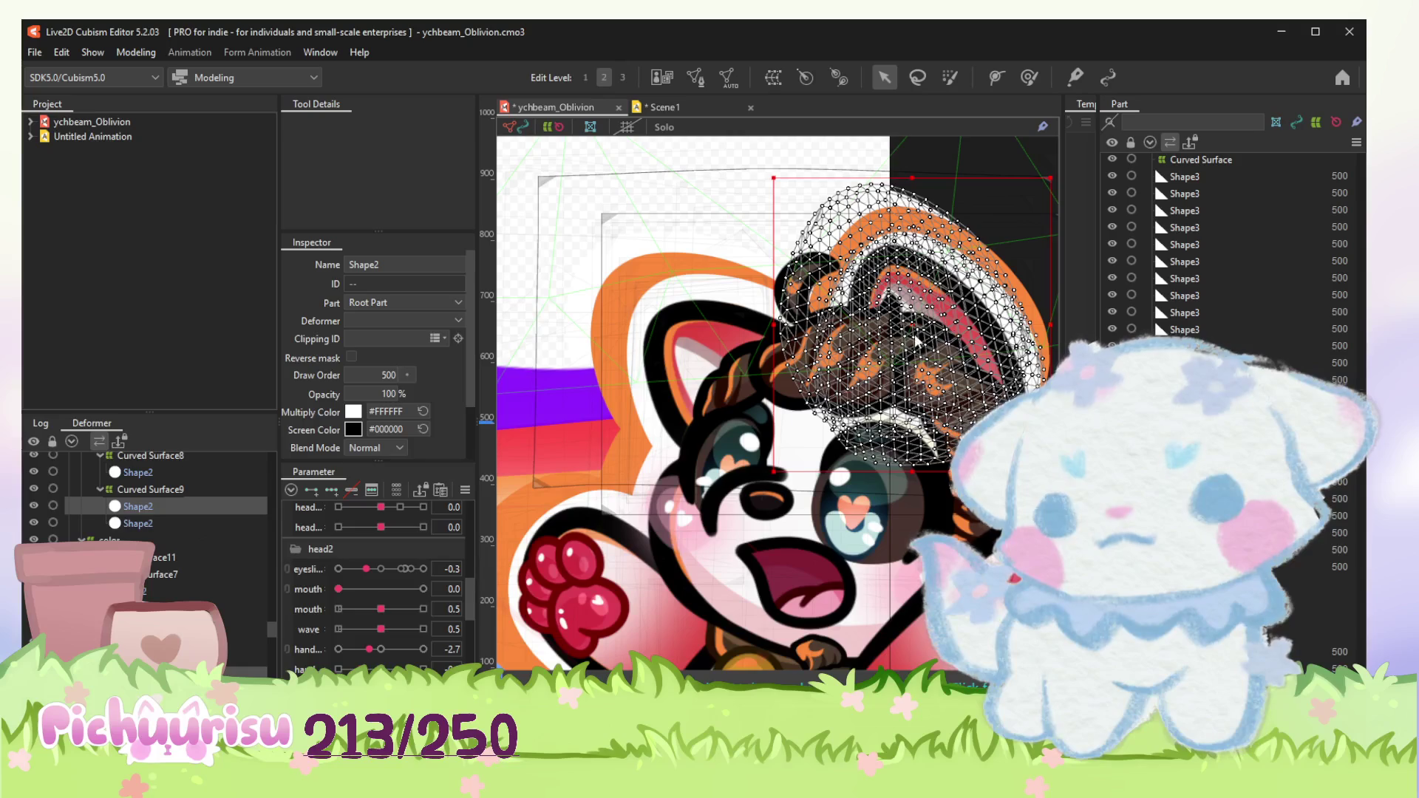
key("ctrl+v")
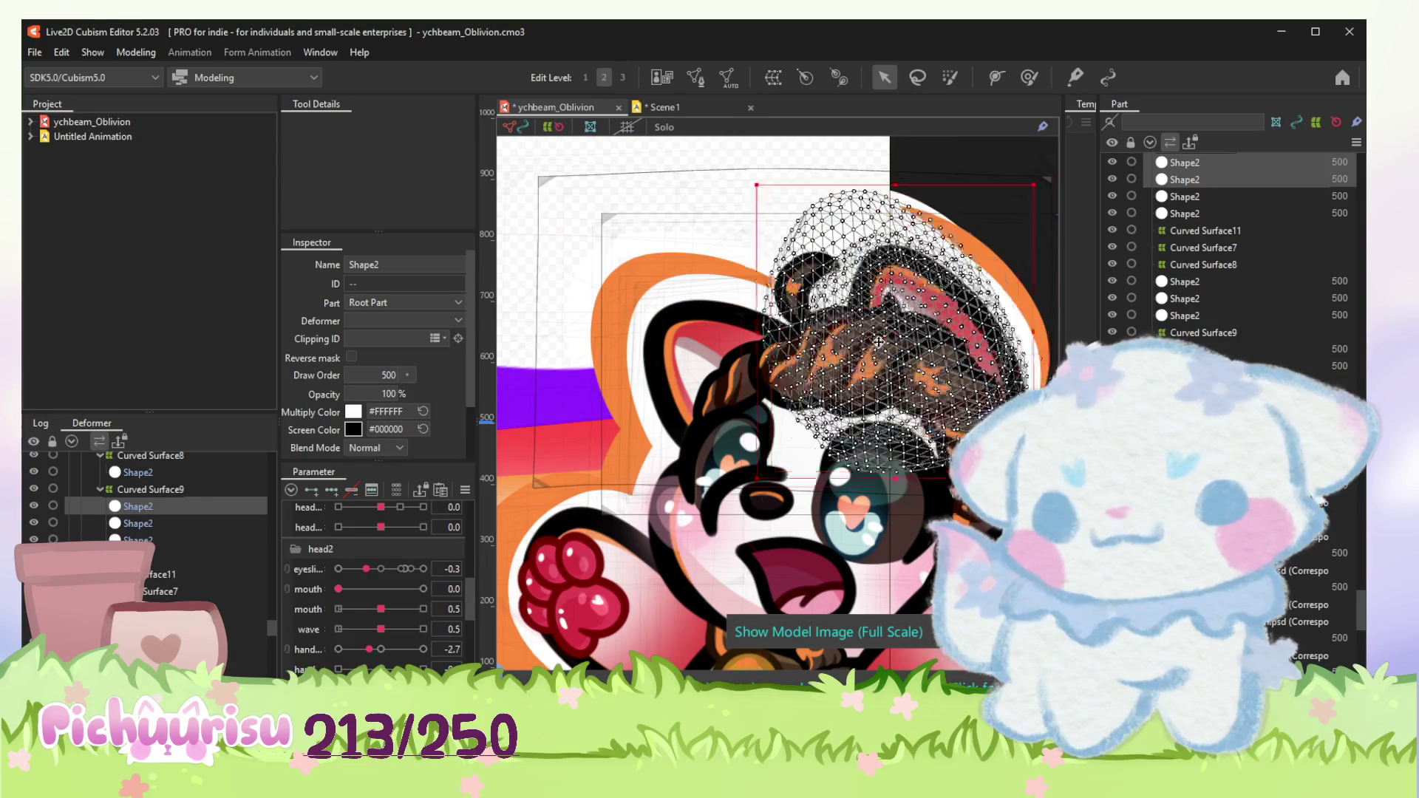
mouse_move(882, 337)
left_mouse_down()
mouse_move(875, 280)
mouse_move(910, 323)
left_mouse_up()
scroll(303, 604, "down", 5)
key("ctrl+v")
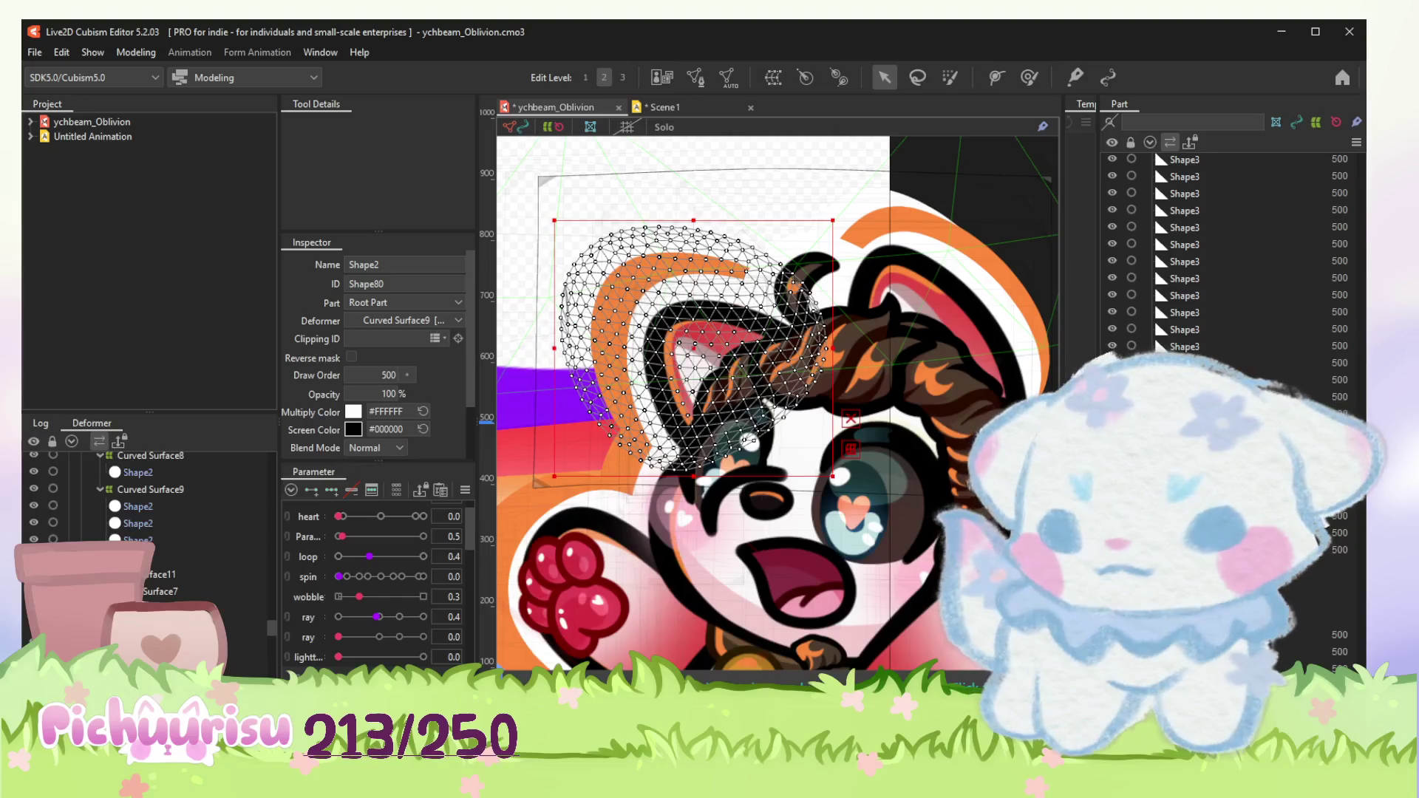
key("ctrl+z")
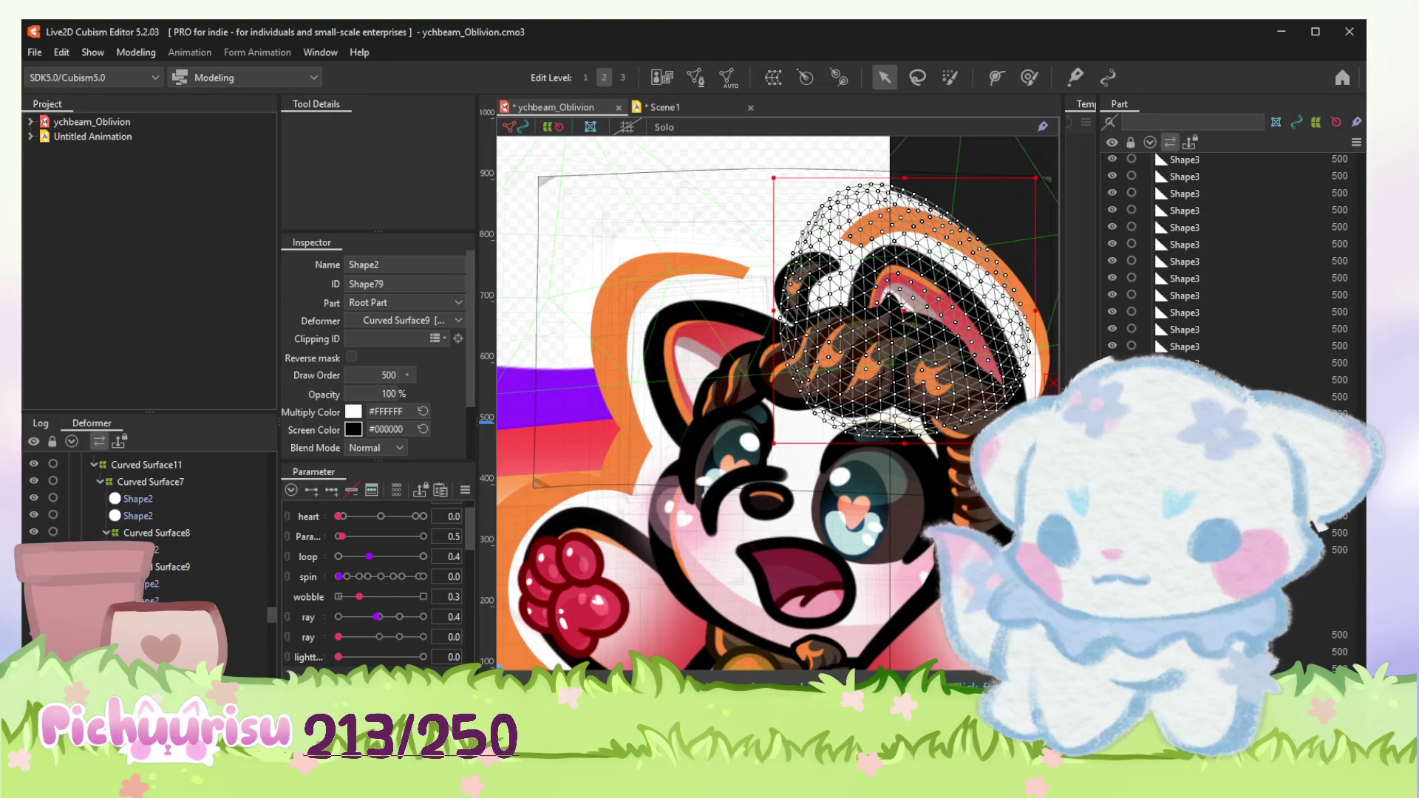
Step: Paste another Shape2 copy and move it left over the hair
left_click(144, 583)
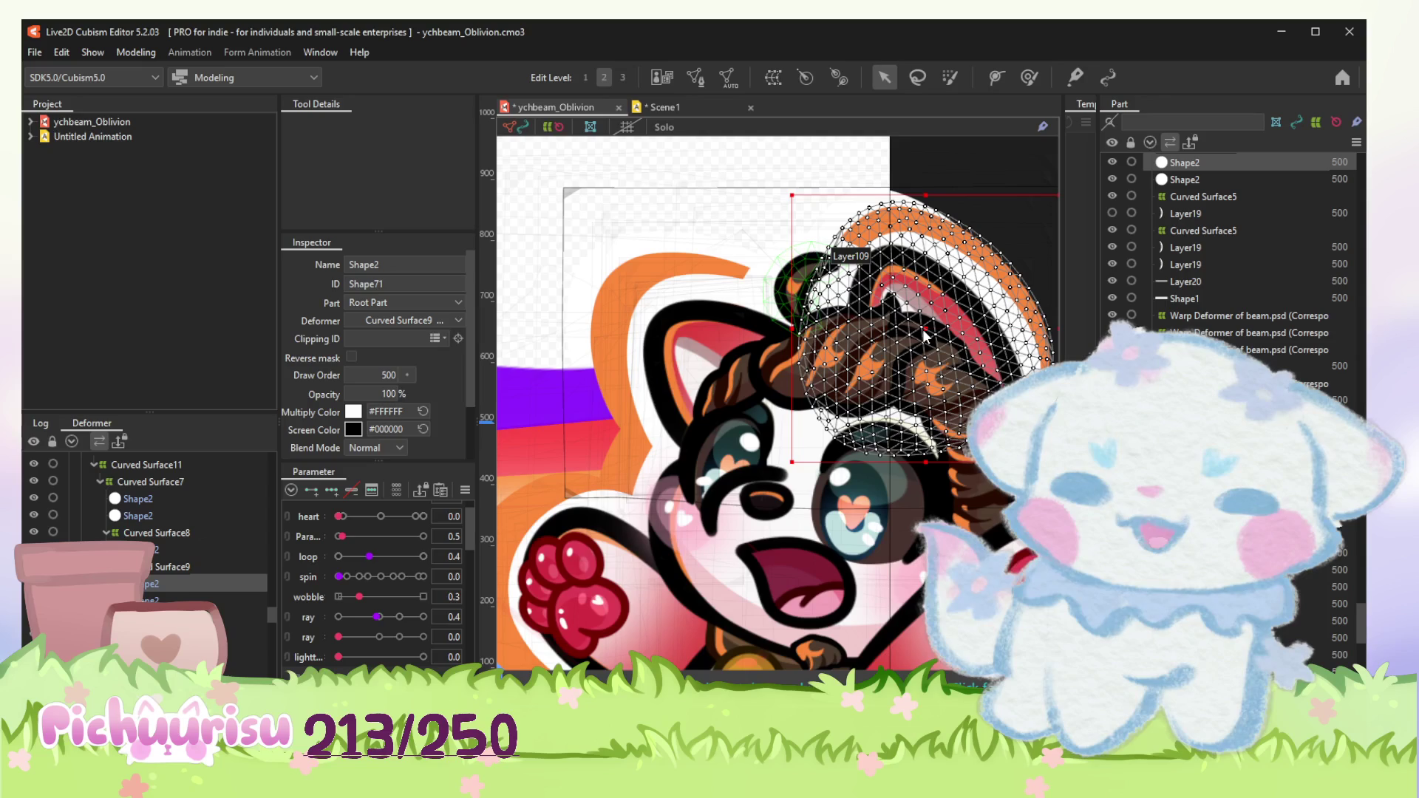
key("ctrl+v")
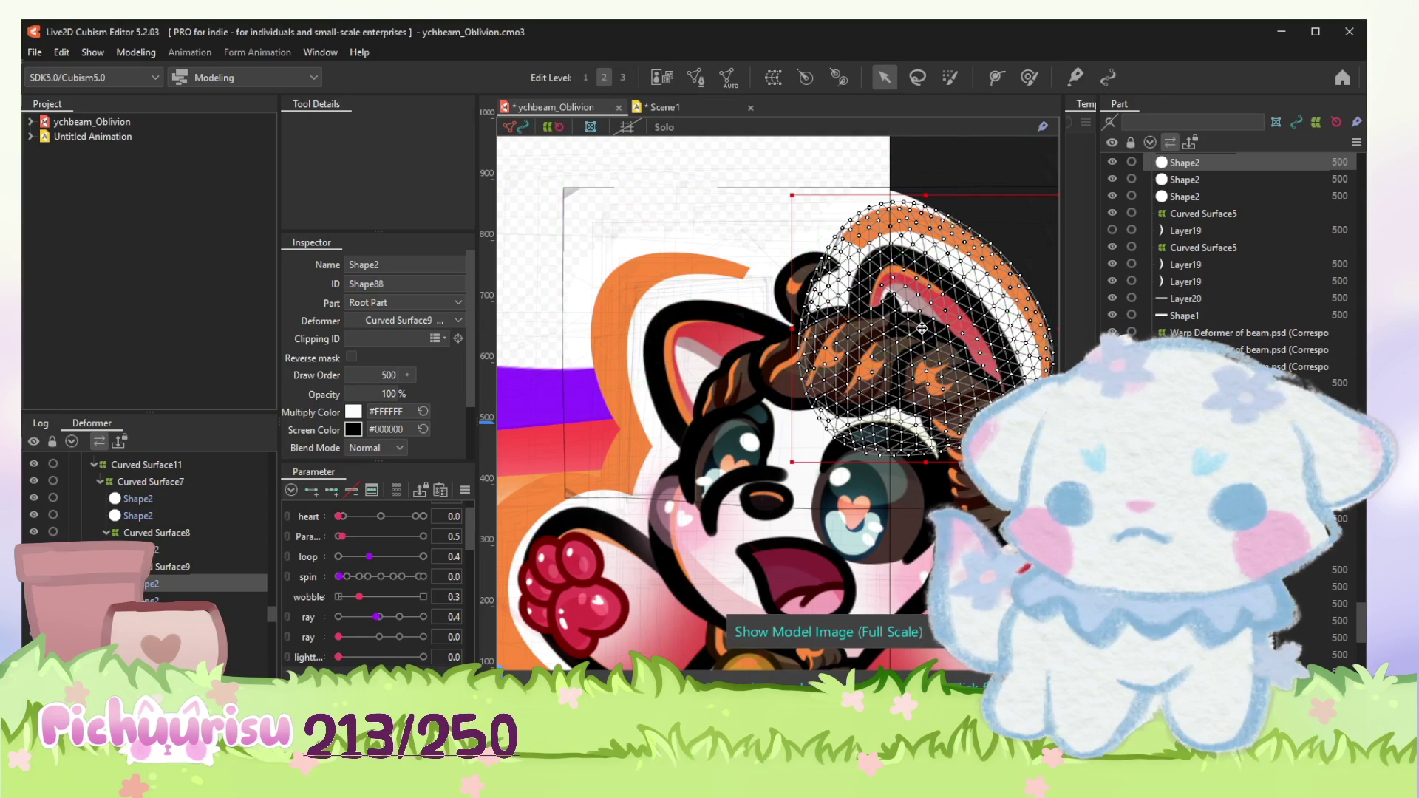
left_click_drag(921, 328, 822, 336)
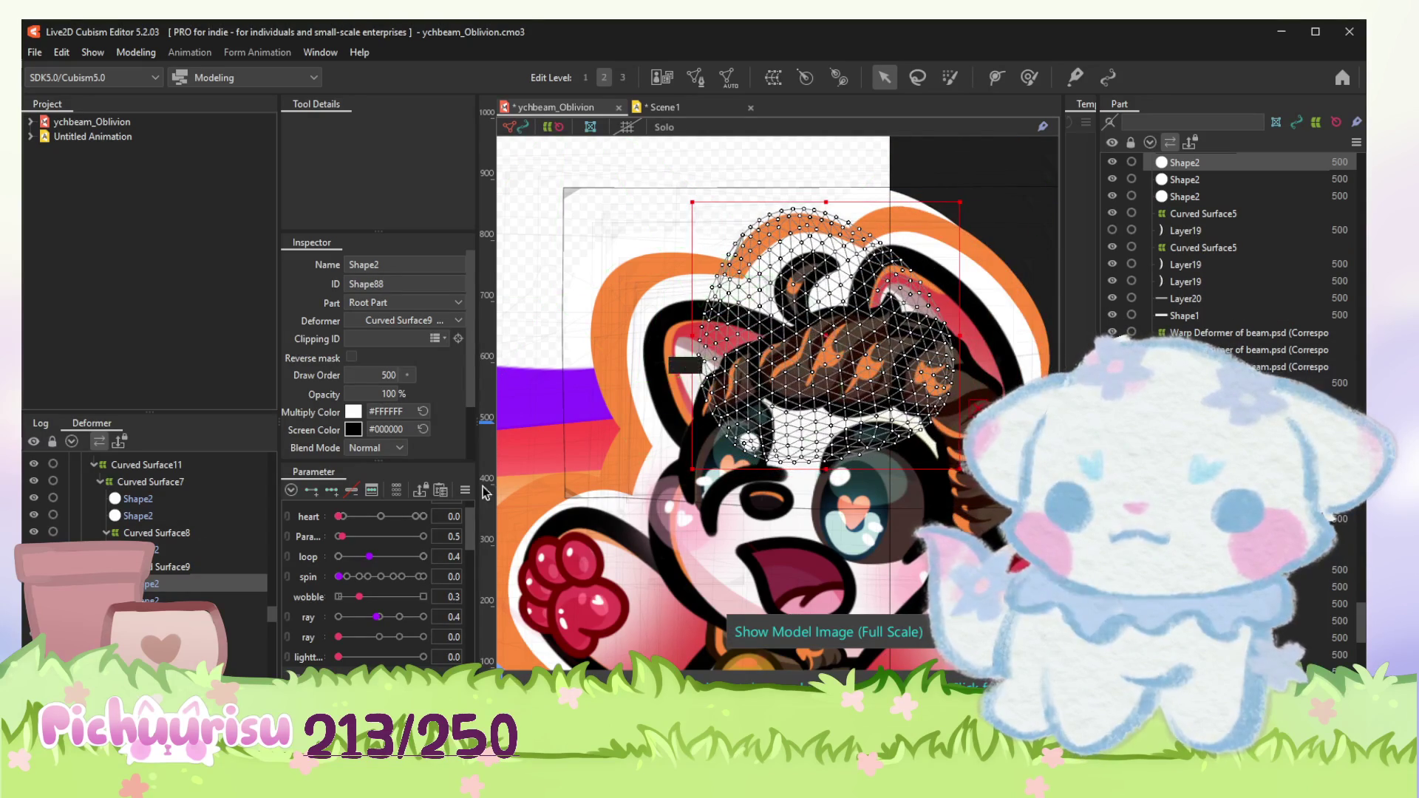
left_click_drag(704, 370, 709, 366)
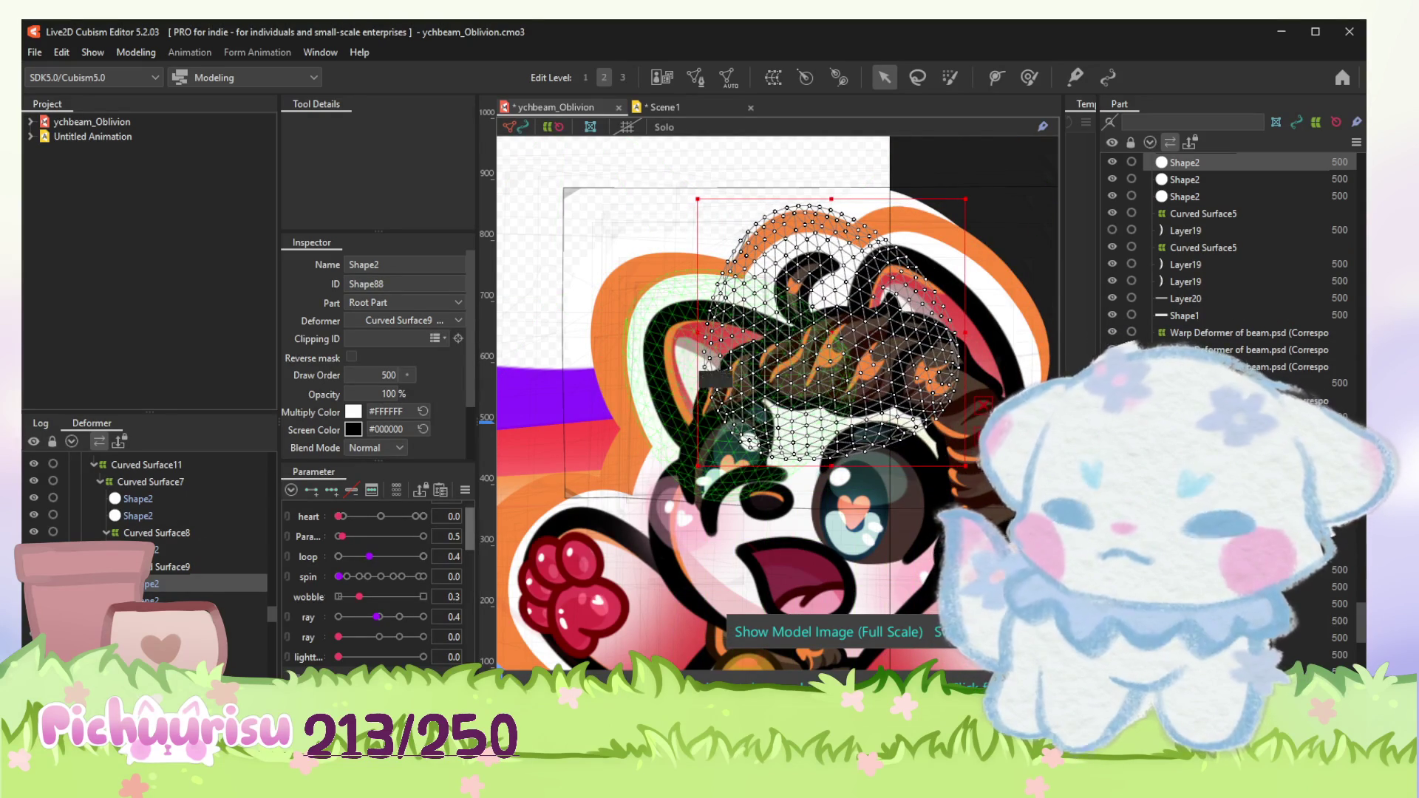
Step: Check the ear and hair Shape2 meshes, then return to the Scene1 animation
left_click(998, 410)
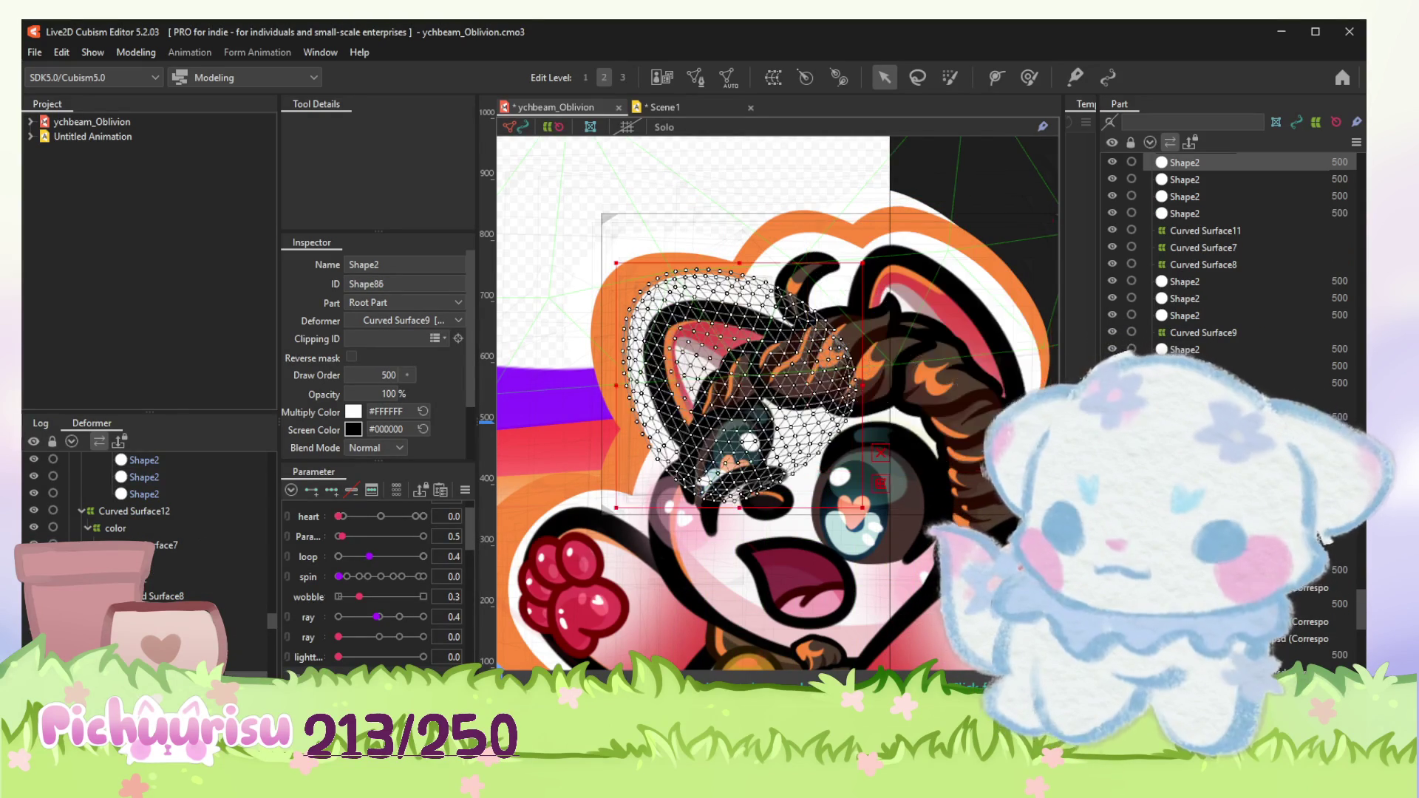
left_click(144, 493)
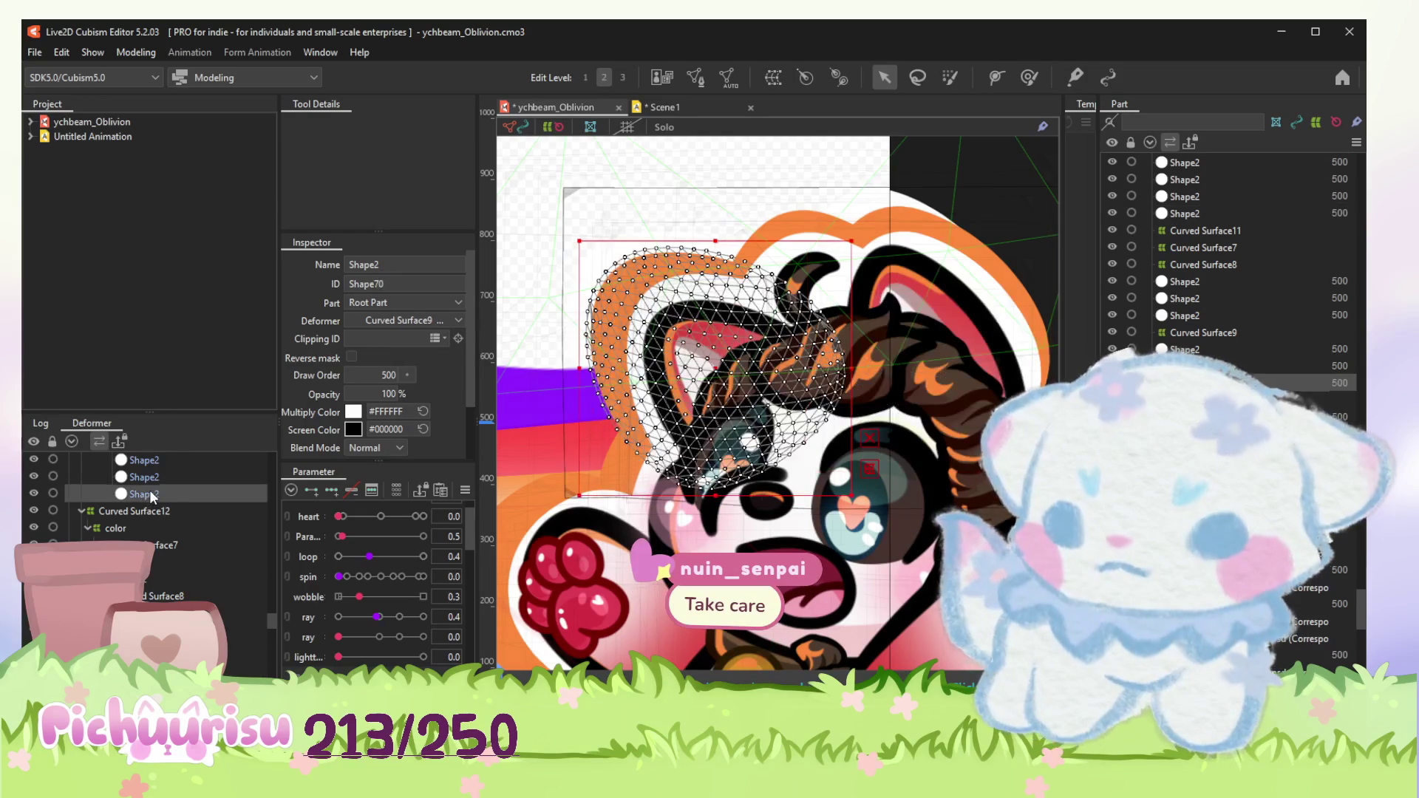
scroll(152, 496, "up", 2)
left_click(139, 538)
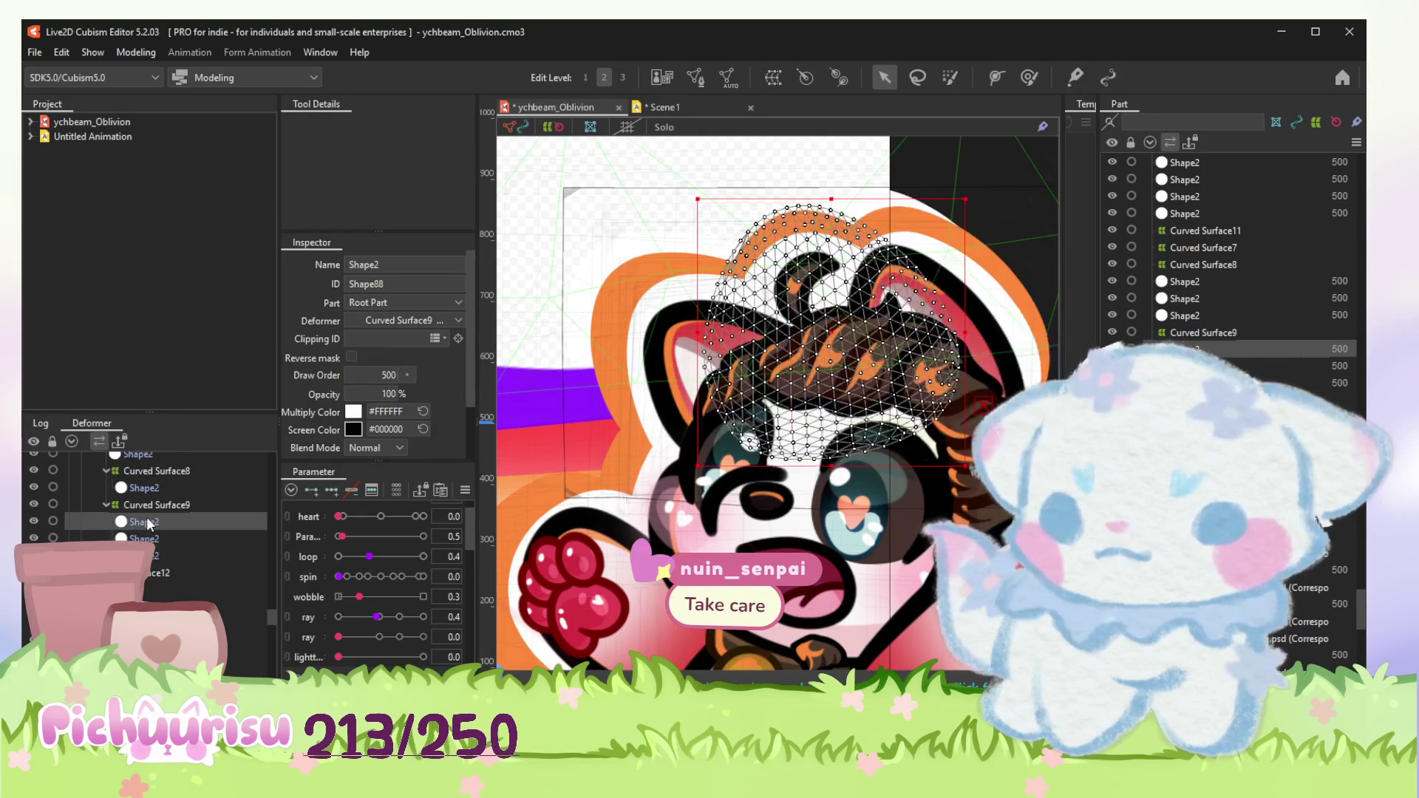
scroll(148, 522, "up", 2)
scroll(147, 523, "up", 2)
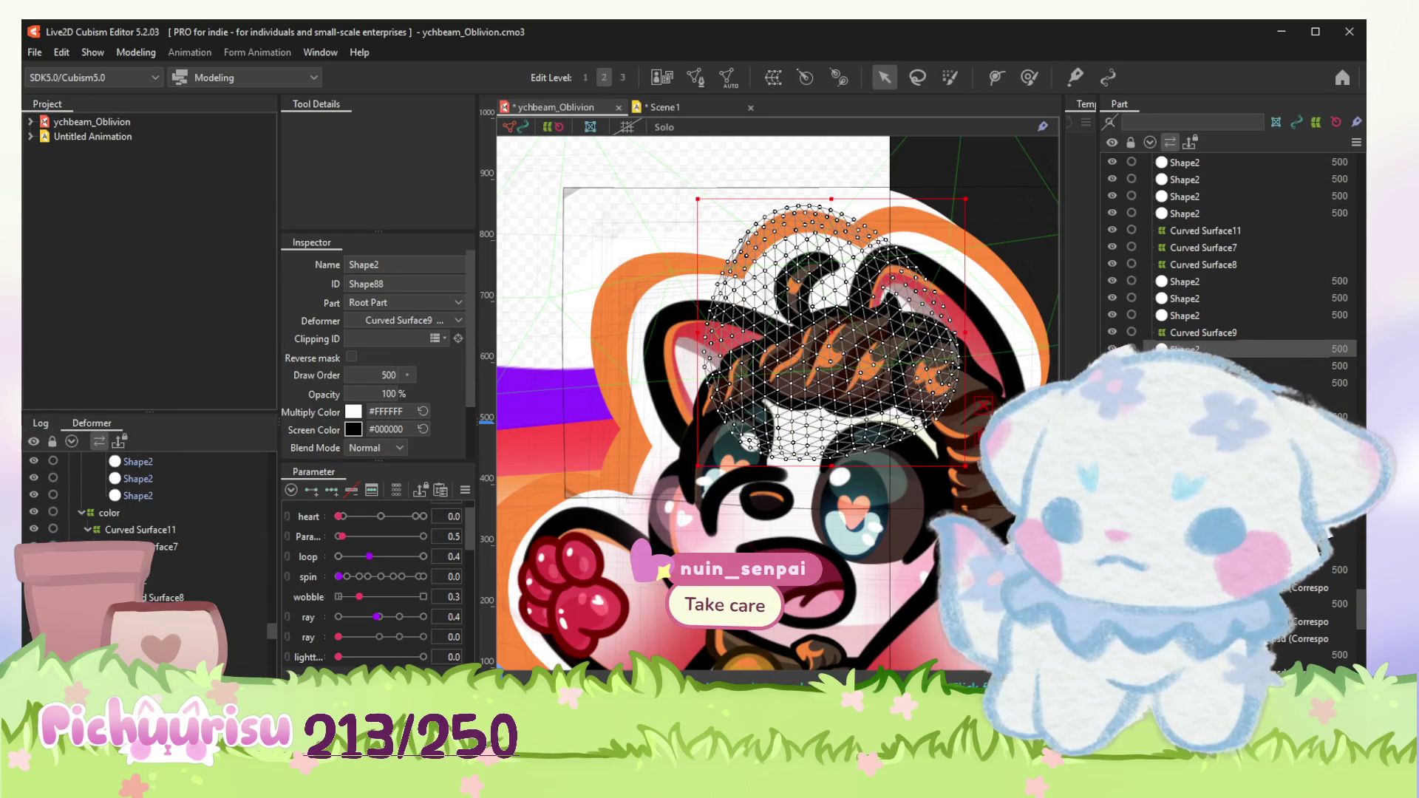
left_click(931, 289)
left_click(749, 441)
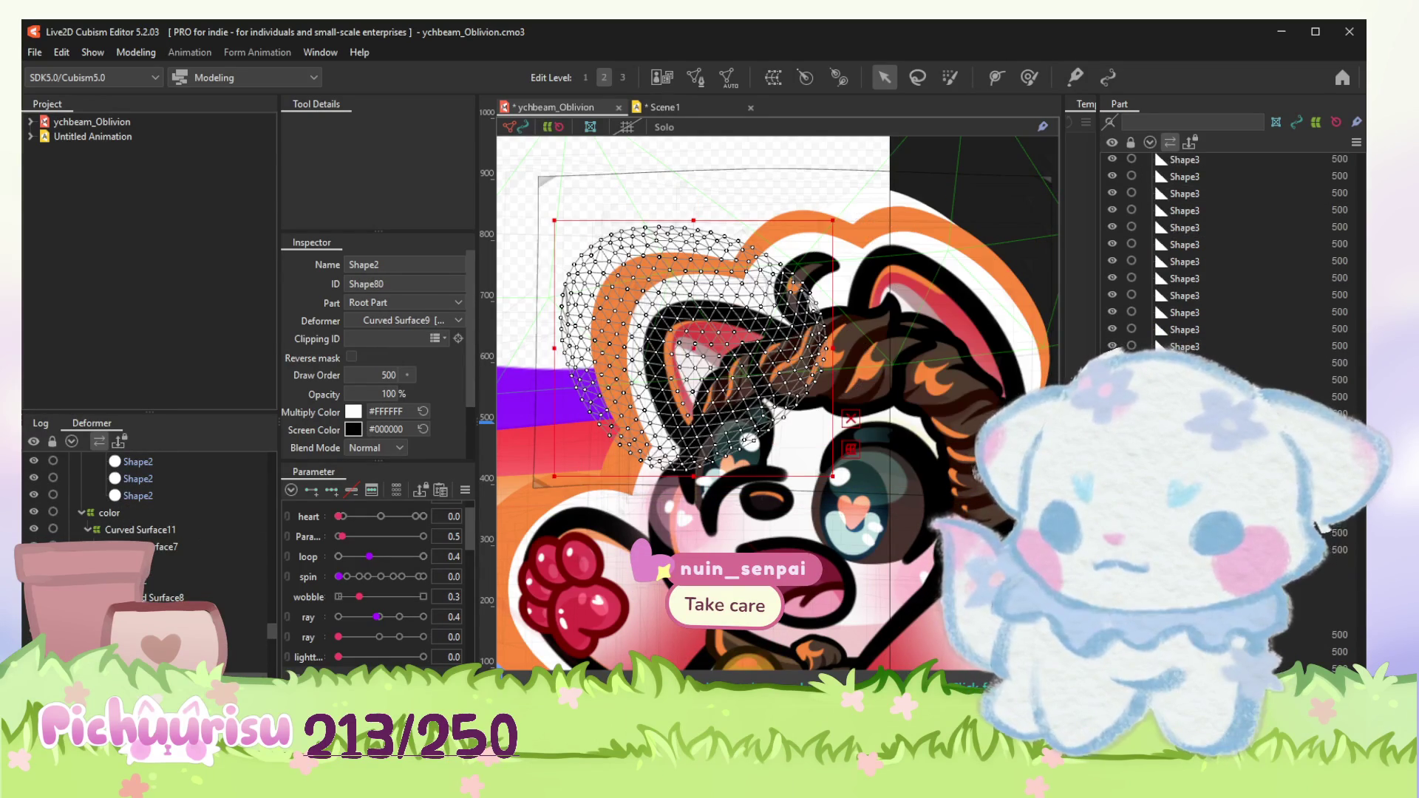
left_click(998, 377)
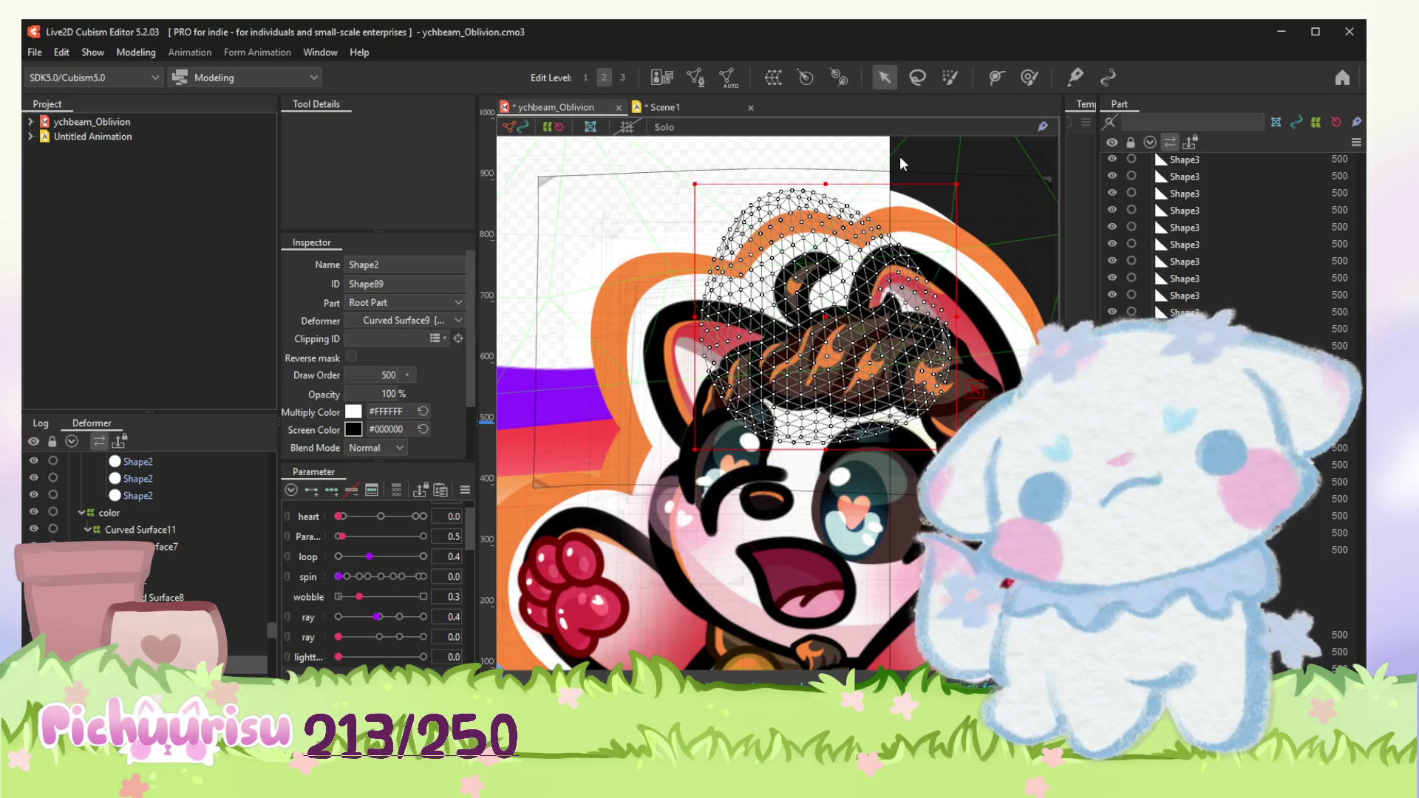
key("ctrl+Tab")
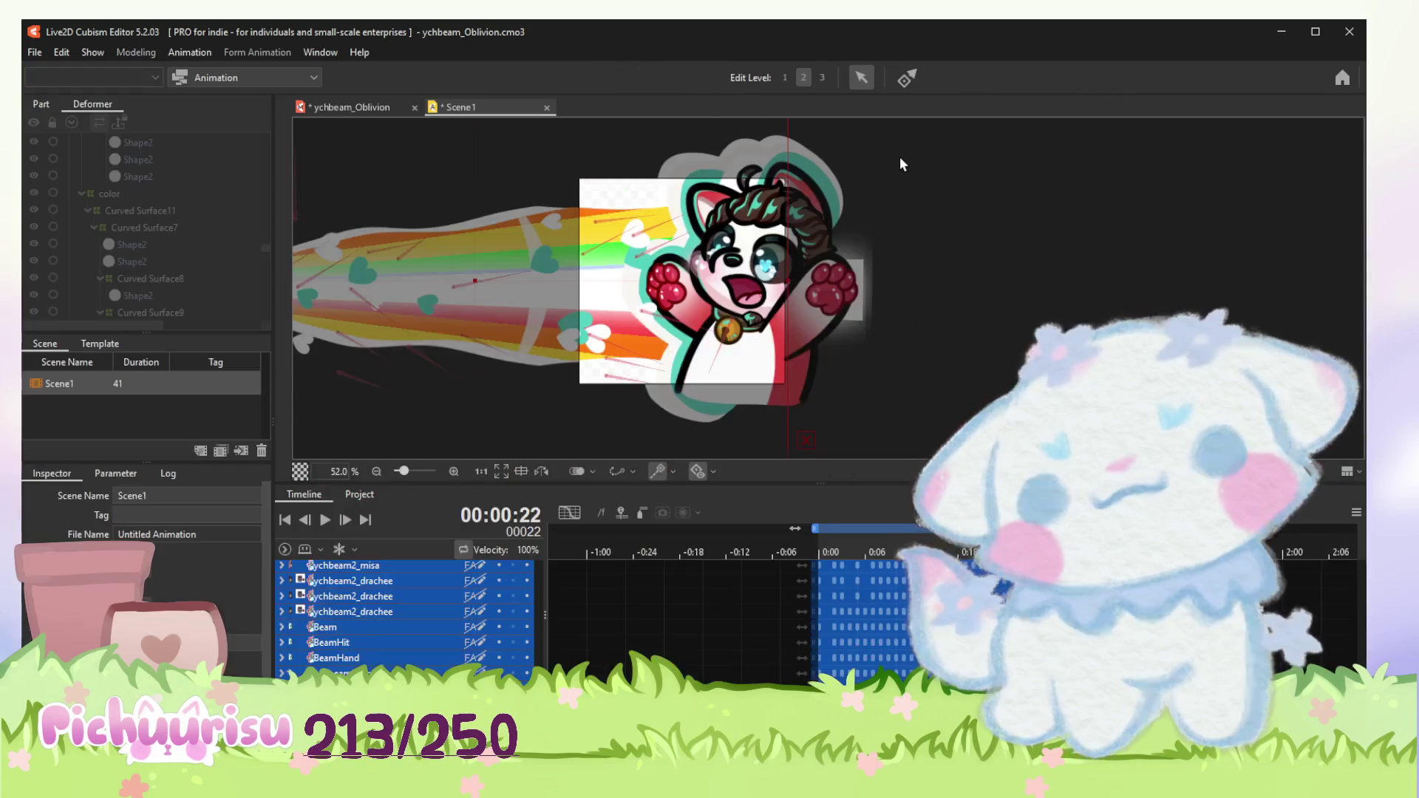
Step: Play back Scene1, glance through the File menu and reopen the ychbeam_Oblivion model
key("space")
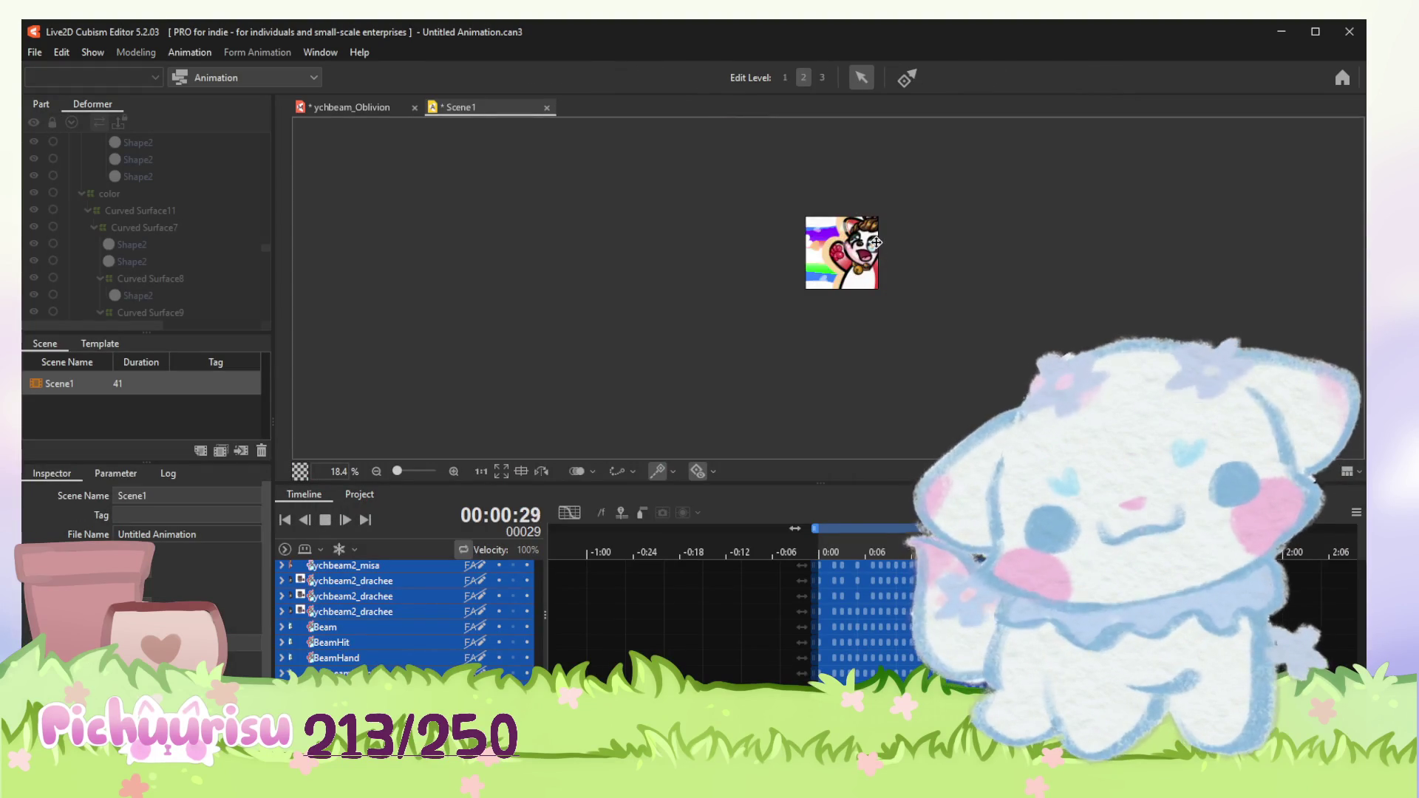
scroll(876, 249, "up", 3)
scroll(877, 250, "up", 5)
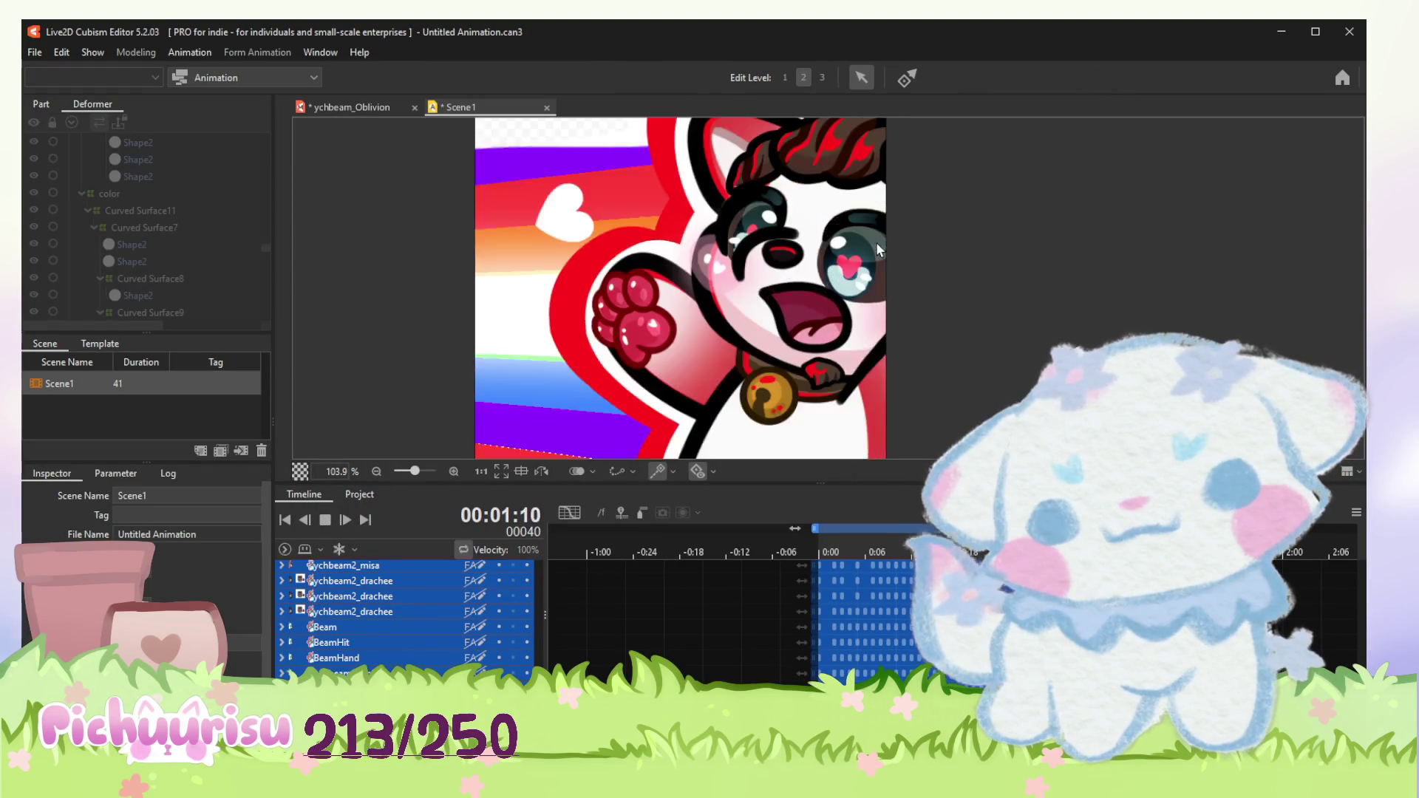
scroll(875, 243, "down", 3)
scroll(876, 242, "up", 1)
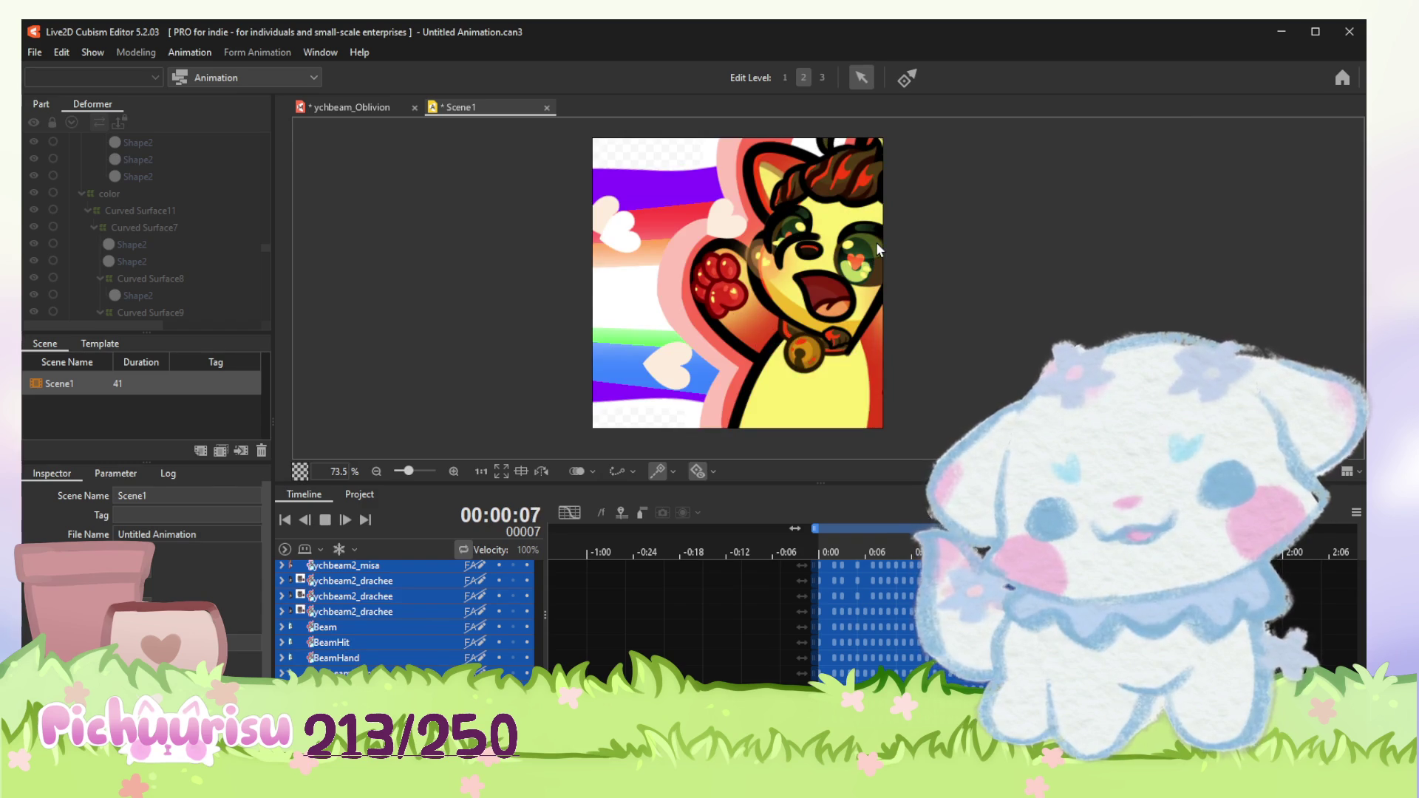
scroll(878, 248, "down", 6)
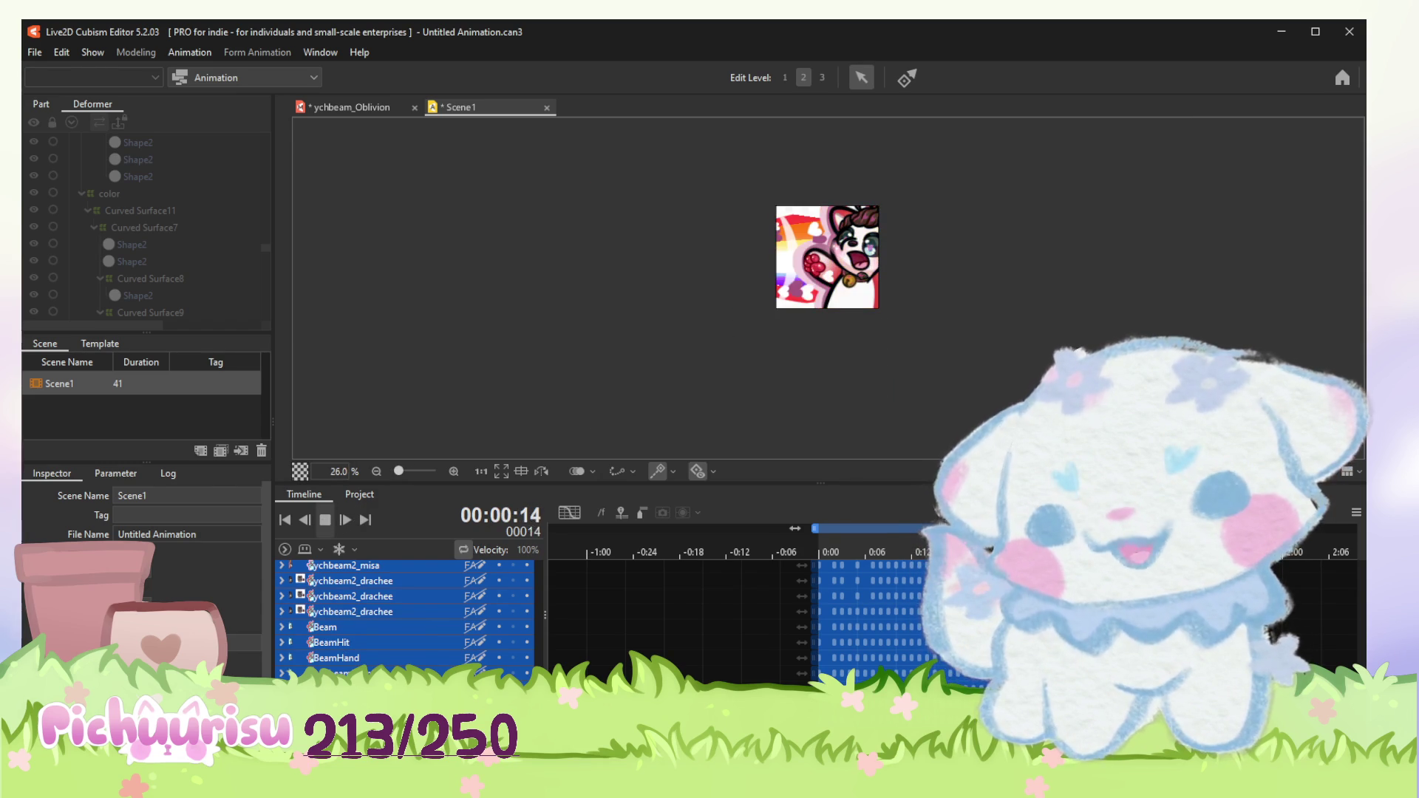
left_click(33, 49)
mouse_move(84, 246)
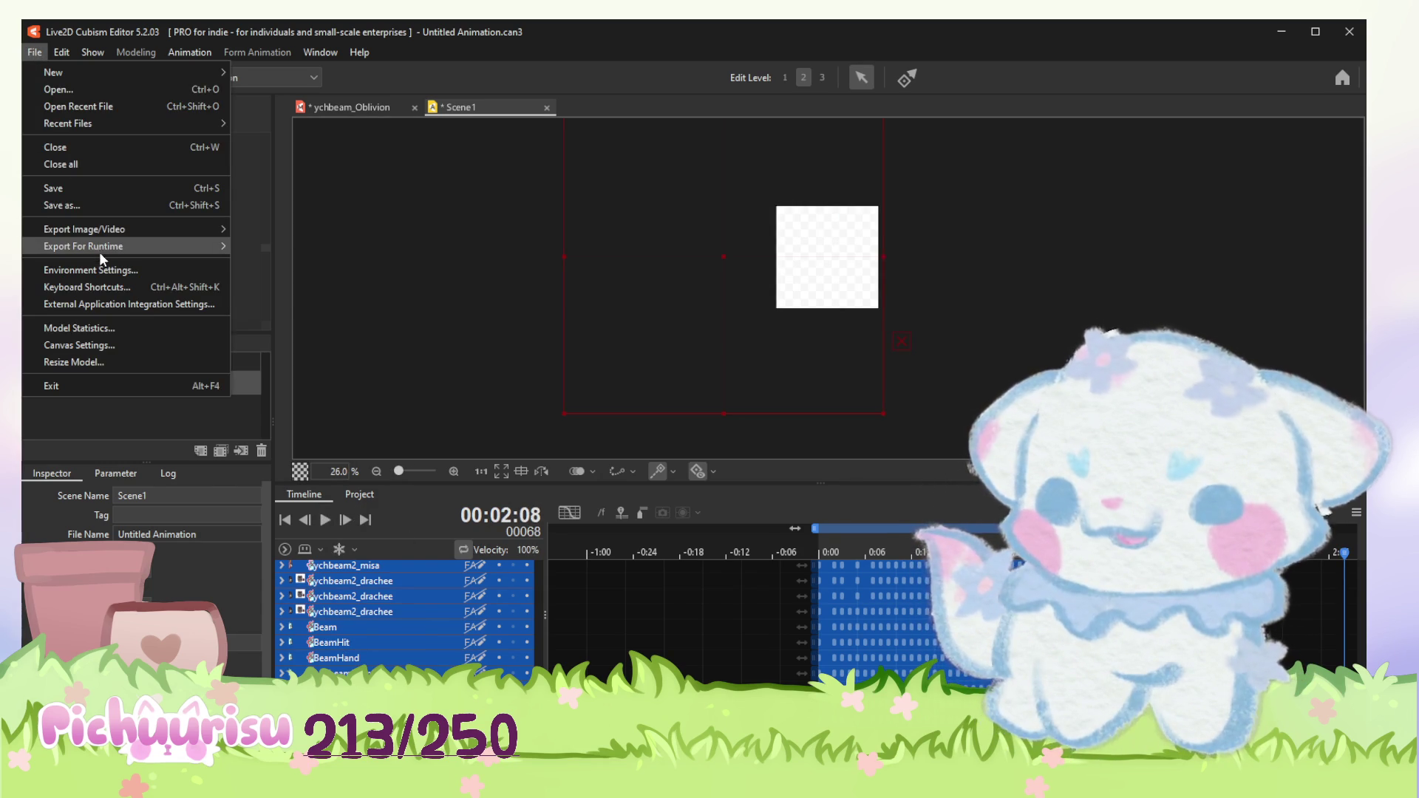
left_click(347, 106)
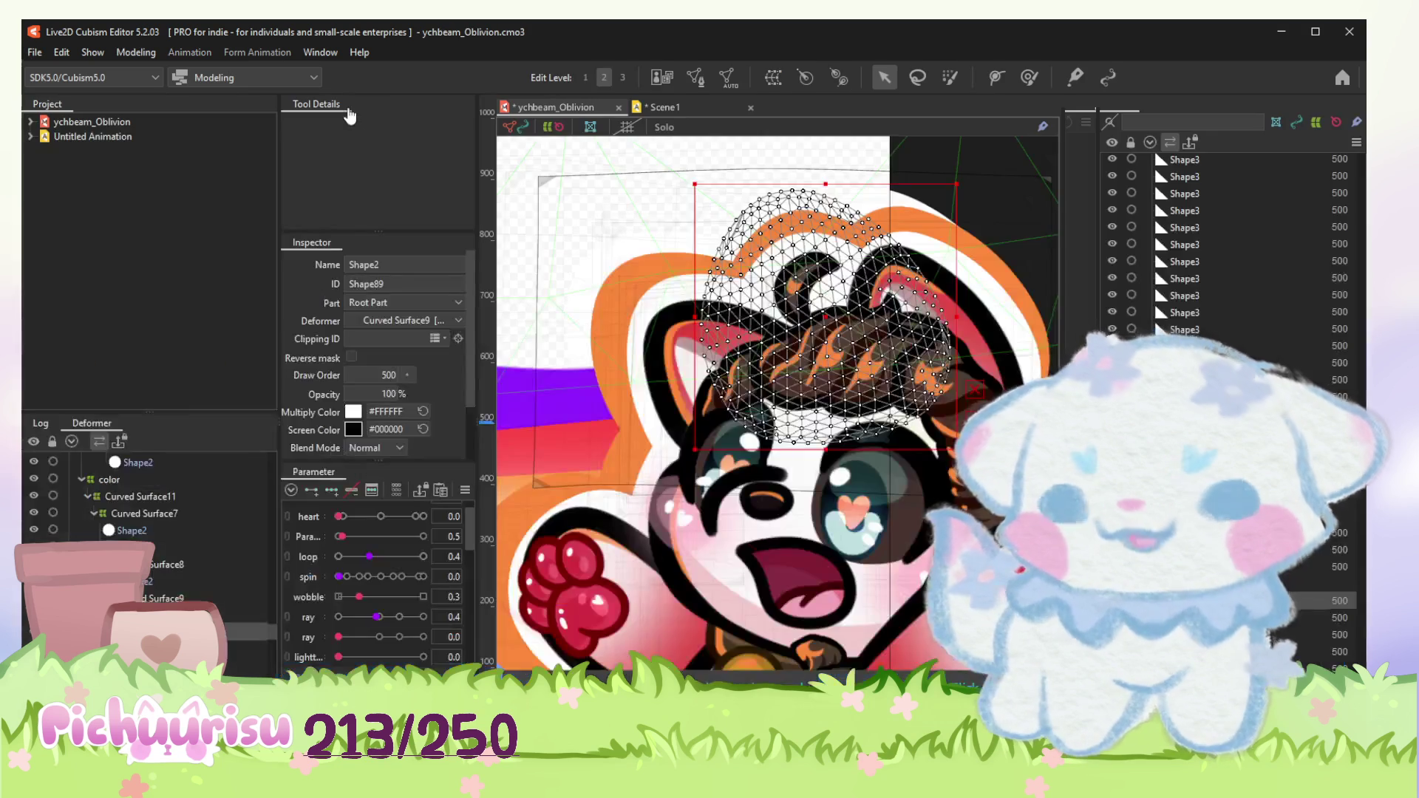
scroll(224, 669, "down", 3)
scroll(225, 669, "down", 3)
scroll(226, 669, "down", 3)
scroll(224, 668, "down", 3)
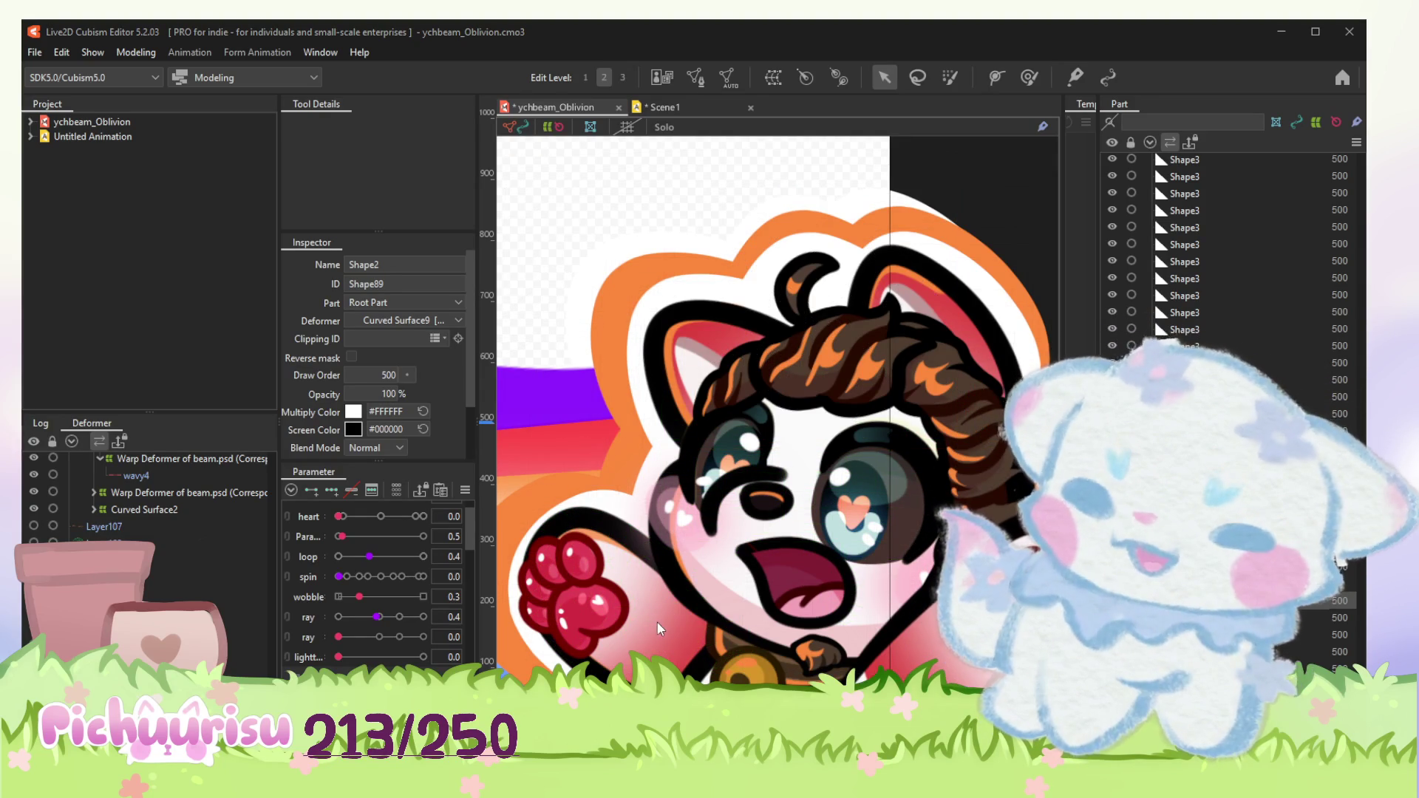
left_click(803, 435)
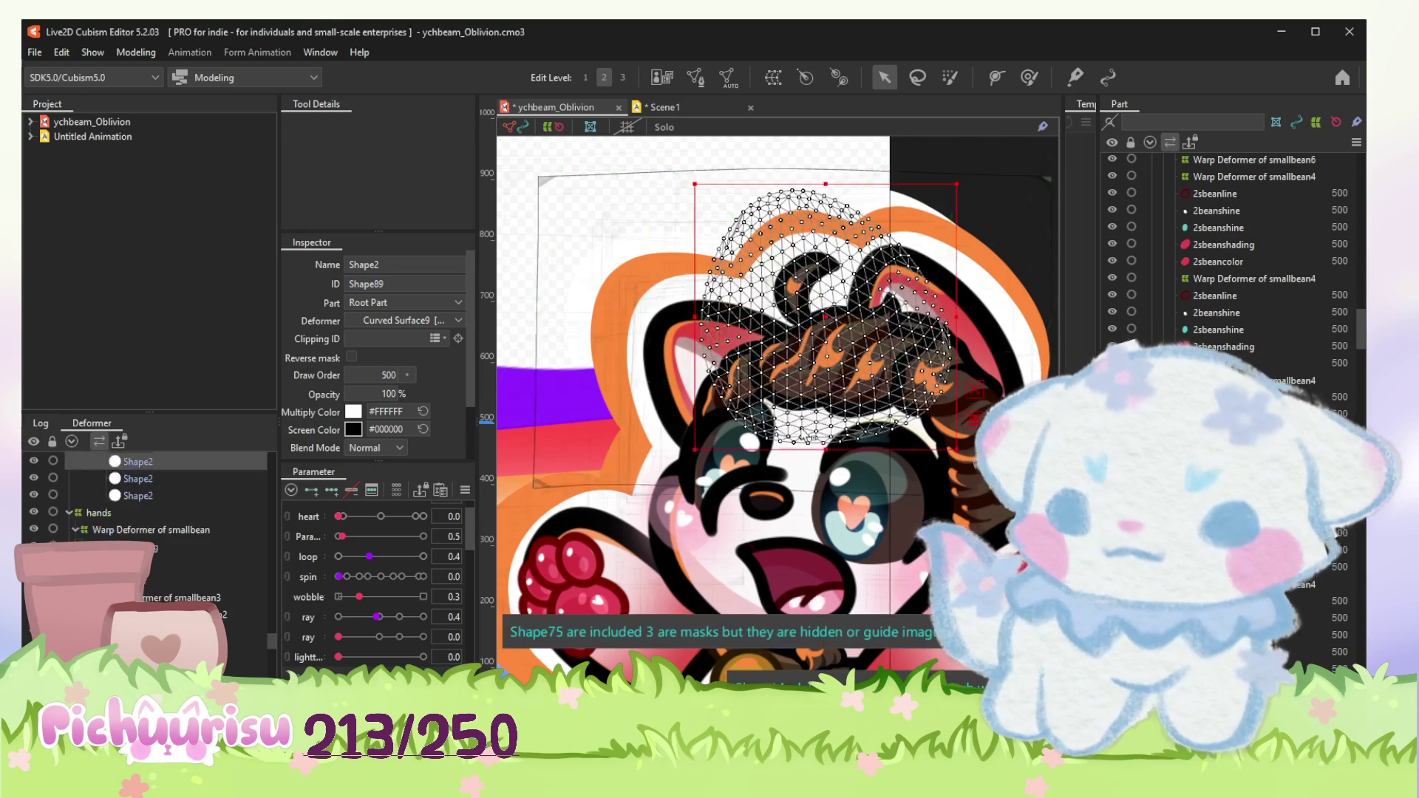
scroll(665, 510, "down", 2)
scroll(651, 543, "down", 2)
scroll(633, 520, "up", 2)
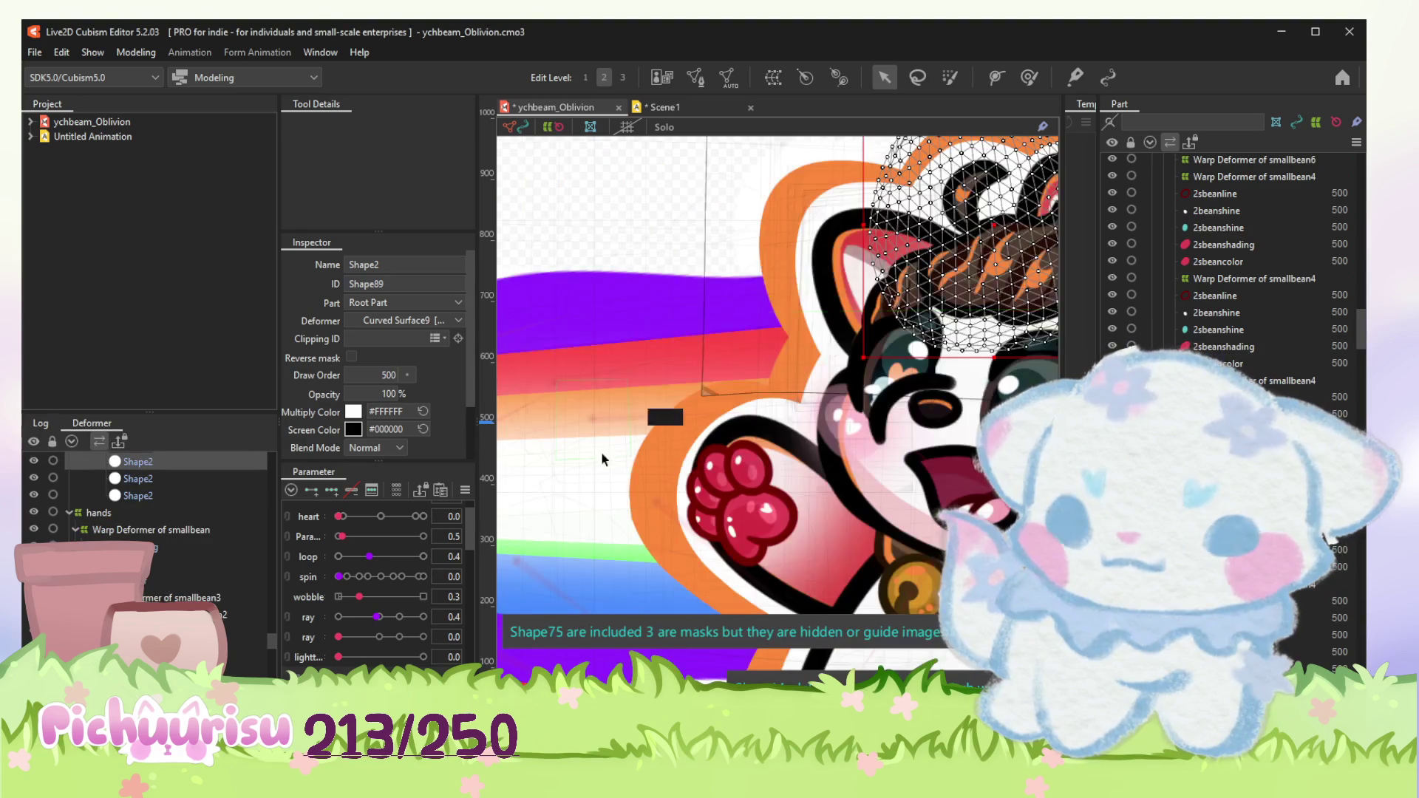
left_click(599, 437)
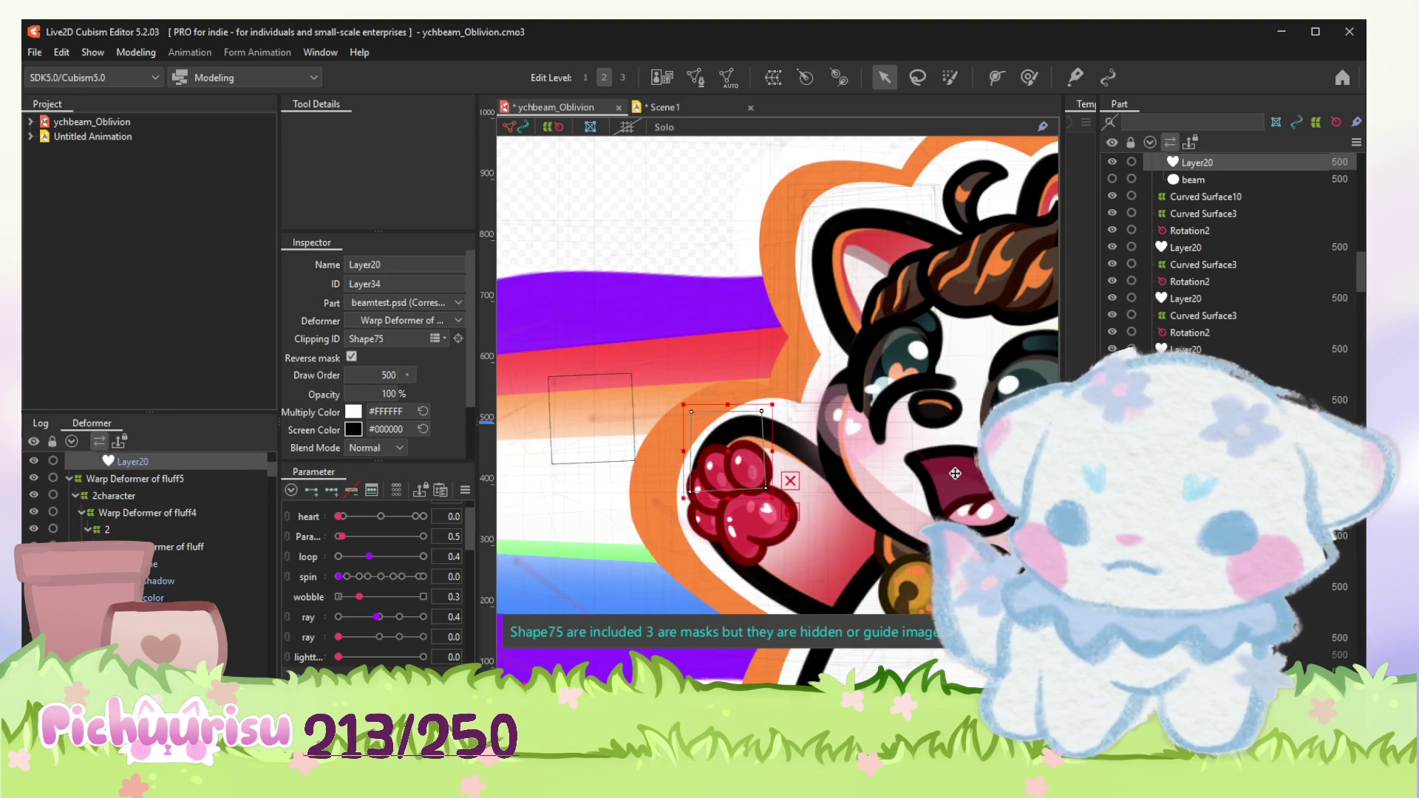
scroll(970, 508, "up", 3)
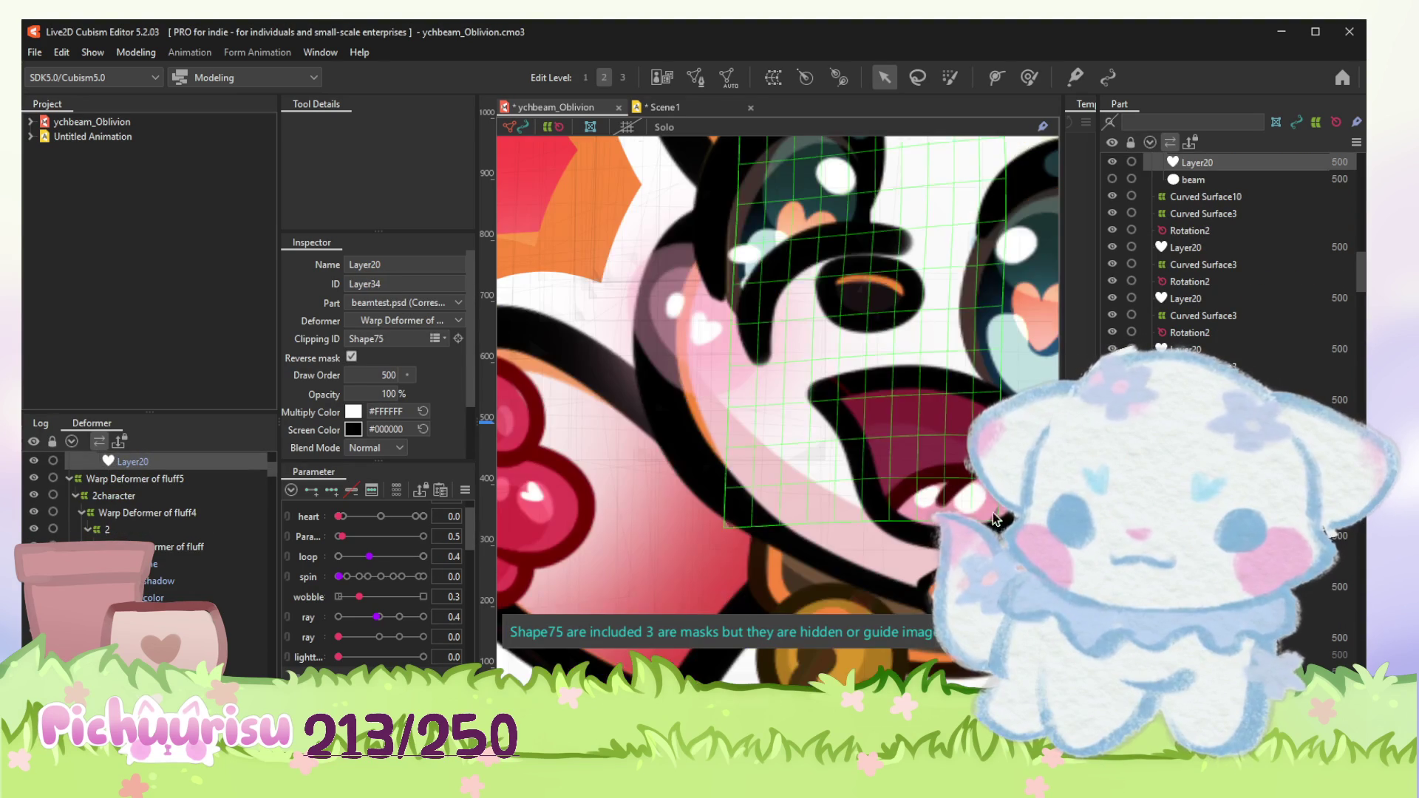
left_click(973, 507)
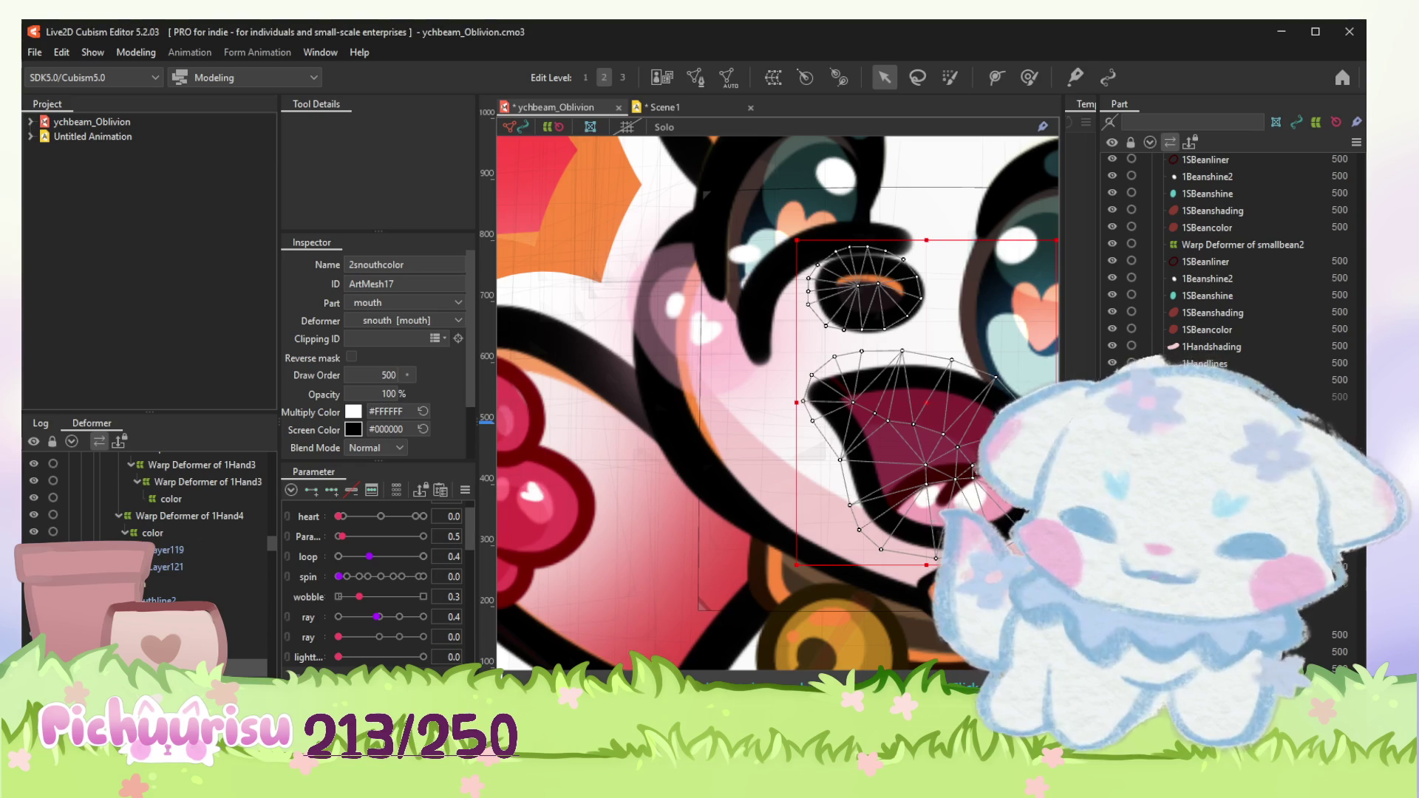
scroll(864, 478, "down", 3)
scroll(864, 479, "down", 2)
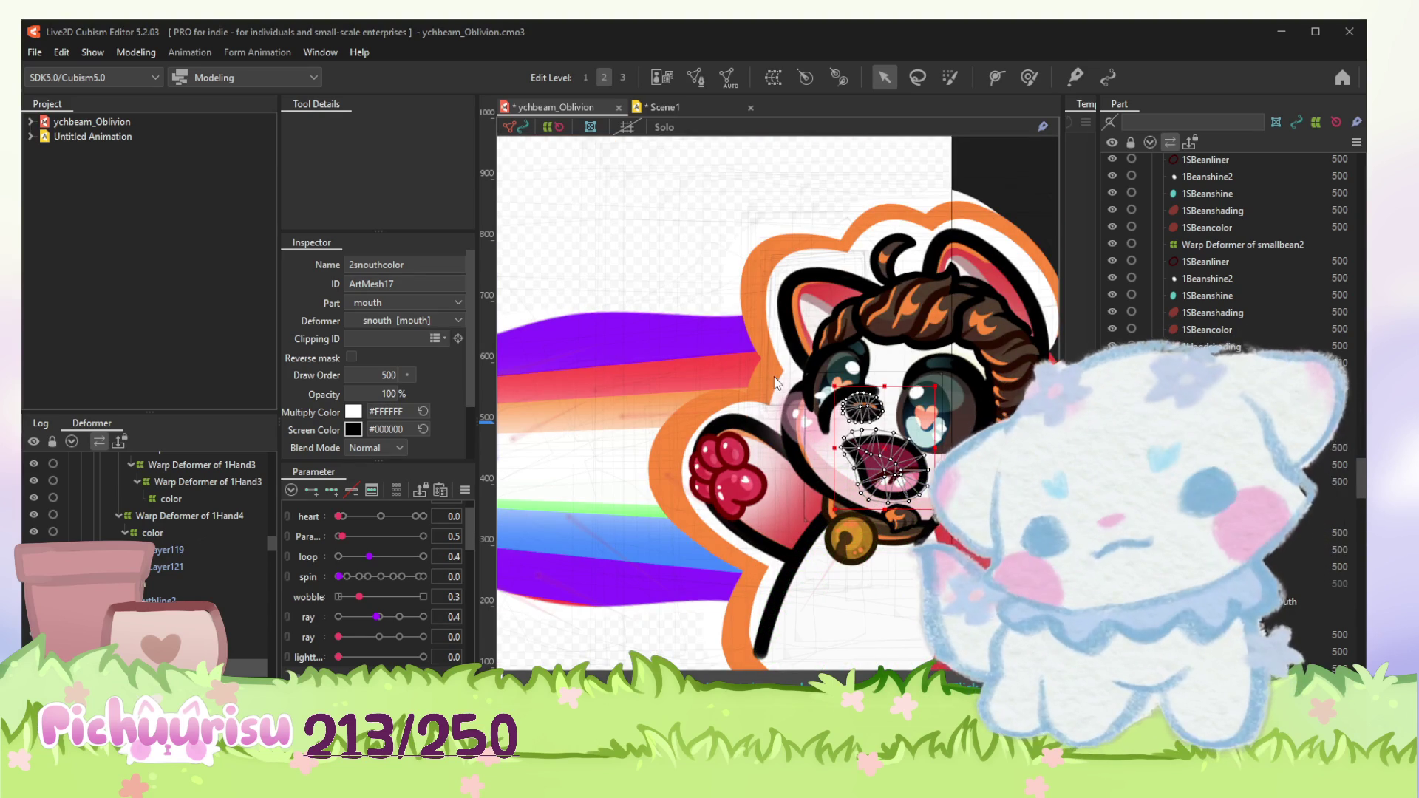
Step: Move Layer123 from the paw onto the character's mouth
left_click(657, 272)
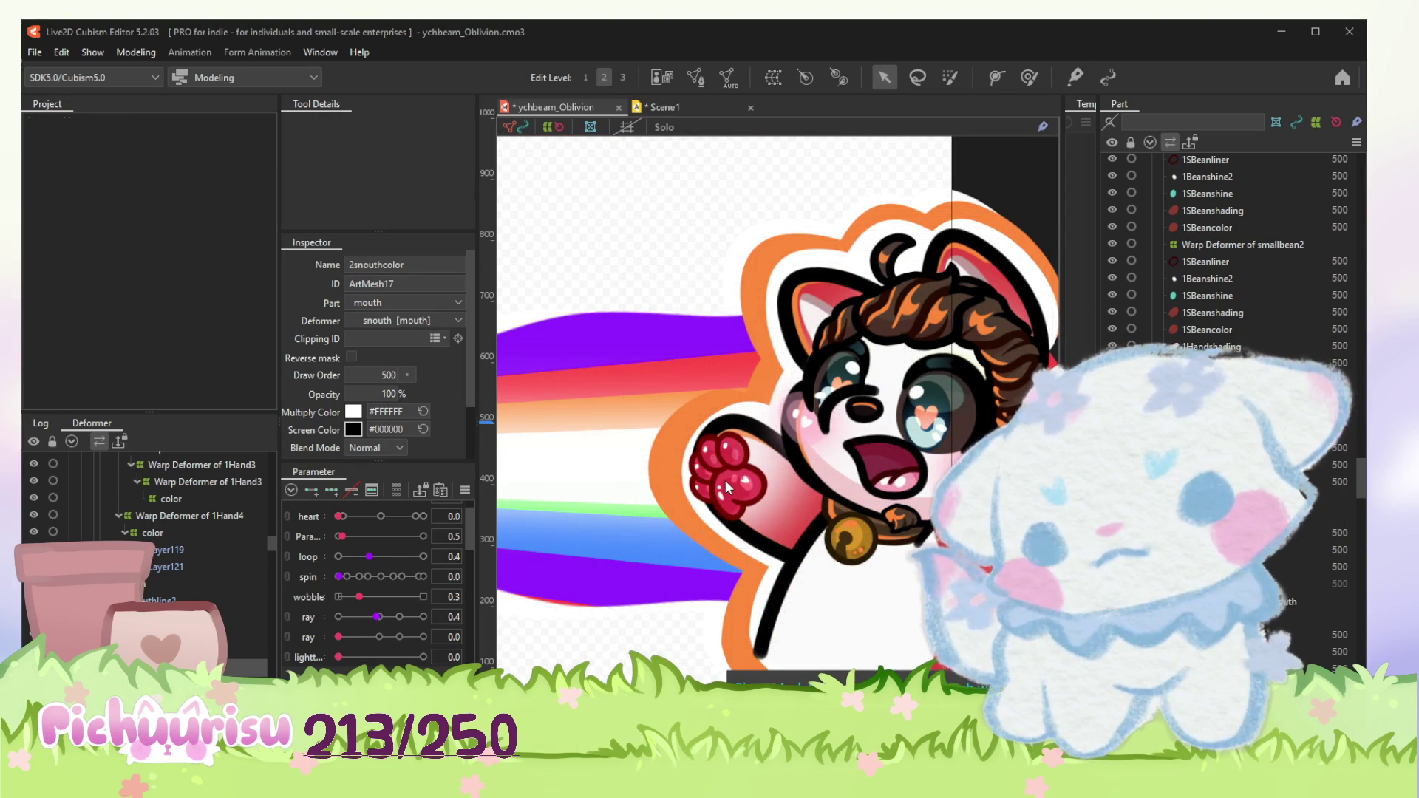
left_click(877, 521)
scroll(888, 472, "up", 5)
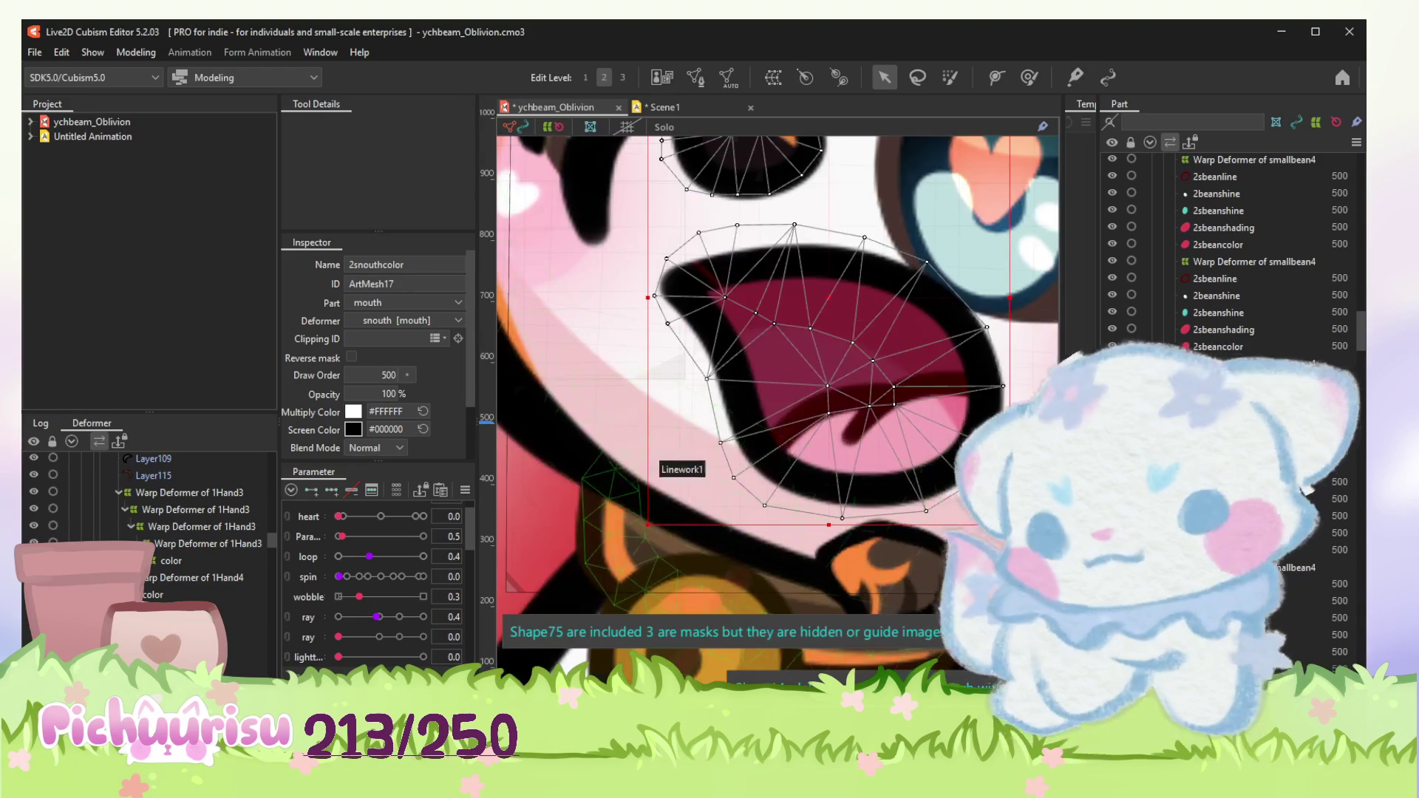
scroll(723, 470, "down", 4)
scroll(723, 470, "down", 1)
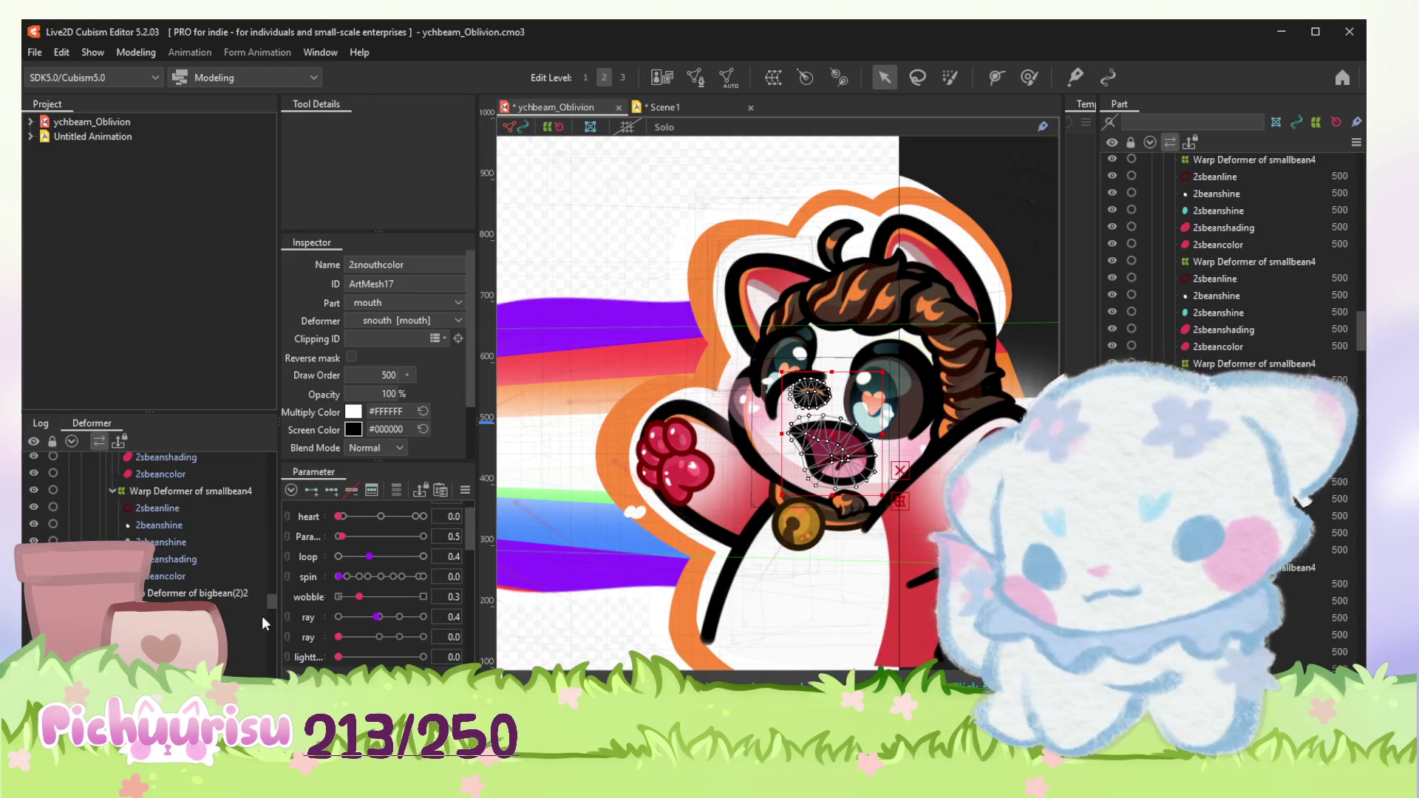
scroll(254, 618, "down", 3)
scroll(269, 654, "down", 3)
scroll(270, 652, "down", 3)
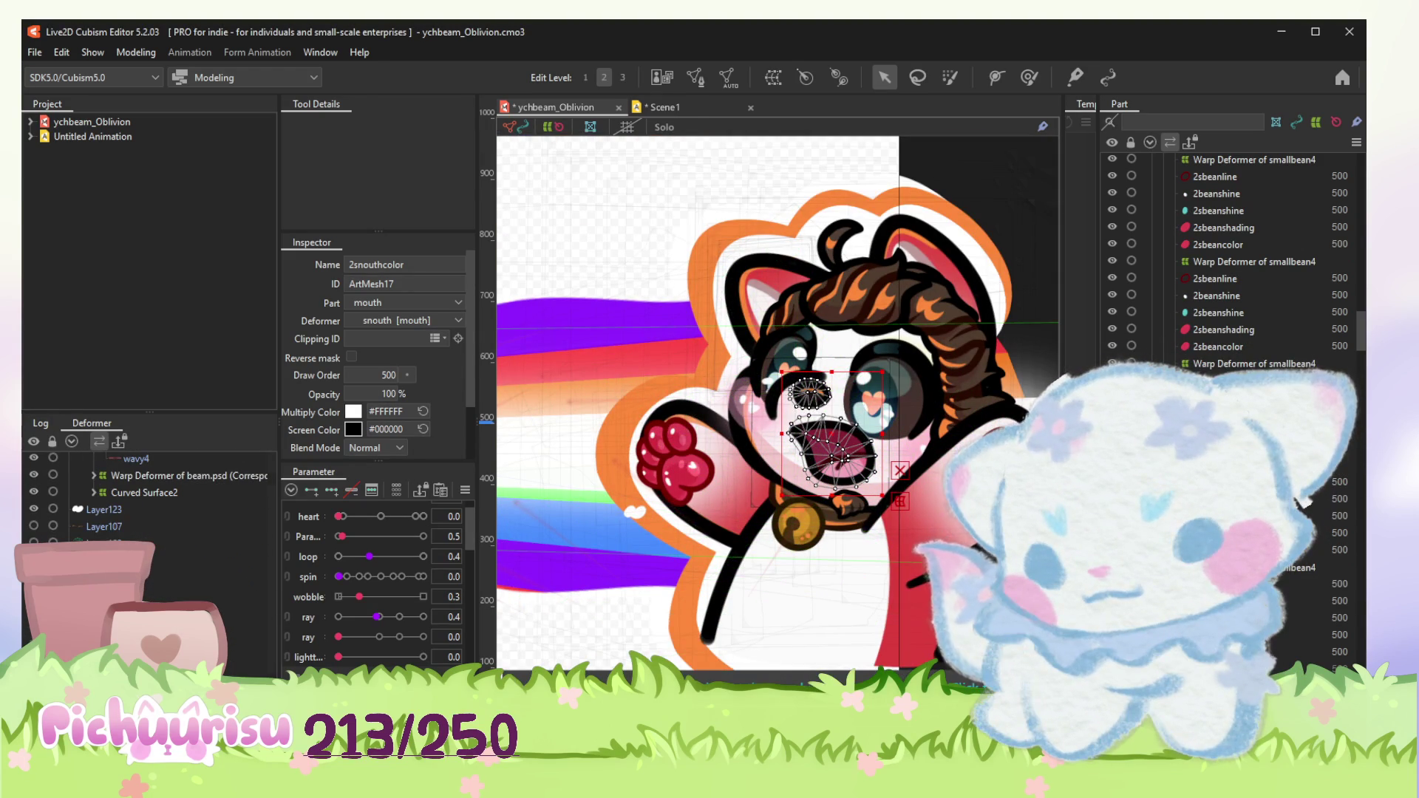
left_click(142, 510)
left_click_drag(629, 511, 842, 469)
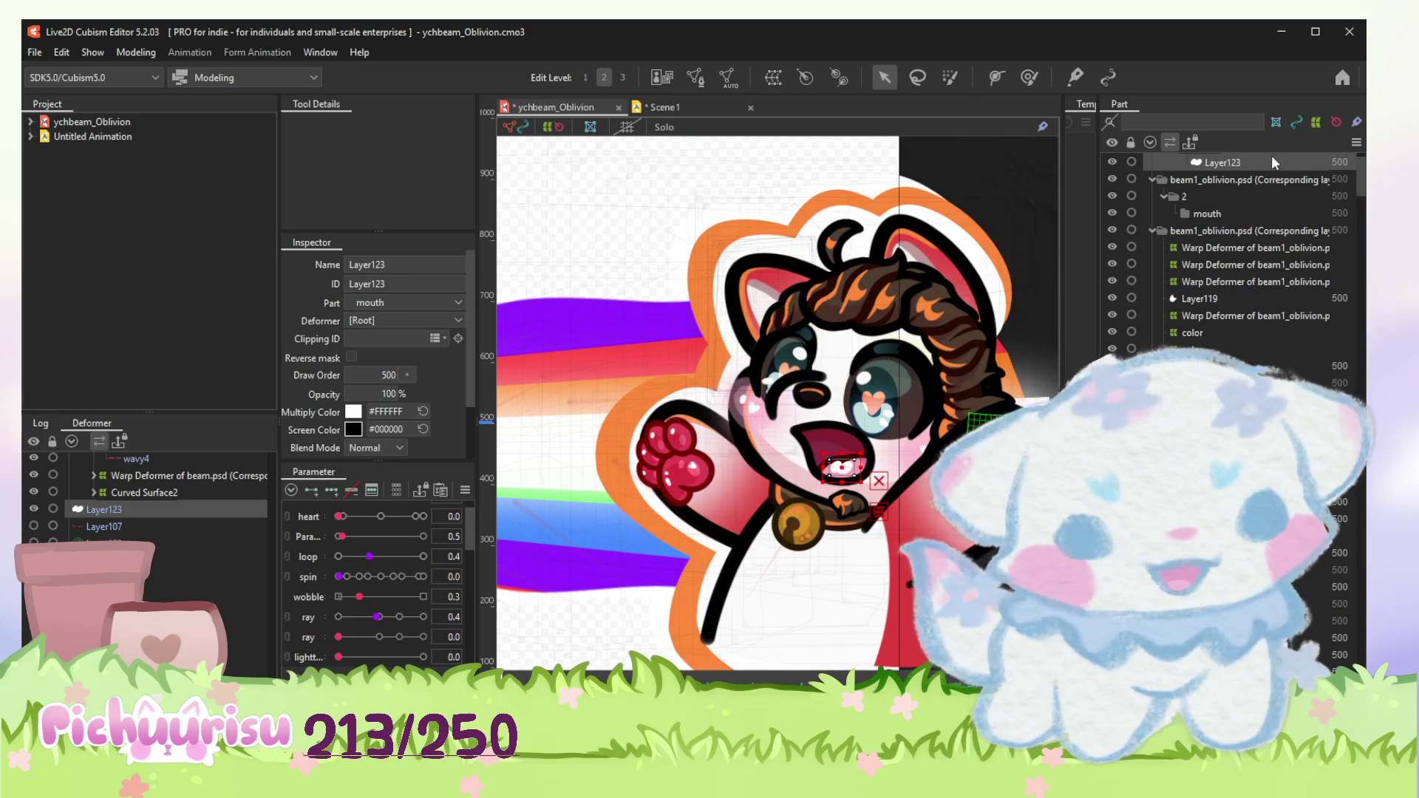
scroll(1232, 255, "down", 3)
scroll(1231, 255, "down", 3)
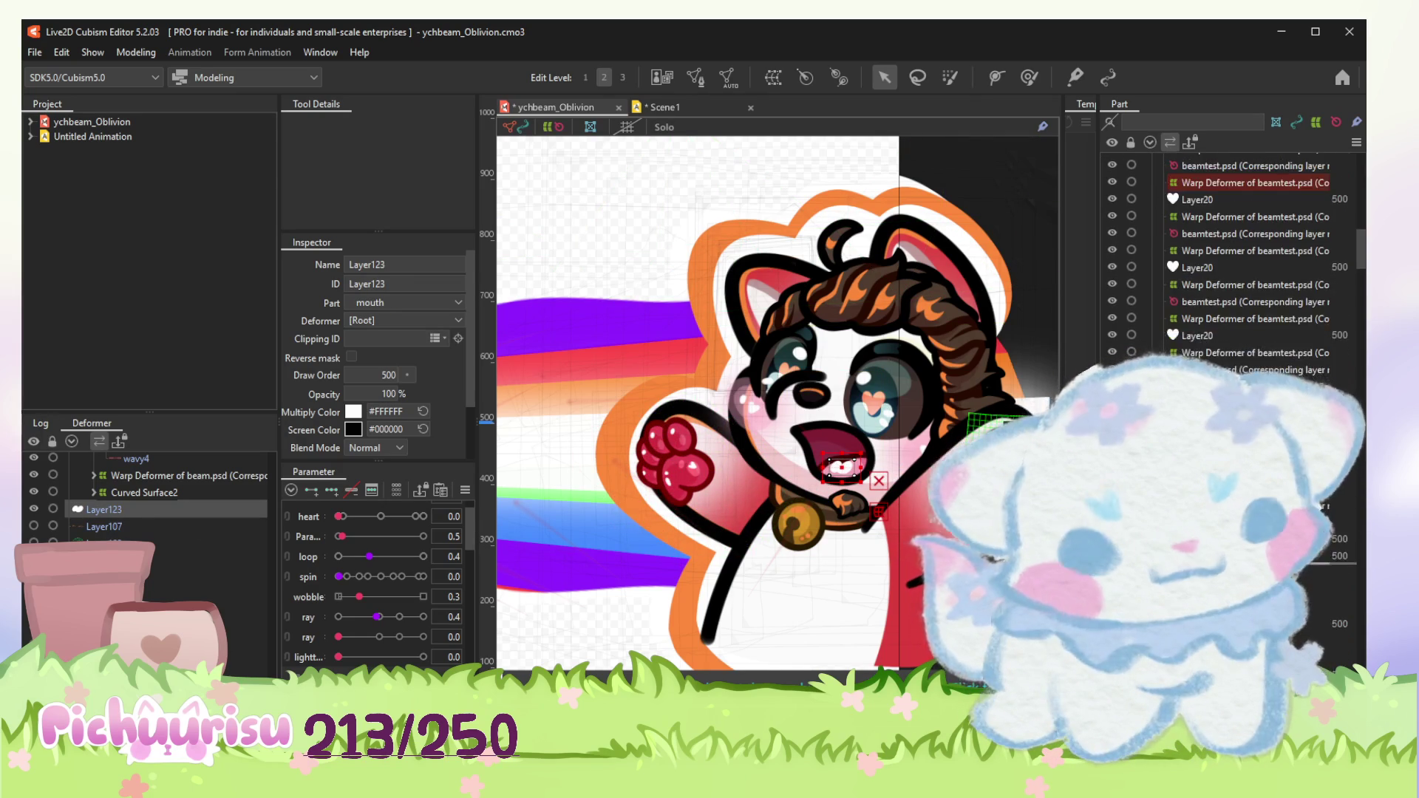
scroll(1230, 255, "down", 3)
scroll(1230, 255, "down", 3)
scroll(1231, 256, "down", 3)
scroll(1231, 255, "down", 2)
scroll(1231, 255, "down", 2)
scroll(1231, 256, "down", 2)
scroll(1230, 255, "down", 2)
scroll(1230, 255, "down", 2)
scroll(1231, 255, "down", 2)
scroll(1231, 255, "down", 3)
scroll(1230, 255, "down", 2)
scroll(1231, 255, "up", 2)
scroll(1230, 255, "up", 2)
scroll(1231, 255, "up", 3)
scroll(1232, 255, "up", 3)
scroll(1231, 255, "down", 1)
scroll(1231, 256, "down", 2)
scroll(1230, 255, "up", 3)
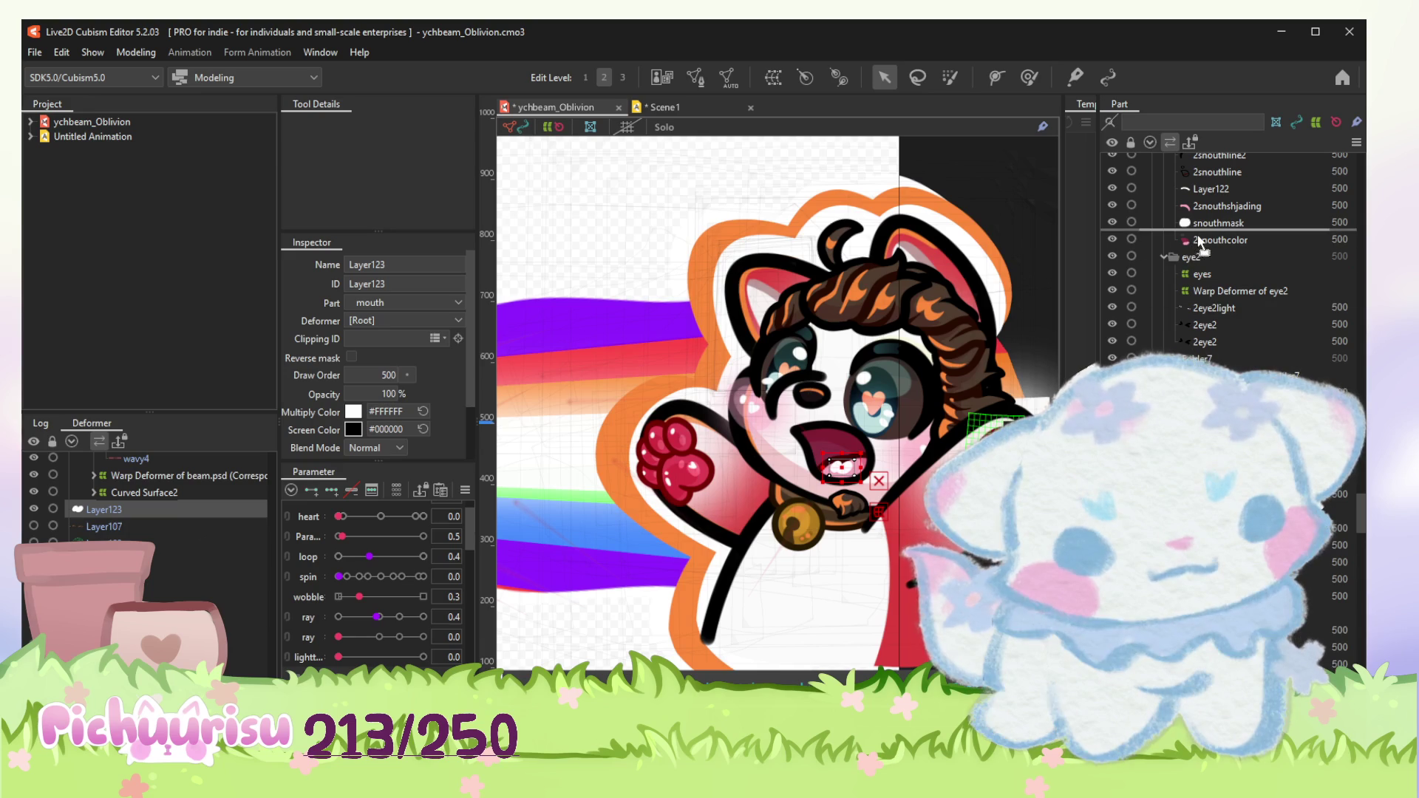
Step: Order Layer123 between snouthmask and 2snouthcolor in the Part palette, then return to Scene1
left_click_drag(1220, 266, 1208, 231)
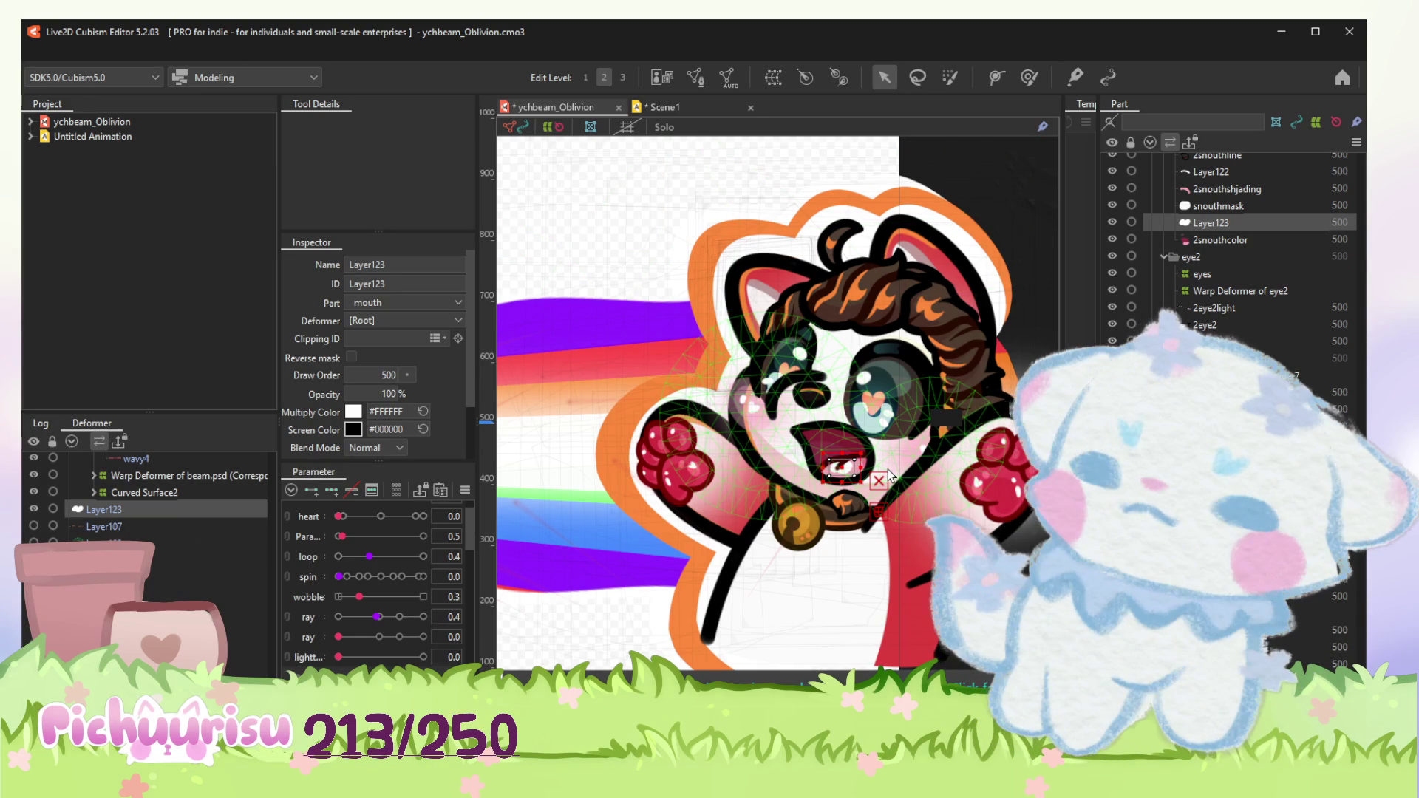
scroll(884, 479, "up", 5)
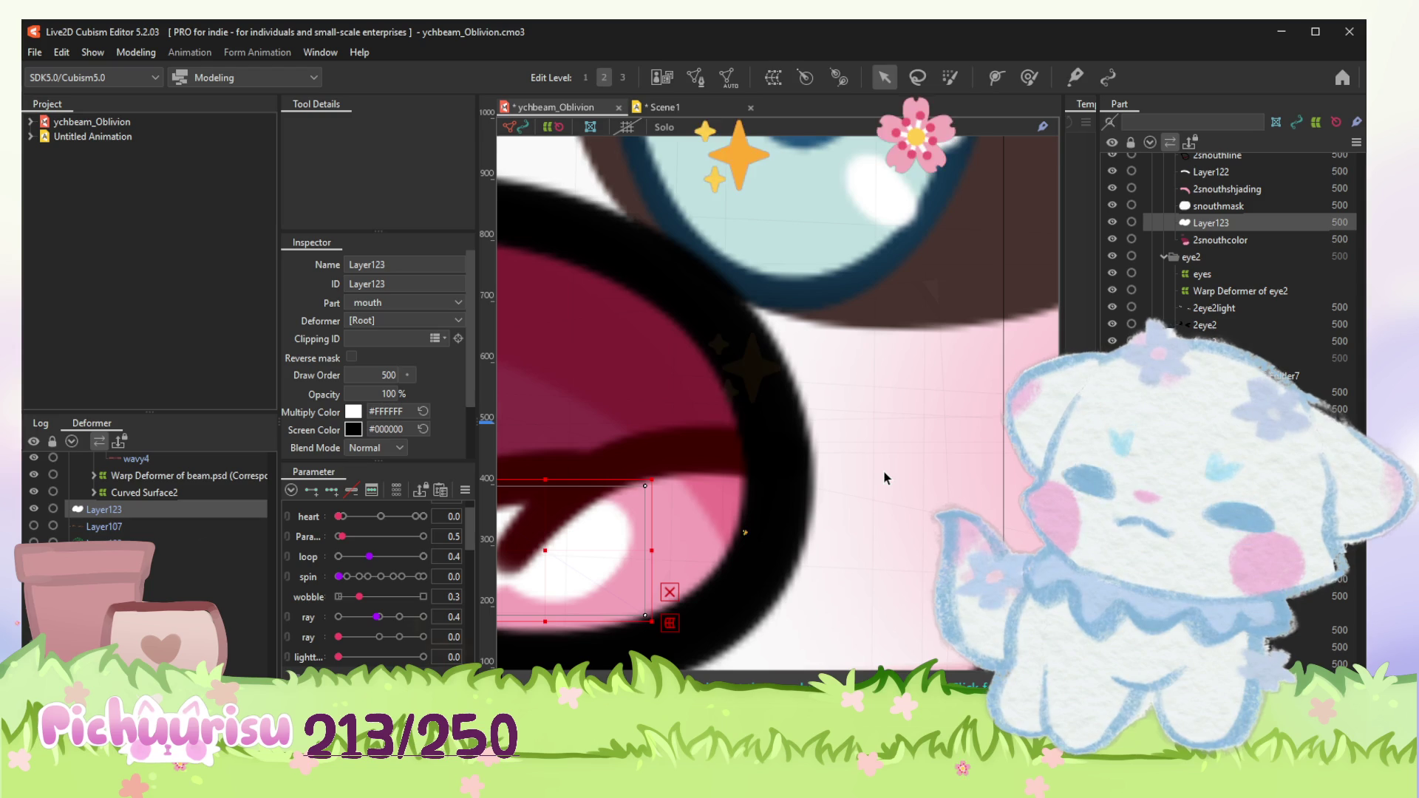
scroll(883, 478, "down", 5)
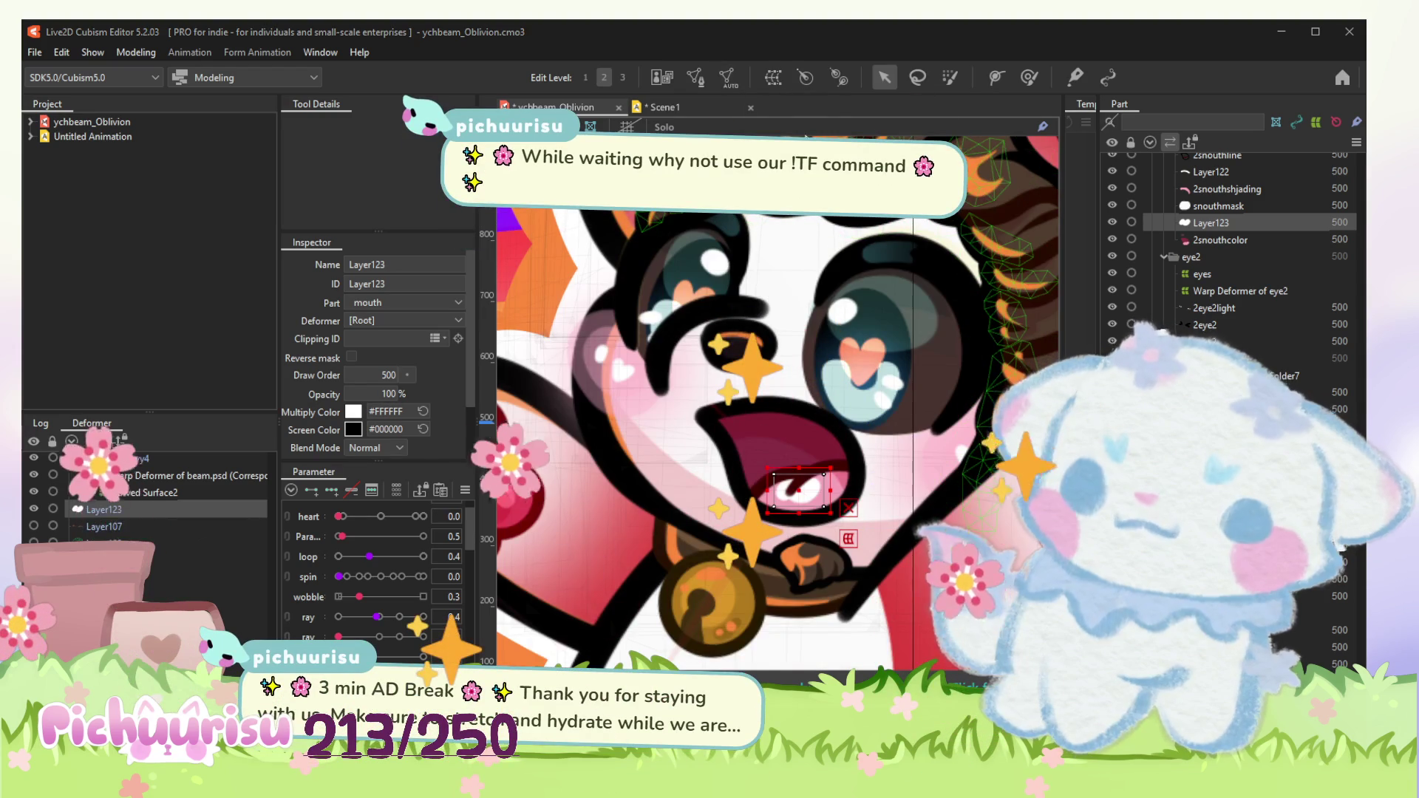
key("ctrl+Tab")
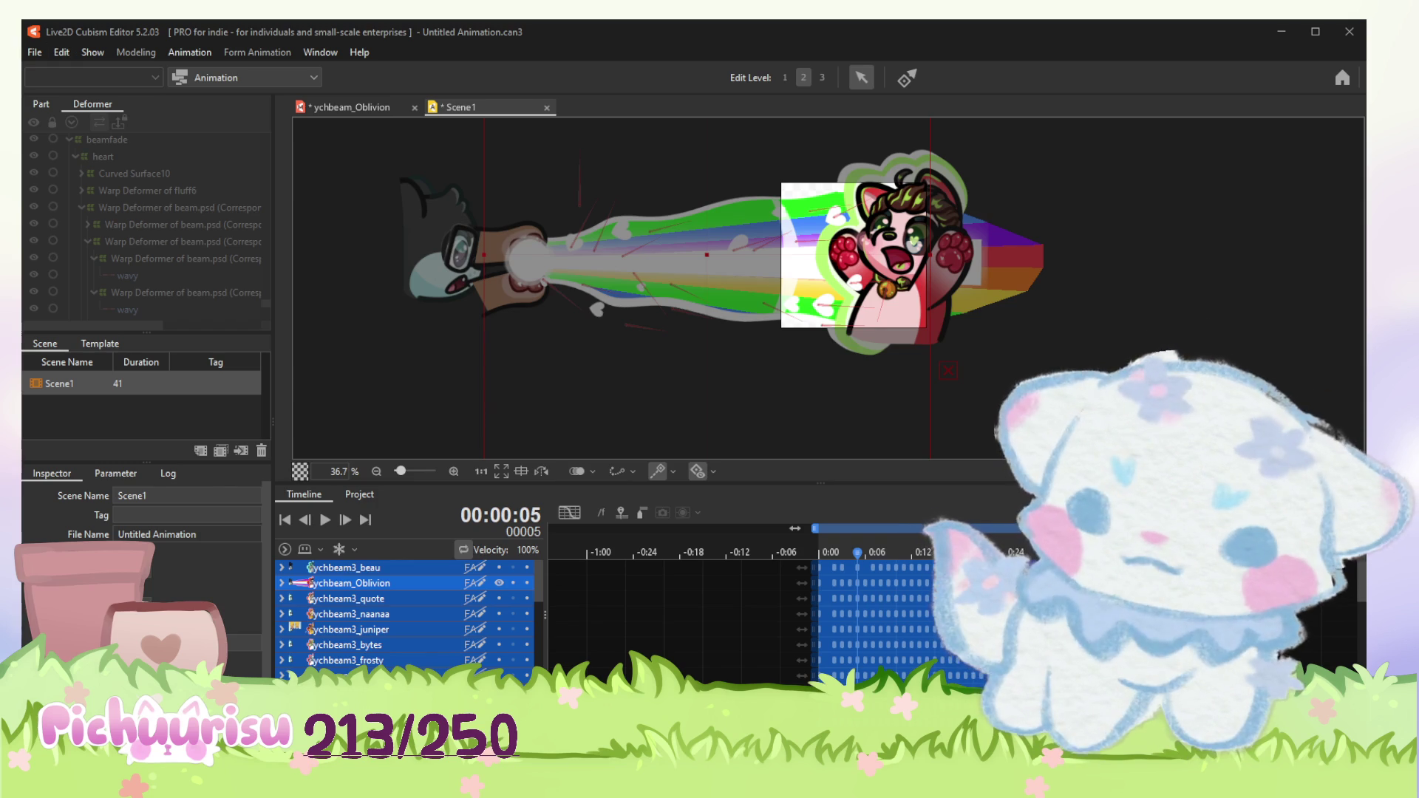
Step: Return to the ychbeam_Oblivion model in the Modeling view
left_click(364, 110)
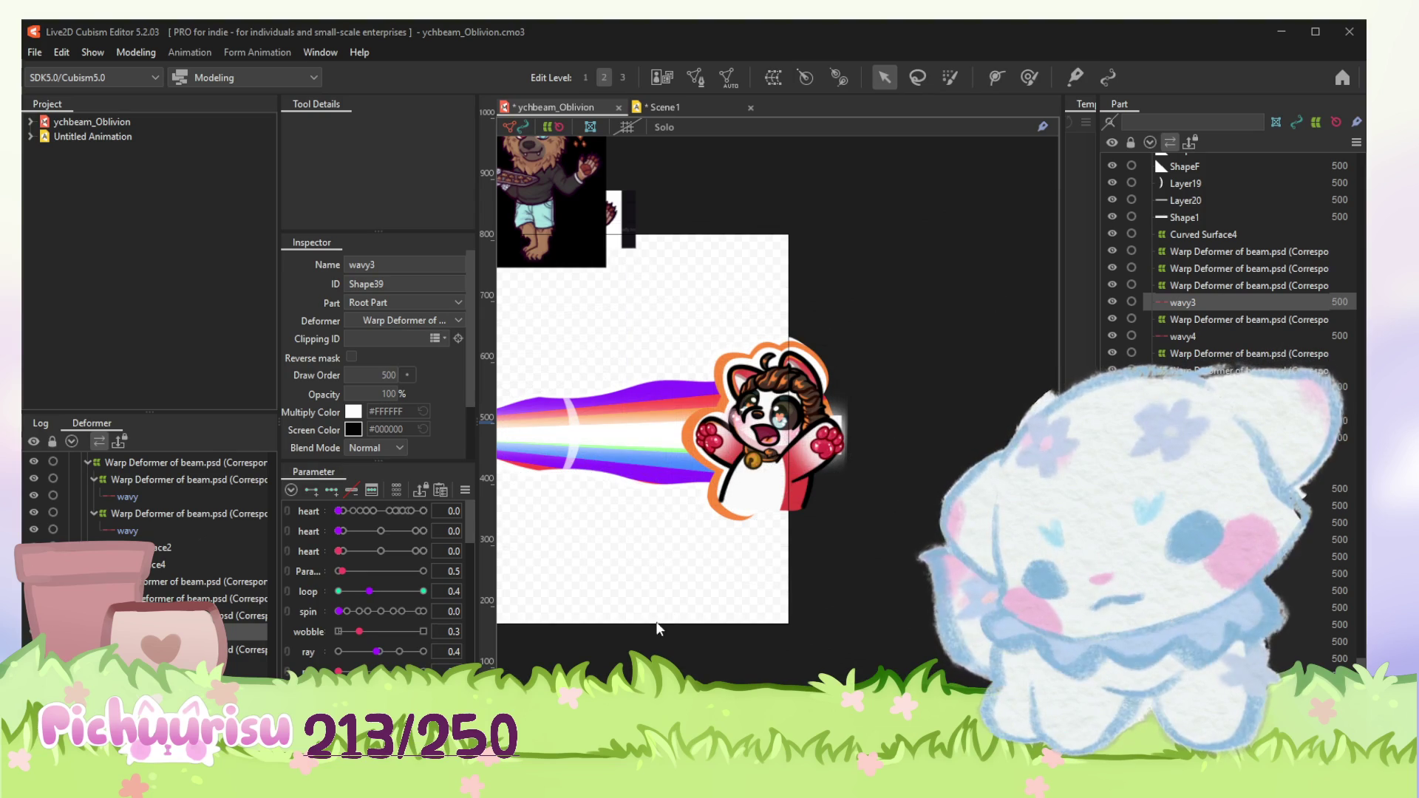
scroll(1302, 502, "down", 5)
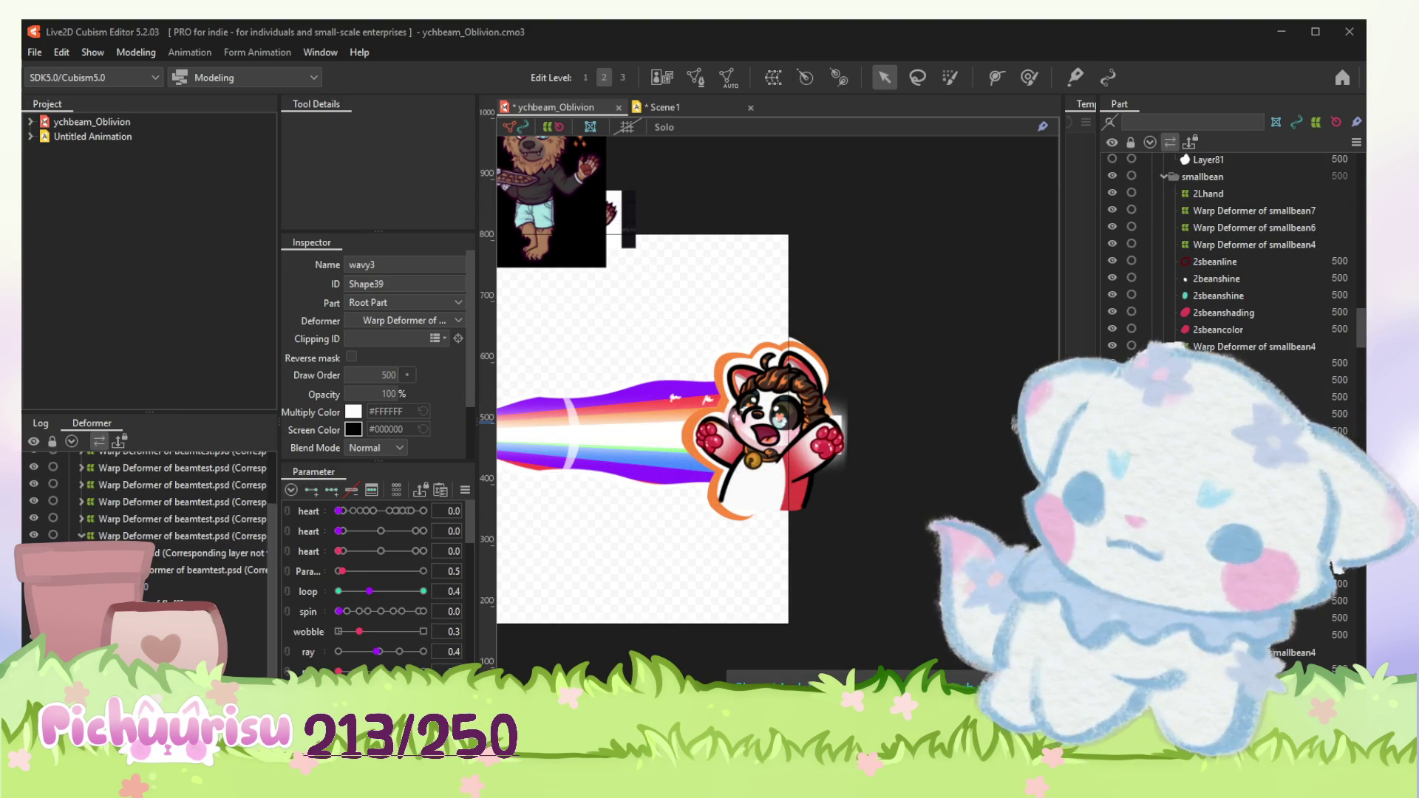
scroll(166, 510, "up", 10)
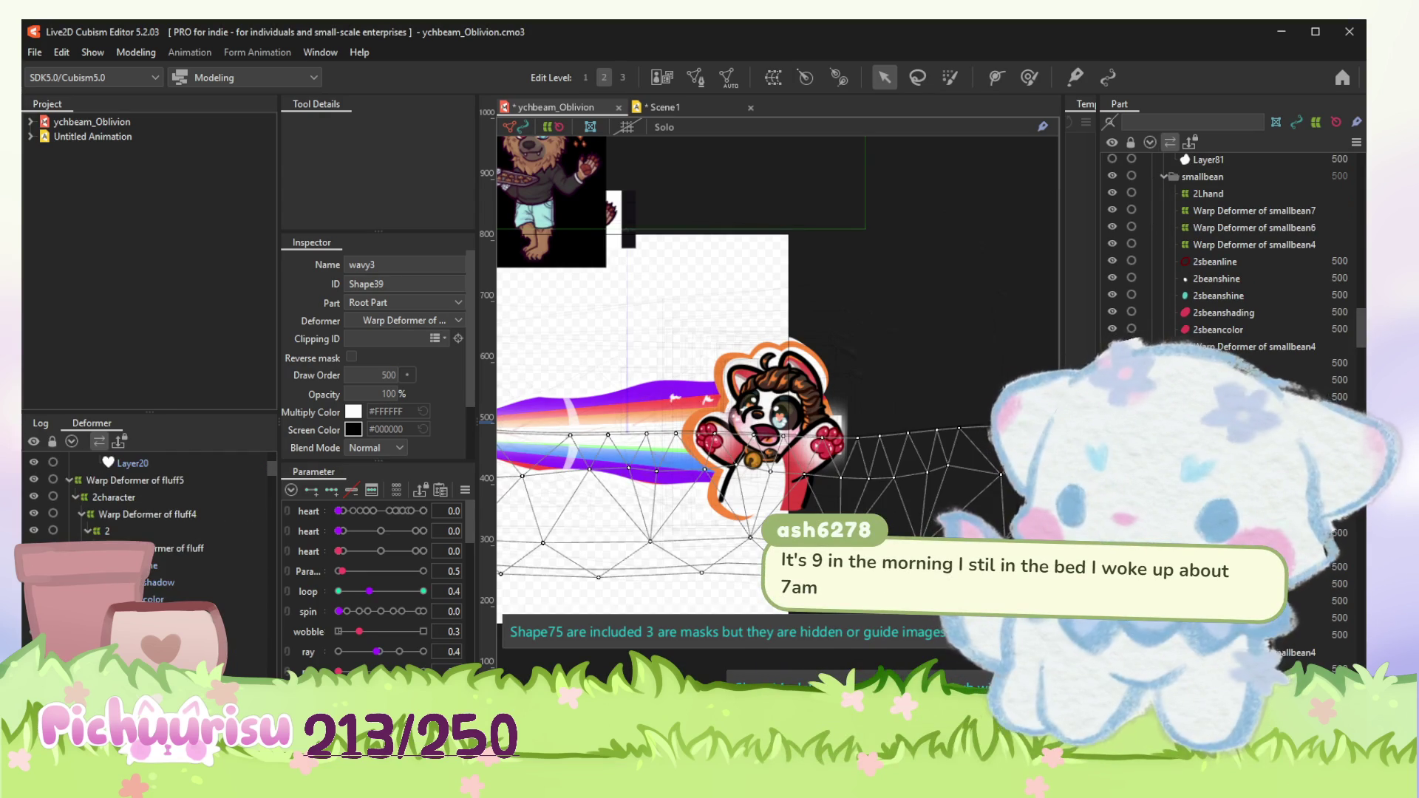
scroll(167, 510, "down", 5)
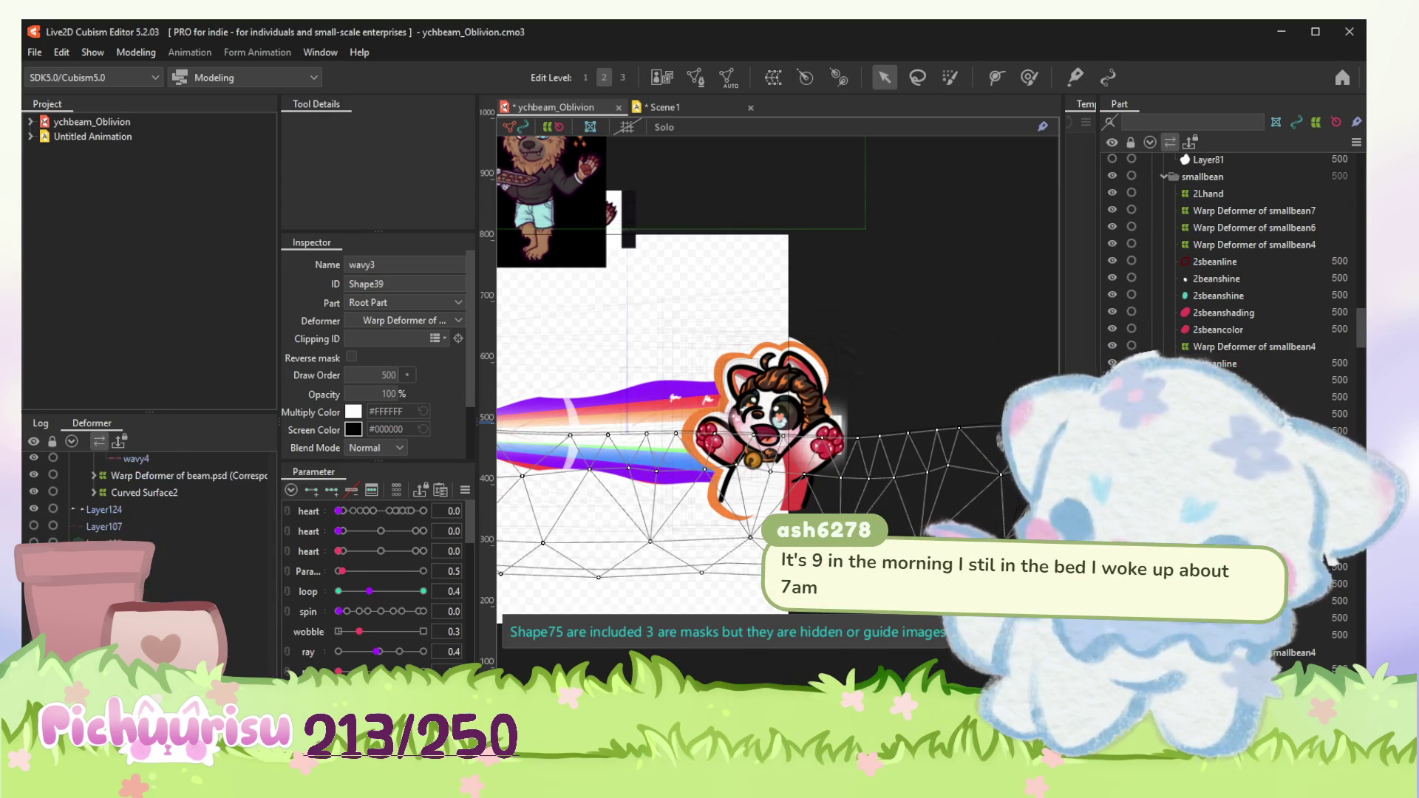
Step: Pick Layer107 and Layer124 together, then the eyebrow art on the canvas
left_click(34, 526)
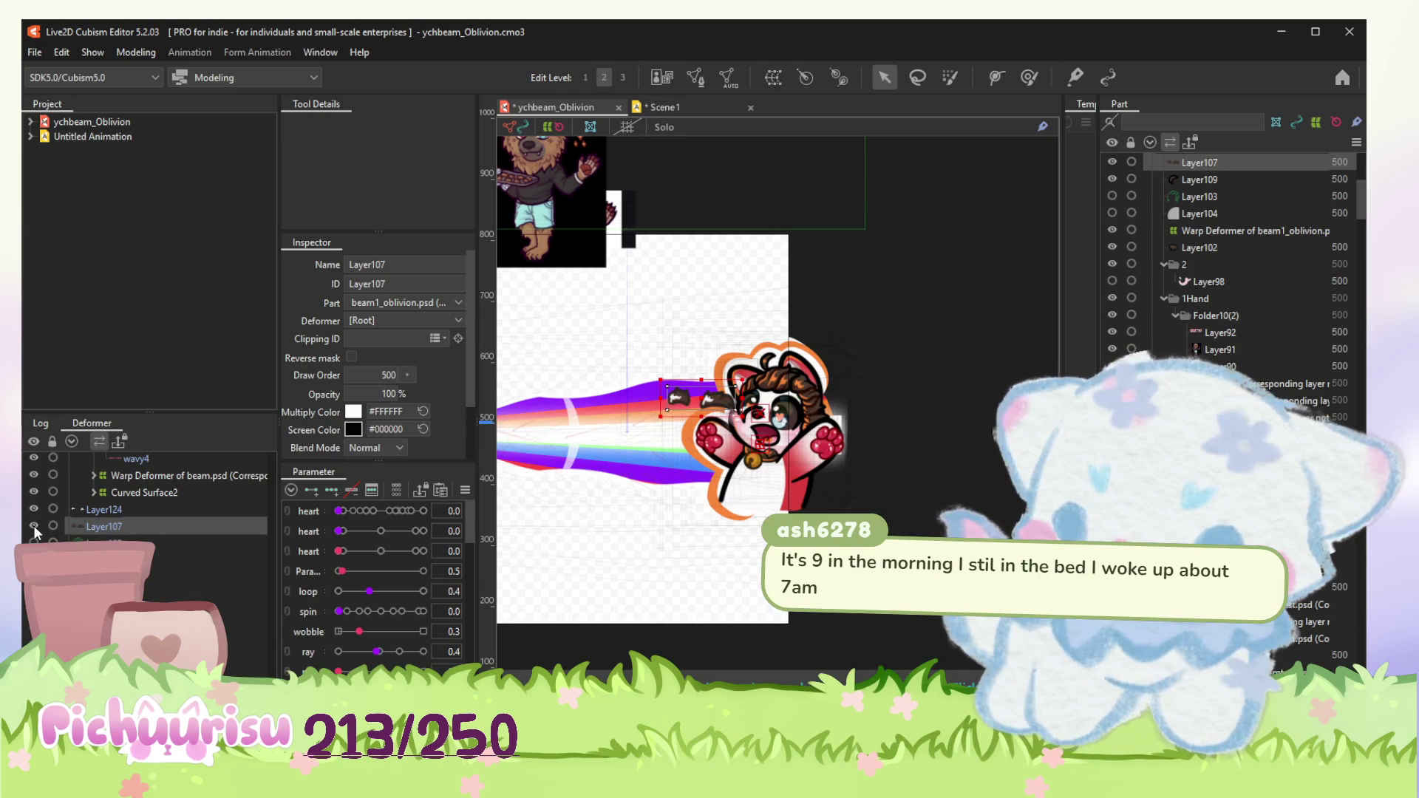
left_click(107, 511, "shift")
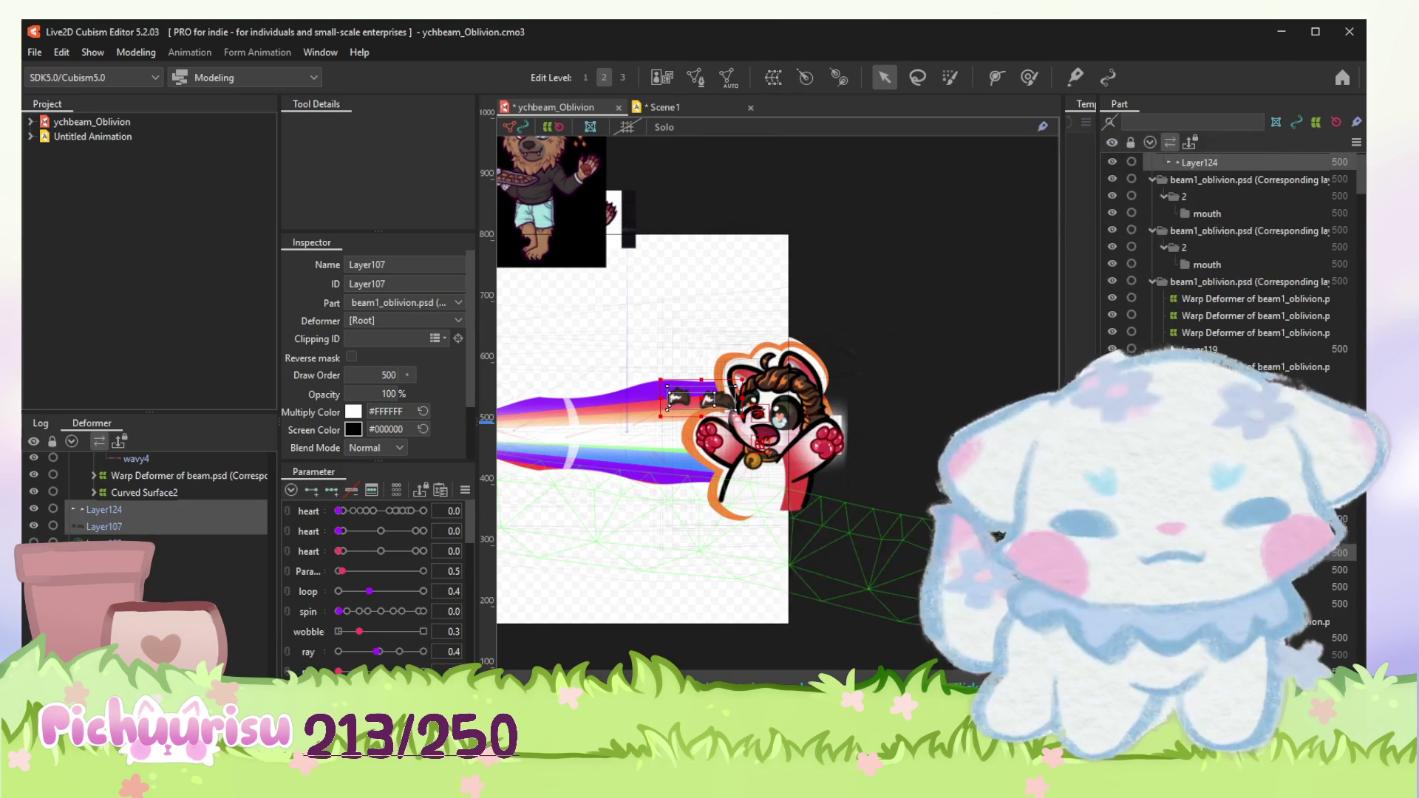
scroll(1231, 255, "down", 3)
scroll(1231, 255, "down", 3)
scroll(1231, 255, "down", 3)
scroll(1230, 256, "down", 3)
scroll(1230, 255, "down", 3)
scroll(1231, 255, "down", 3)
scroll(1231, 255, "down", 3)
scroll(1231, 255, "down", 3)
scroll(1231, 255, "down", 3)
scroll(1230, 256, "down", 3)
scroll(1231, 255, "down", 3)
scroll(1231, 255, "down", 3)
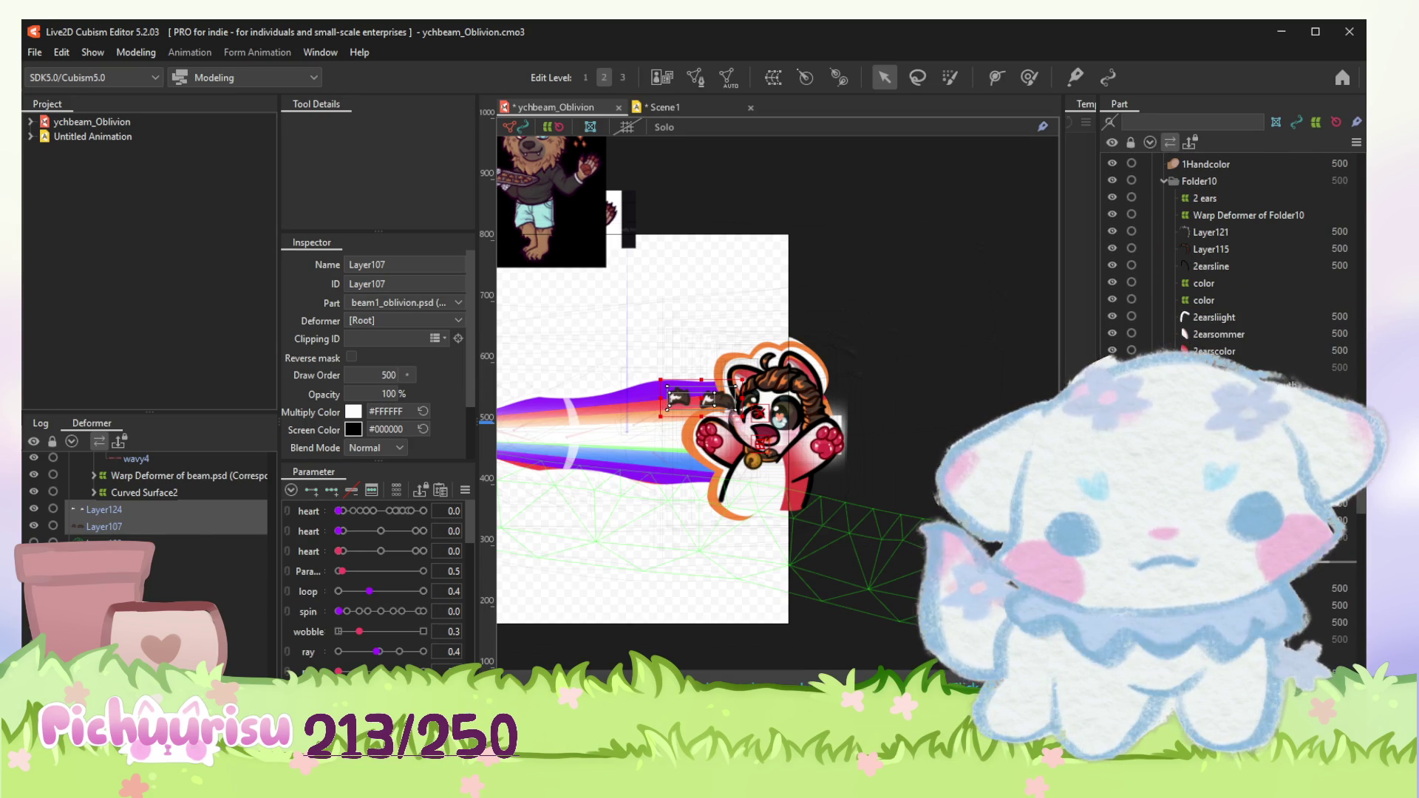
left_click(671, 395)
scroll(671, 396, "up", 2)
scroll(736, 413, "up", 3)
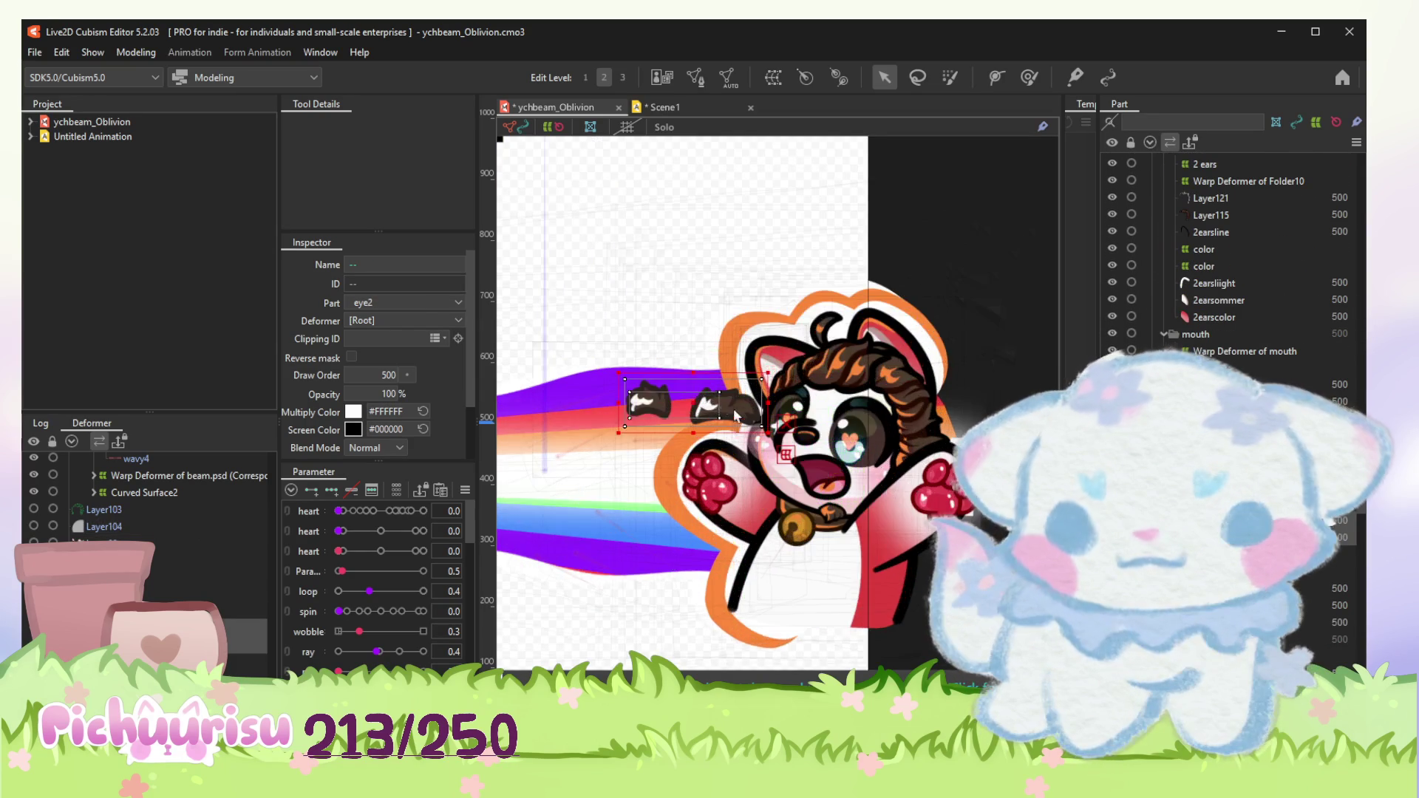
scroll(696, 411, "up", 2)
Step: Move, shrink, shift and slightly tilt the Layer107 eyebrows on the fringe with the bounding box
left_click(876, 366)
scroll(887, 354, "up", 2)
scroll(1219, 266, "down", 2)
scroll(1219, 266, "down", 2)
scroll(1220, 266, "down", 3)
scroll(1220, 266, "down", 2)
scroll(1228, 271, "down", 2)
scroll(1227, 271, "down", 2)
scroll(1227, 271, "down", 2)
scroll(1228, 270, "down", 2)
scroll(1227, 271, "down", 2)
scroll(1227, 271, "down", 2)
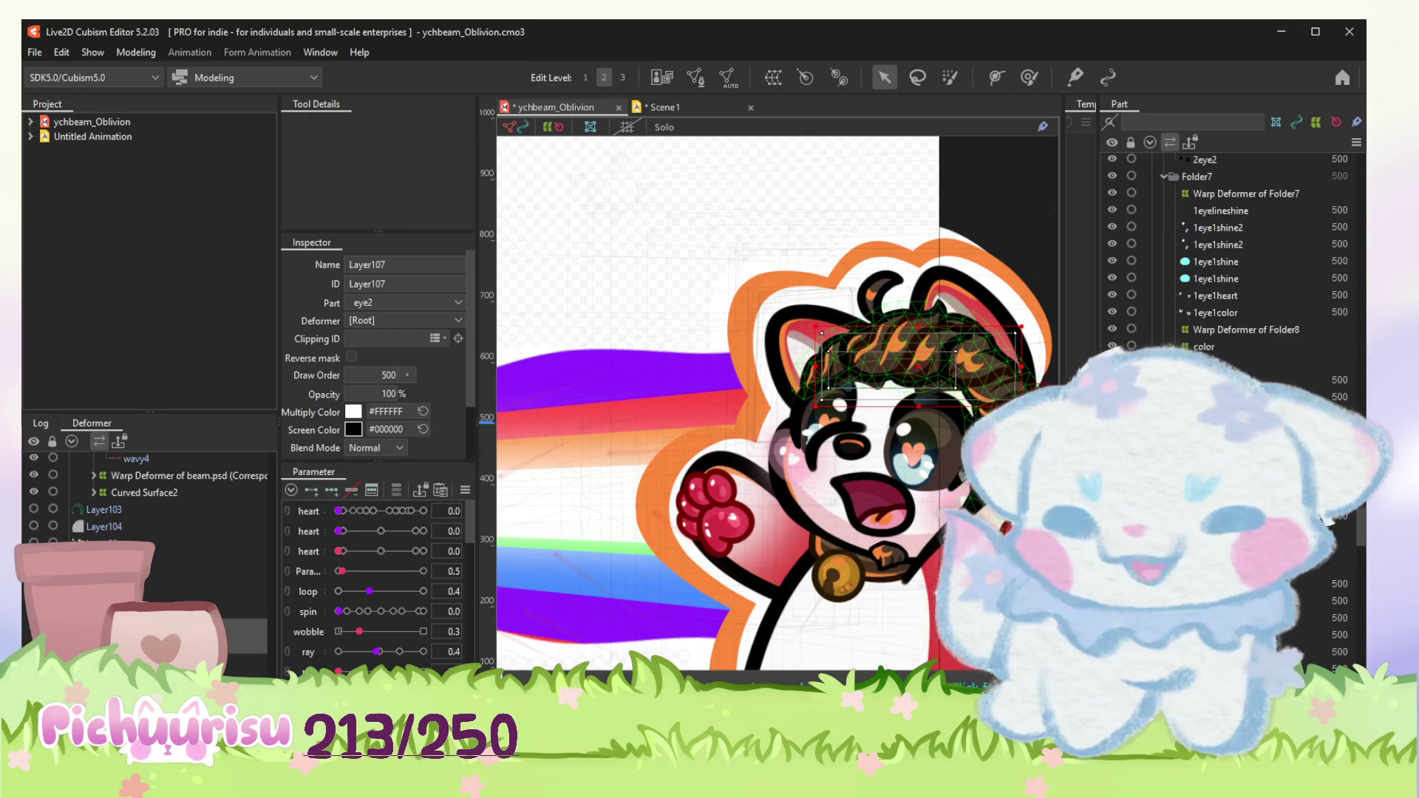
scroll(1228, 270, "down", 2)
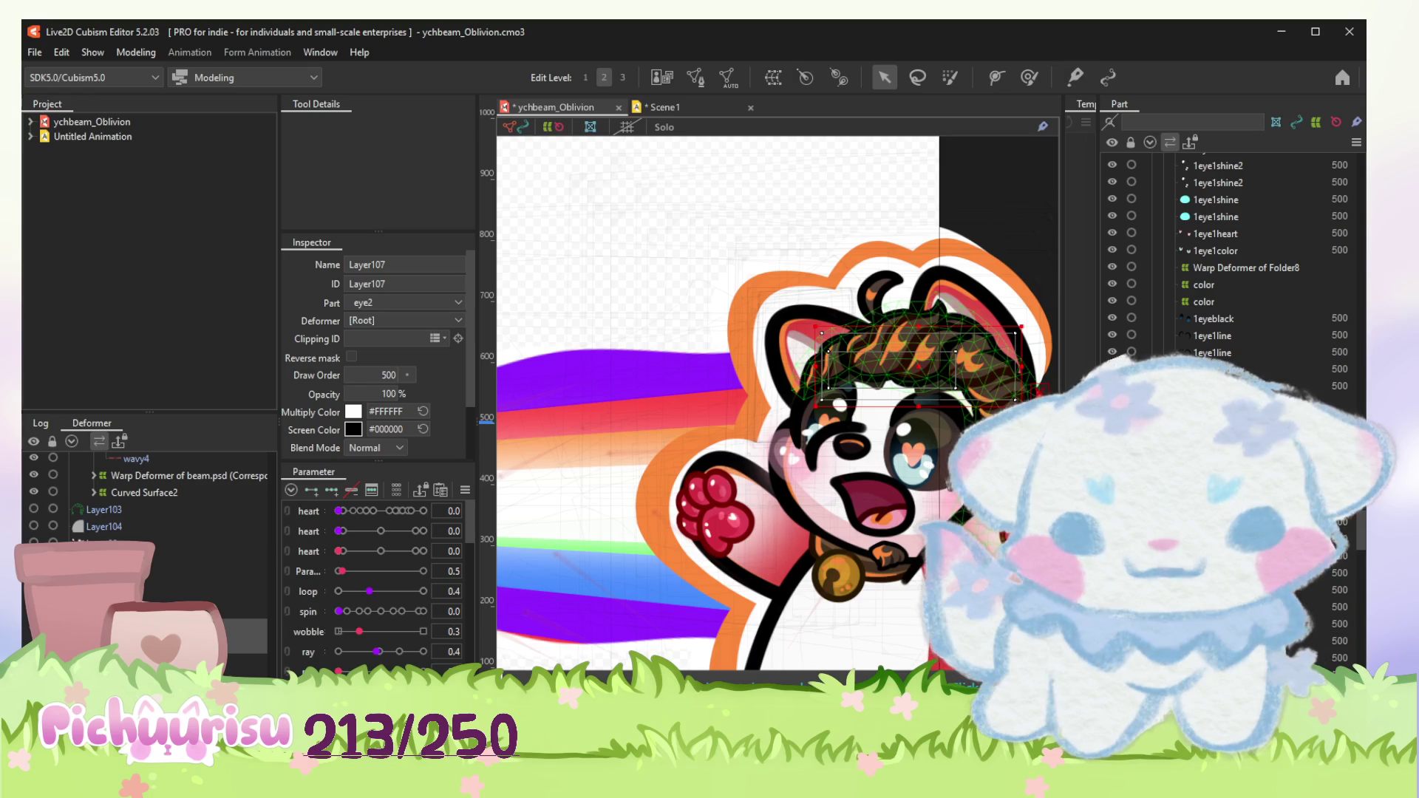
scroll(777, 399, "up", 3)
scroll(1227, 270, "up", 2)
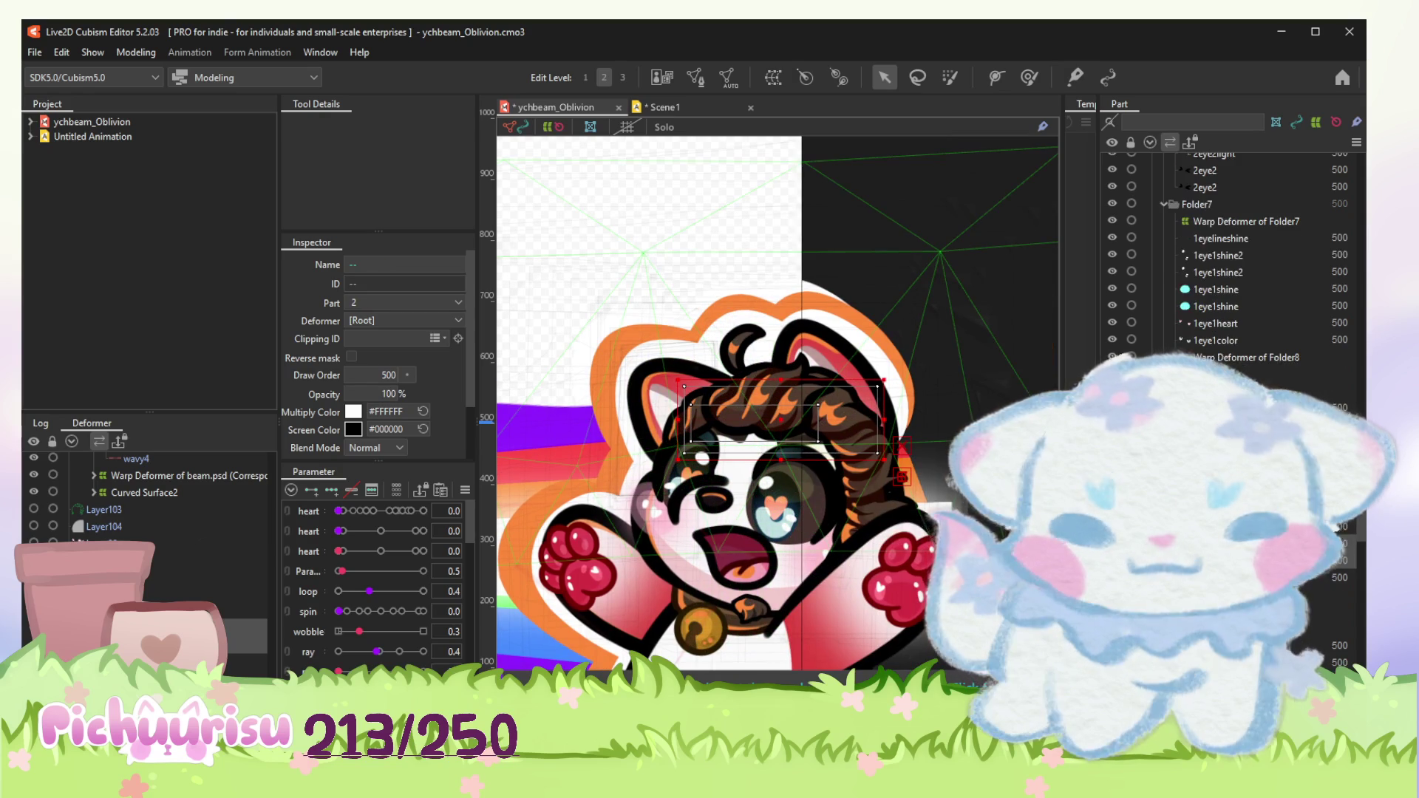
scroll(1227, 271, "up", 2)
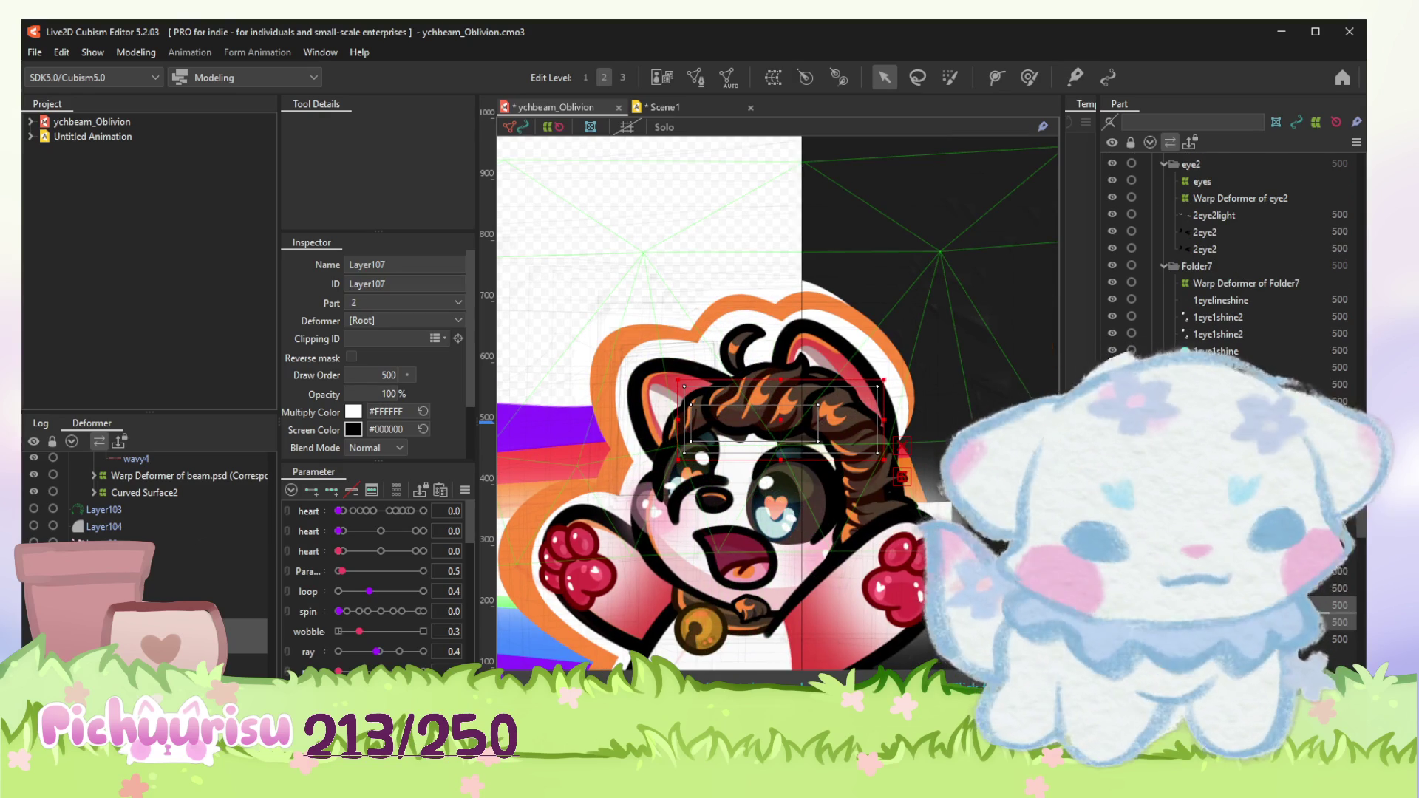
scroll(1227, 270, "down", 5)
scroll(1227, 271, "down", 2)
scroll(1227, 270, "down", 2)
scroll(1227, 270, "down", 2)
scroll(1228, 271, "down", 2)
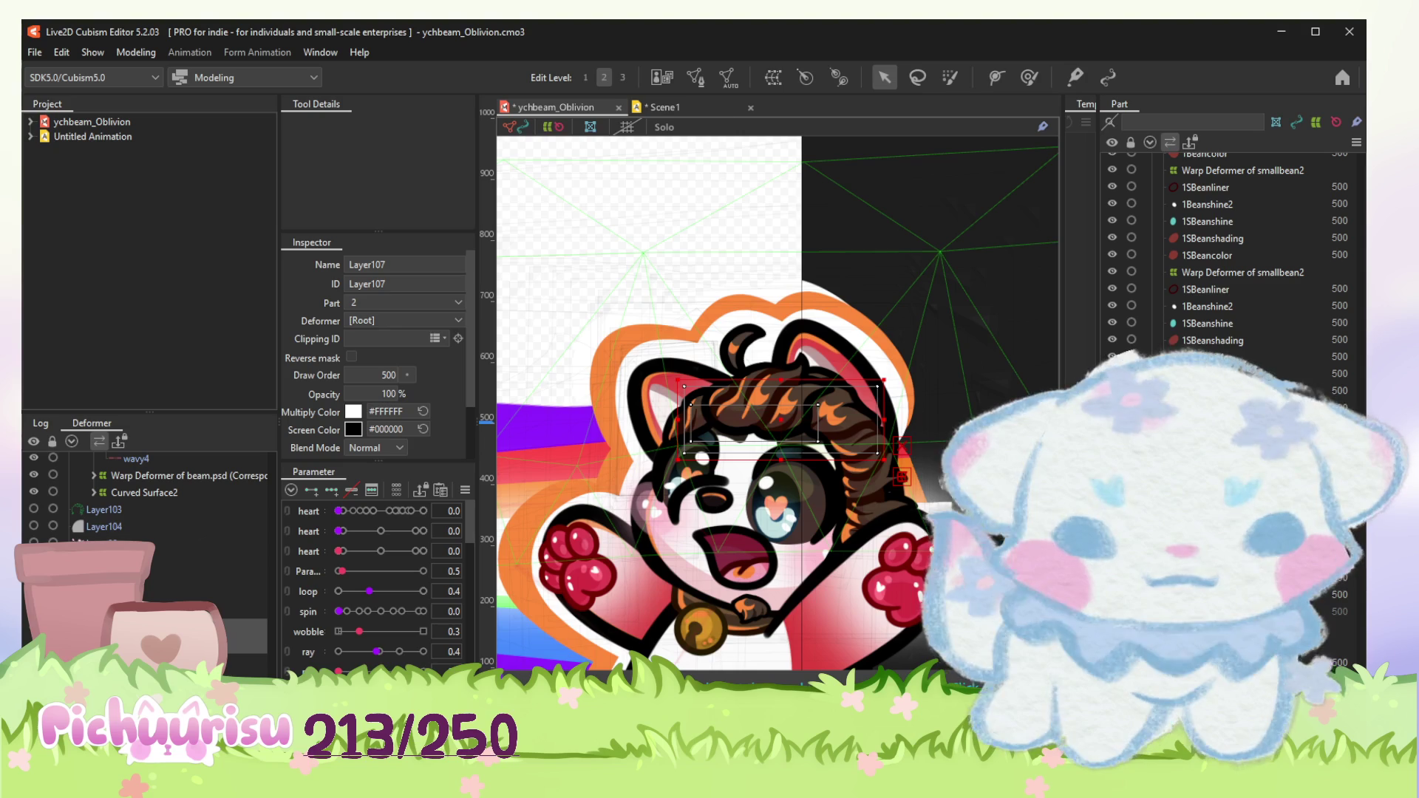
scroll(1228, 270, "down", 3)
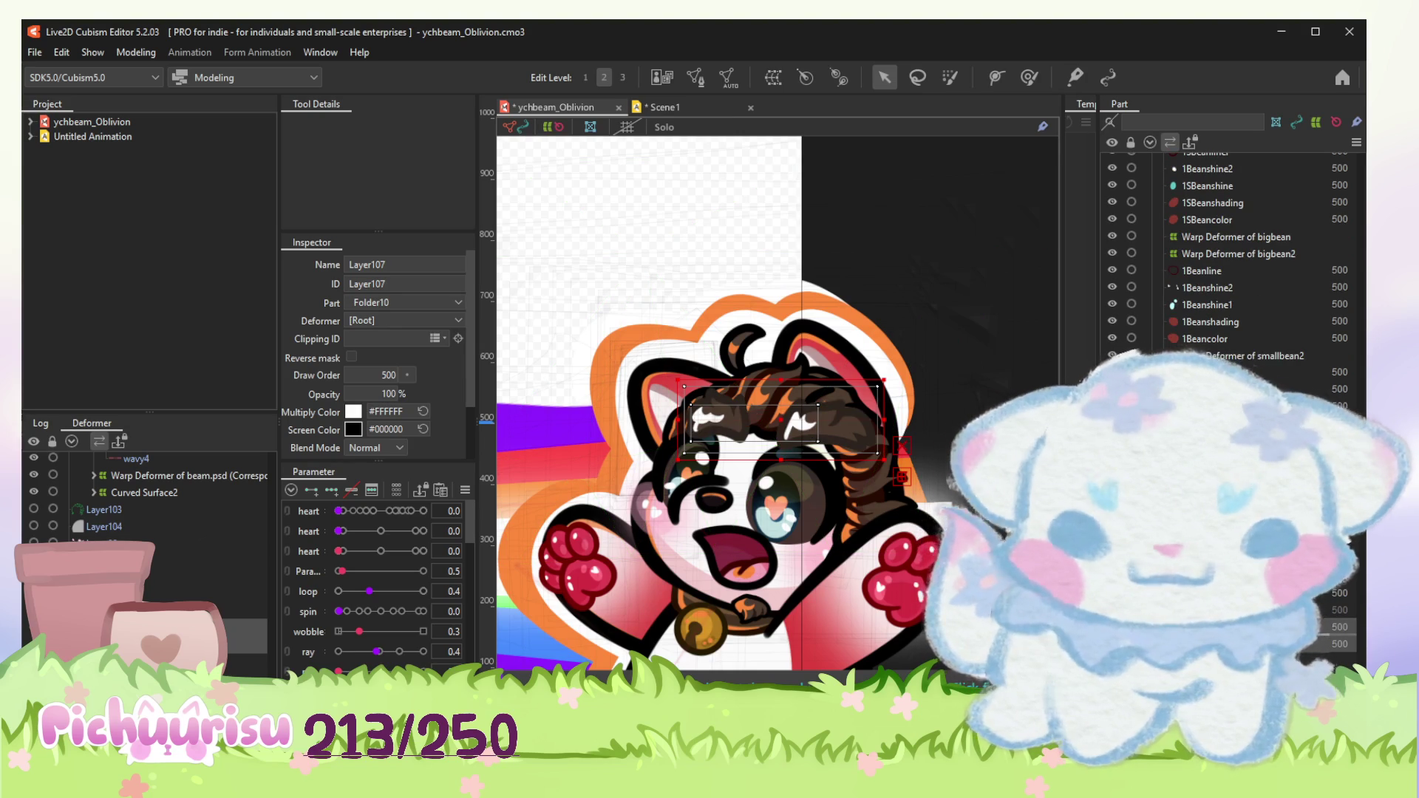
scroll(1227, 271, "down", 1)
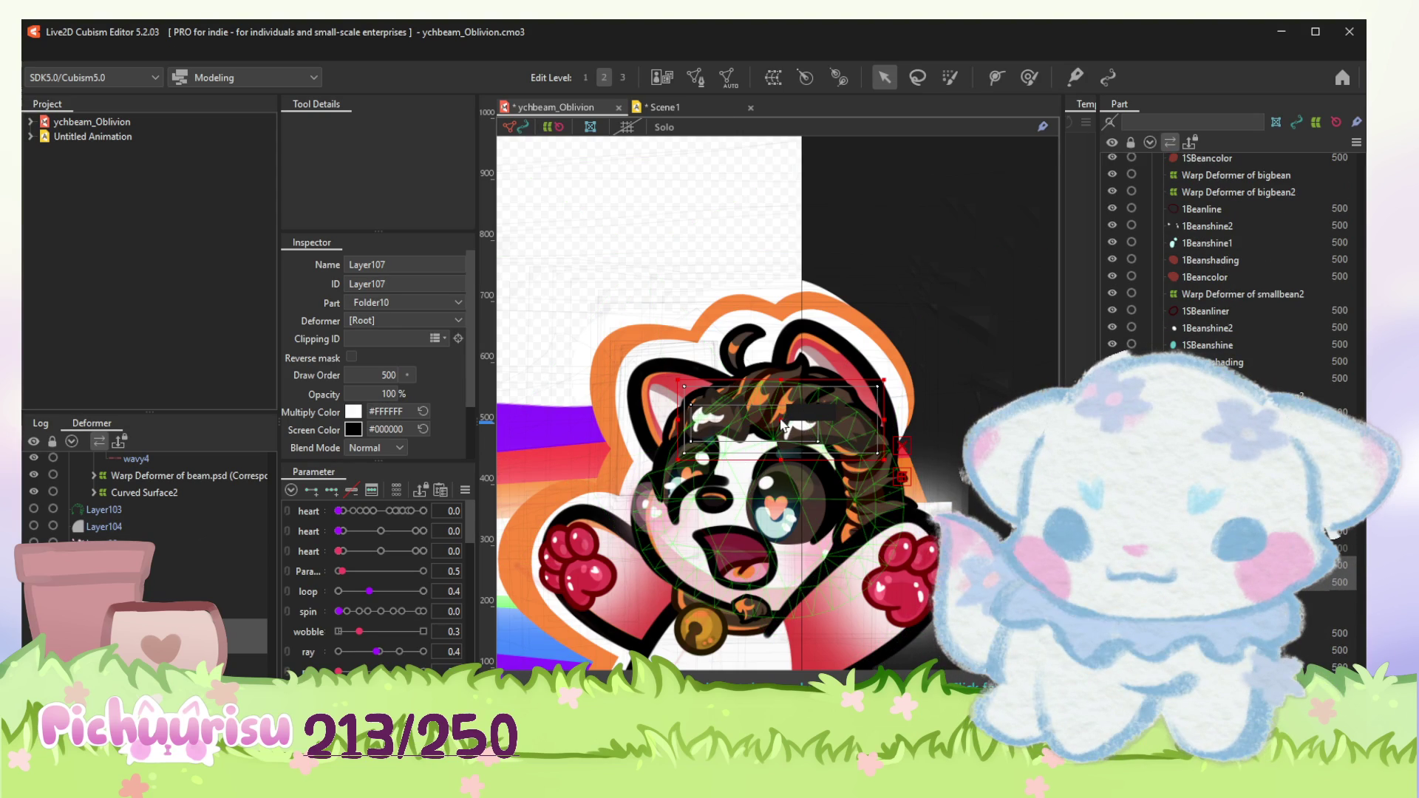
scroll(781, 425, "up", 3)
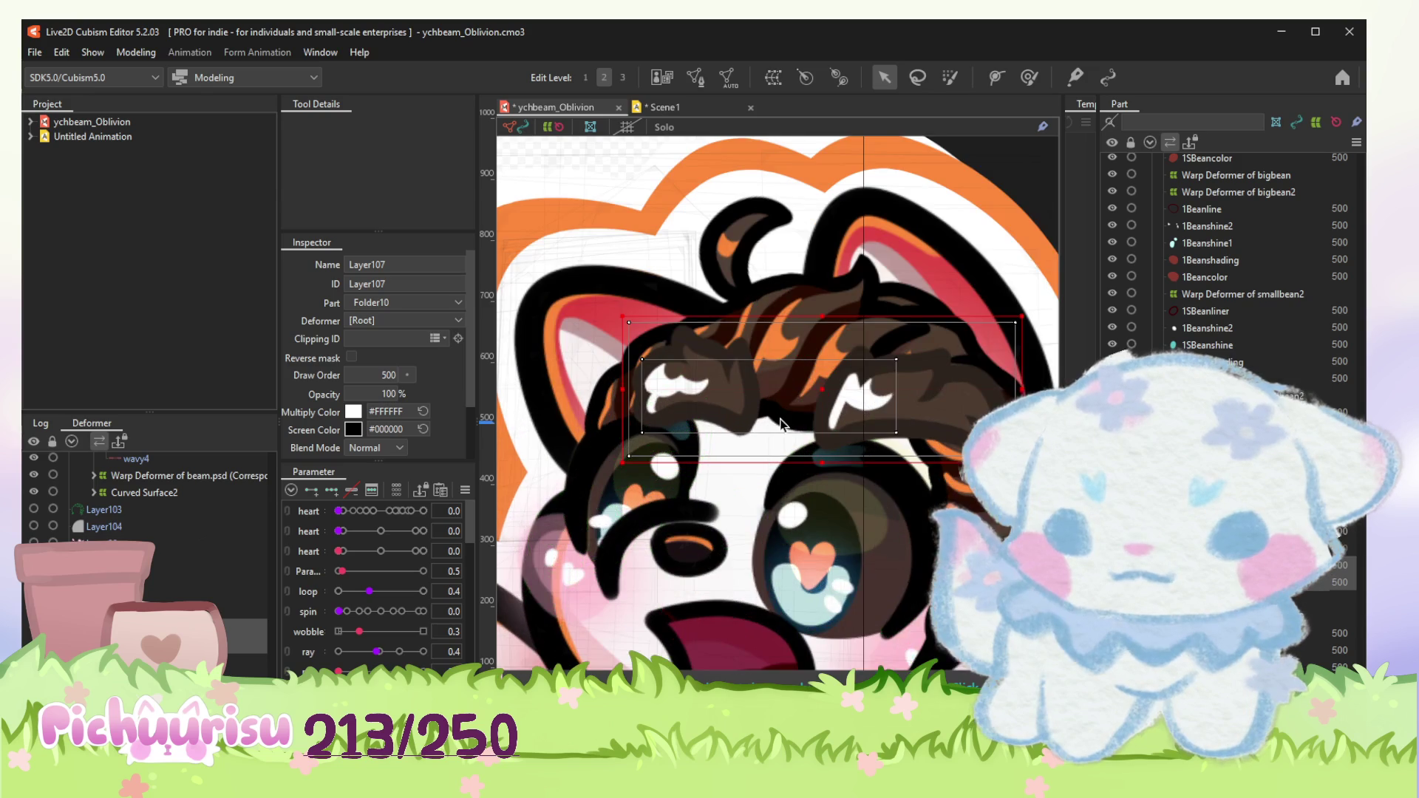
left_click(822, 391)
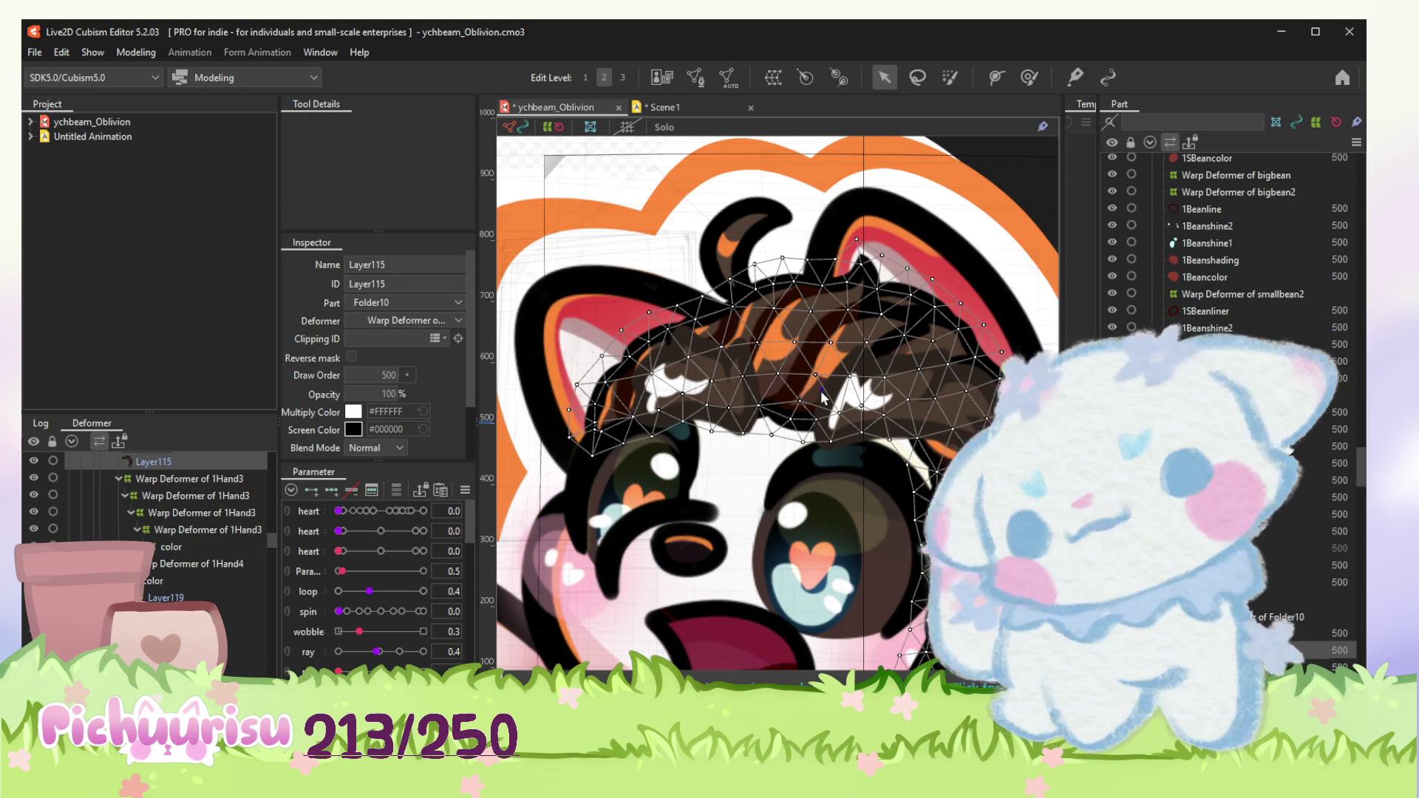
scroll(821, 396, "down", 2)
left_click(822, 397)
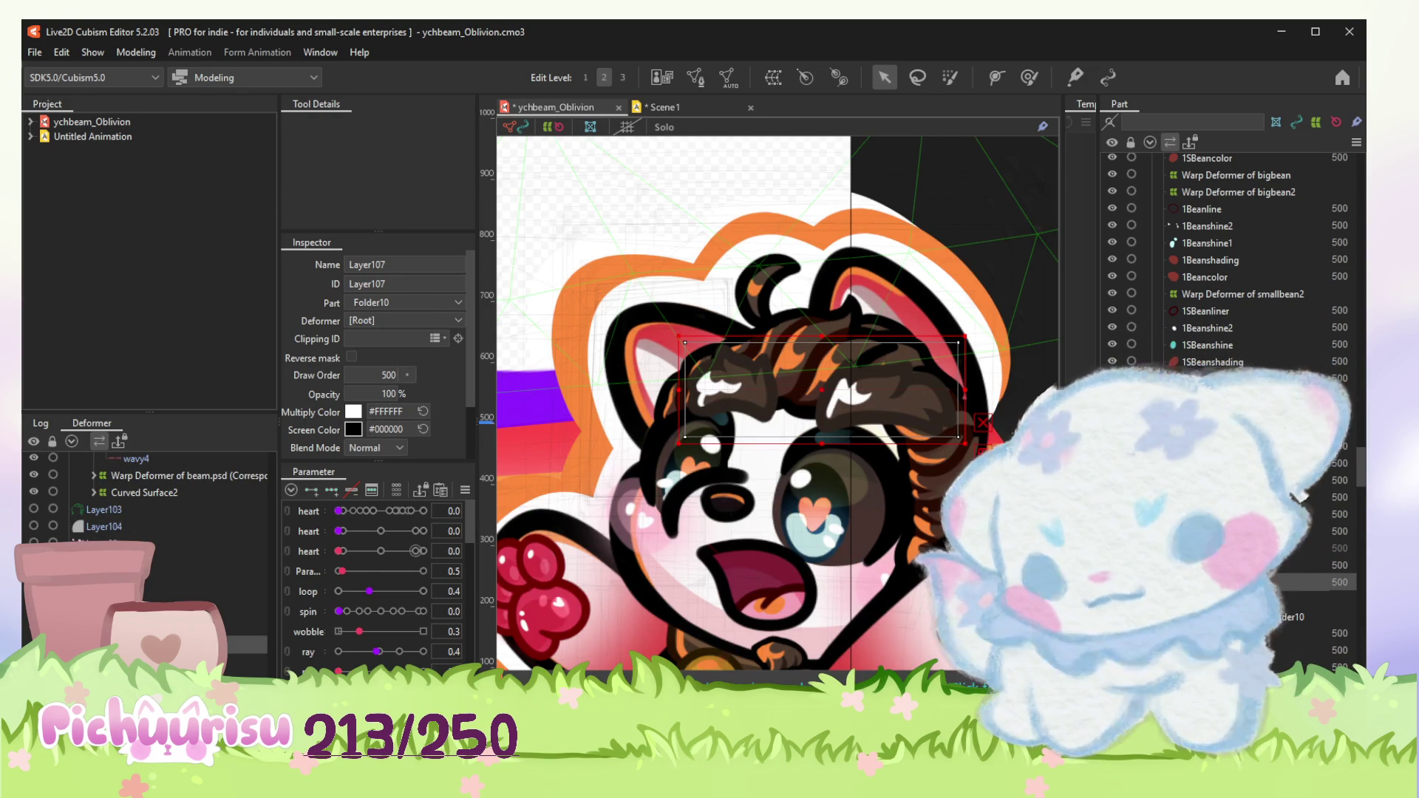
left_click_drag(818, 399, 797, 383)
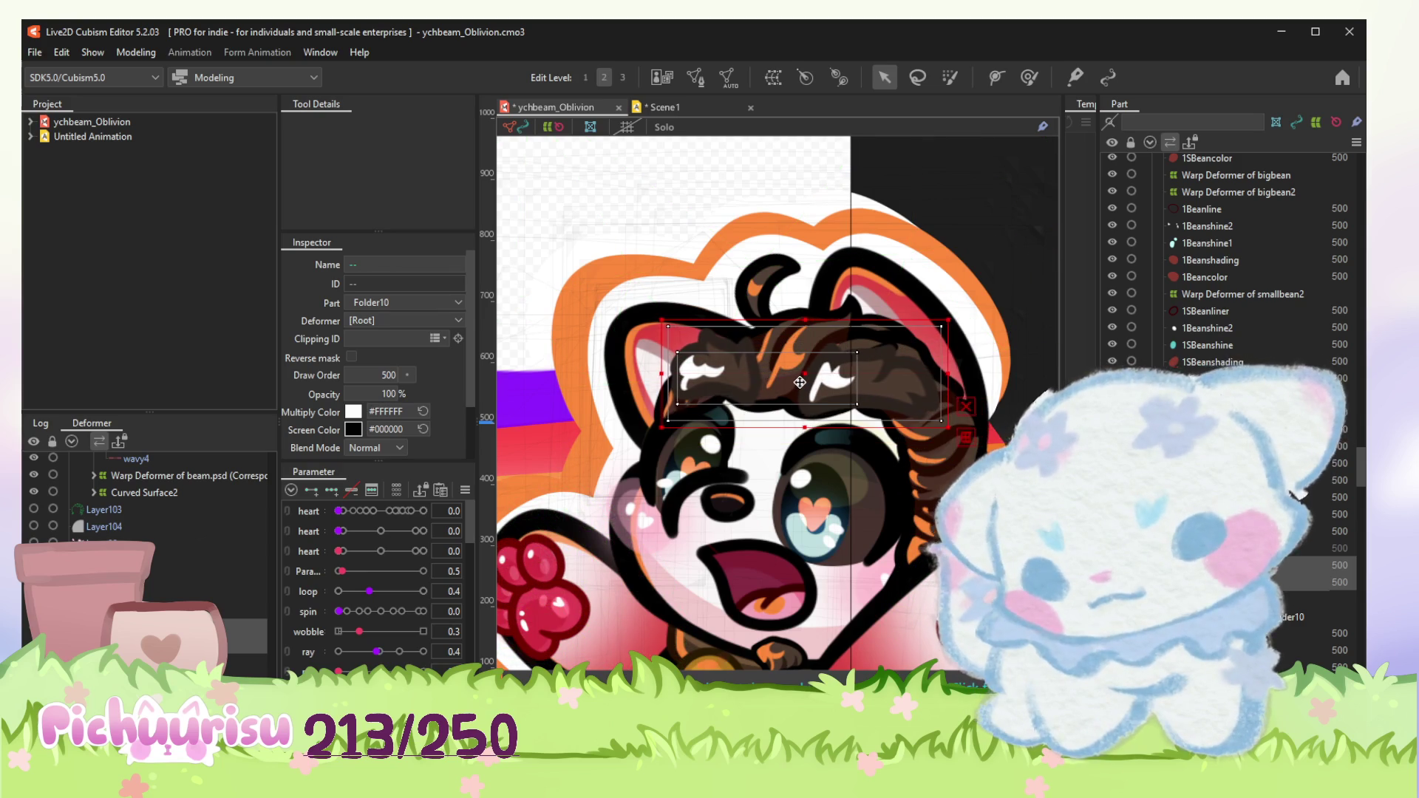
left_click_drag(943, 324, 863, 355)
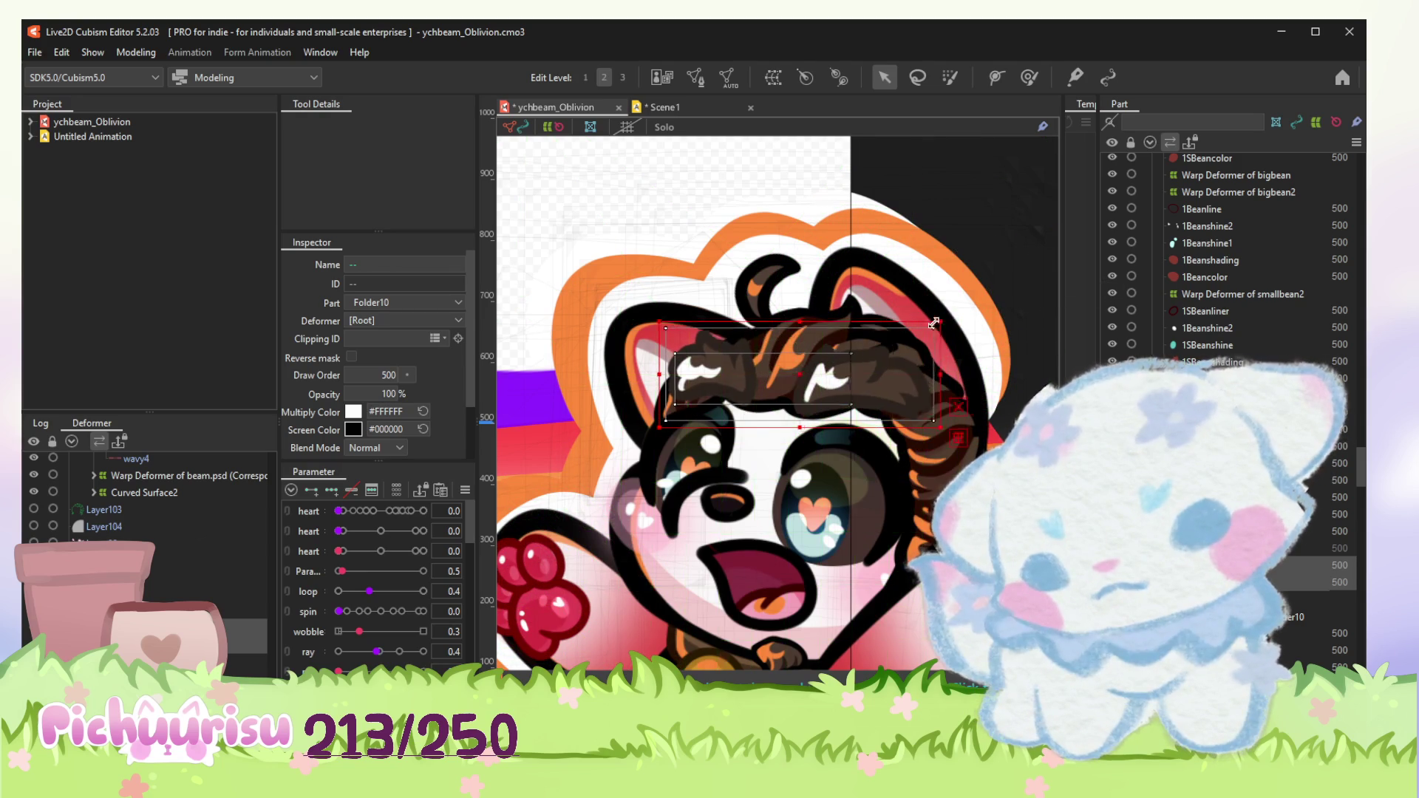
left_click_drag(768, 388, 808, 380)
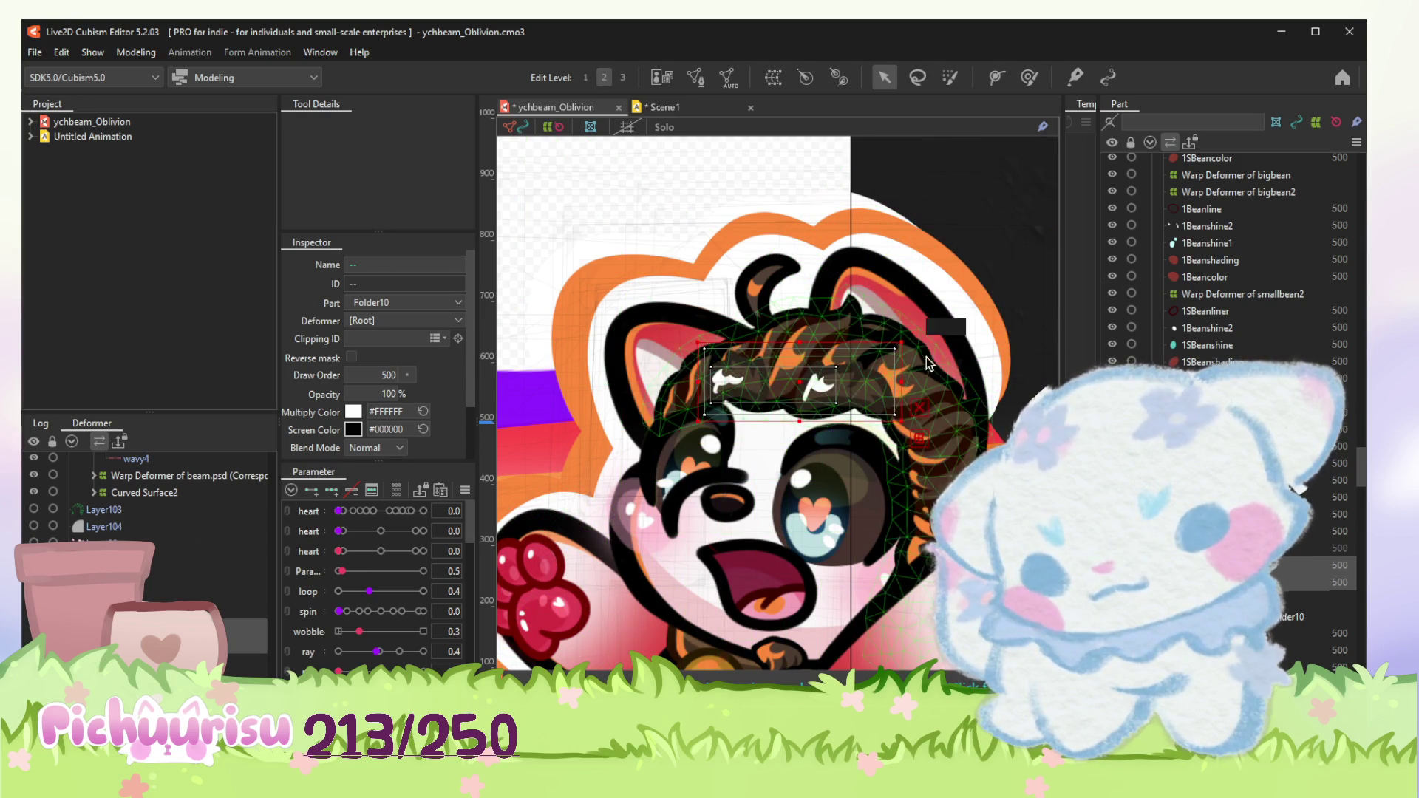
left_click_drag(917, 347, 912, 366)
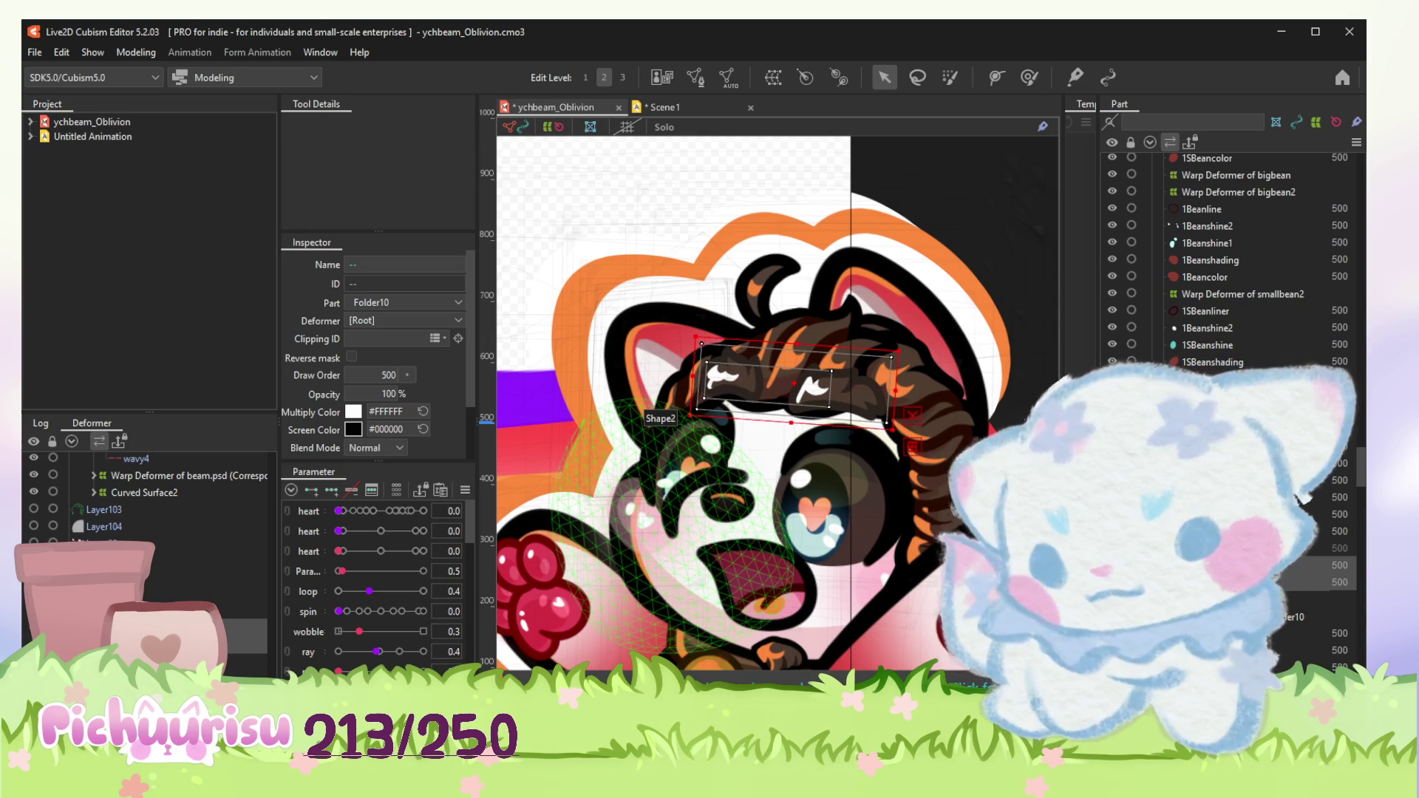
Step: Parent the eyebrow layers under the eyes [eye2] deformer
left_click(661, 412)
scroll(166, 532, "down", 5)
scroll(197, 561, "up", 2)
scroll(200, 560, "up", 2)
scroll(205, 556, "up", 2)
scroll(213, 552, "up", 2)
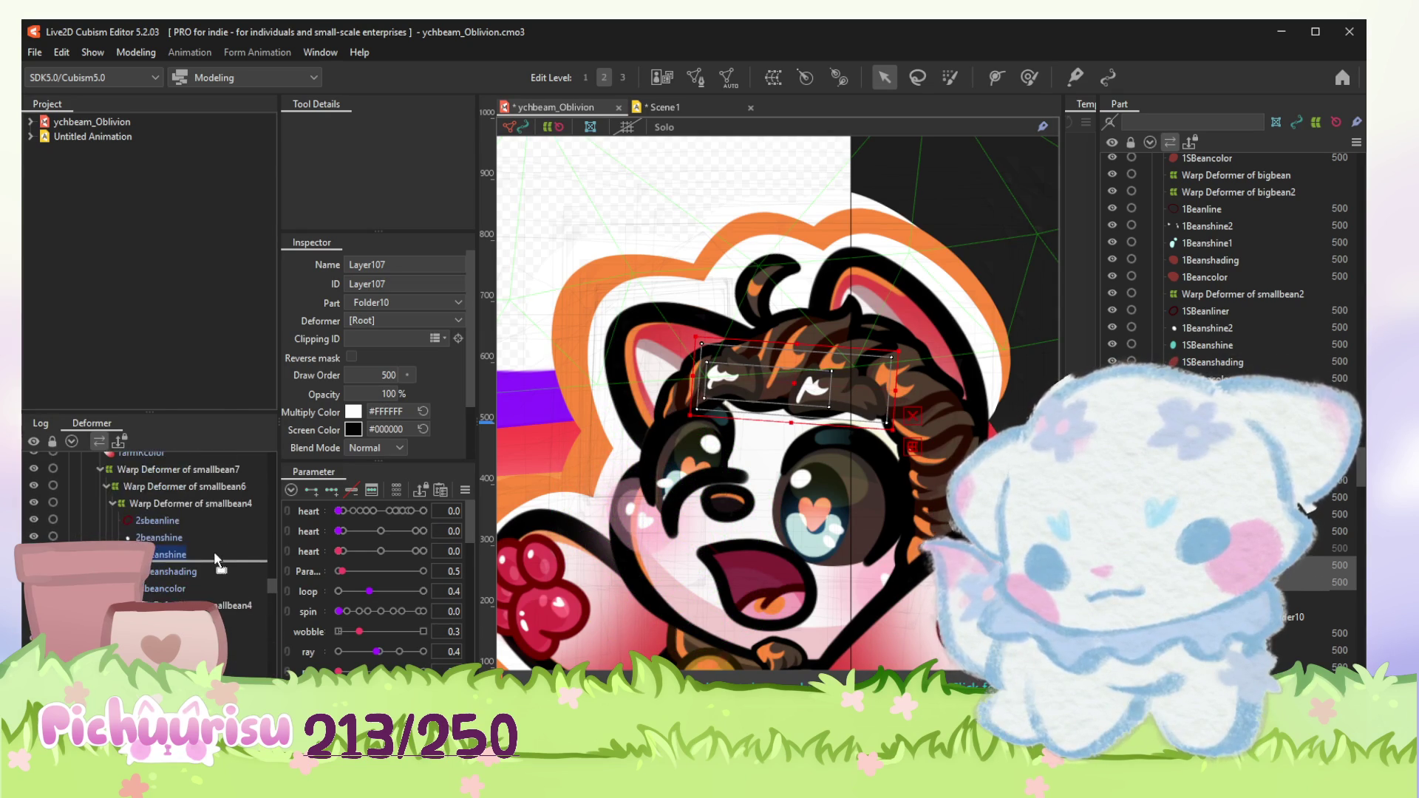
scroll(215, 551, "up", 2)
scroll(216, 550, "up", 2)
scroll(198, 522, "up", 2)
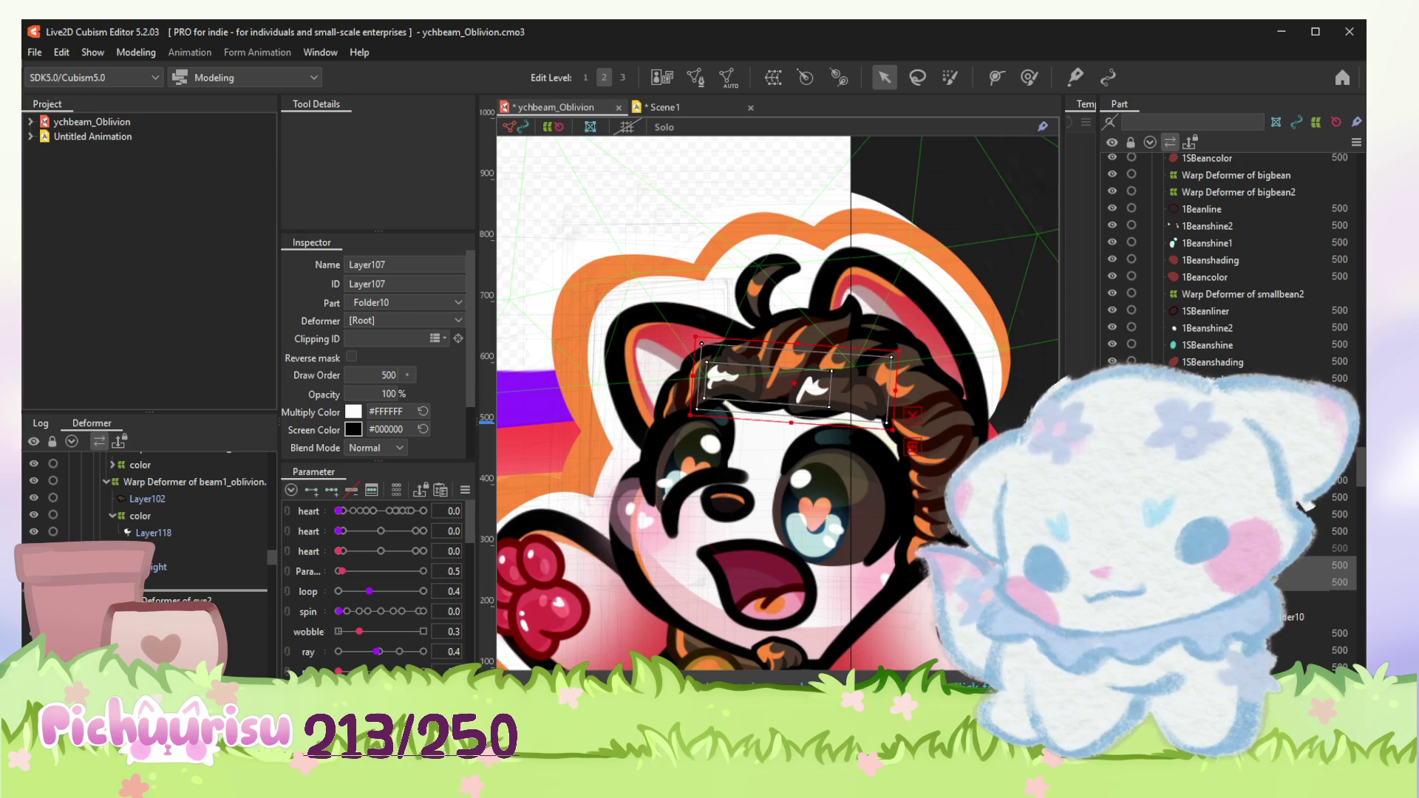
left_click_drag(221, 617, 259, 543)
left_click(223, 599, "ctrl")
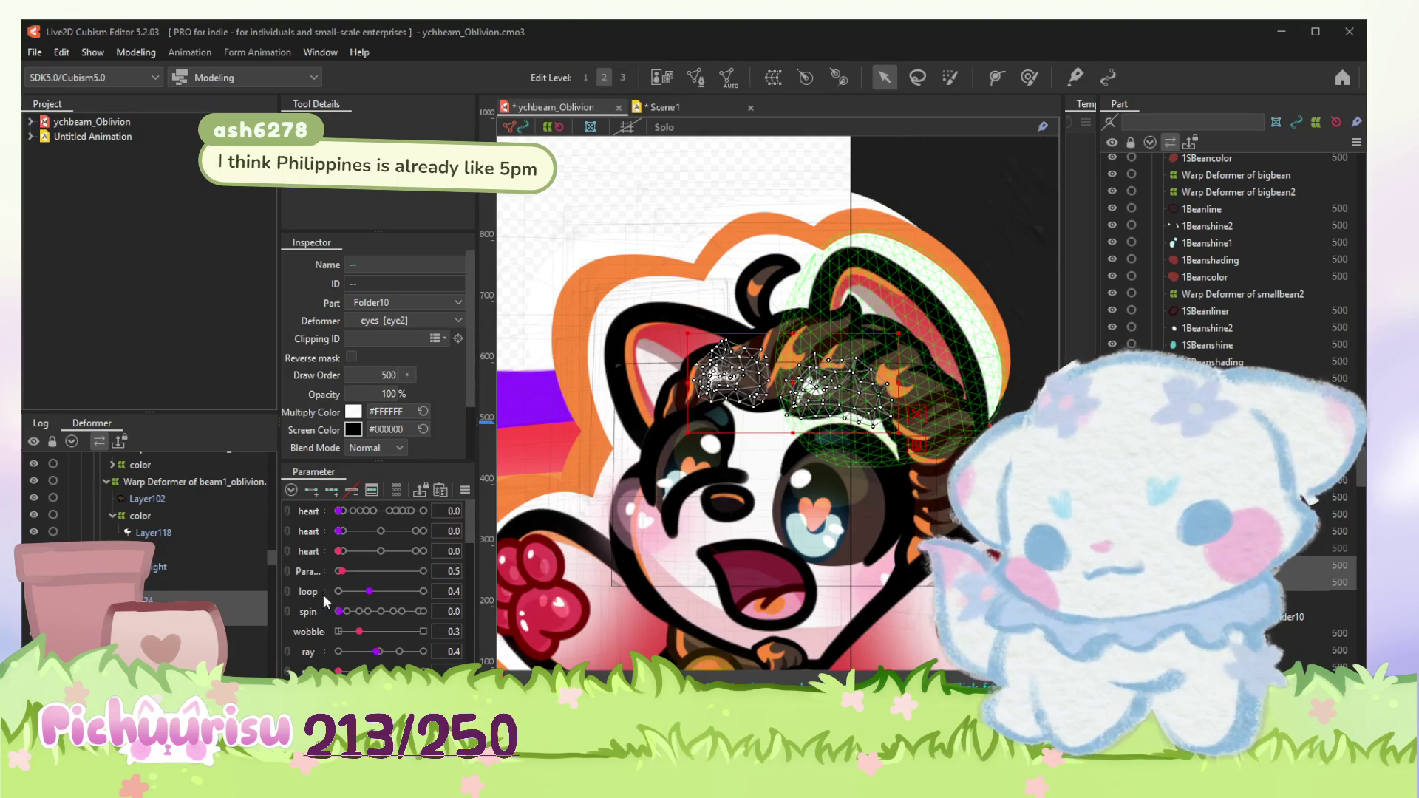
Step: With the eye slider raised to 1.0, brush the Folder11 hair warp grid downward over the fringe
left_click(267, 599)
scroll(386, 568, "down", 5)
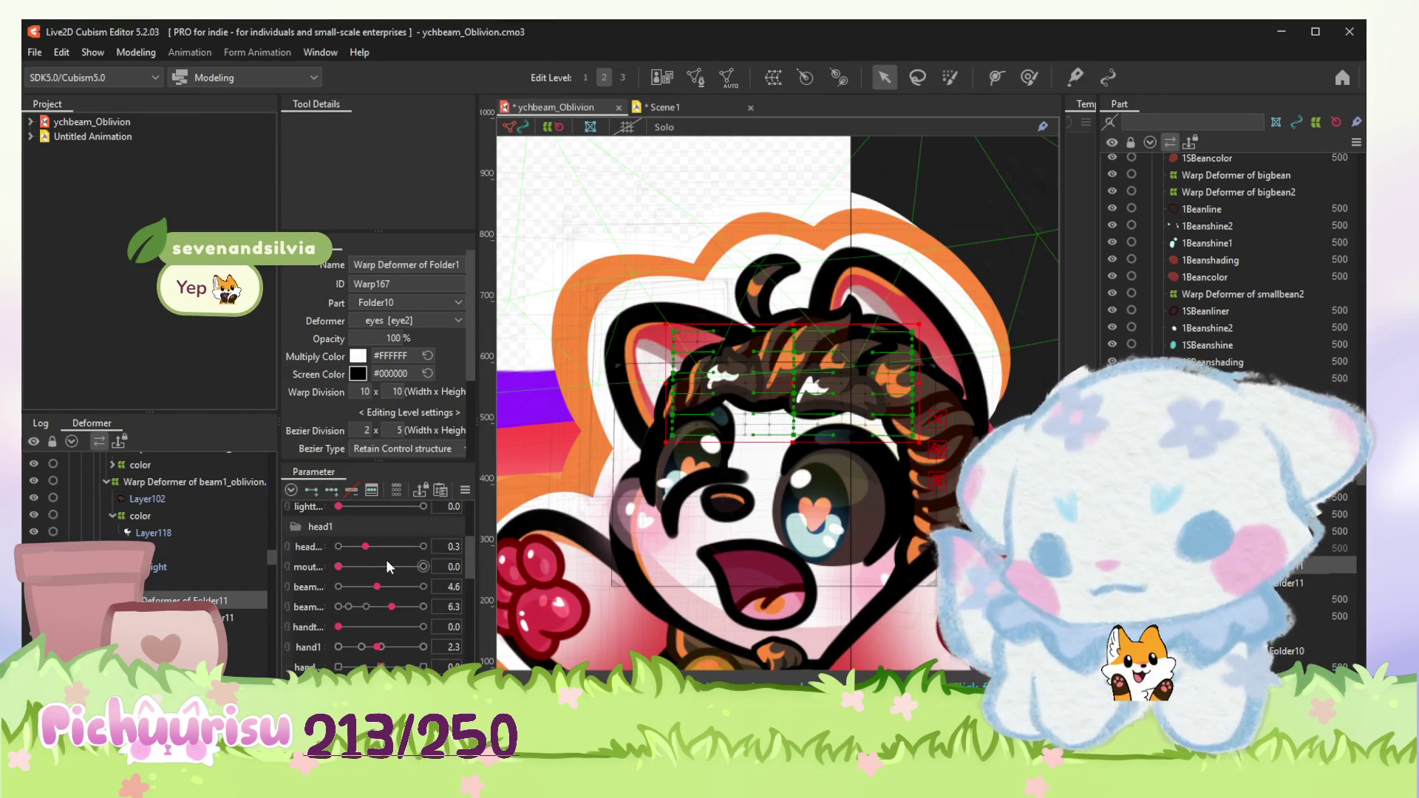
scroll(381, 558, "down", 3)
scroll(381, 558, "down", 3)
mouse_move(366, 542)
left_mouse_down()
mouse_move(421, 544)
mouse_move(296, 545)
left_mouse_up()
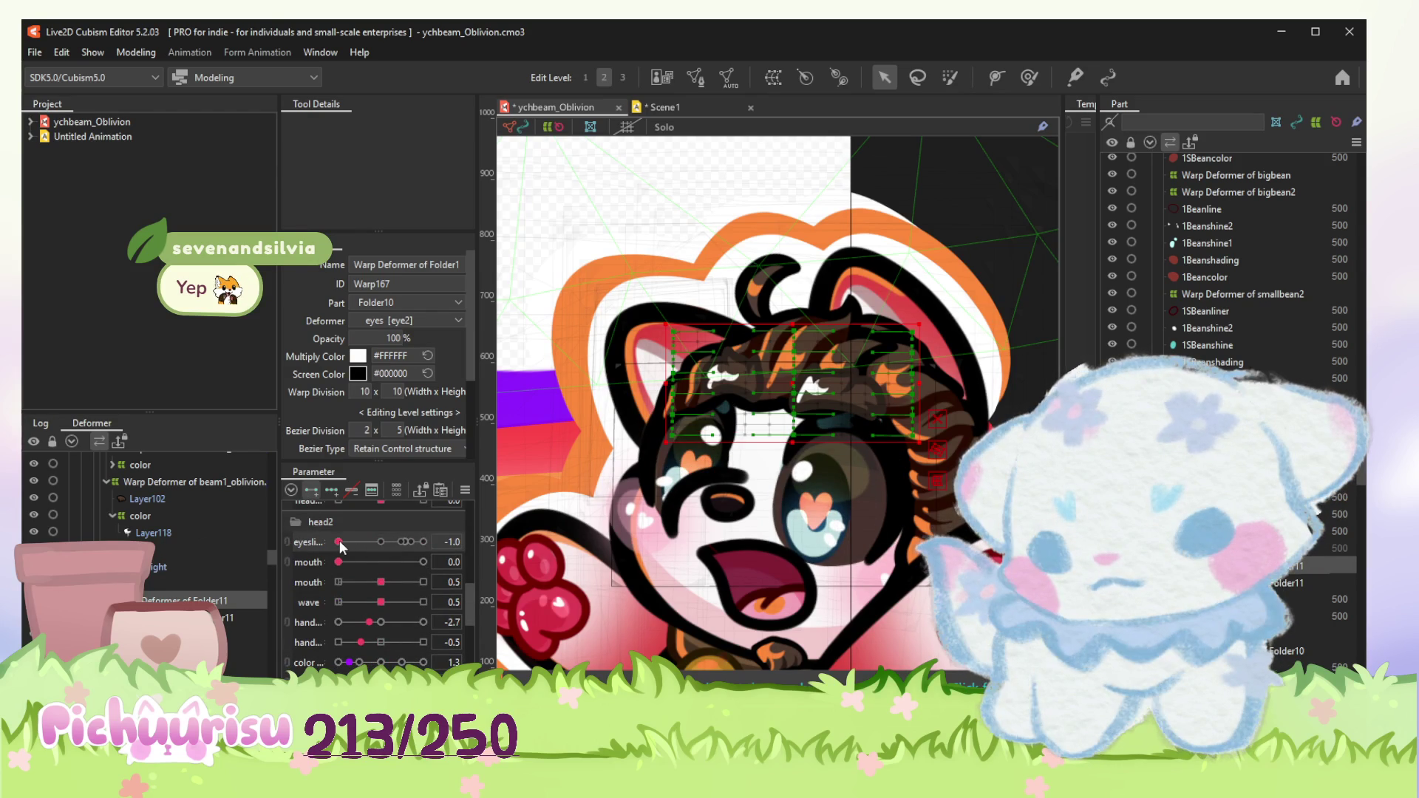
left_click_drag(342, 544, 381, 541)
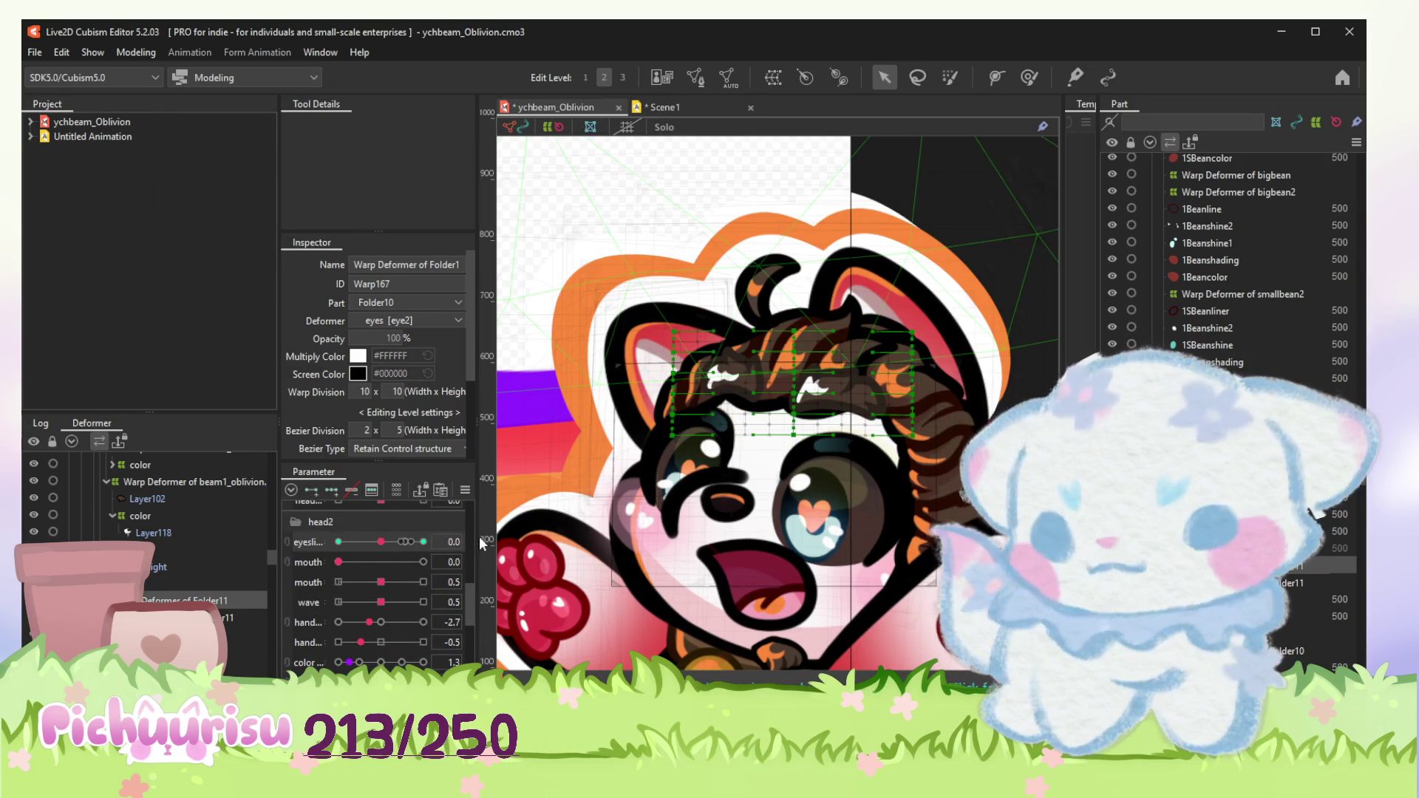
left_click(813, 388)
left_click_drag(795, 379, 798, 391)
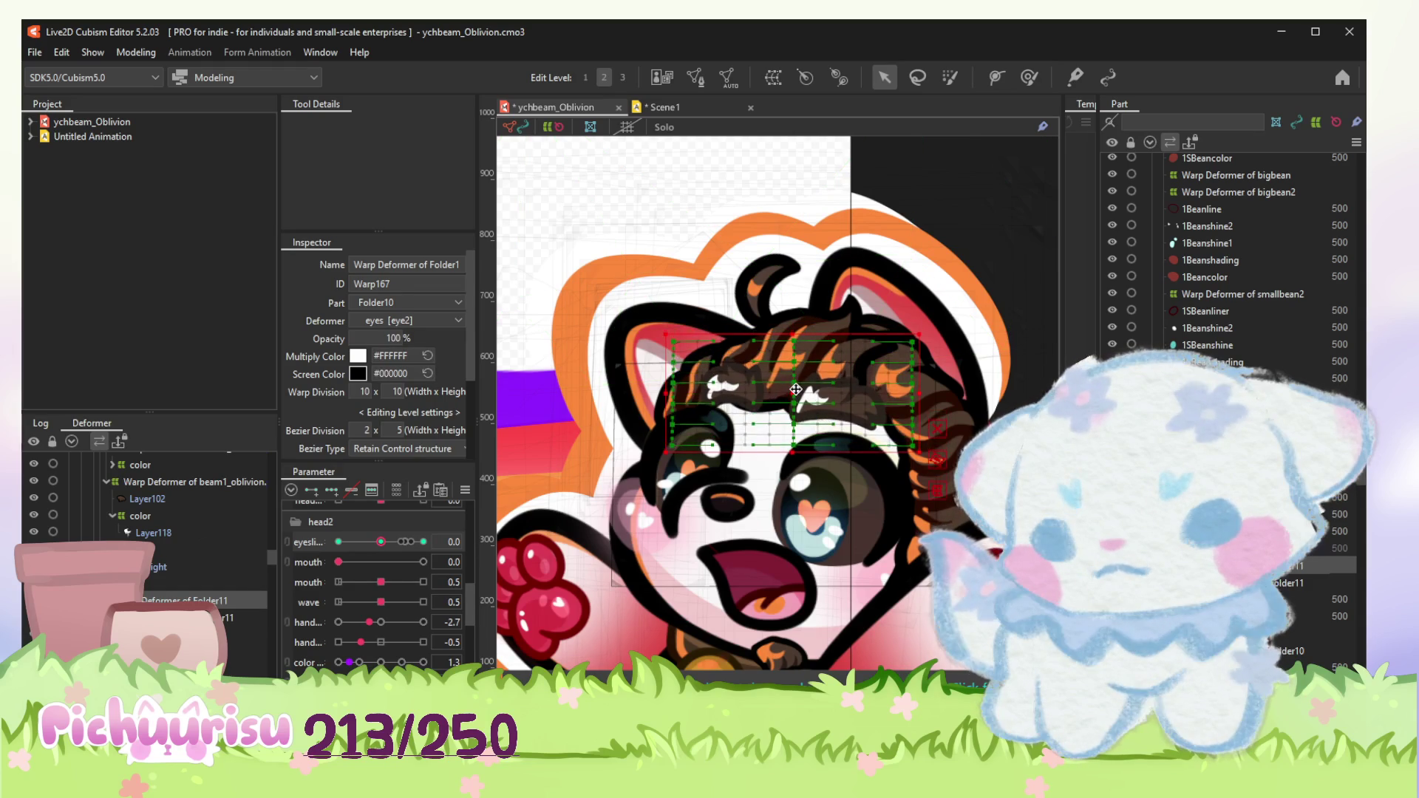
left_click(1029, 77)
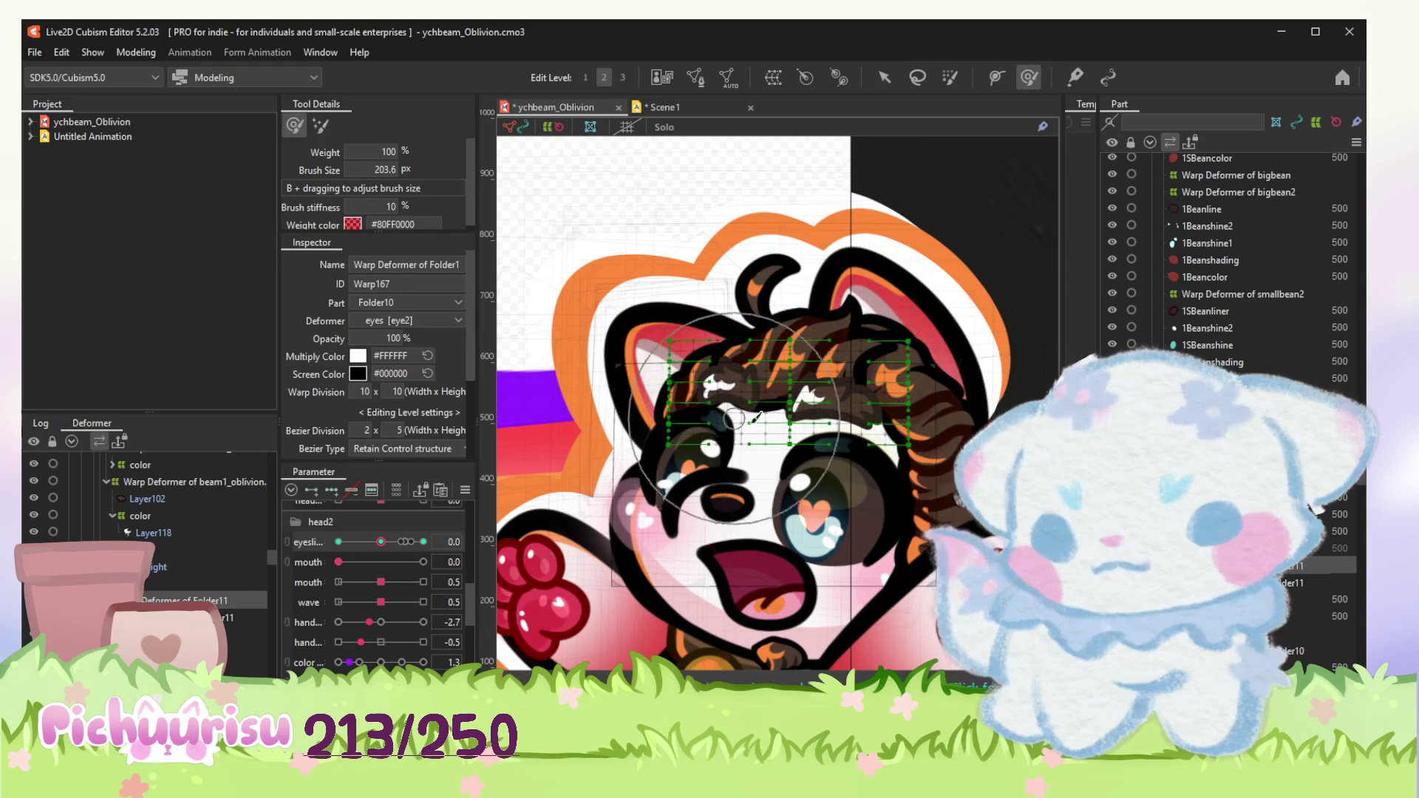
left_click_drag(721, 444, 649, 419)
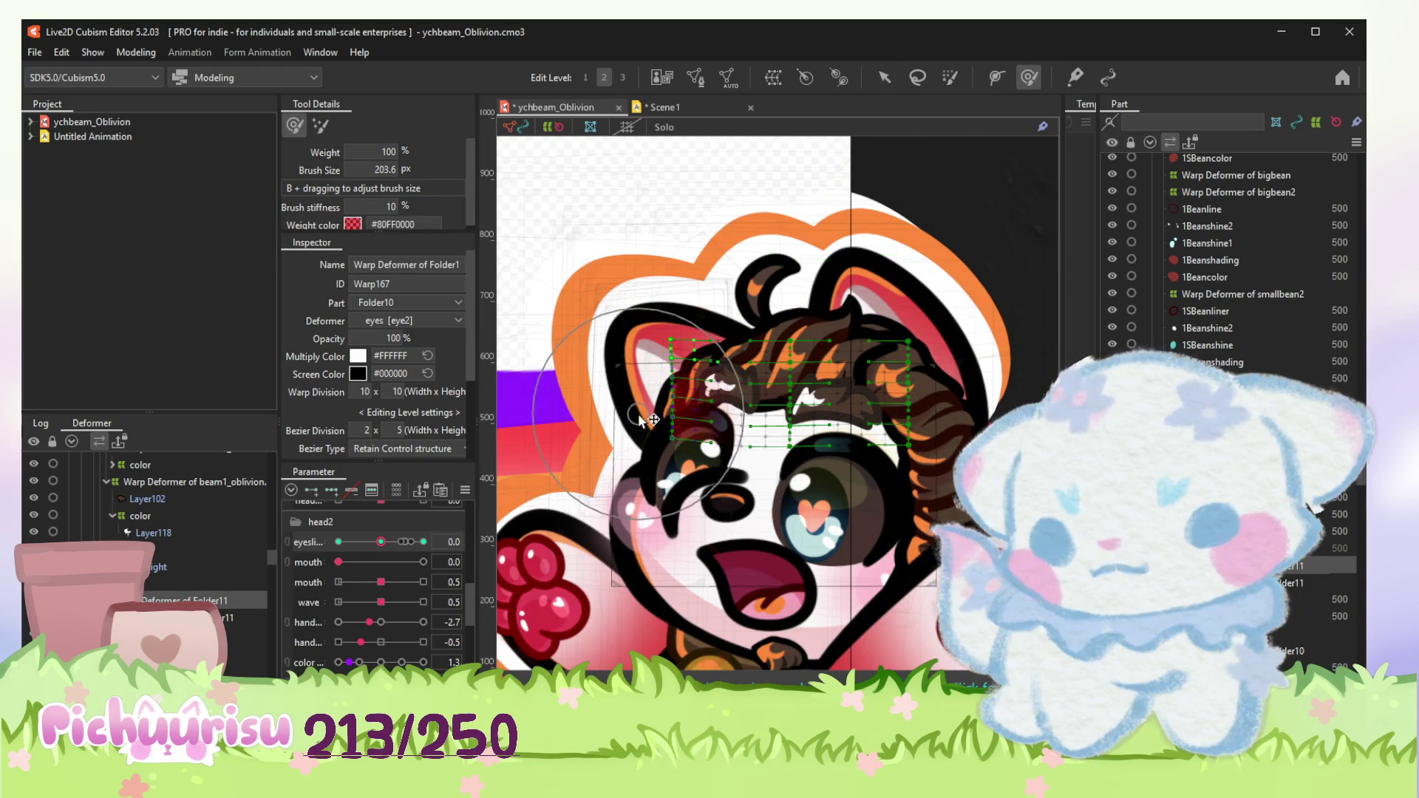
left_click(422, 542)
scroll(795, 390, "up", 3)
left_click_drag(794, 391, 761, 428)
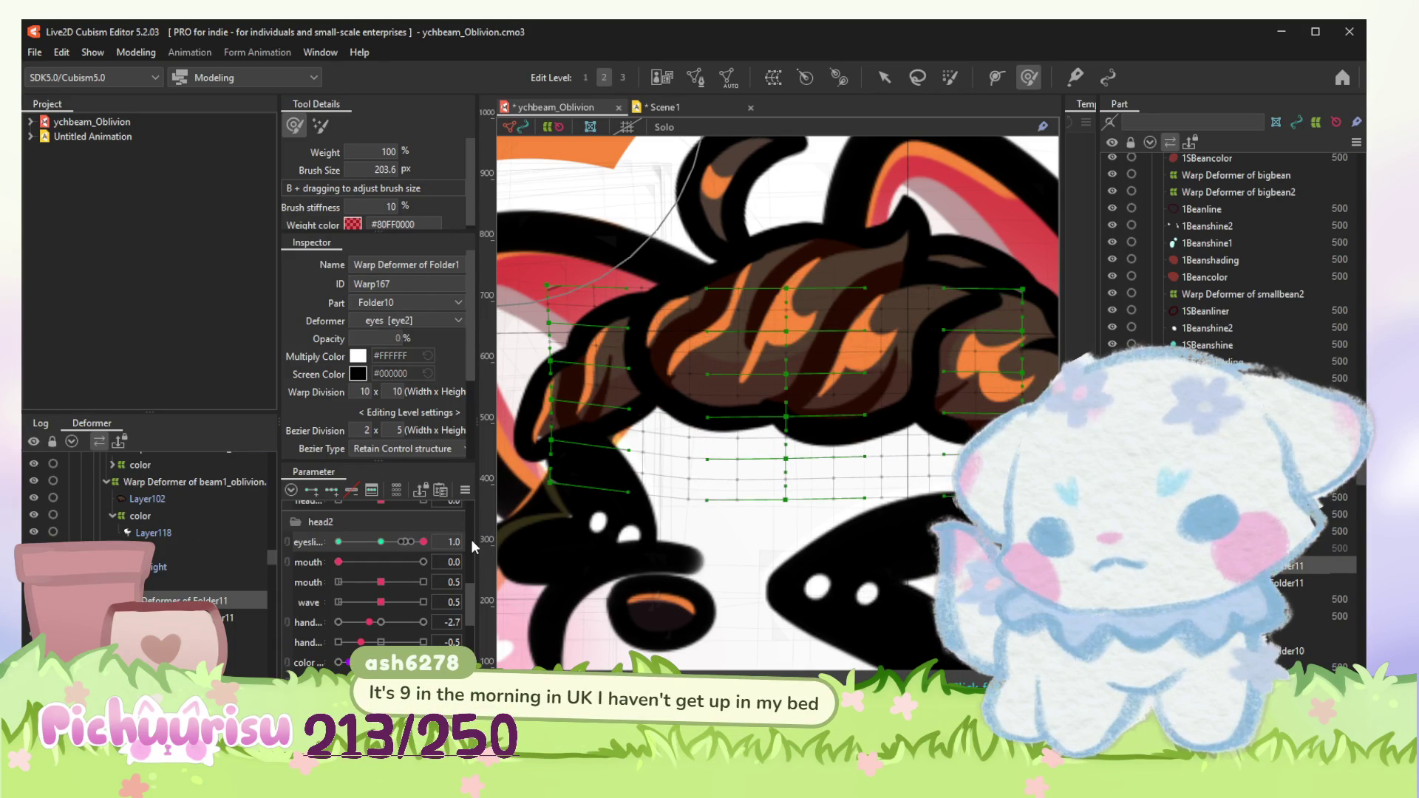
Step: Push the lower fringe grid points further down, test eye closing, then pick the Layer115 hair mesh
left_click(884, 76)
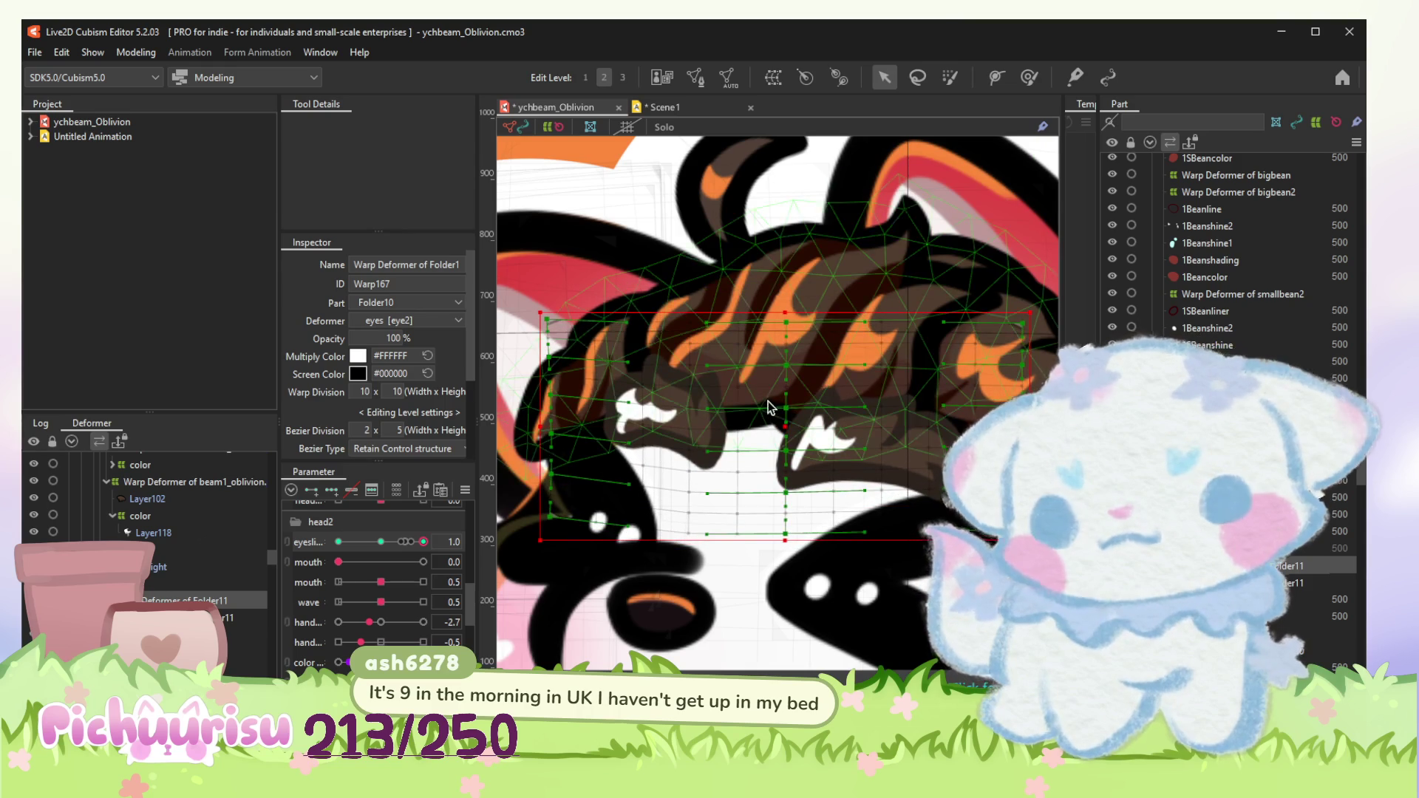
scroll(774, 421, "down", 2)
left_click(1029, 77)
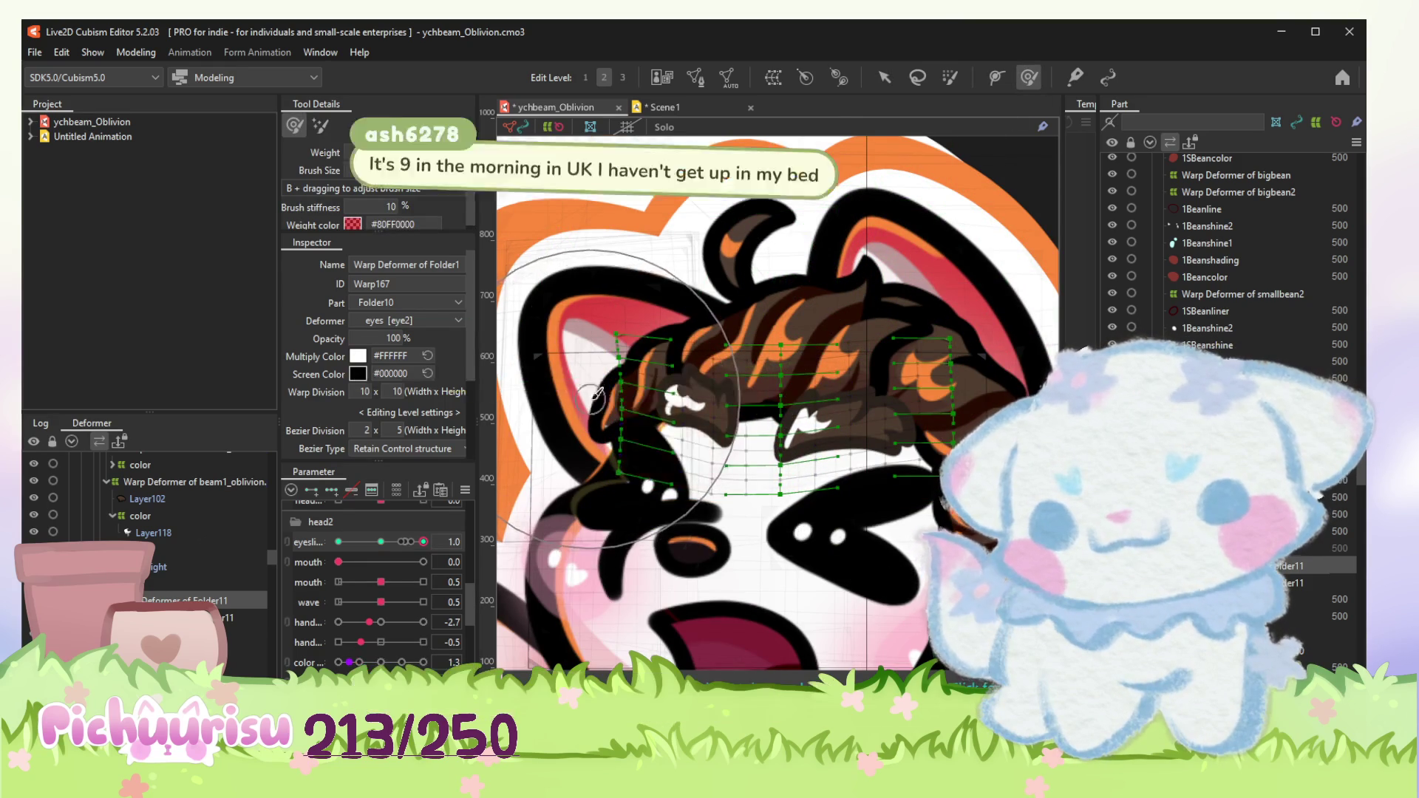
left_click_drag(730, 414, 737, 449)
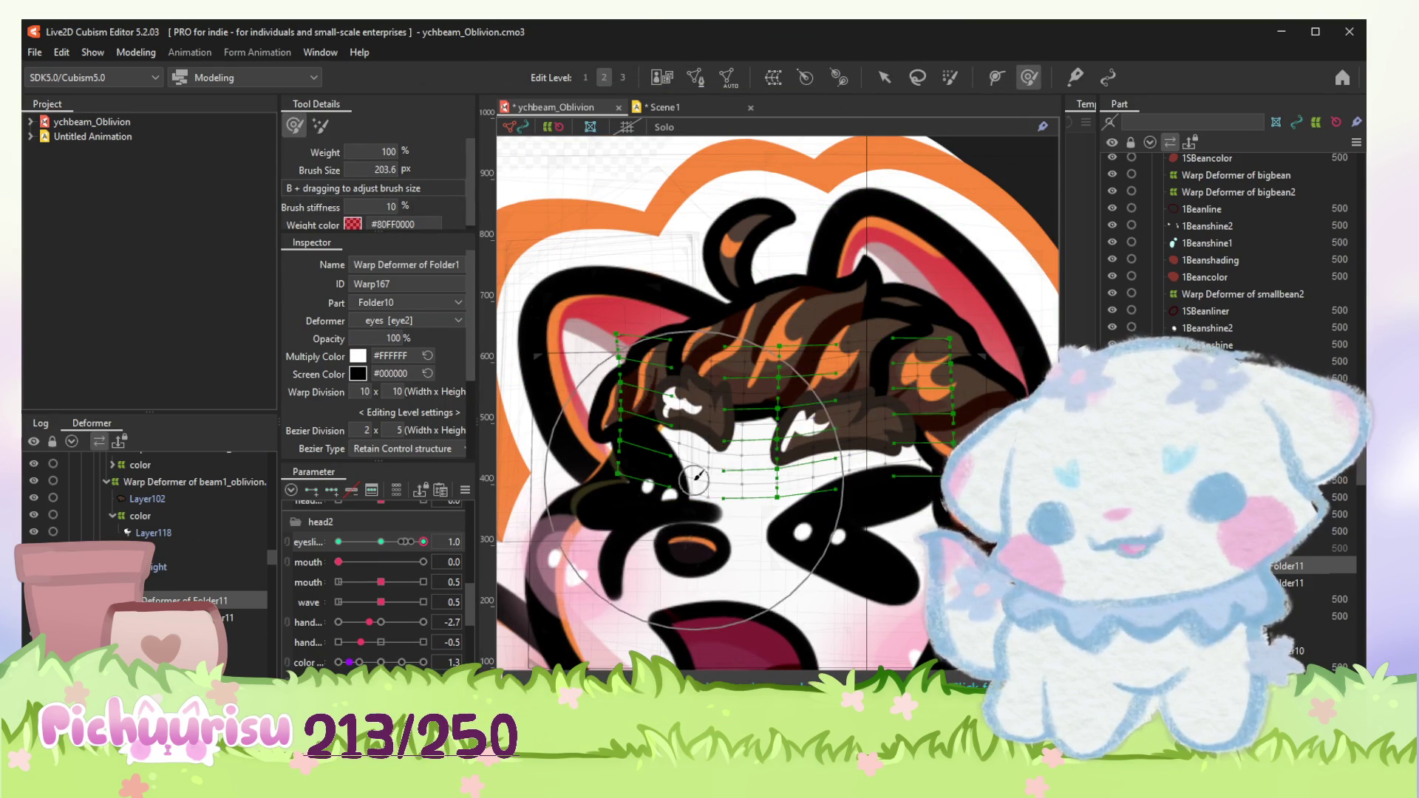
mouse_move(423, 542)
left_mouse_down()
mouse_move(303, 546)
mouse_move(423, 541)
left_mouse_up()
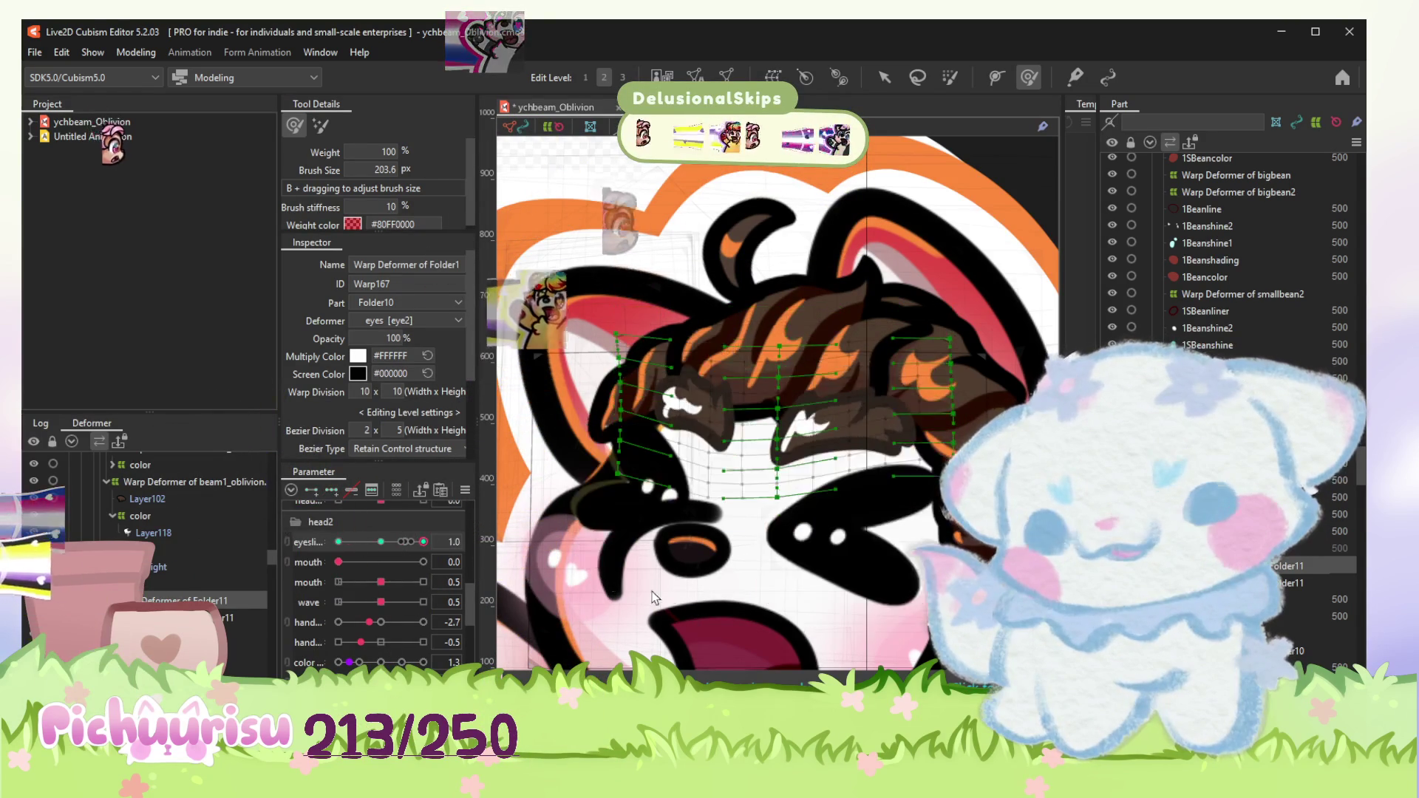
scroll(852, 443, "down", 2)
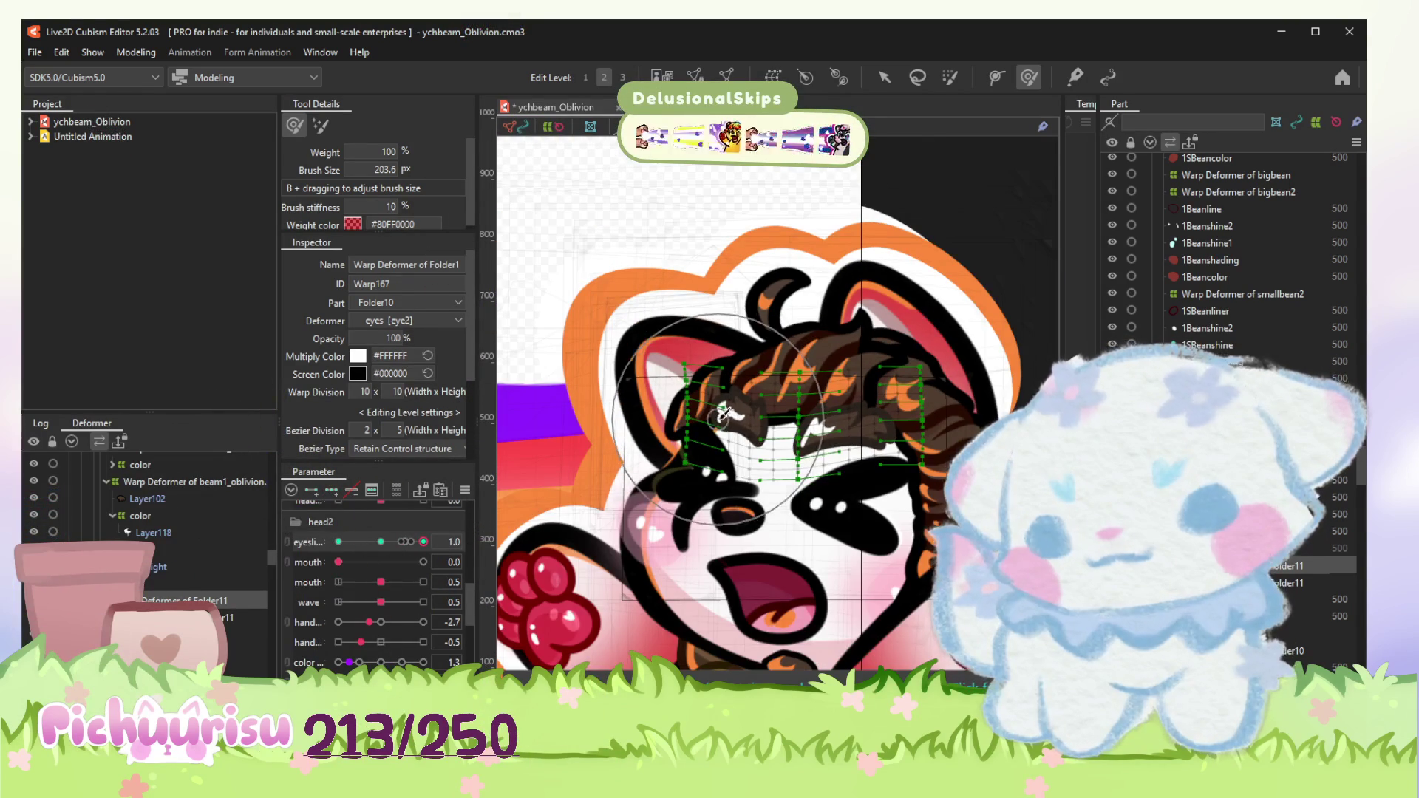
left_click(884, 81)
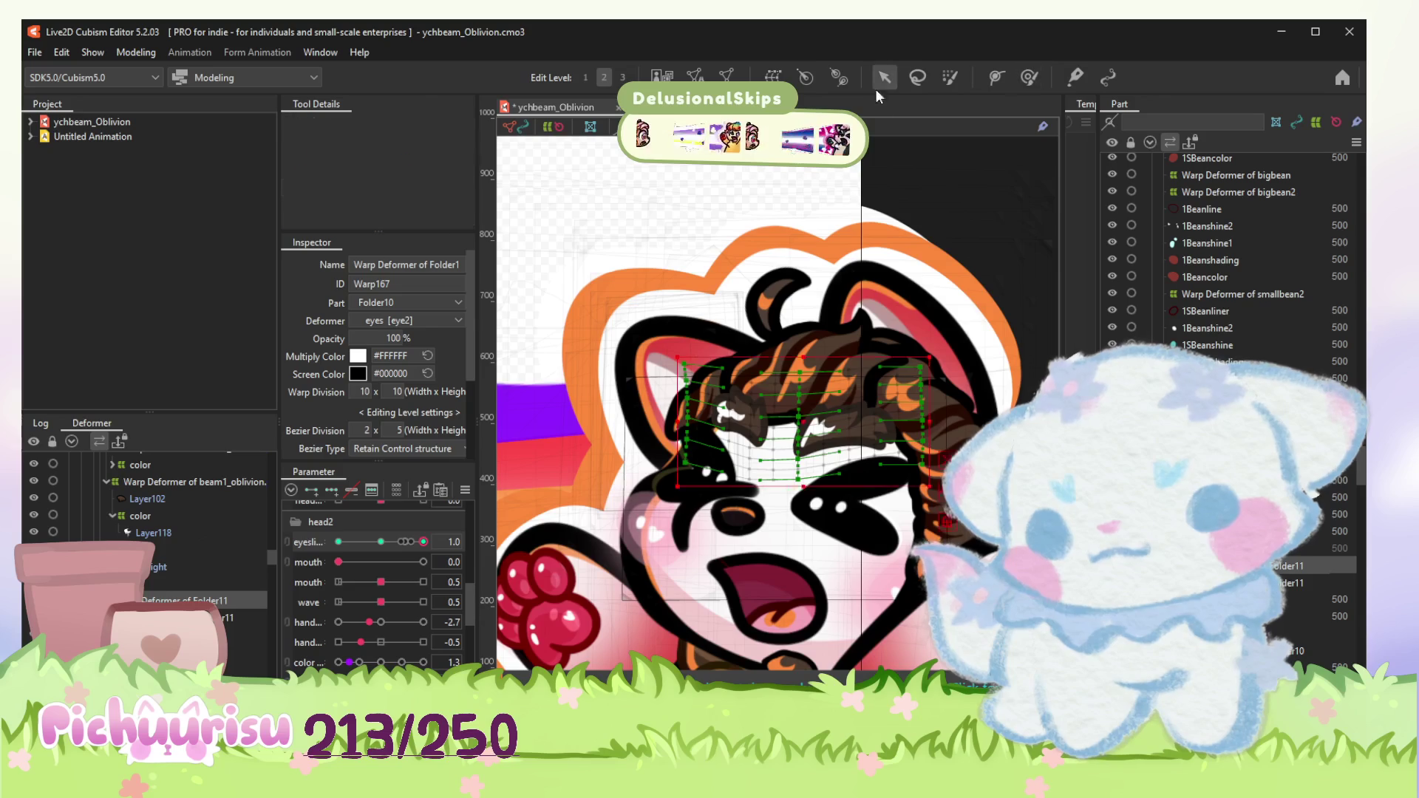
left_click(870, 338)
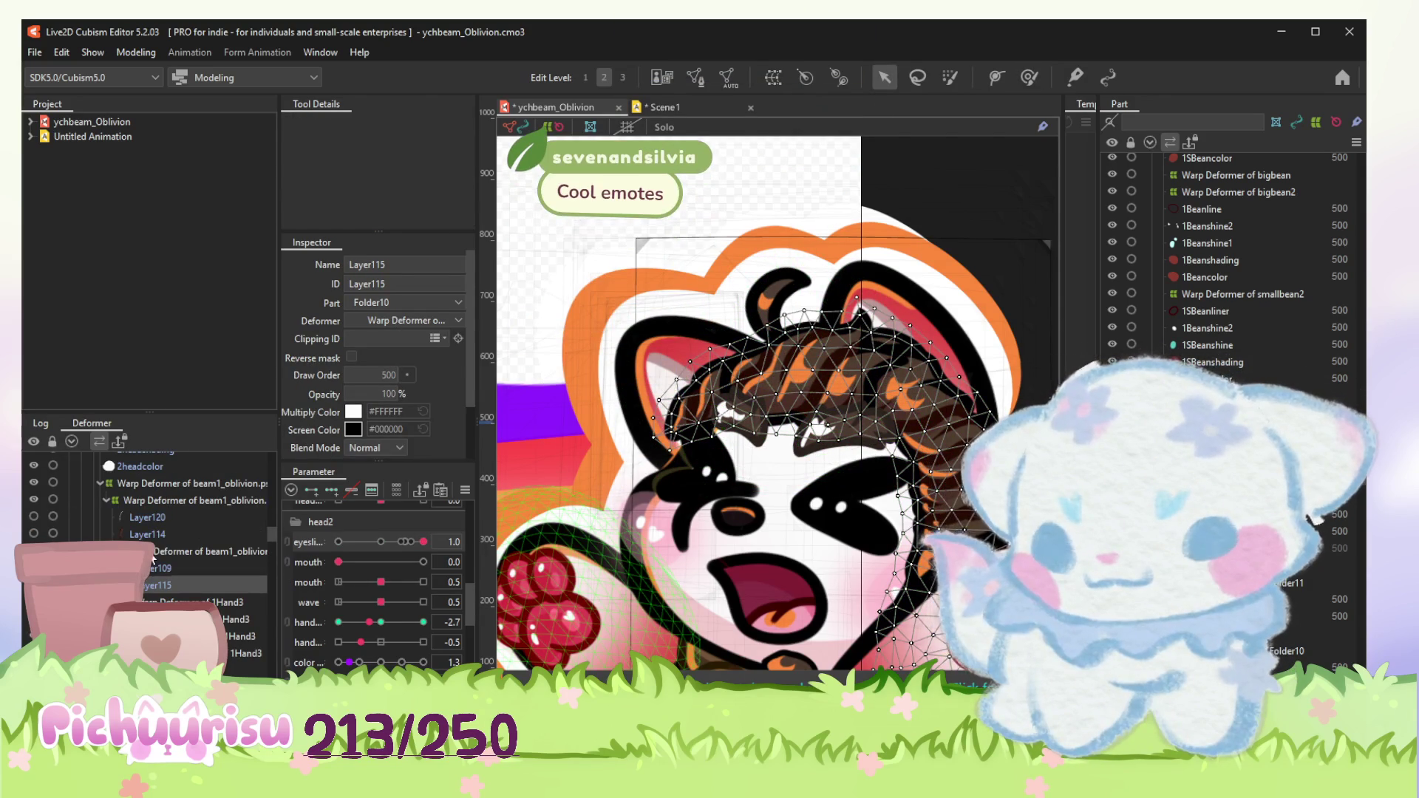
Step: Brush the beam1_oblivion head warp's hair strand and ear into shape at Wave 0.0 after checking 1.0
left_click(604, 444)
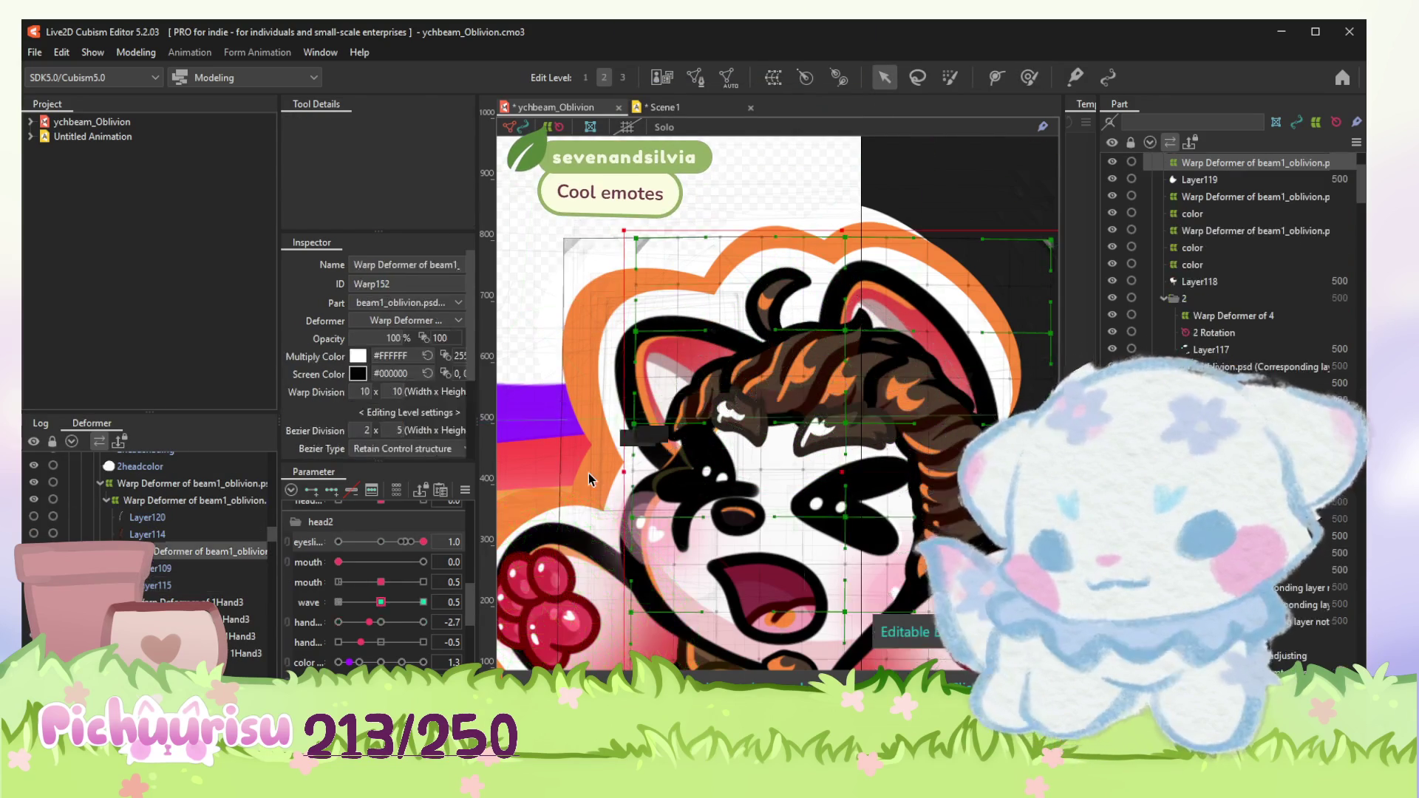
left_click(1029, 77)
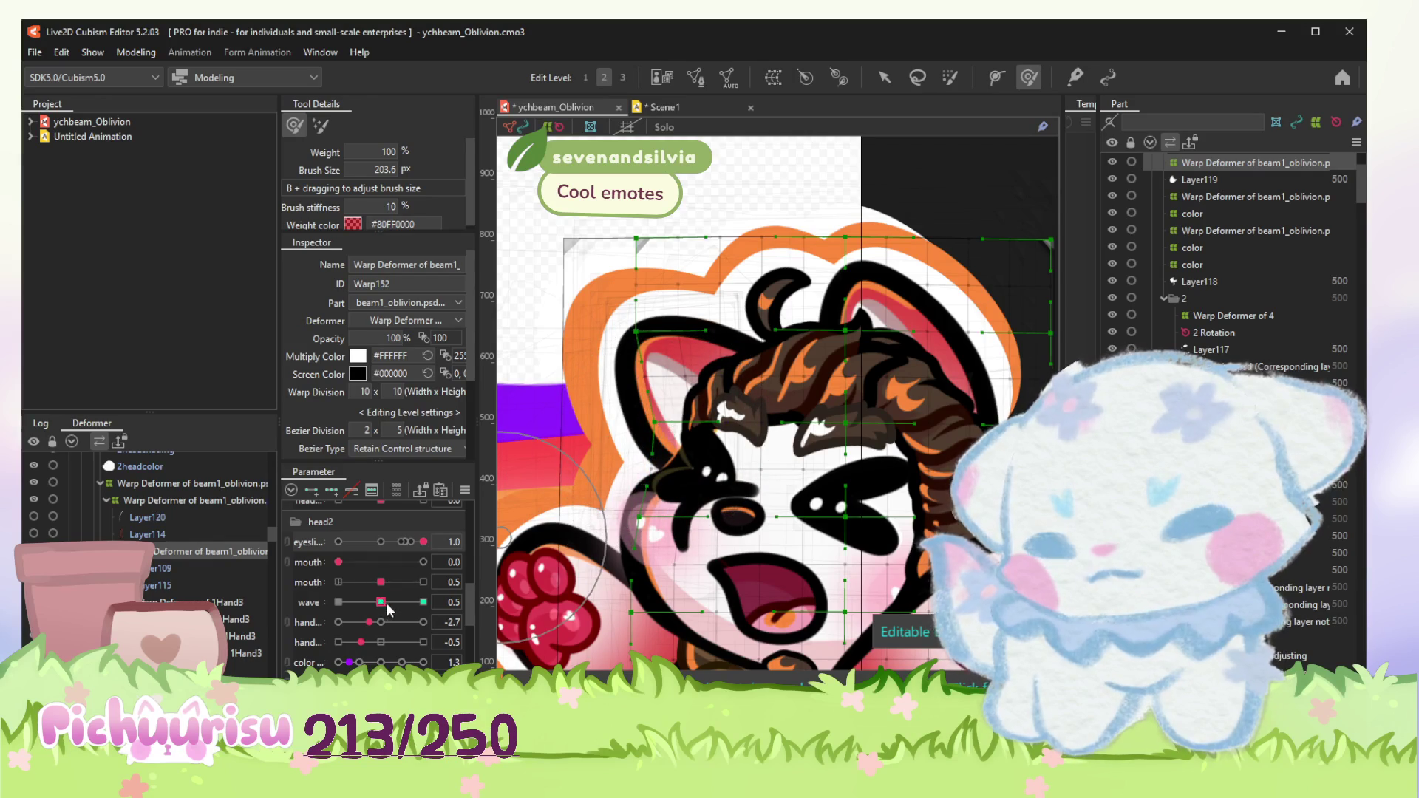
left_click_drag(383, 607, 423, 603)
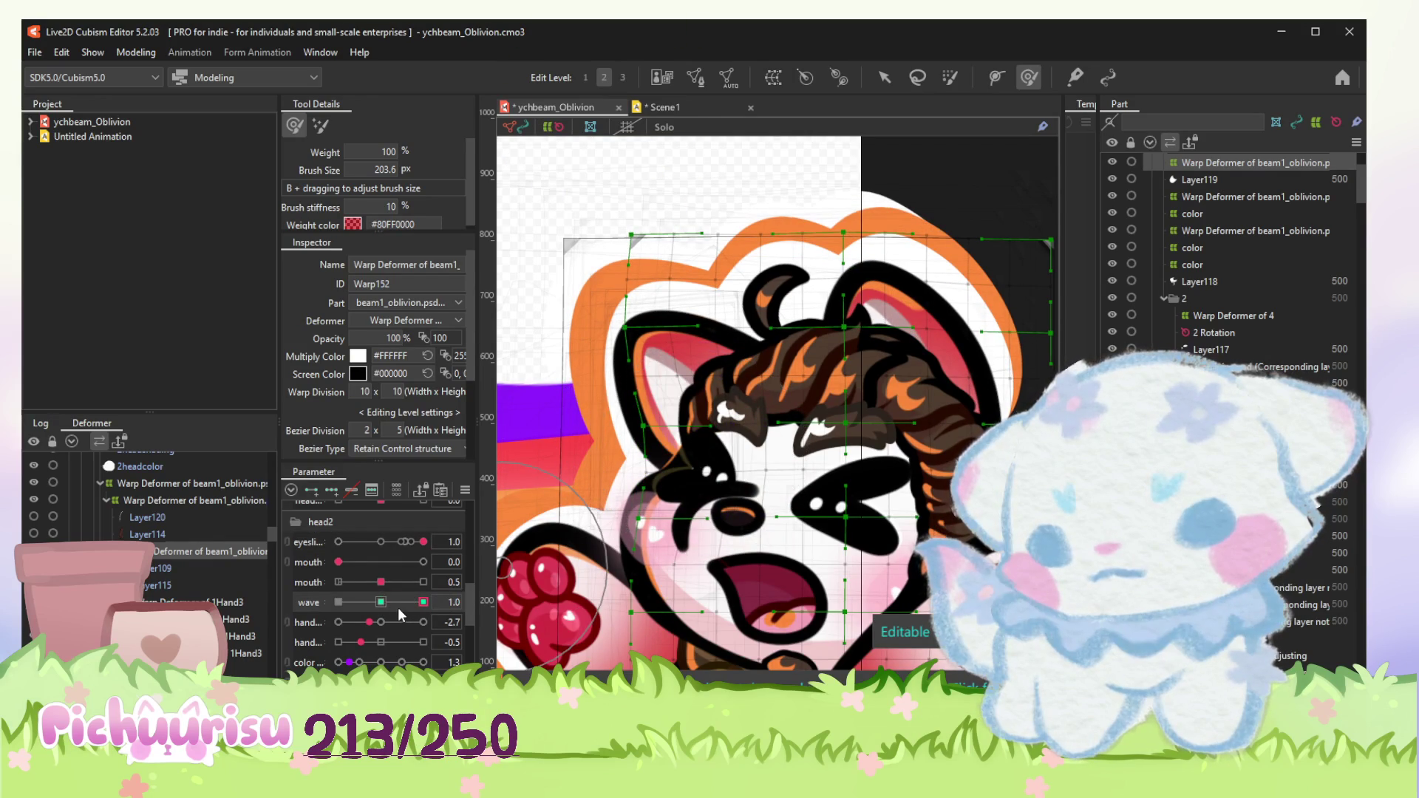
left_click_drag(400, 608, 281, 600)
left_click_drag(671, 479, 668, 459)
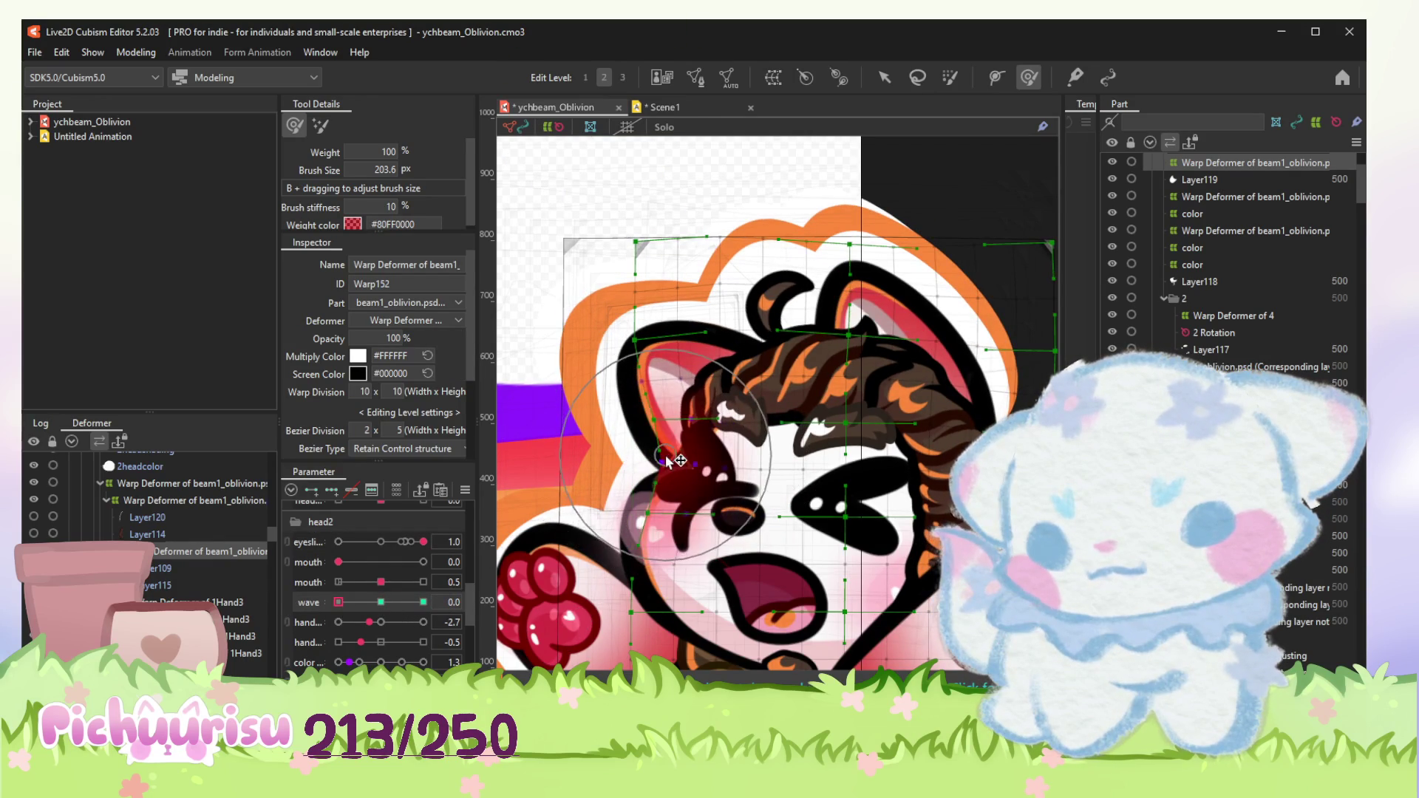
Step: Scrub the wave parameter to preview the motion, then pick the hair art mesh
mouse_move(394, 601)
left_mouse_down()
mouse_move(329, 602)
mouse_move(380, 602)
left_mouse_up()
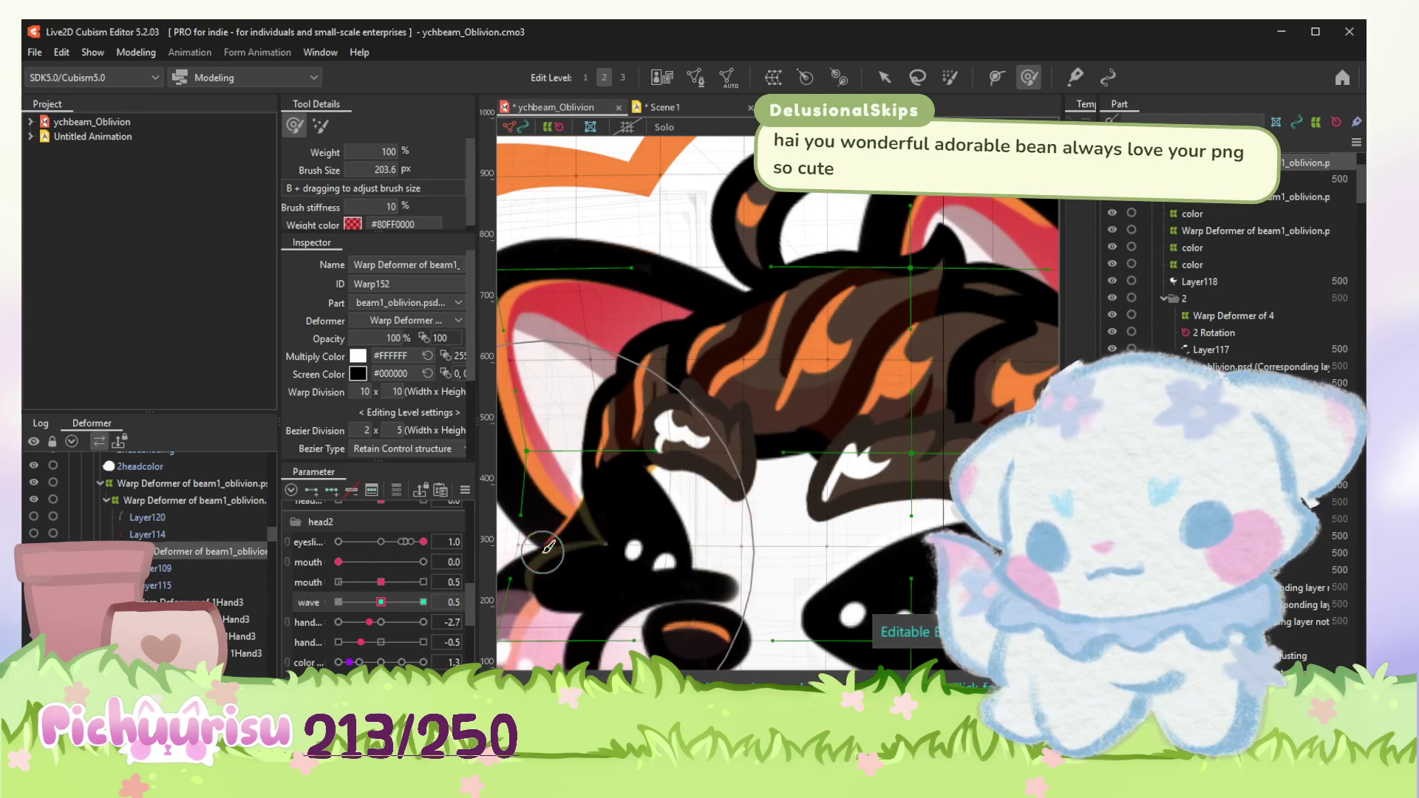
scroll(551, 558, "down", 3)
scroll(677, 372, "down", 3)
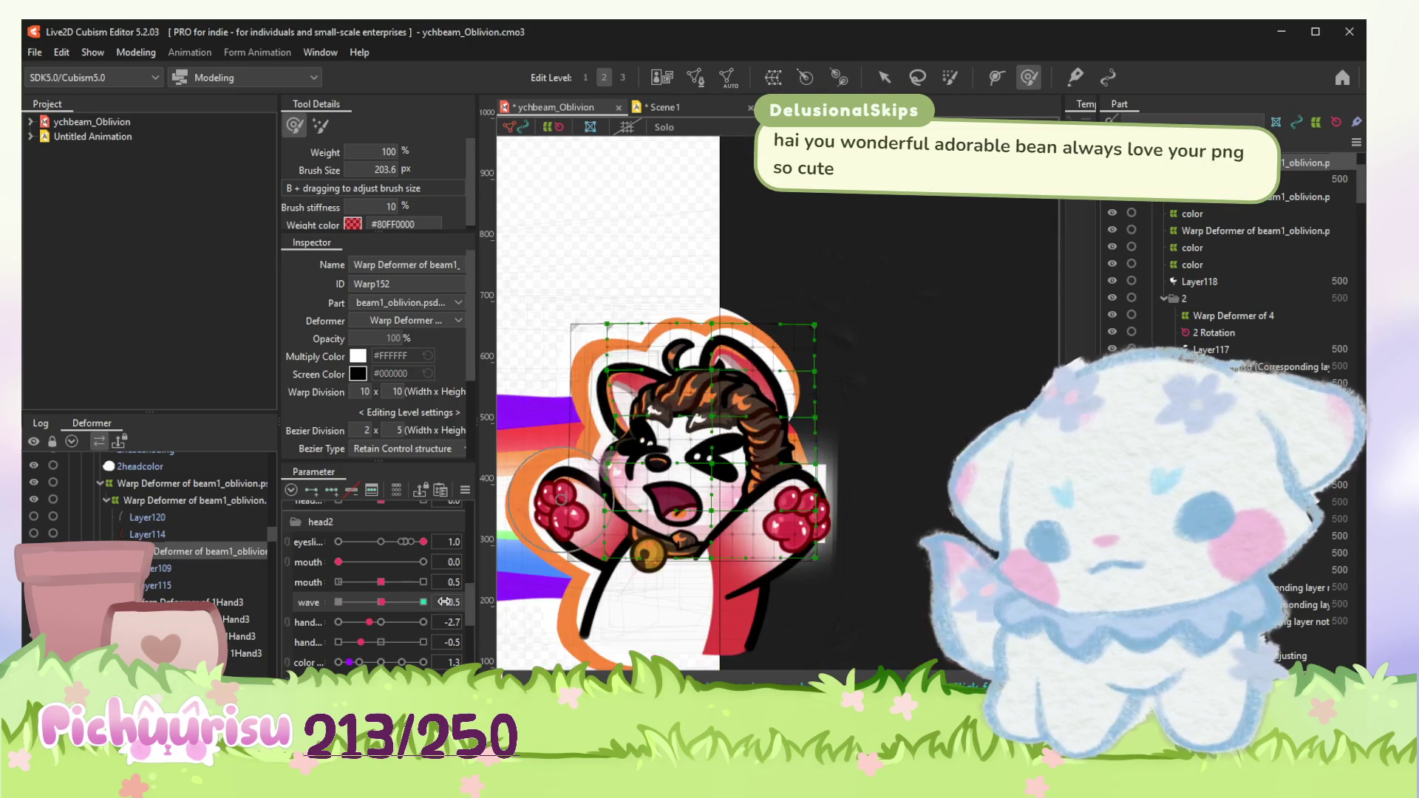
left_click_drag(381, 602, 349, 603)
scroll(773, 273, "up", 2)
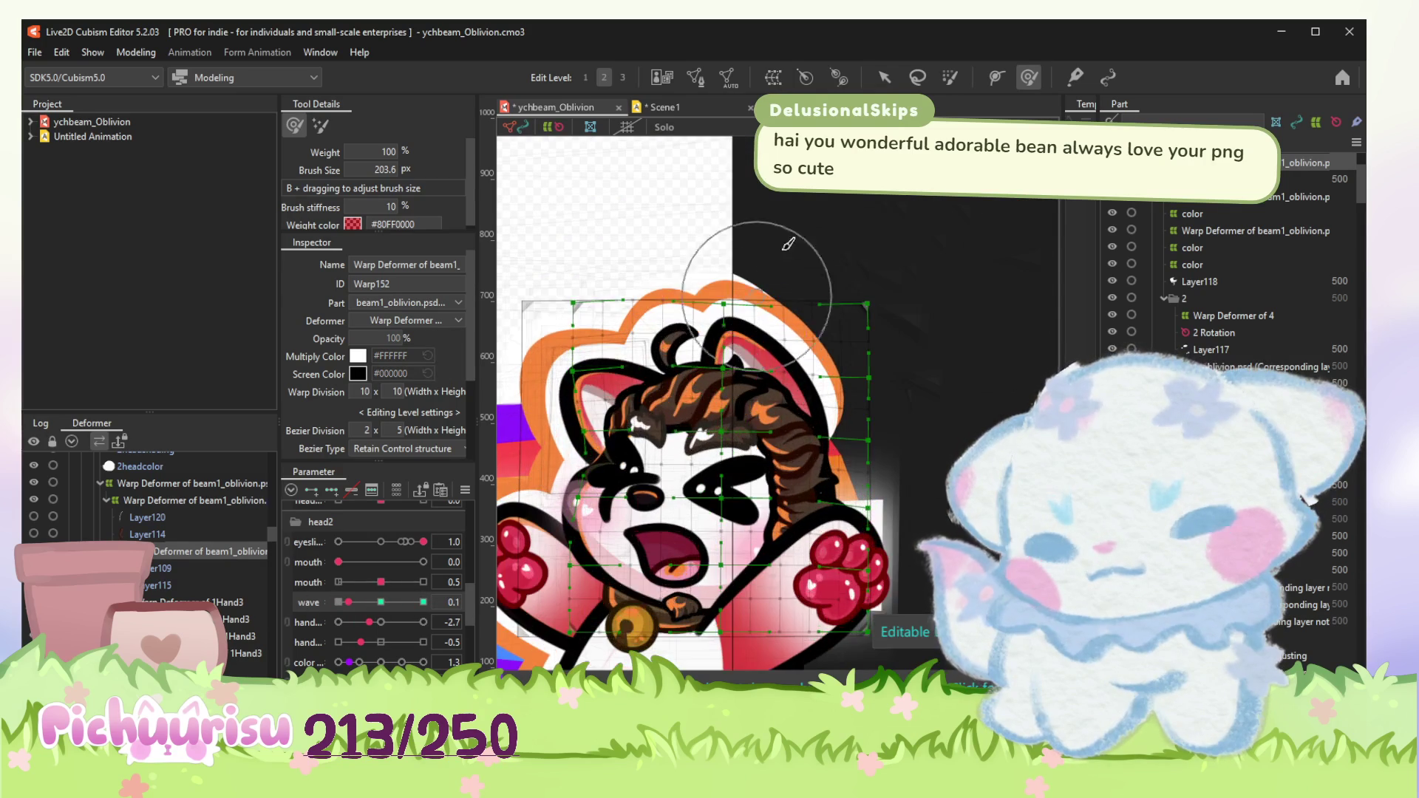
left_click(688, 421)
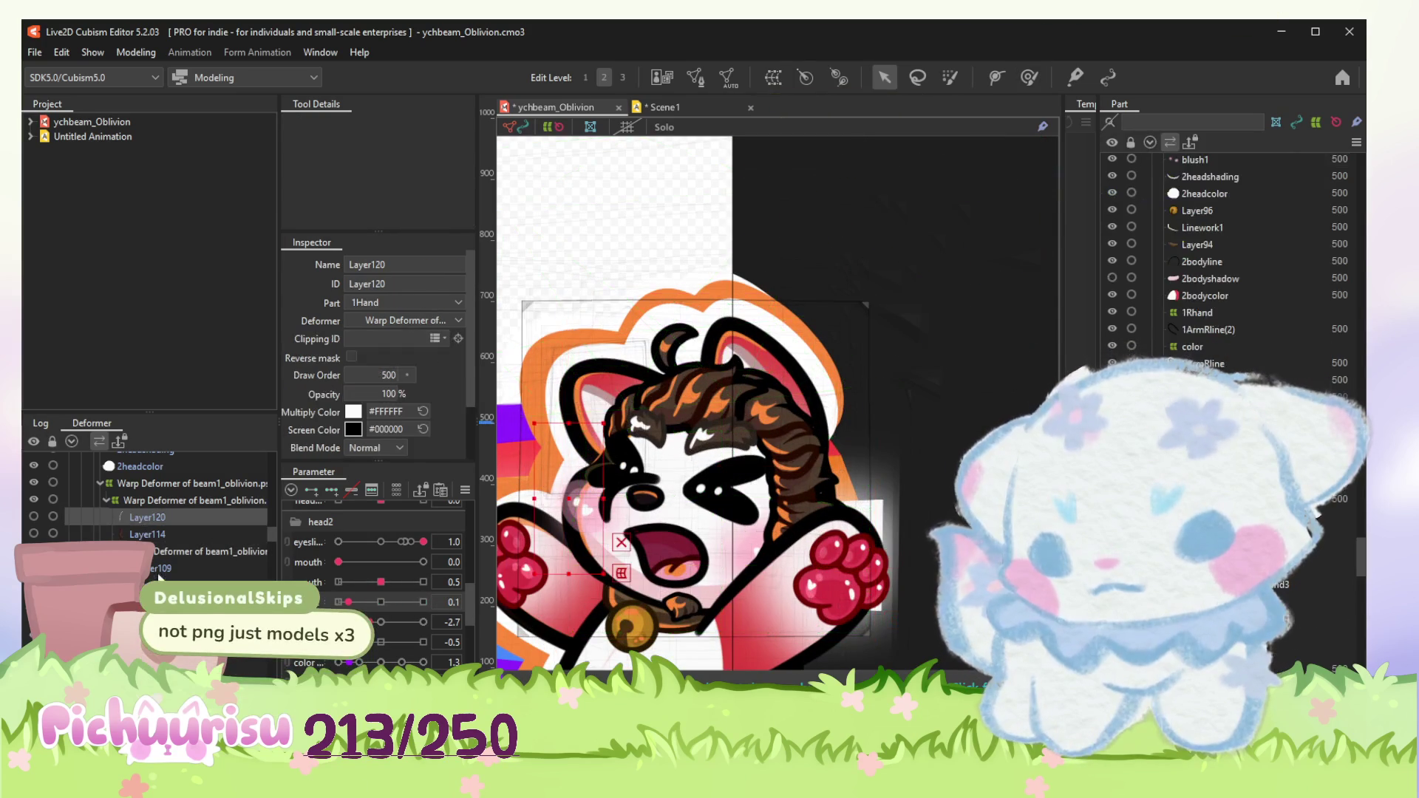
scroll(684, 440, "up", 2)
scroll(683, 436, "up", 2)
Step: Select both eyebrow meshes (Layer124, Layer107) and raise the wave parameter to 1.0
left_click(777, 405)
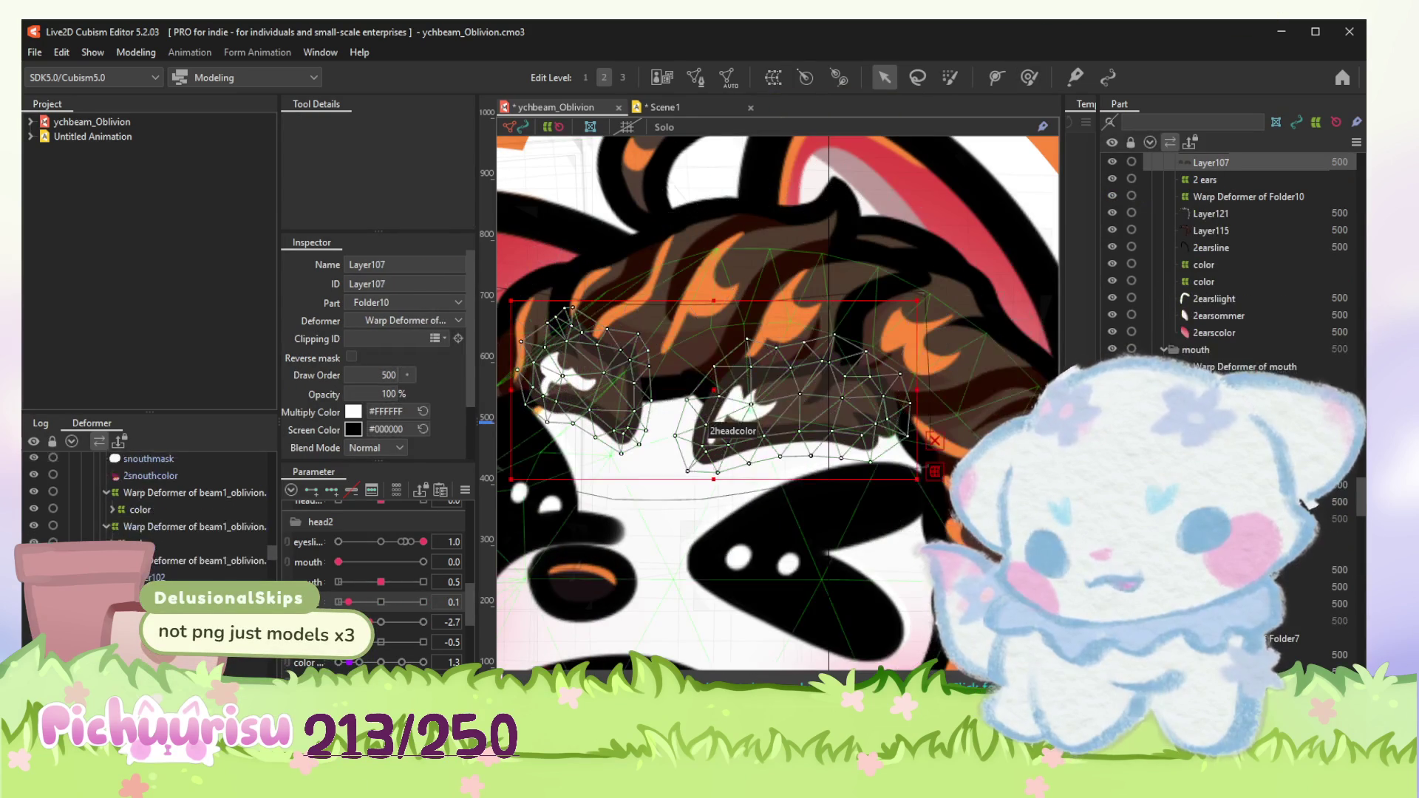
left_click(582, 372, "shift")
left_click_drag(348, 603, 360, 603)
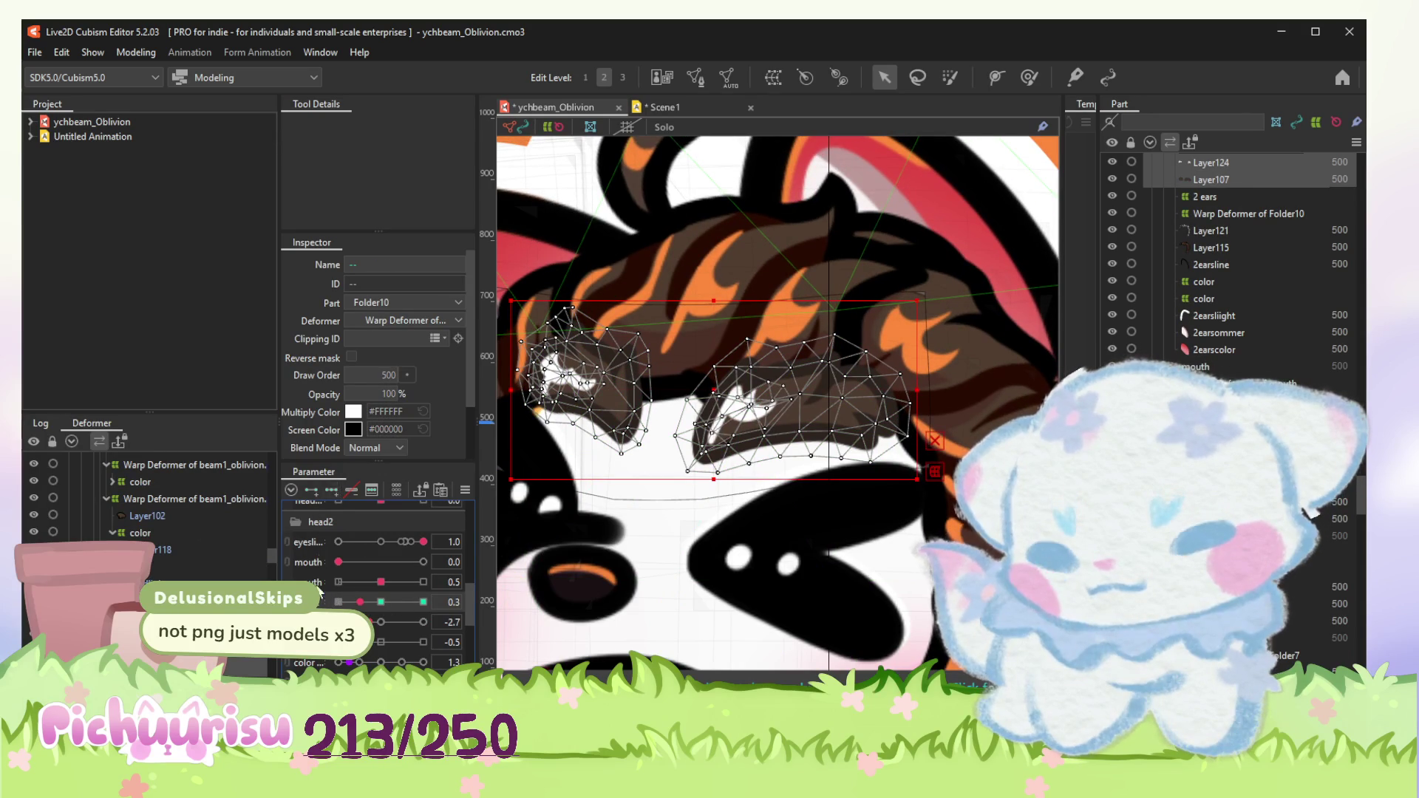
left_click(423, 603)
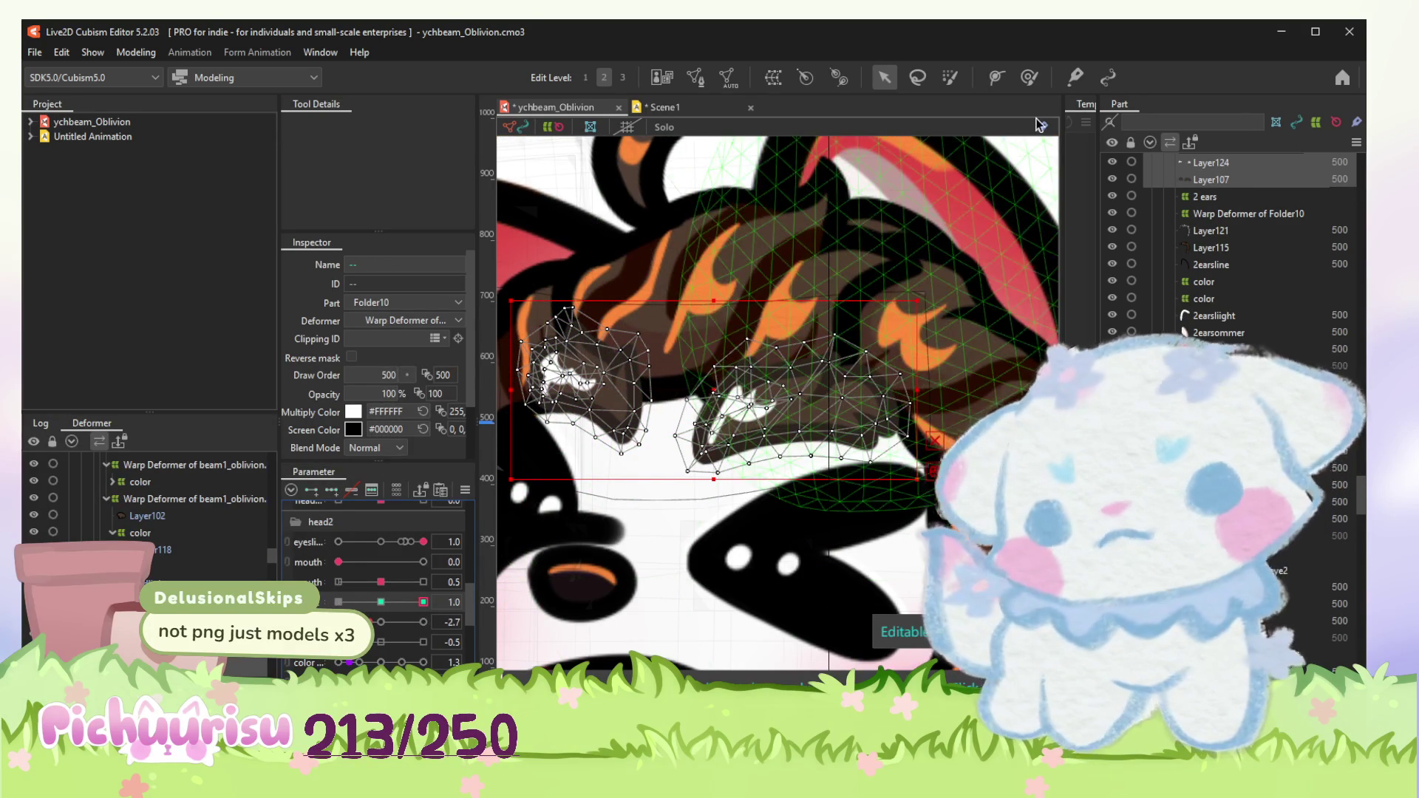
Step: Push the eyebrows and eye area down-right with the Deform Brush at the wave 1.0 pose
left_click(1029, 76)
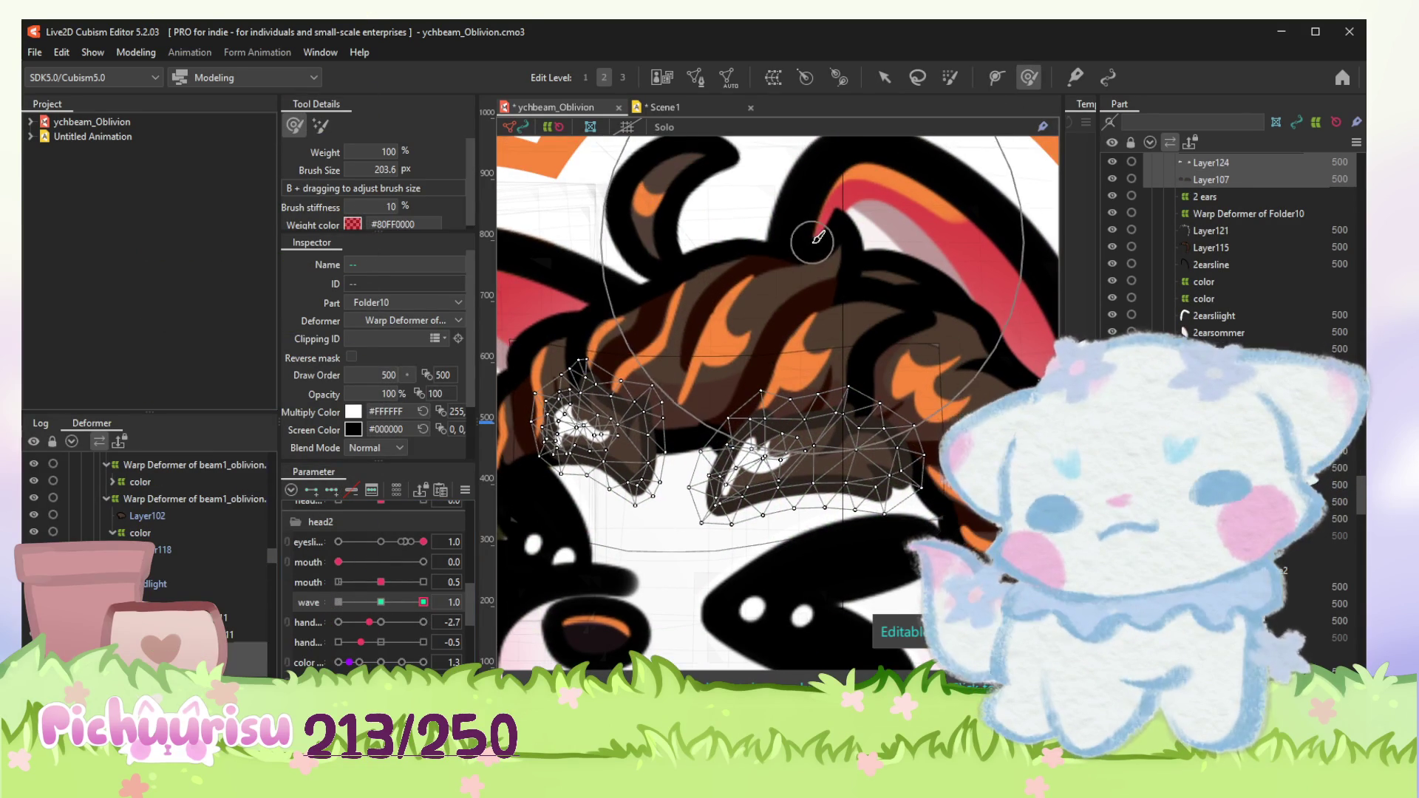
mouse_move(817, 270)
left_mouse_down()
mouse_move(846, 348)
mouse_move(701, 382)
left_mouse_up()
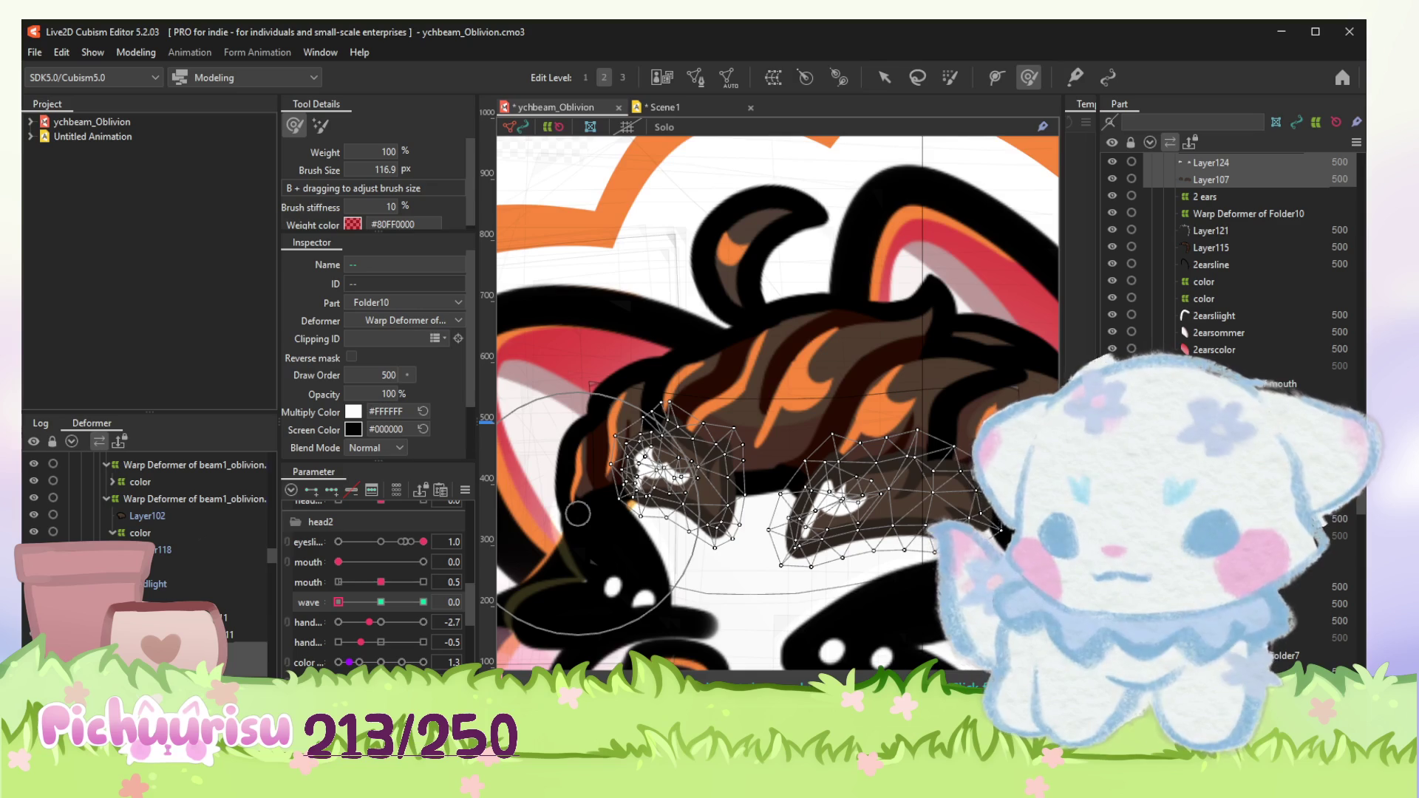
left_click(141, 532)
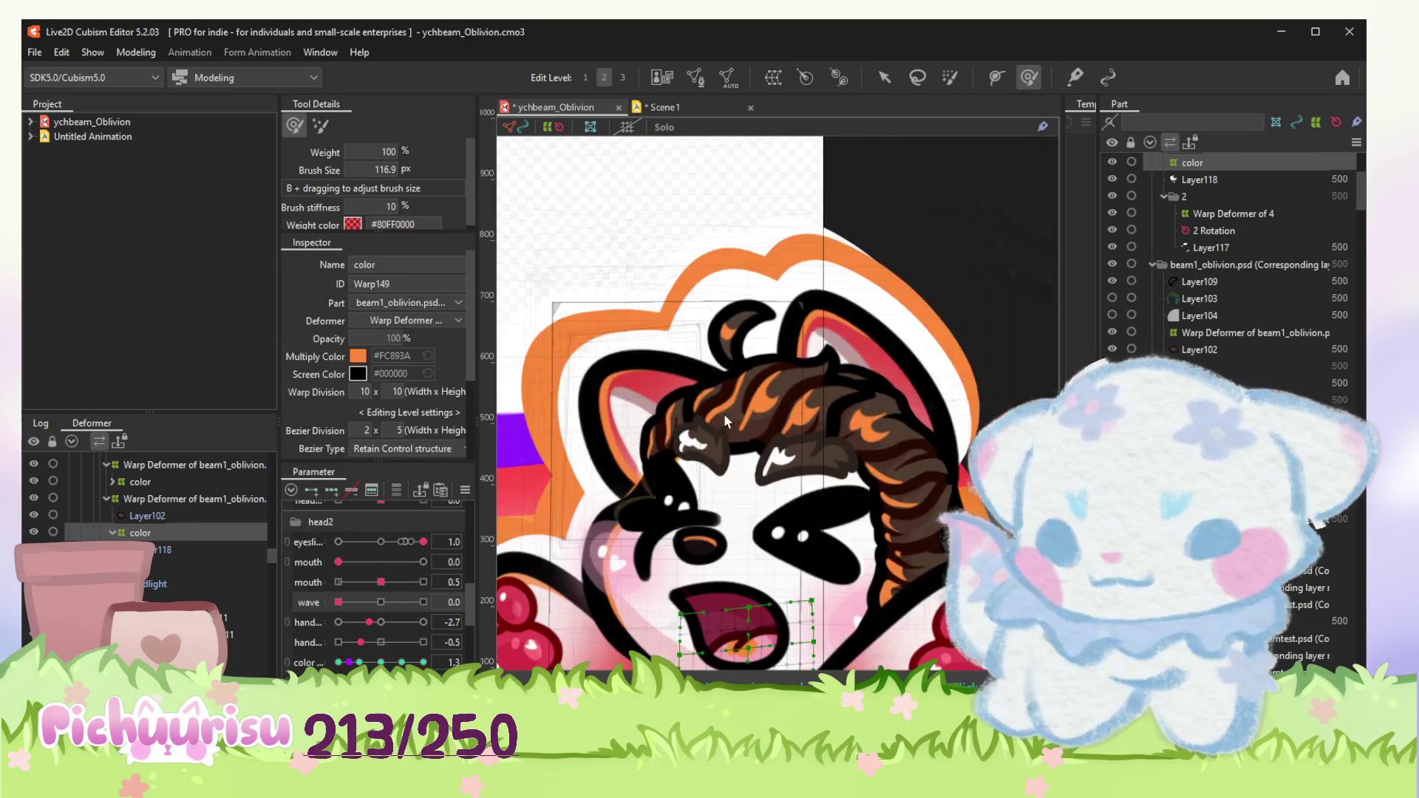
Step: Duplicate the hand's color warp deformer so the hand tree holds an extra copy
left_click(884, 77)
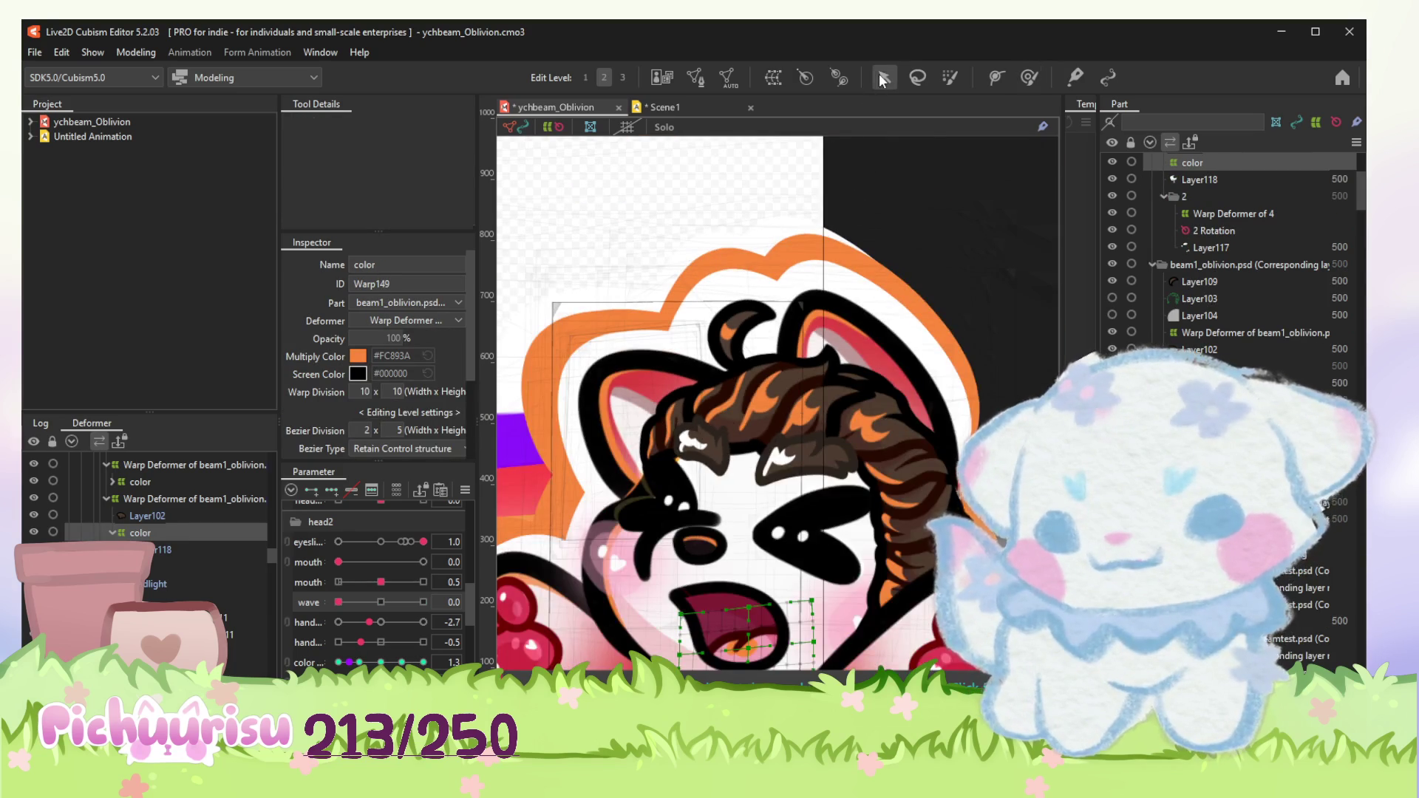
left_click(809, 411)
left_click(156, 552)
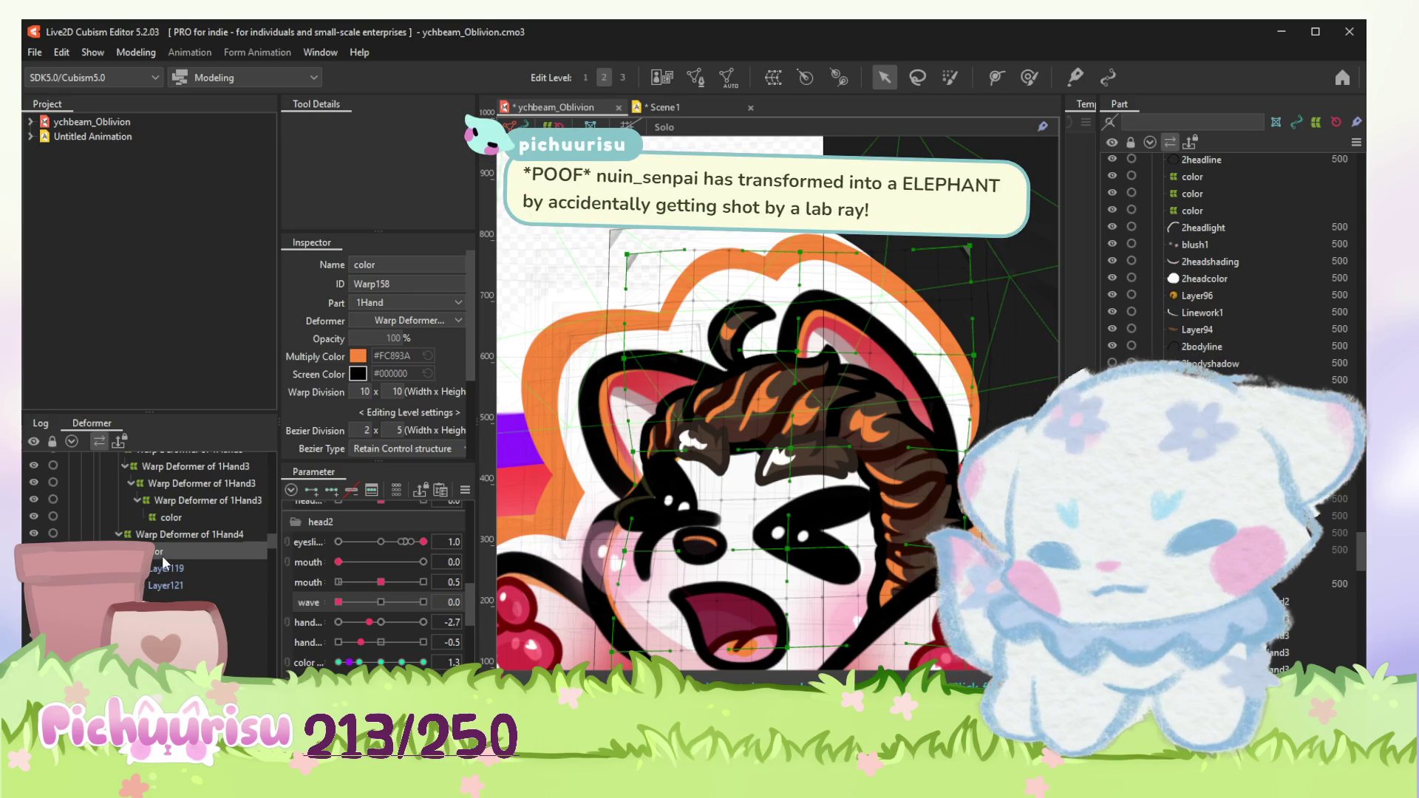
key("ctrl+d")
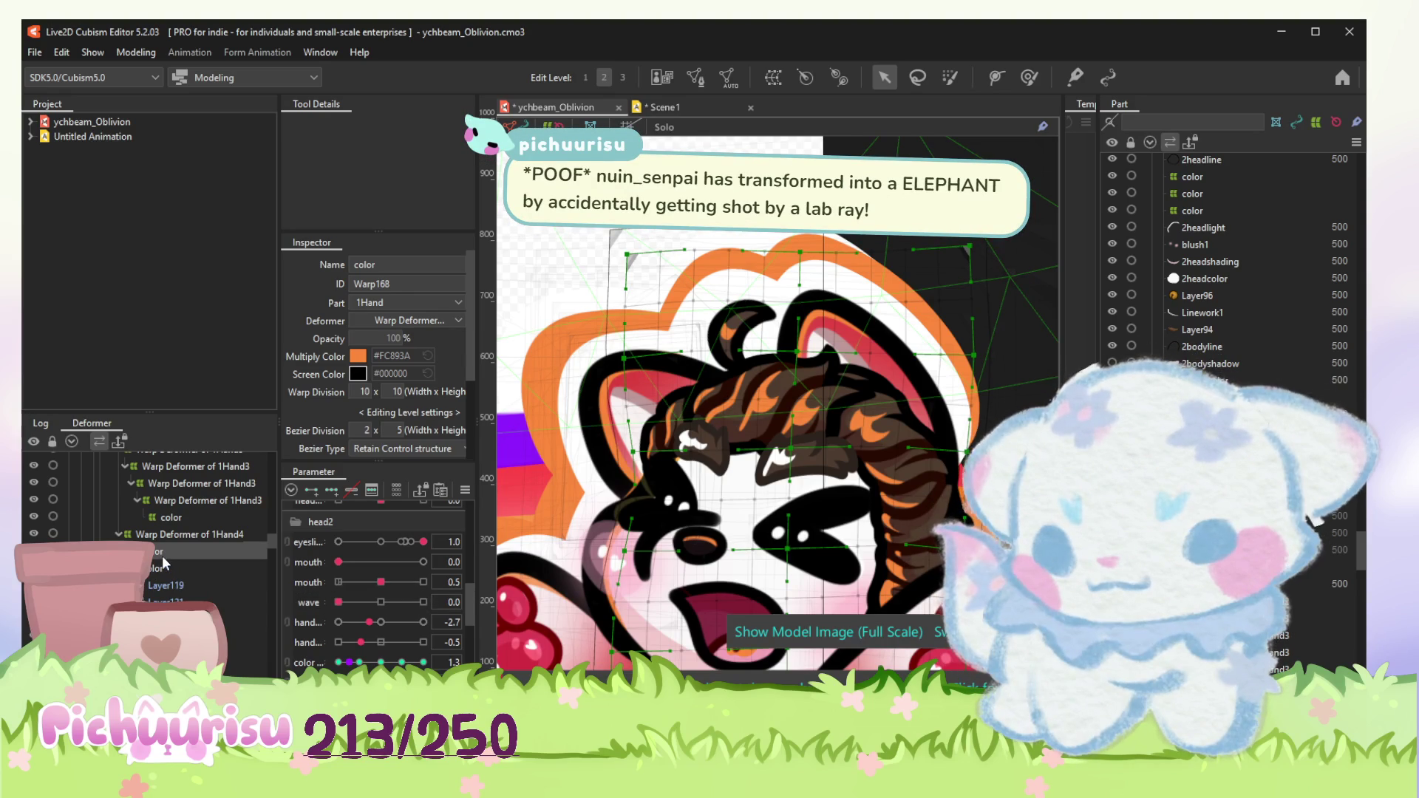
scroll(153, 533, "down", 2)
scroll(153, 532, "down", 2)
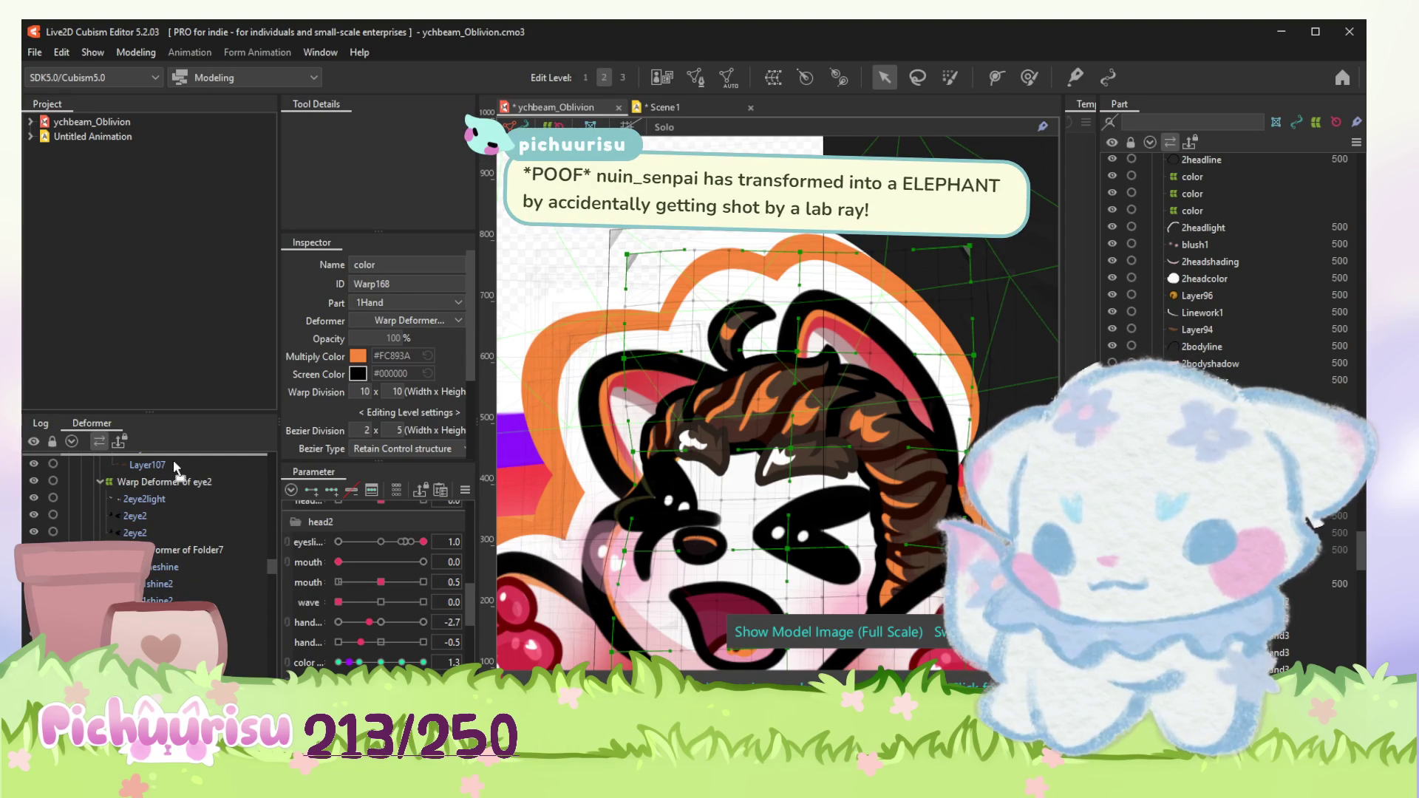
scroll(184, 592, "up", 3)
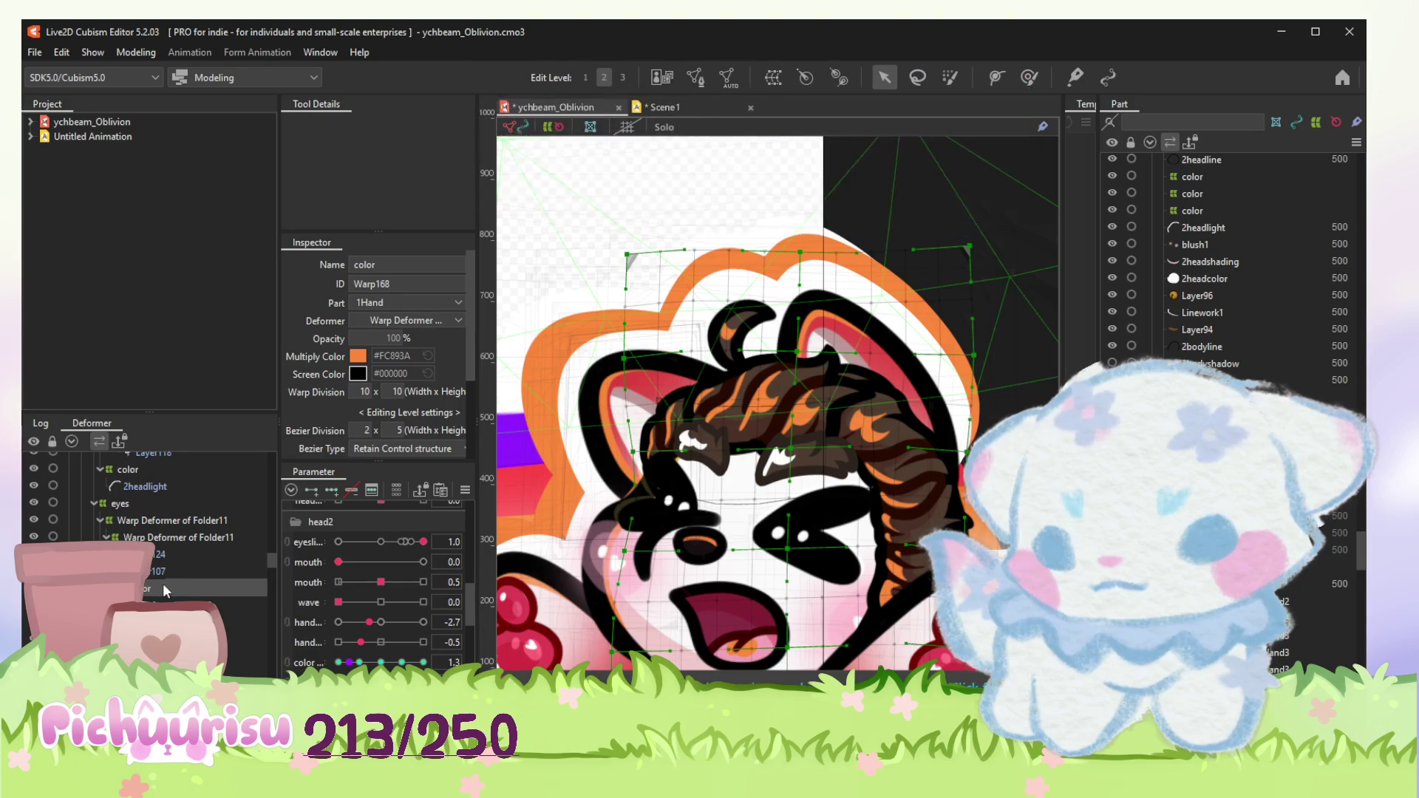
scroll(614, 353, "down", 2)
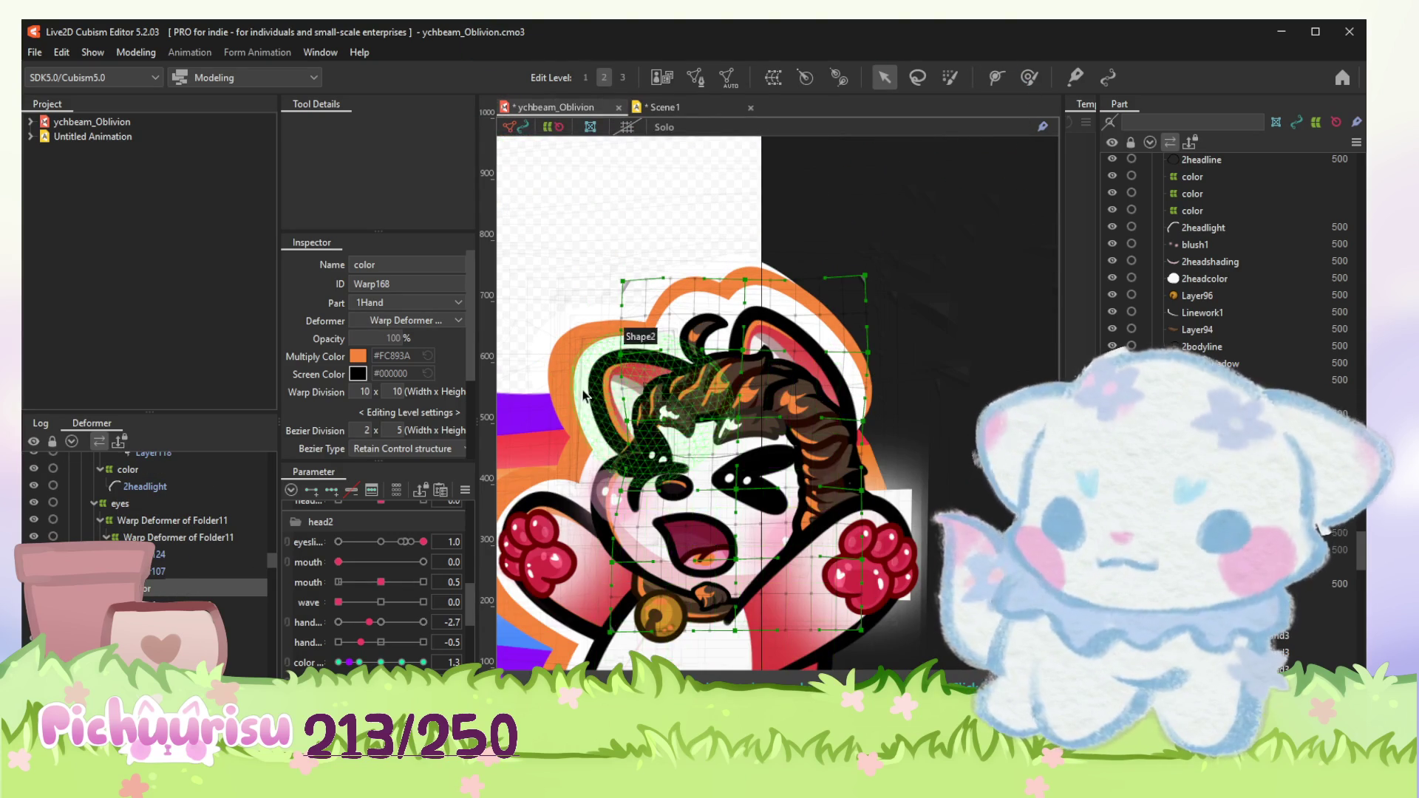
Step: Review Layer124, warp 2, the 1eye1line clipping and 2headcolor meshes back in Modeling
left_click(155, 554)
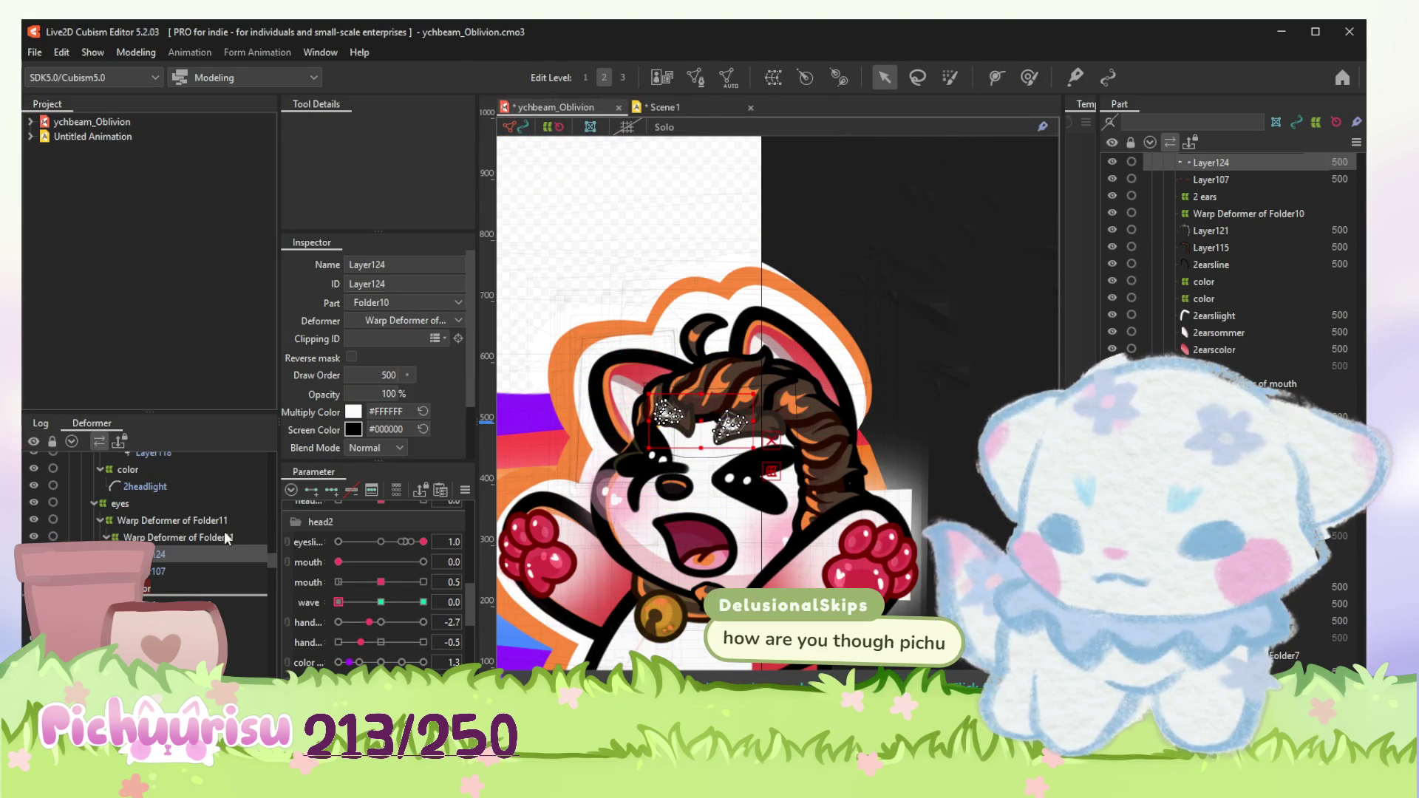
left_click(937, 272)
scroll(938, 272, "down", 2)
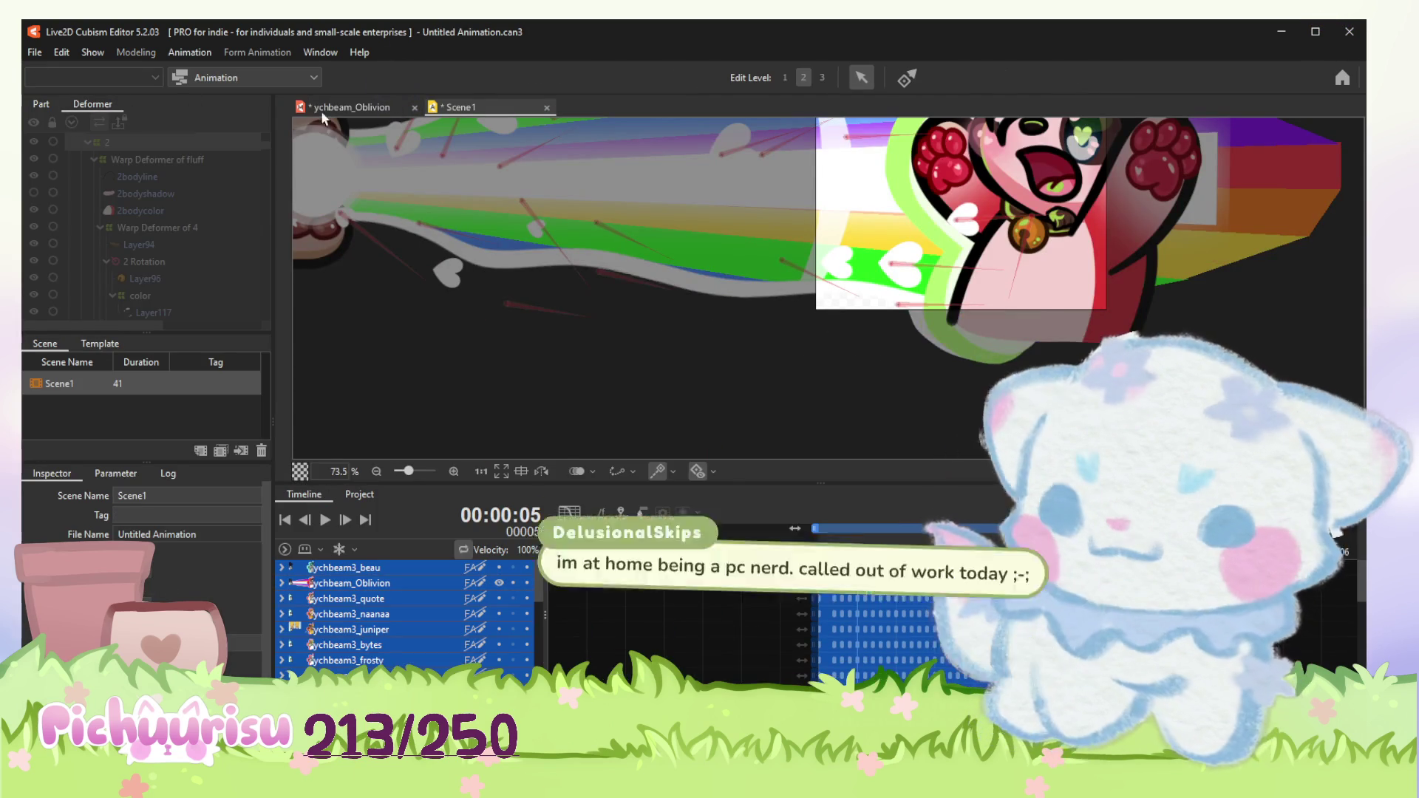
key("ctrl+Tab")
scroll(802, 324, "up", 5)
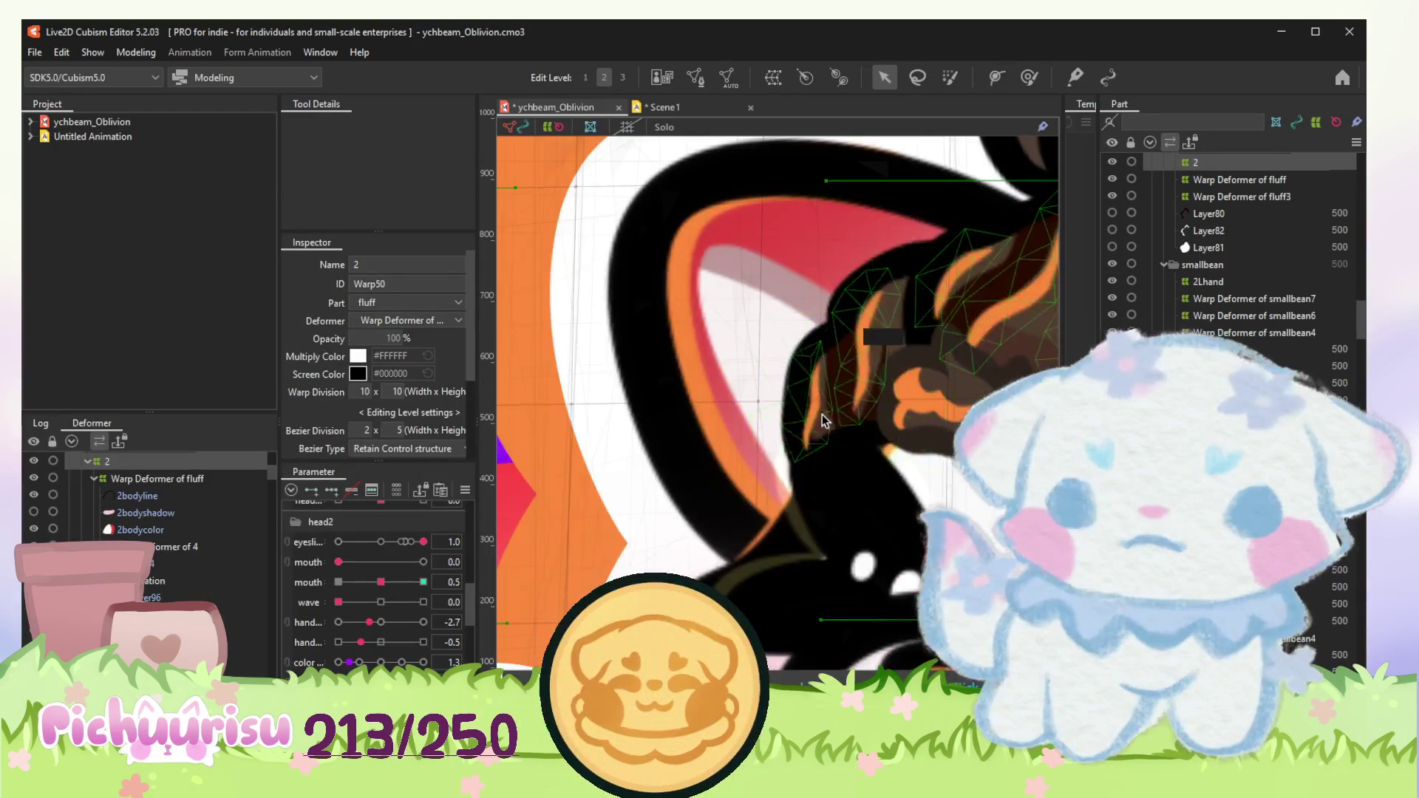
left_click(735, 435)
scroll(735, 435, "down", 5)
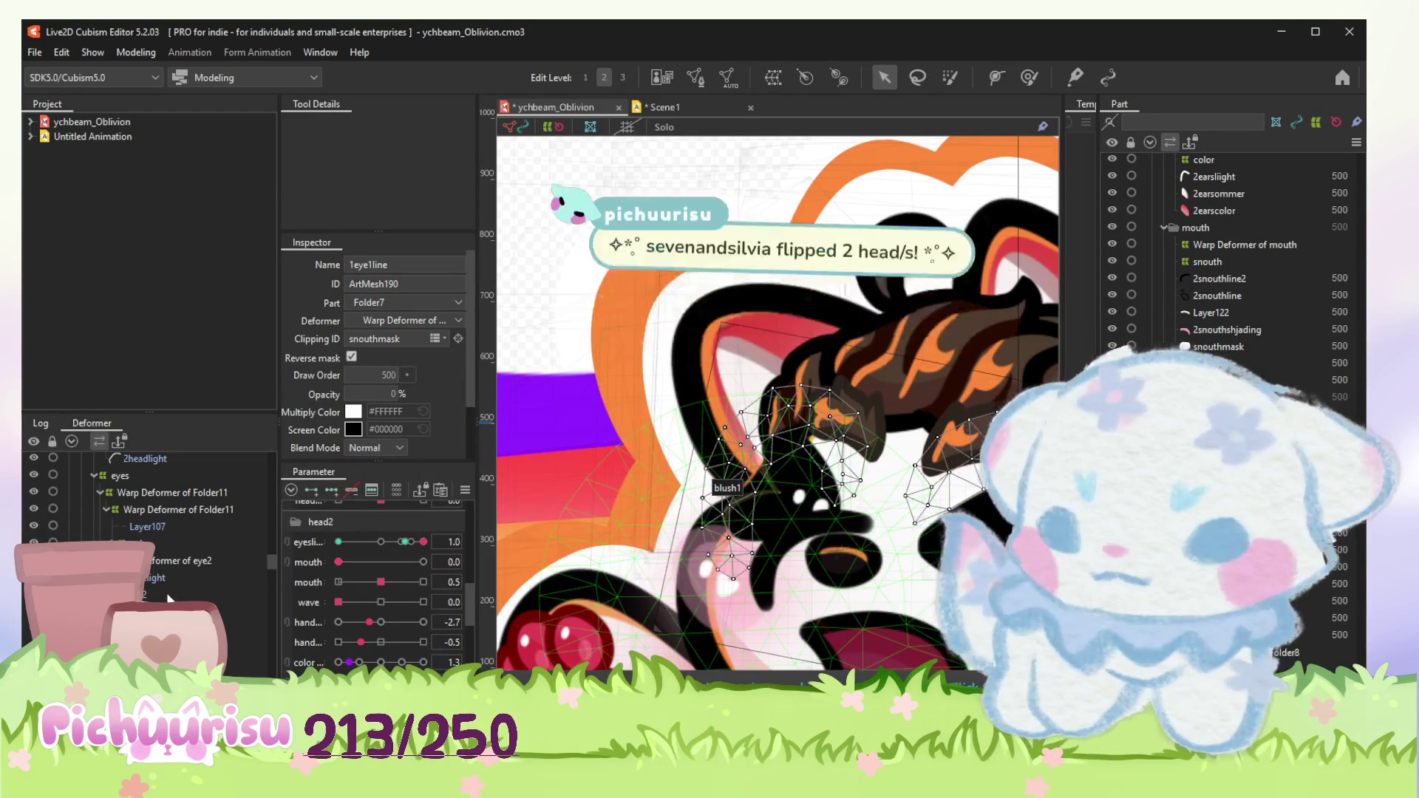
scroll(167, 595, "down", 3)
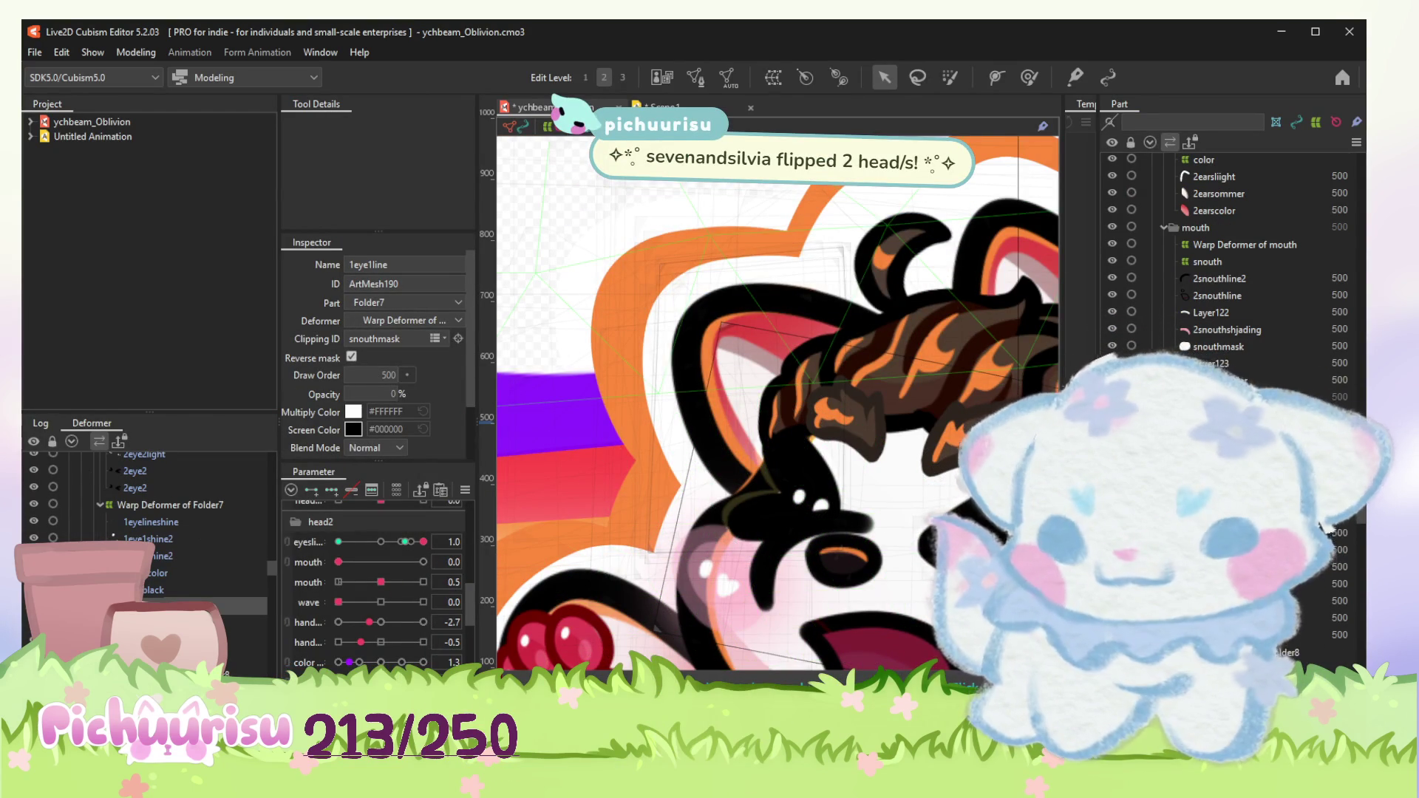
scroll(167, 596, "down", 2)
scroll(166, 596, "down", 2)
scroll(167, 596, "down", 2)
scroll(166, 596, "down", 2)
scroll(167, 595, "down", 2)
scroll(166, 595, "down", 2)
scroll(166, 595, "down", 2)
scroll(166, 595, "down", 2)
scroll(166, 596, "down", 2)
scroll(166, 596, "down", 2)
scroll(144, 533, "down", 2)
scroll(145, 532, "down", 2)
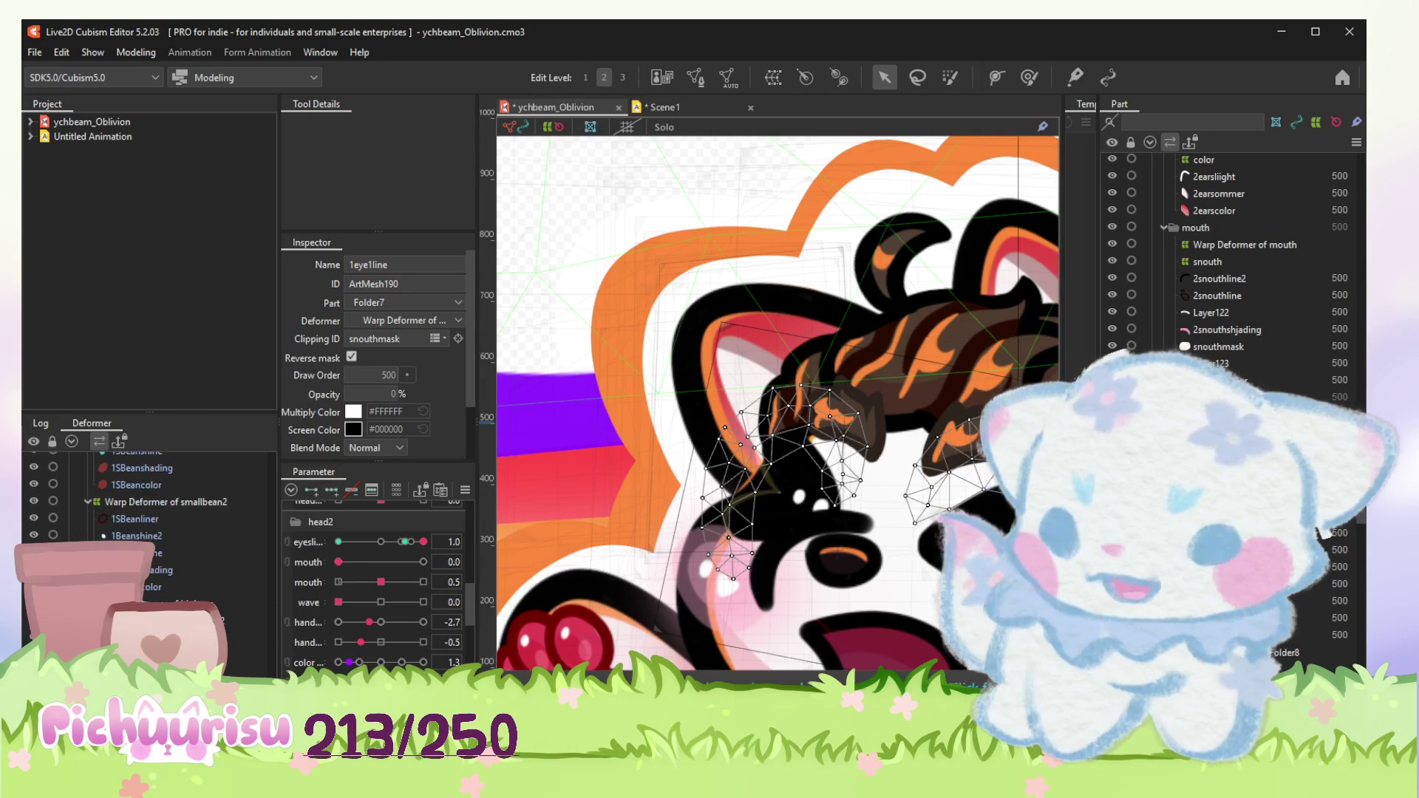
scroll(144, 532, "down", 2)
scroll(145, 532, "down", 2)
scroll(144, 499, "down", 2)
scroll(145, 499, "down", 2)
scroll(144, 499, "down", 2)
scroll(145, 499, "down", 2)
scroll(144, 510, "down", 2)
scroll(144, 511, "down", 2)
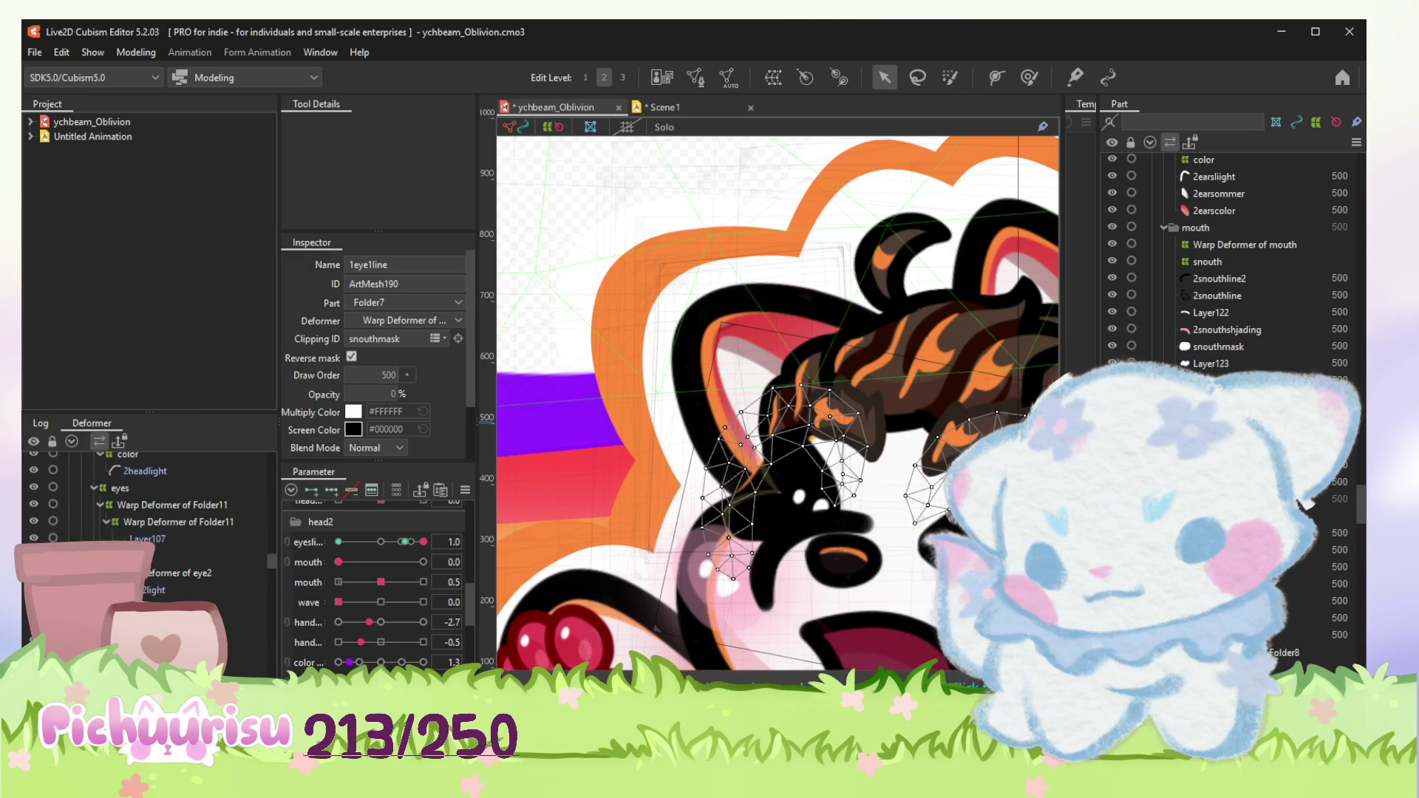
scroll(144, 510, "down", 2)
scroll(145, 510, "down", 2)
scroll(144, 510, "down", 2)
scroll(145, 510, "down", 2)
left_click(799, 499)
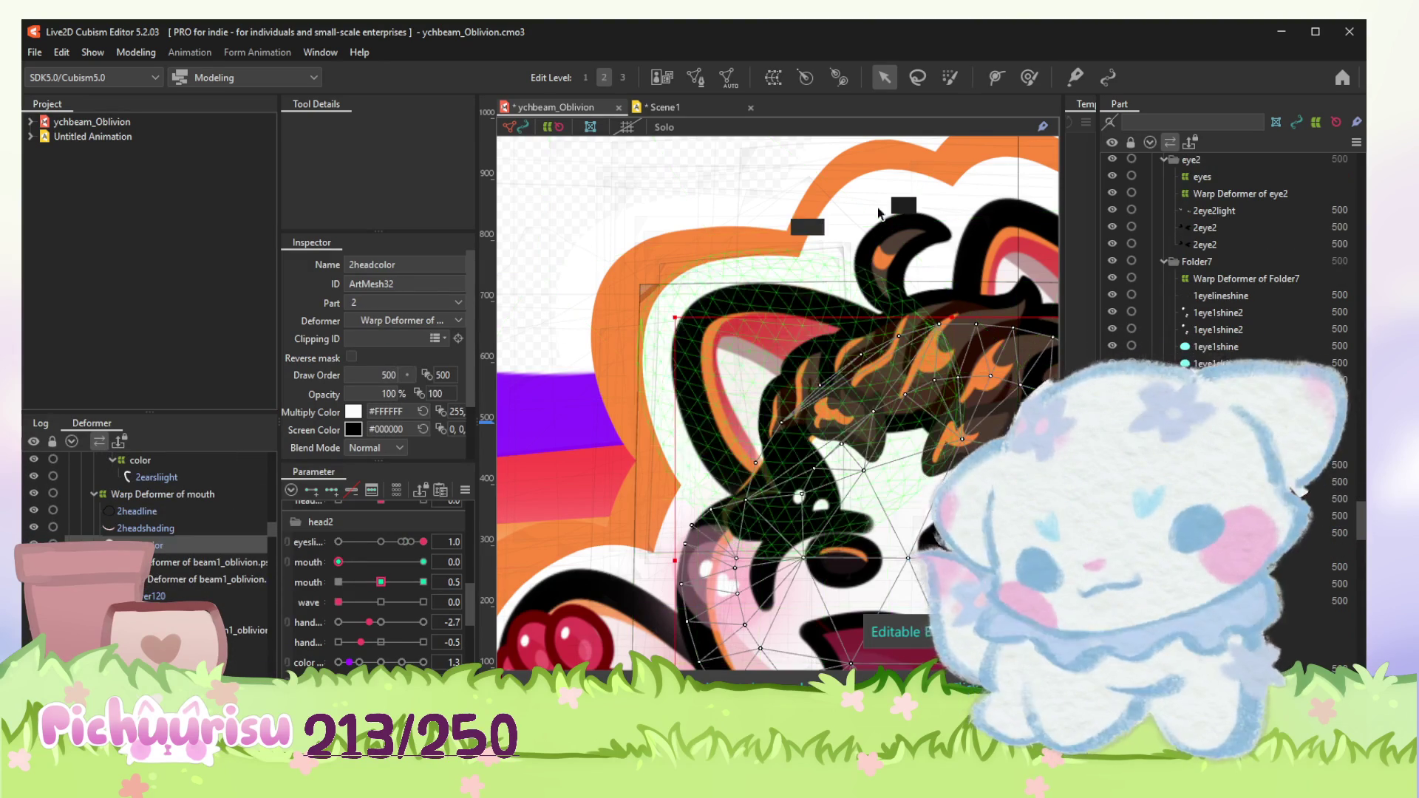
Step: Pick through Layer120, the mouth warp deformer, the beam group and the 2headlight mesh
left_click(843, 466)
left_click(1028, 77)
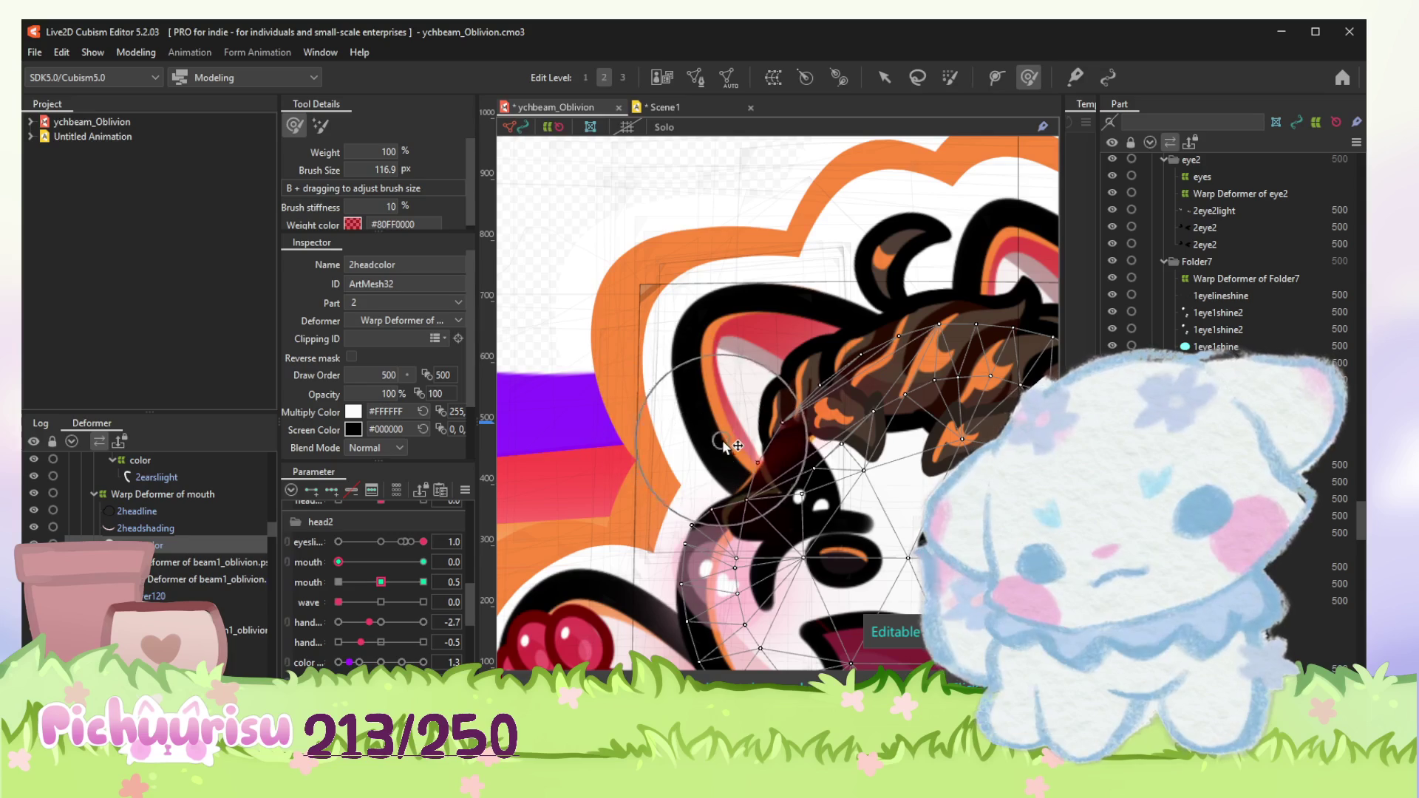
left_click(165, 594)
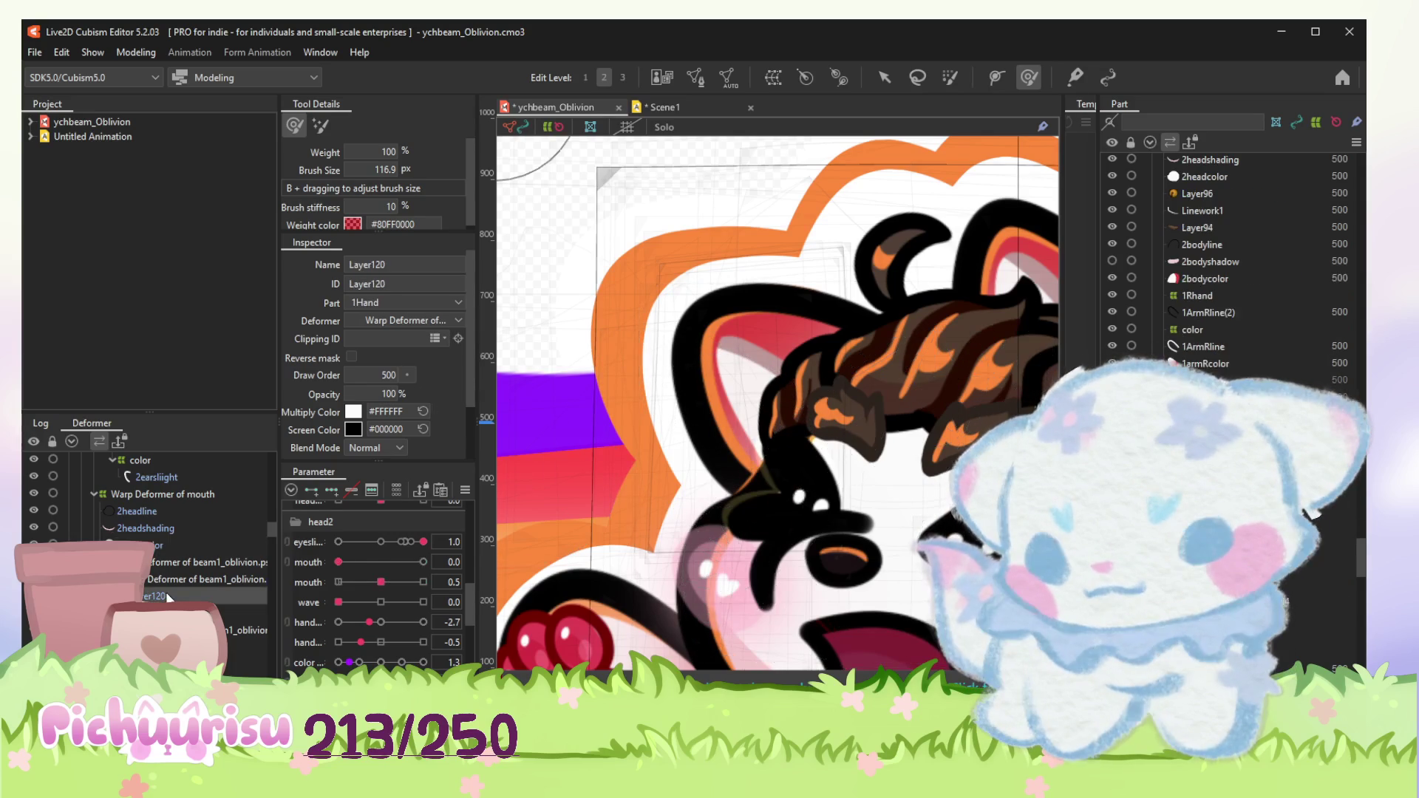
left_click(199, 617)
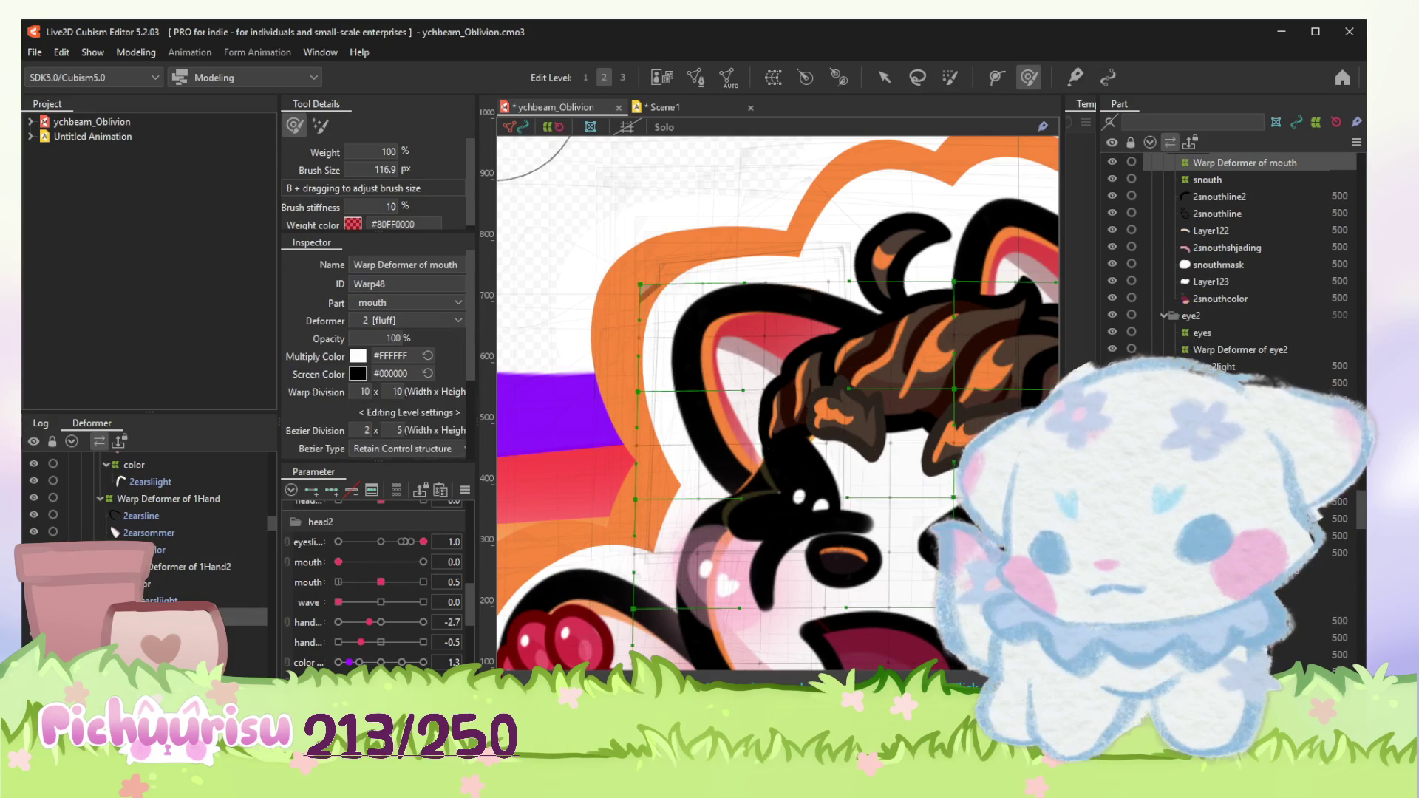
left_click(181, 594)
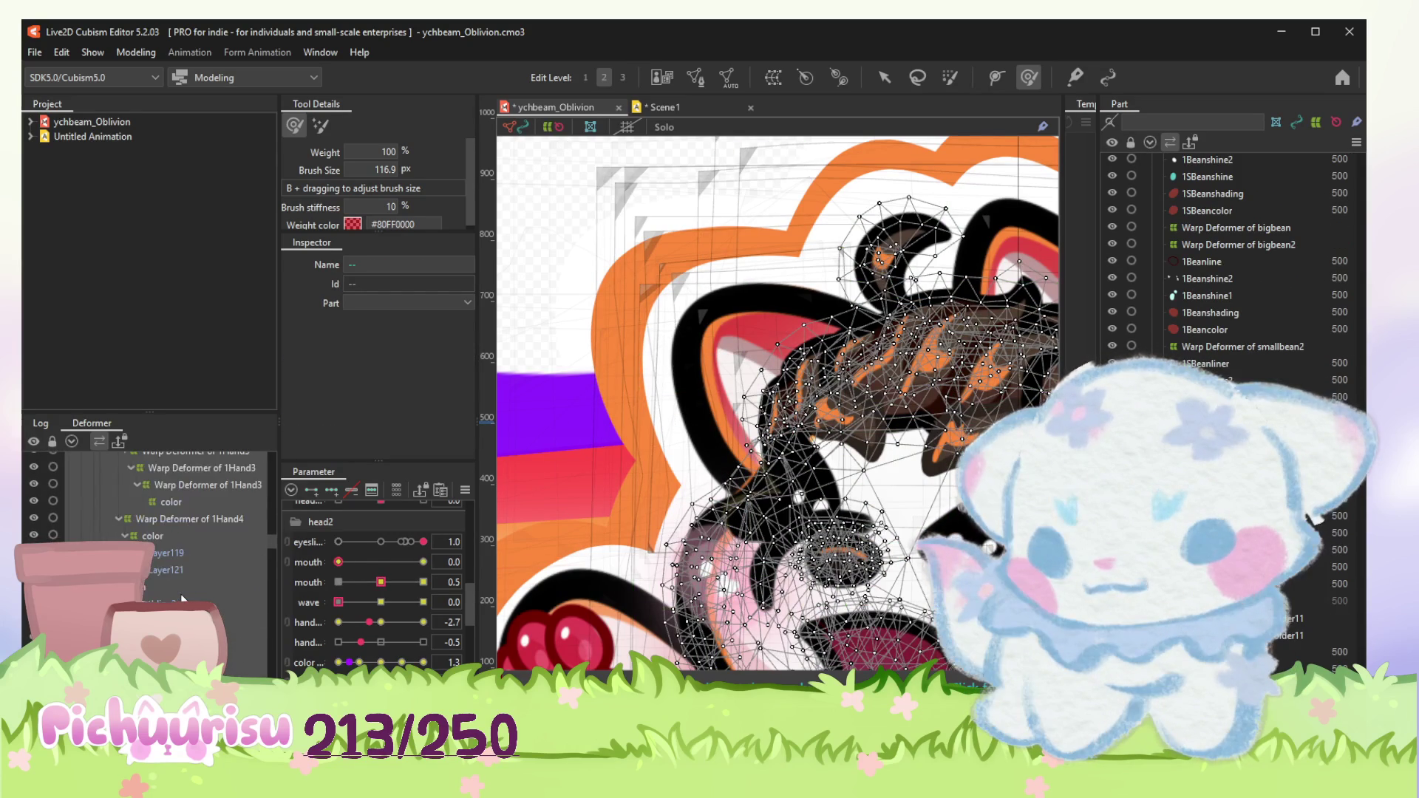
scroll(181, 593, "down", 2)
left_click(190, 570)
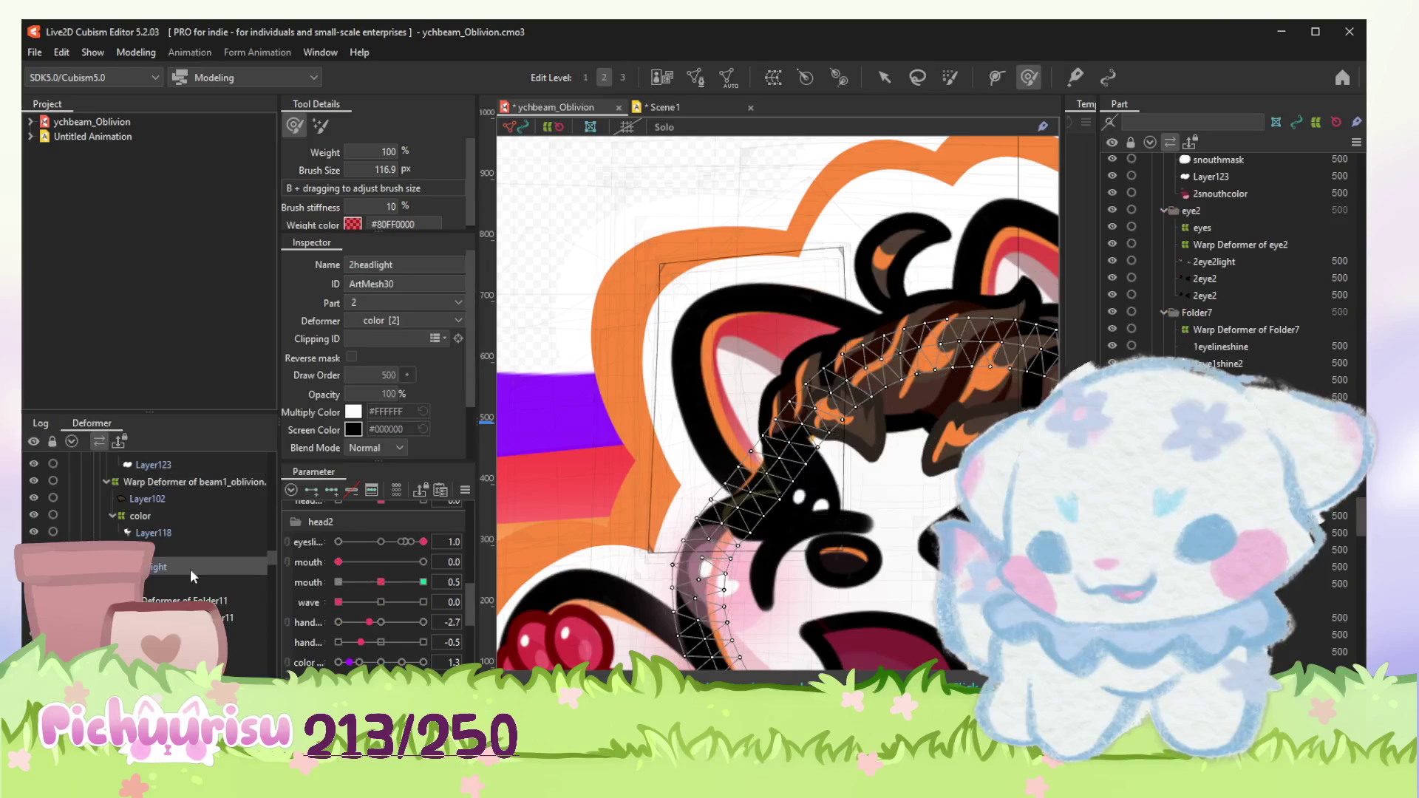
Step: Test the mouth sliders, reset the first to 0 and leave the second at 1.0, mouth wide open
left_click_drag(380, 581, 422, 582)
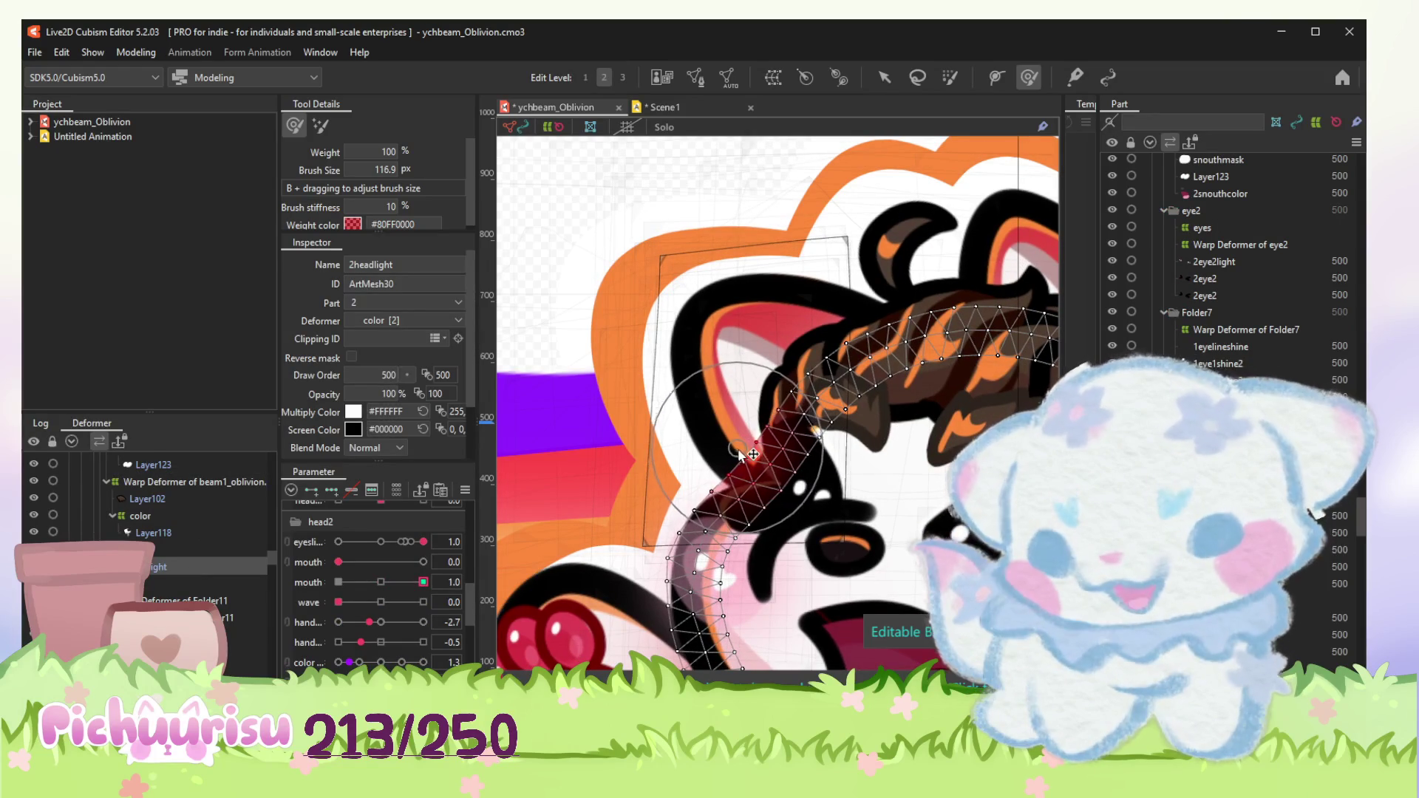
left_click(338, 582)
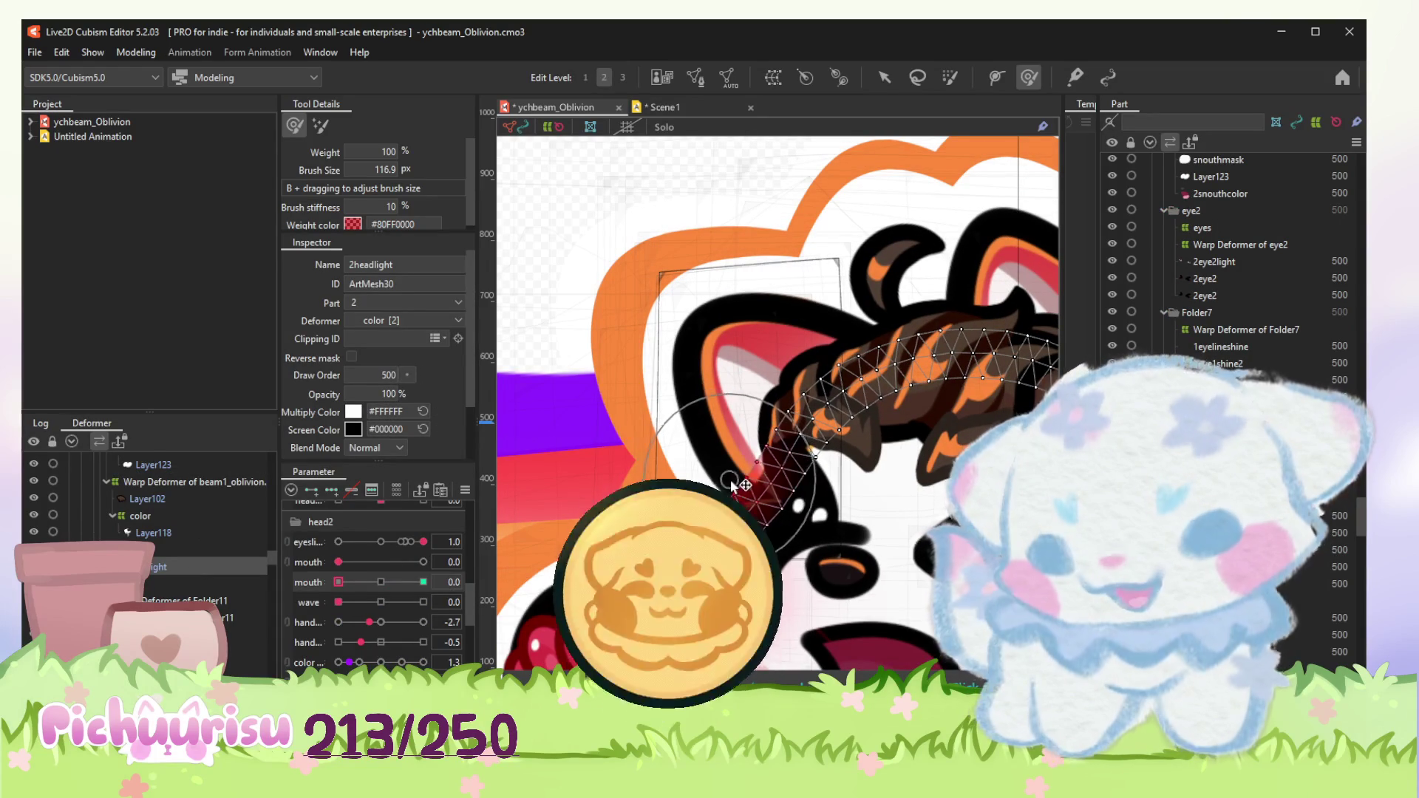
left_click_drag(338, 582, 422, 583)
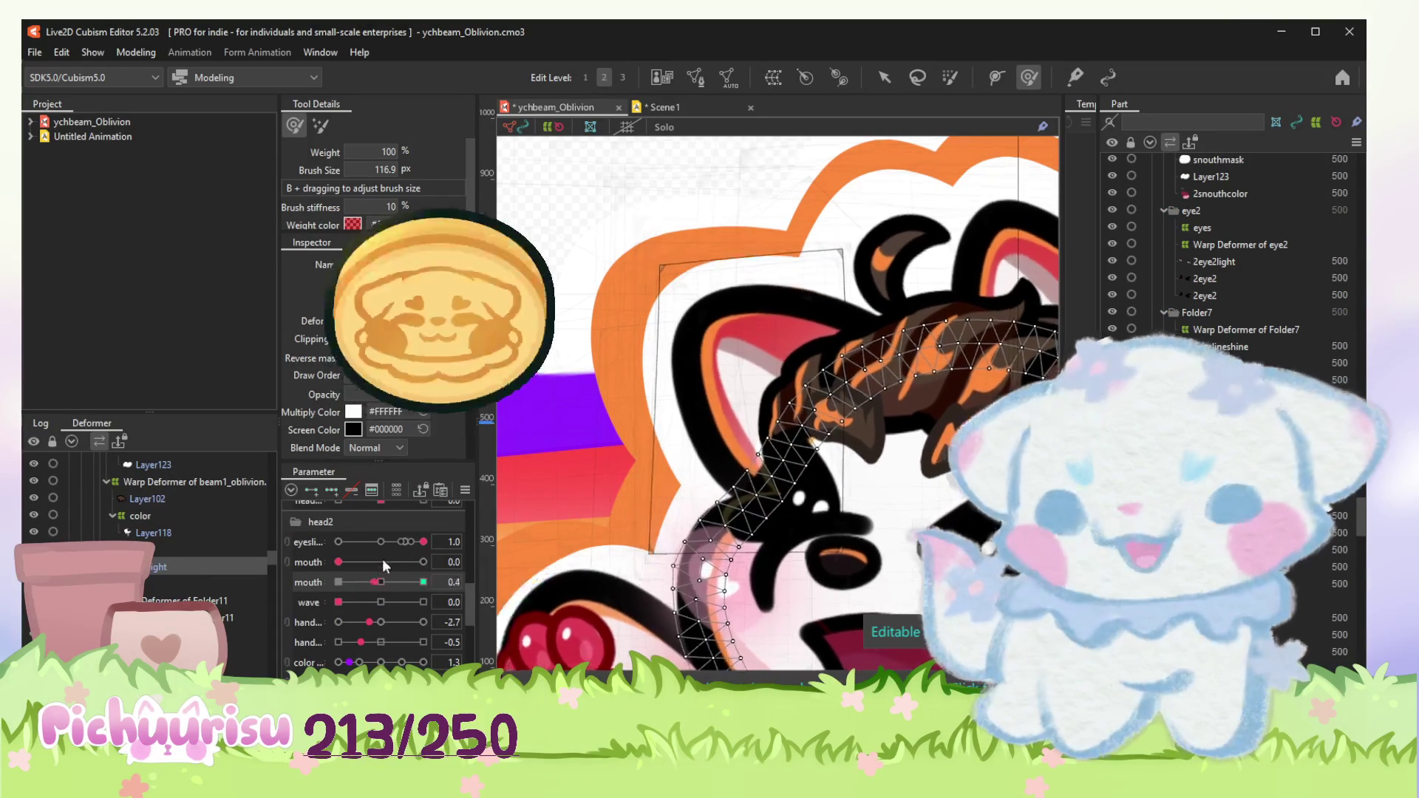
scroll(687, 366, "down", 5)
scroll(680, 229, "down", 3)
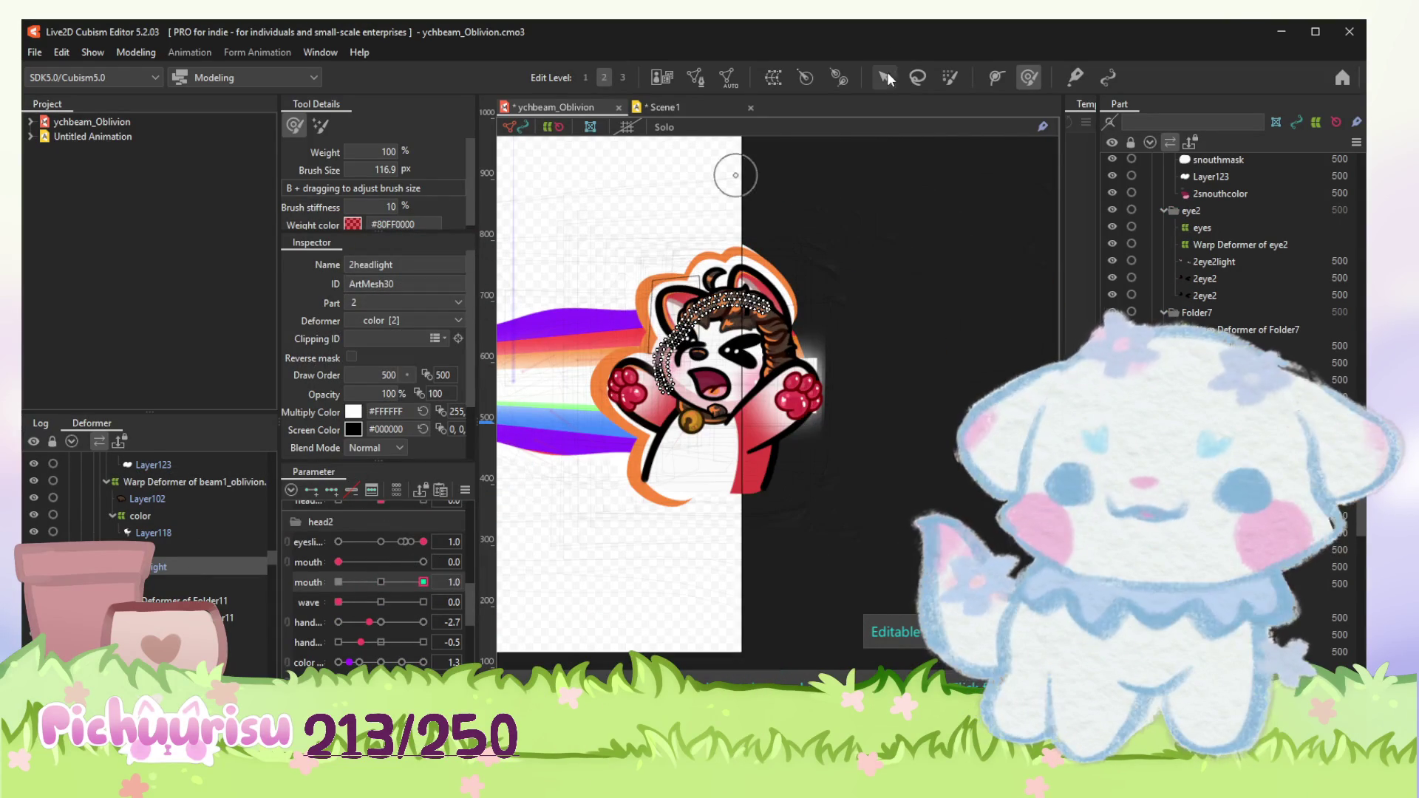
Step: Set the eye slider to -1.0 to open the eye, then pick the 1eyelineshine mesh
left_click(884, 76)
left_click(903, 219)
scroll(777, 255, "up", 2)
scroll(751, 279, "up", 2)
scroll(752, 278, "up", 1)
scroll(752, 277, "down", 2)
scroll(748, 278, "down", 2)
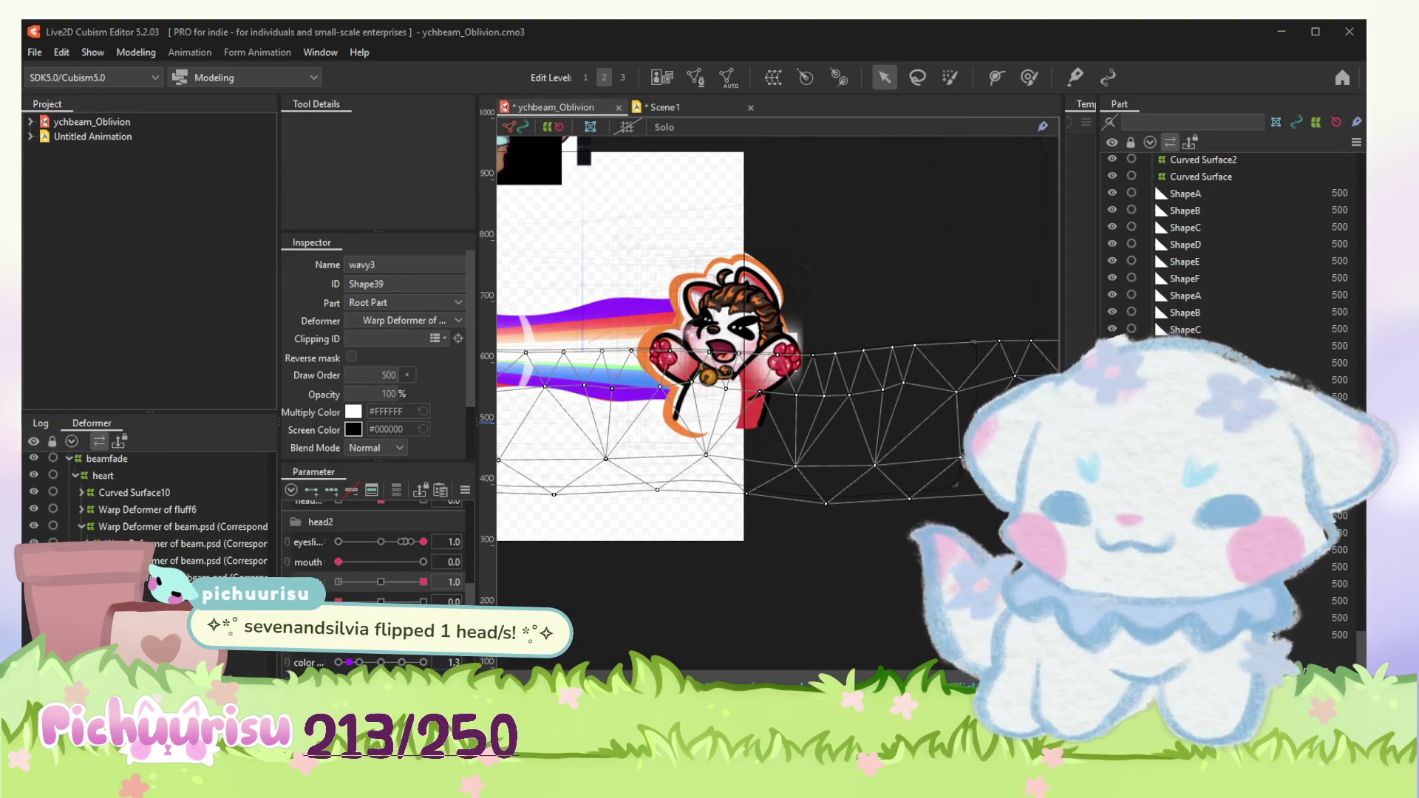
scroll(738, 409, "up", 5)
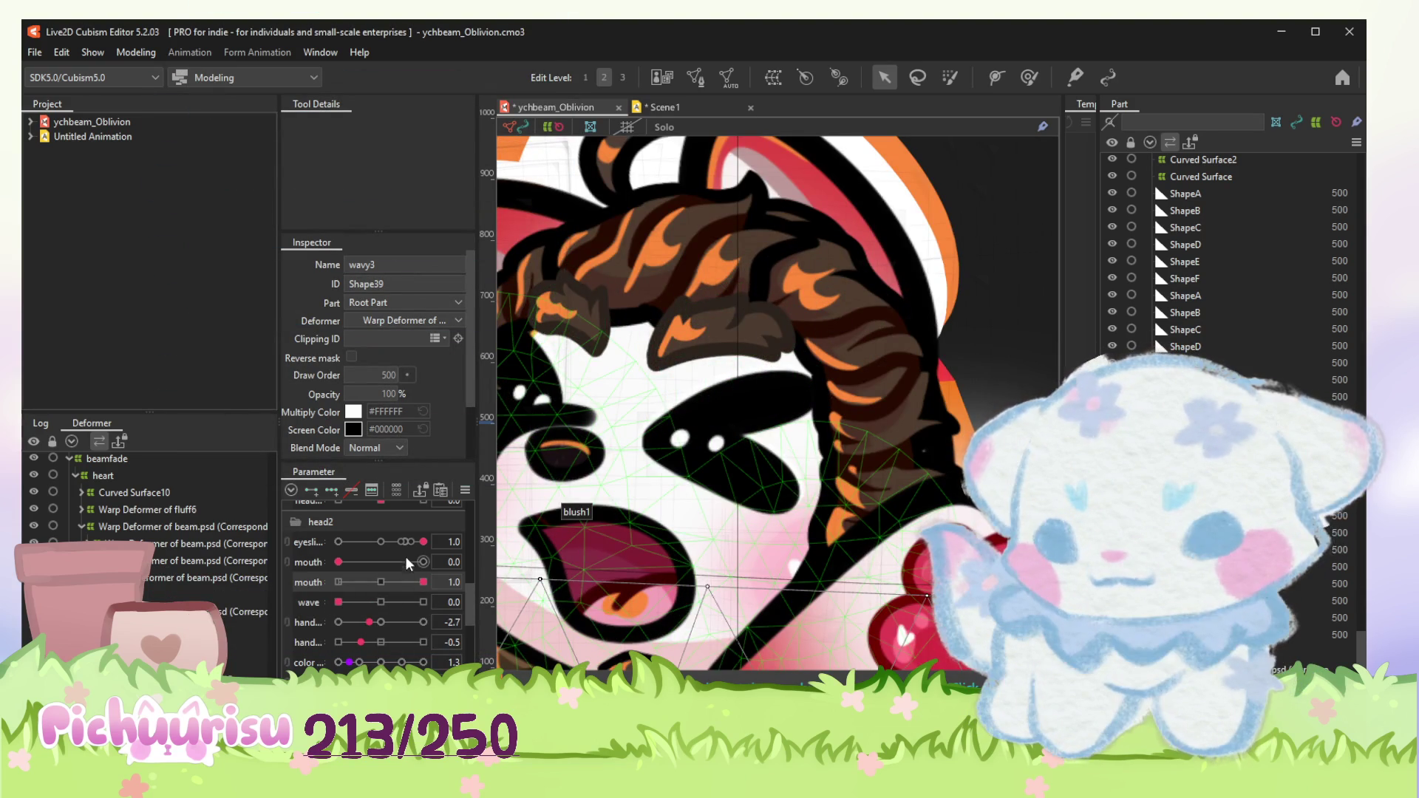
left_click_drag(423, 542, 334, 541)
left_click(732, 345)
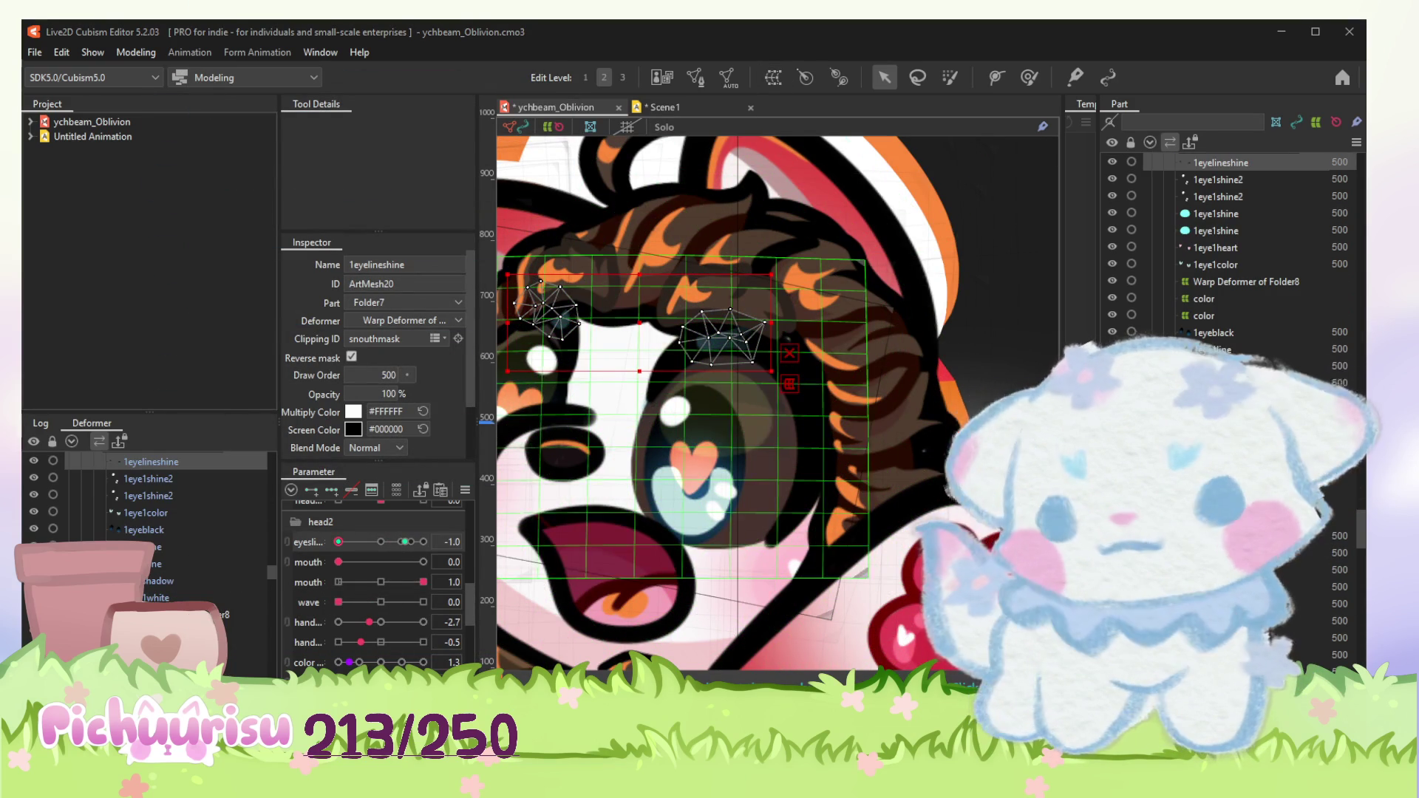
left_click(904, 569)
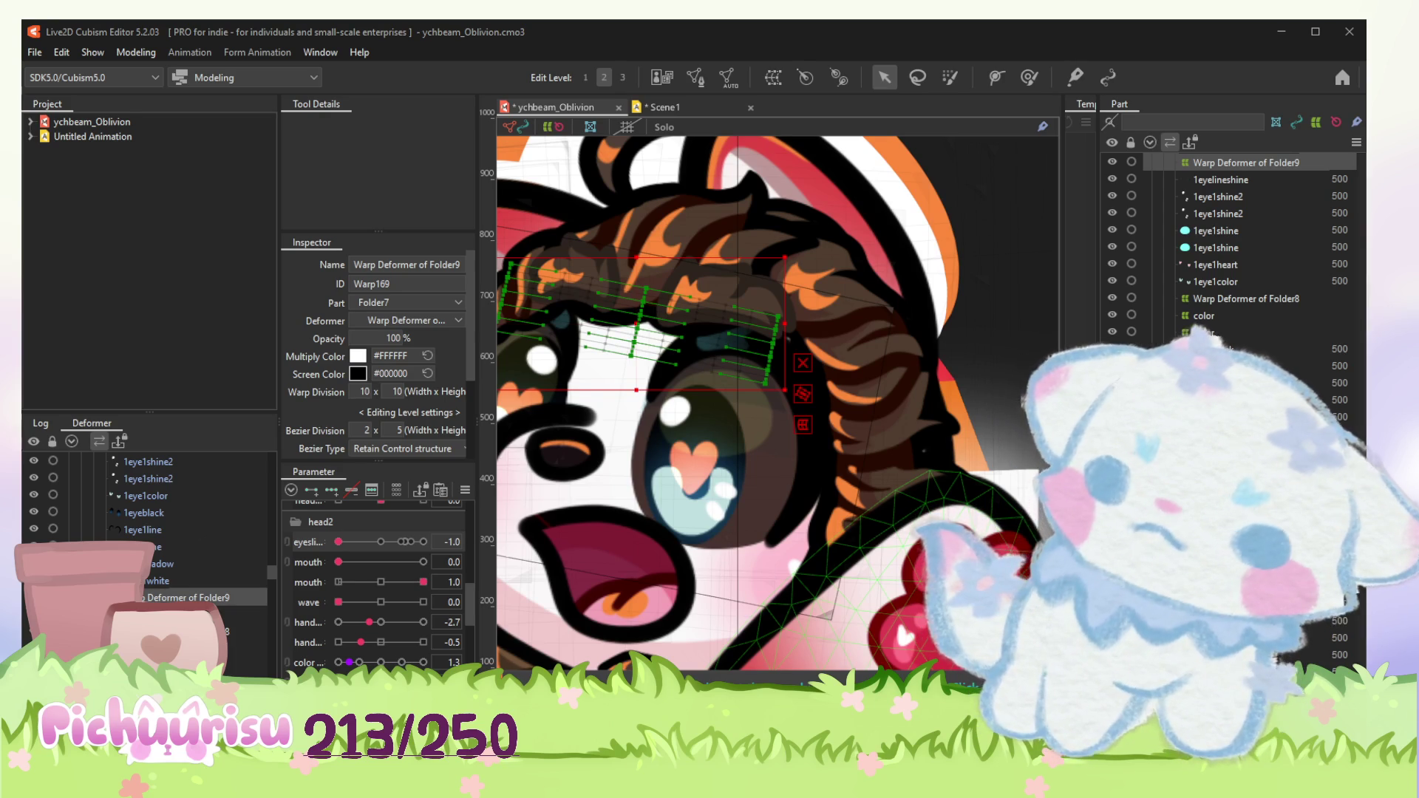
scroll(789, 354, "down", 2)
scroll(788, 354, "down", 2)
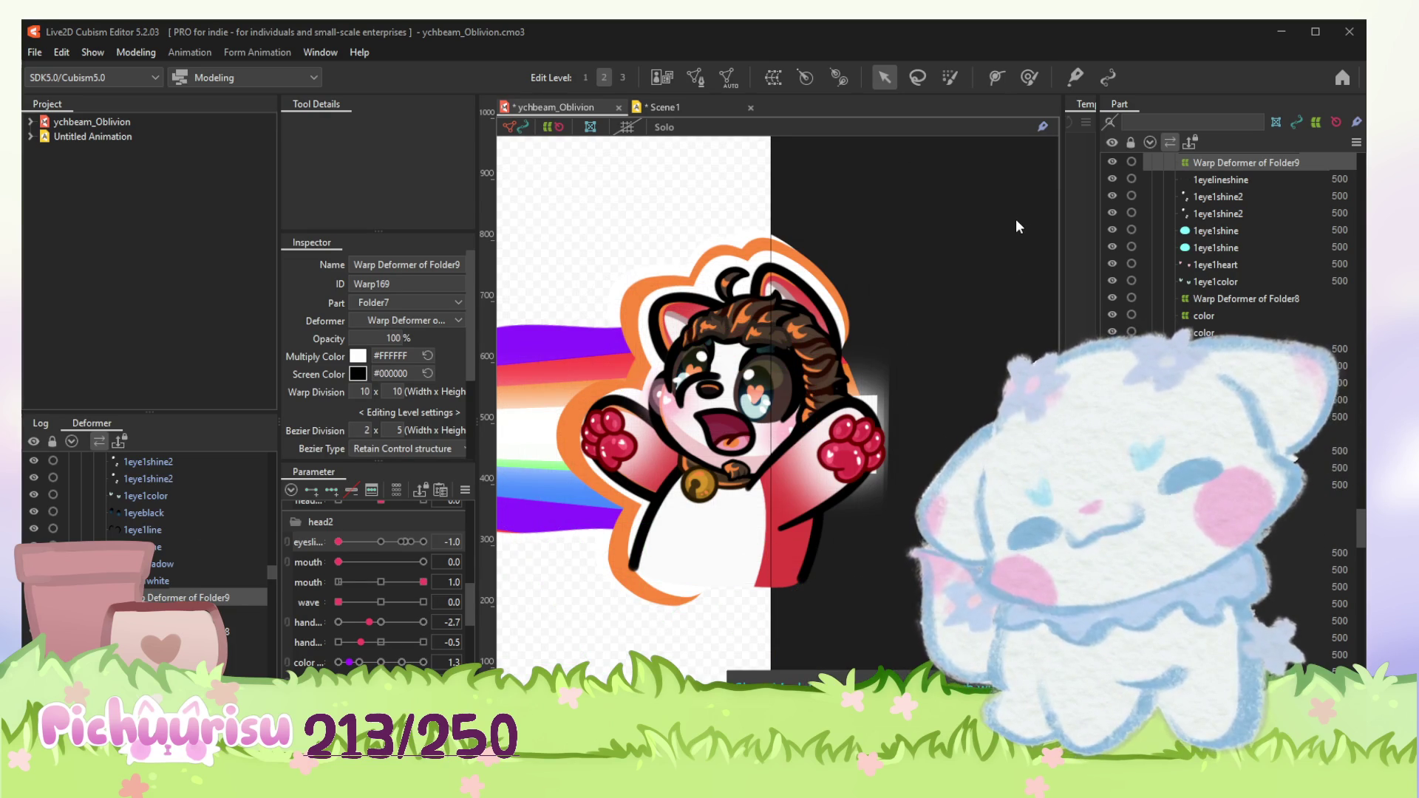
Step: Select all model objects and switch to the Scene1 animation scene
key("ctrl+a")
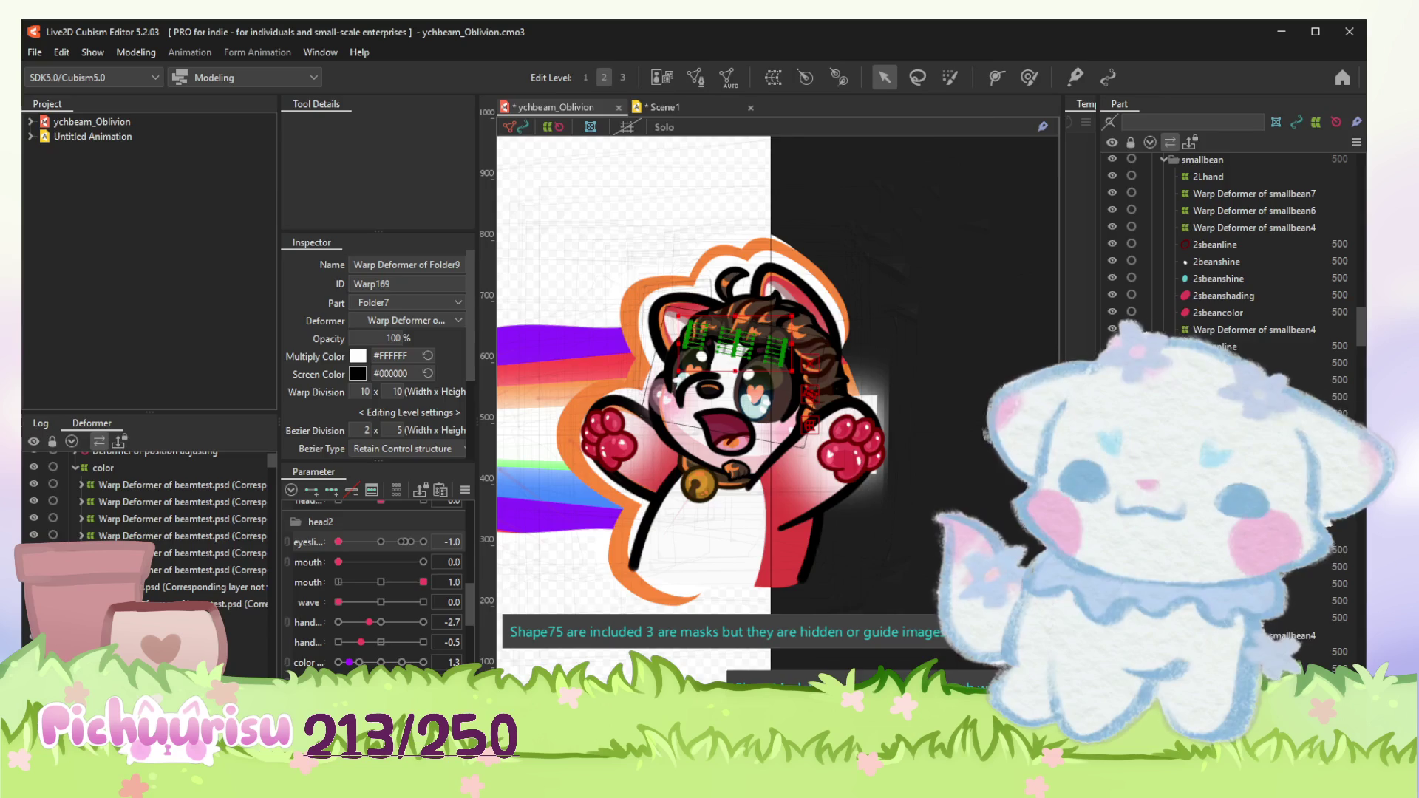
key("ctrl+Tab")
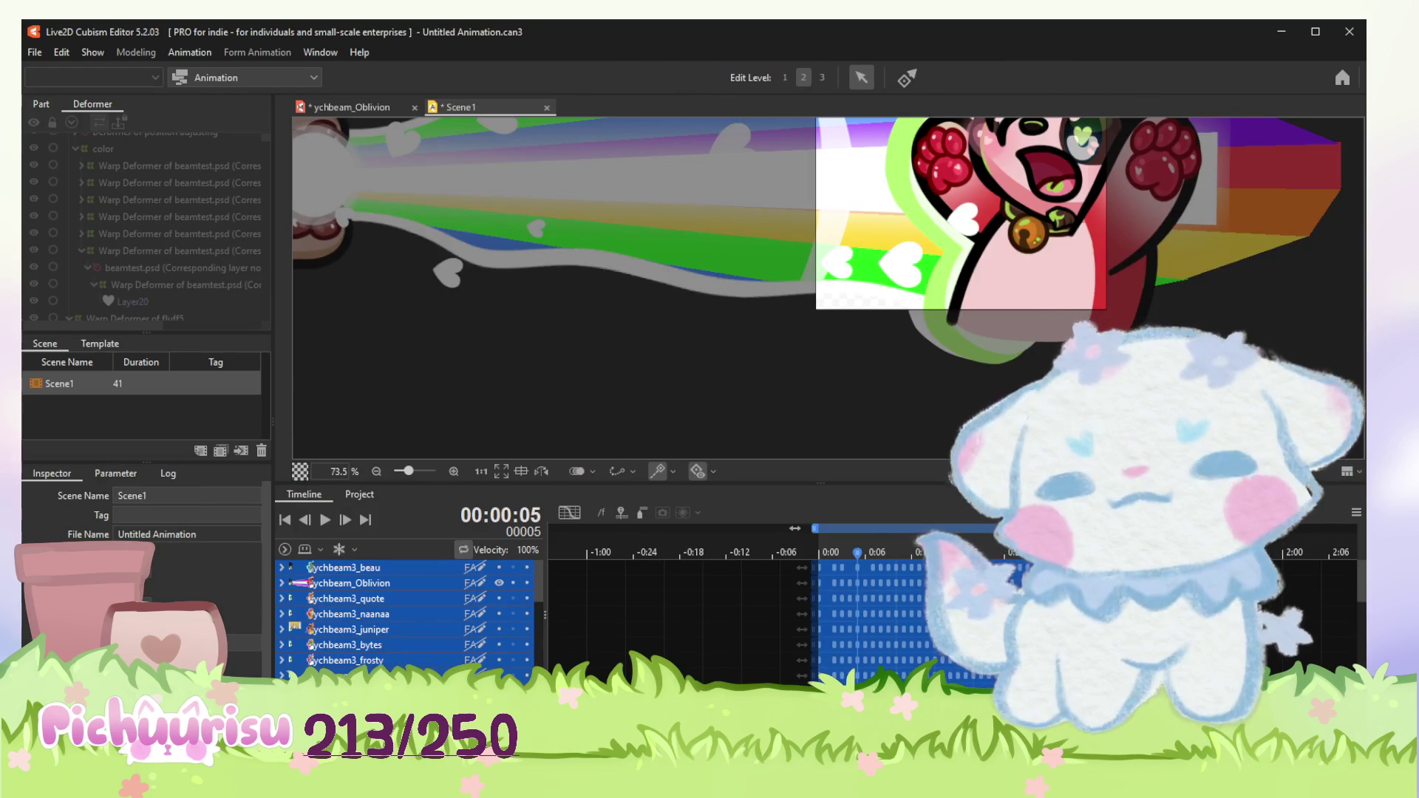
scroll(814, 318, "down", 4)
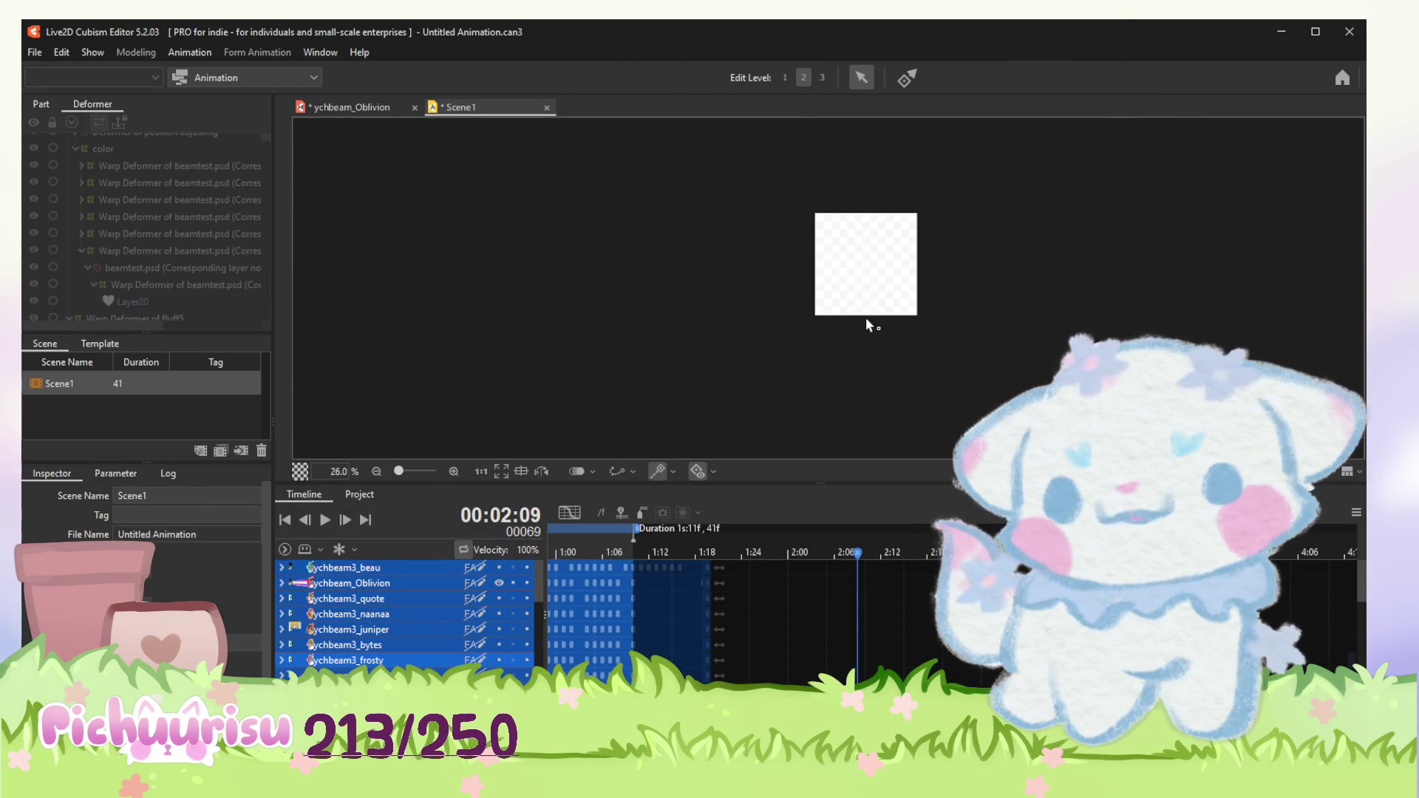
scroll(866, 318, "up", 3)
scroll(733, 610, "left", 3)
scroll(722, 600, "left", 5)
Step: Return the playhead to 0:00 and play Scene1 from the start
left_click(722, 537)
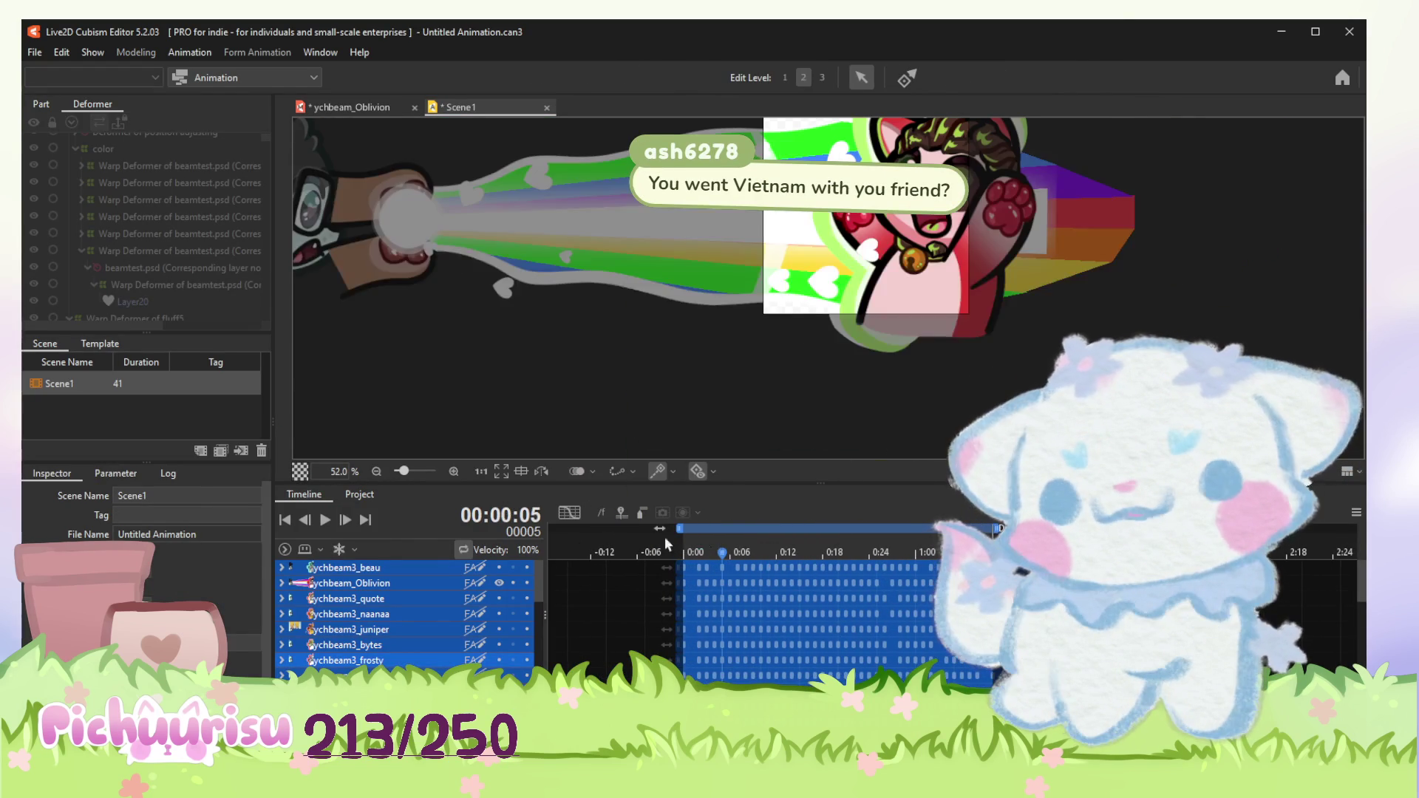
left_click(324, 522)
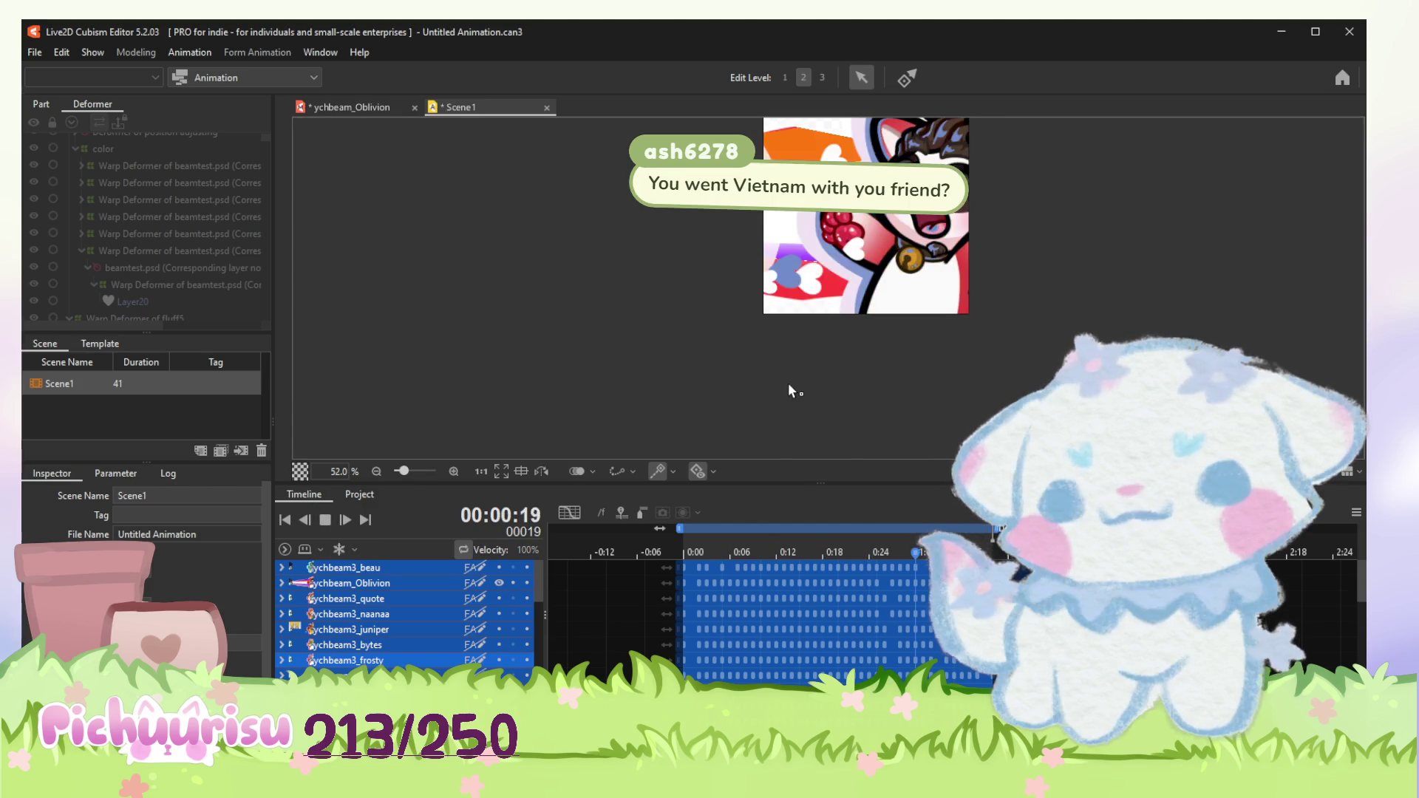
scroll(788, 387, "down", 2)
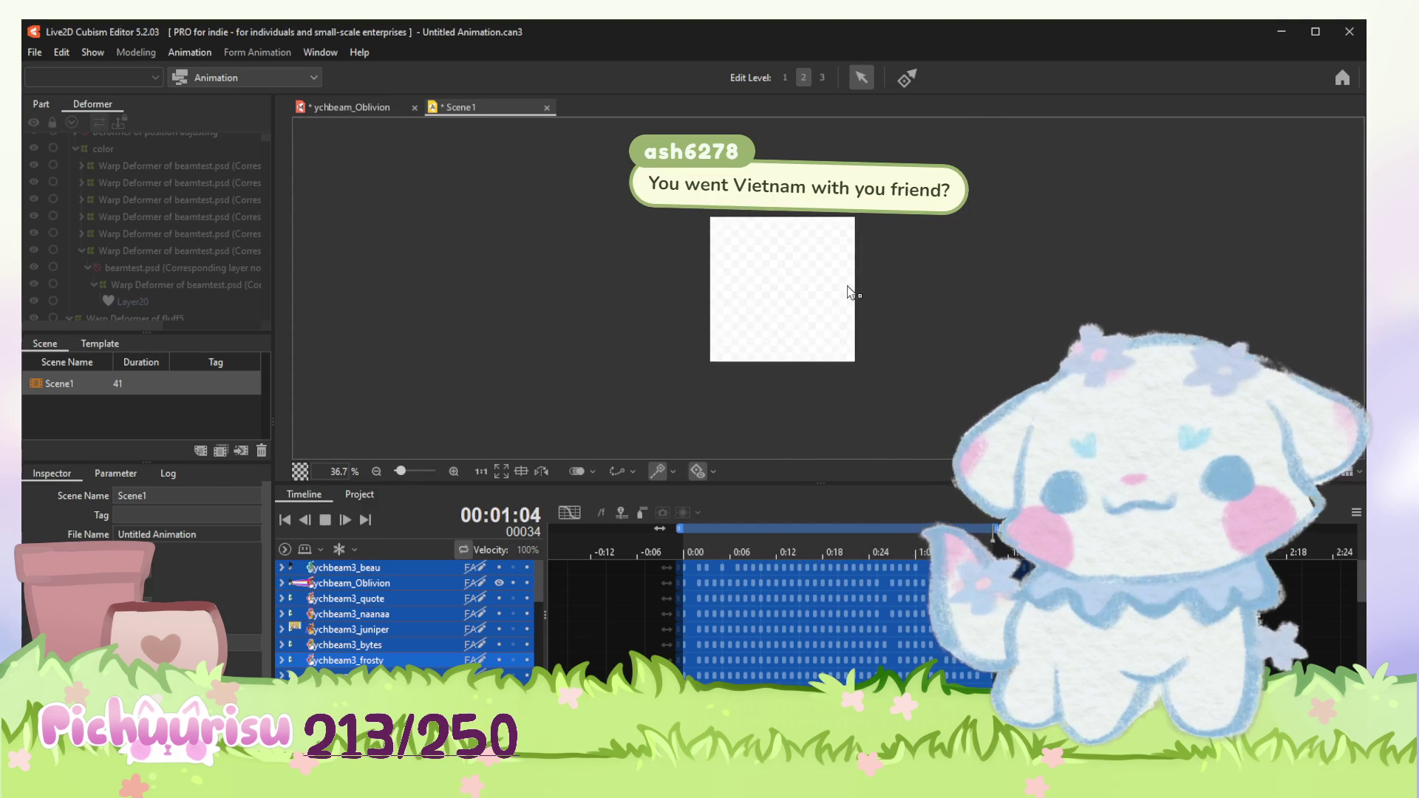
scroll(849, 293, "up", 2)
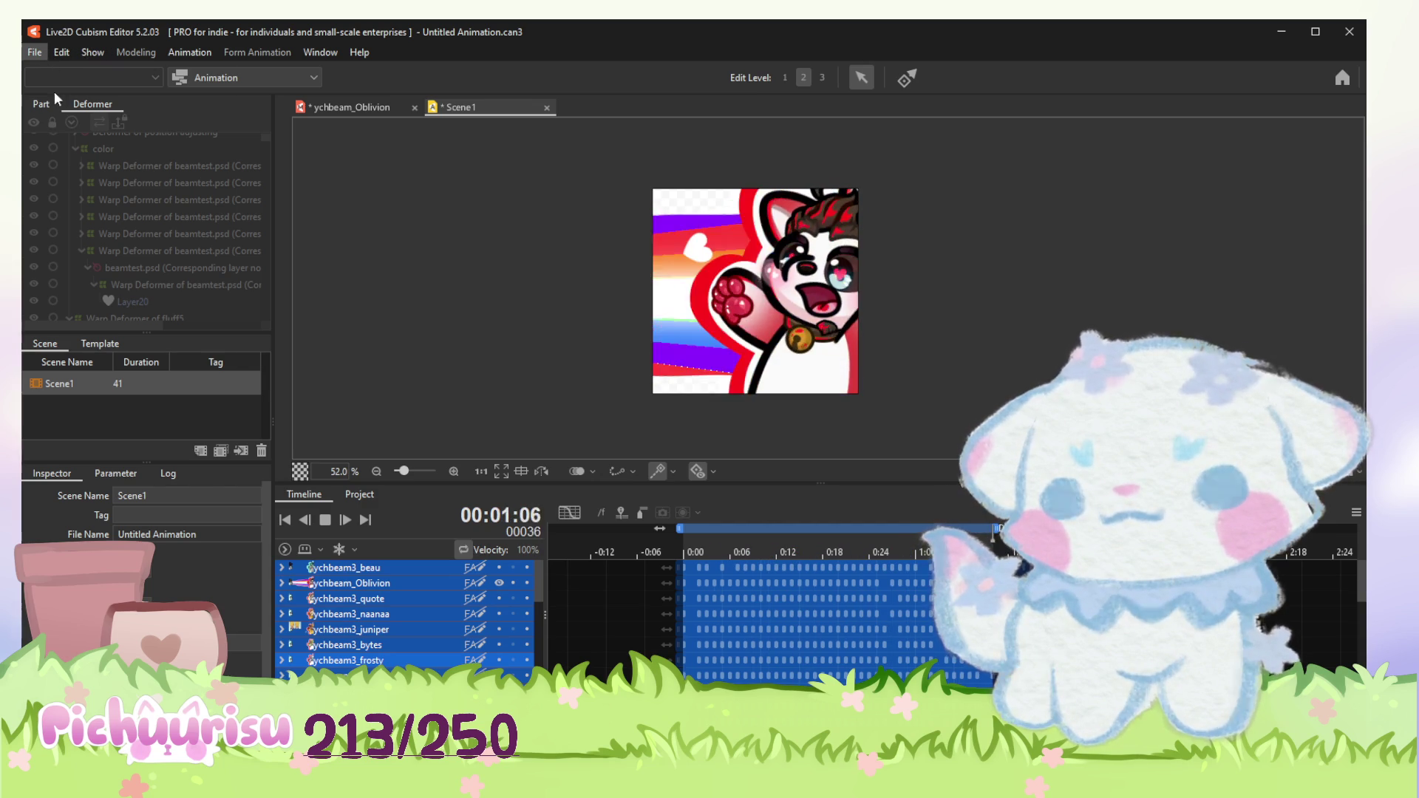
Step: Browse the GIF Animation export option, stop playback, and reopen the File menu
left_click(34, 52)
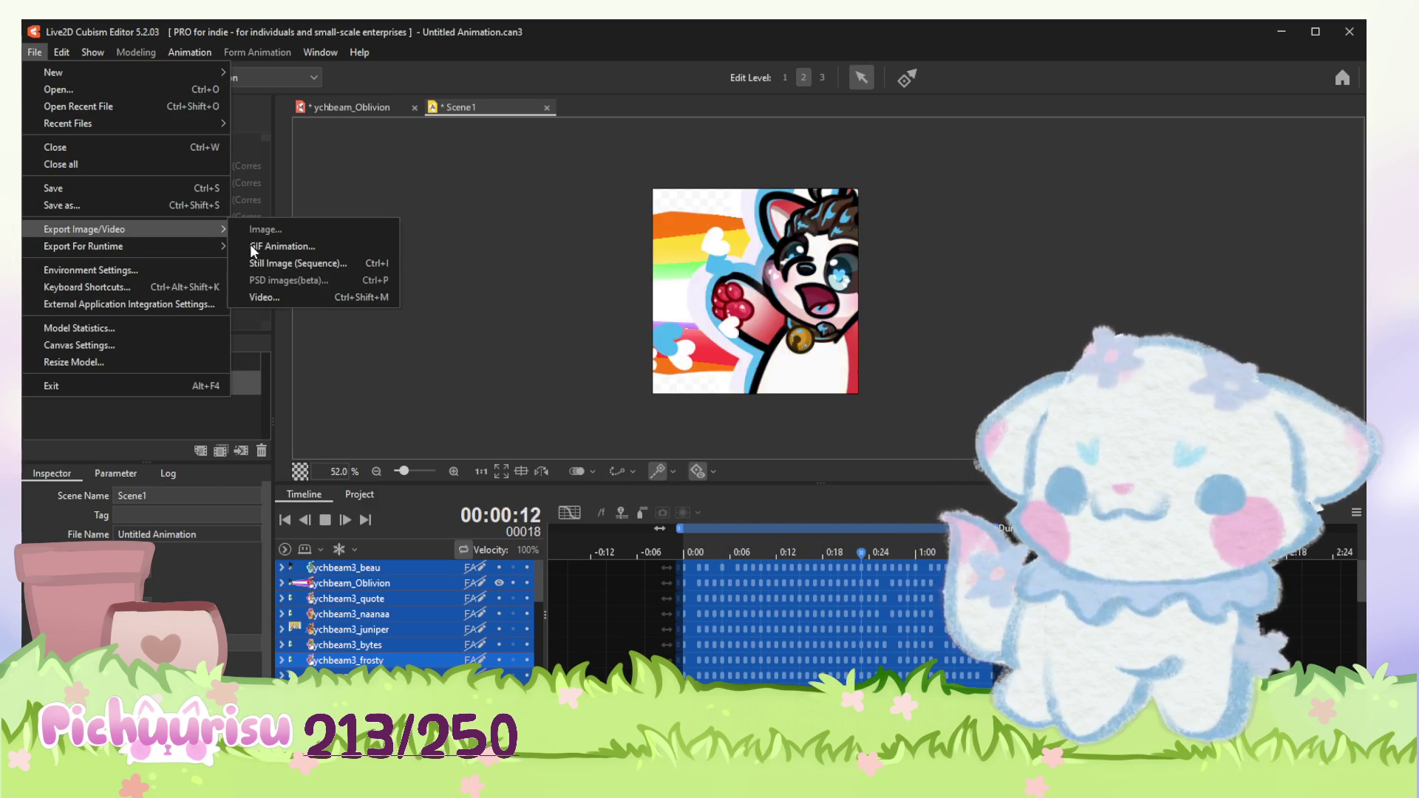
left_click(252, 244)
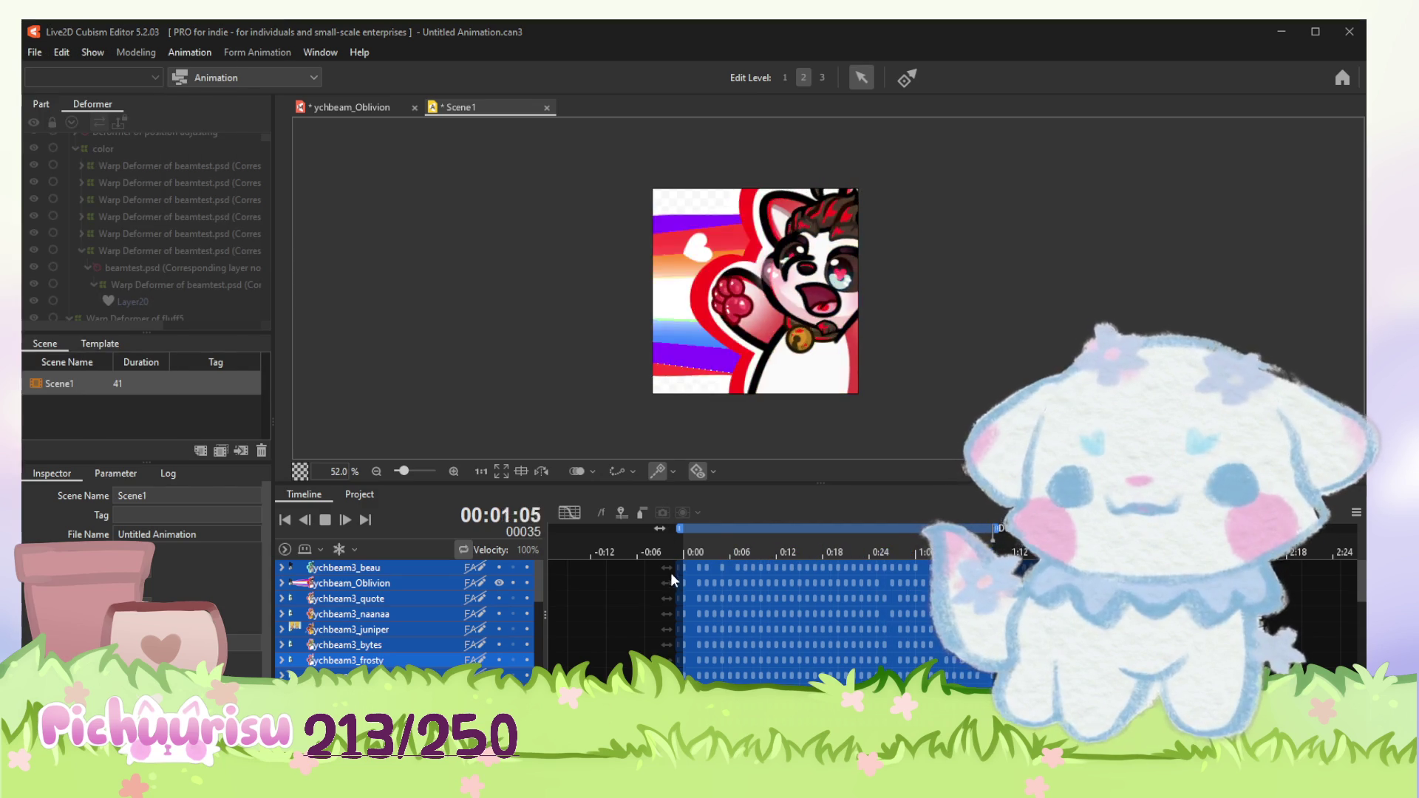
left_click(931, 307)
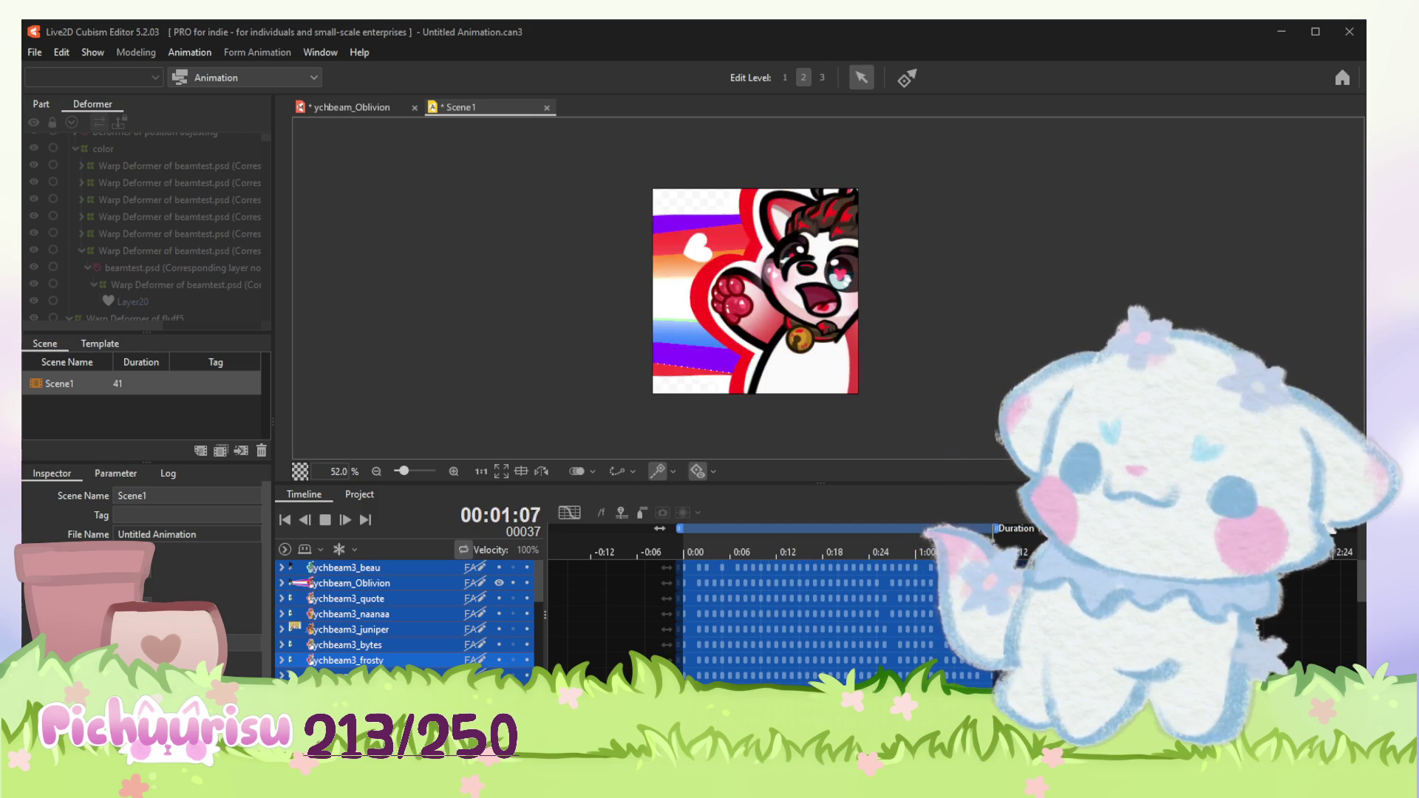
left_click(33, 54)
left_click(34, 54)
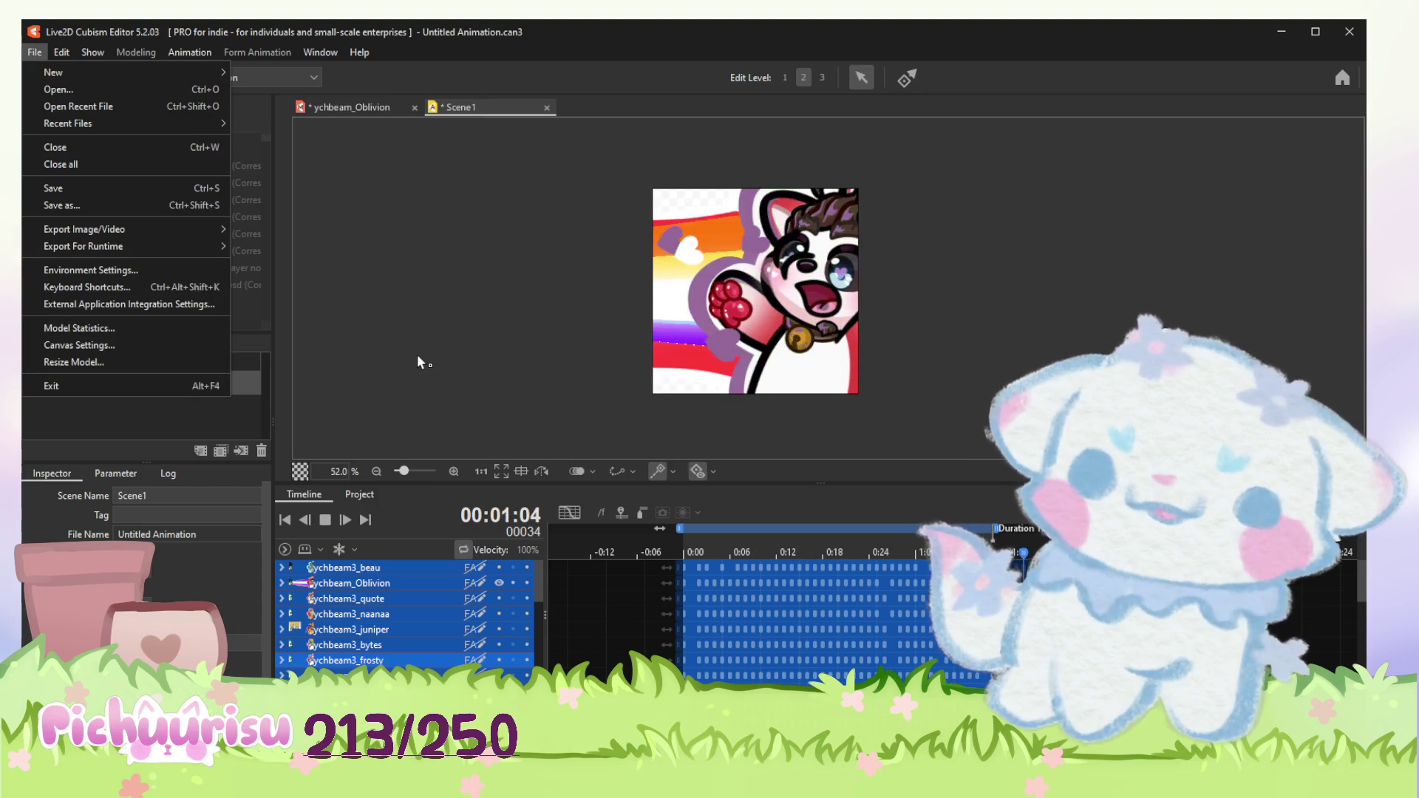
scroll(423, 331, "down", 2)
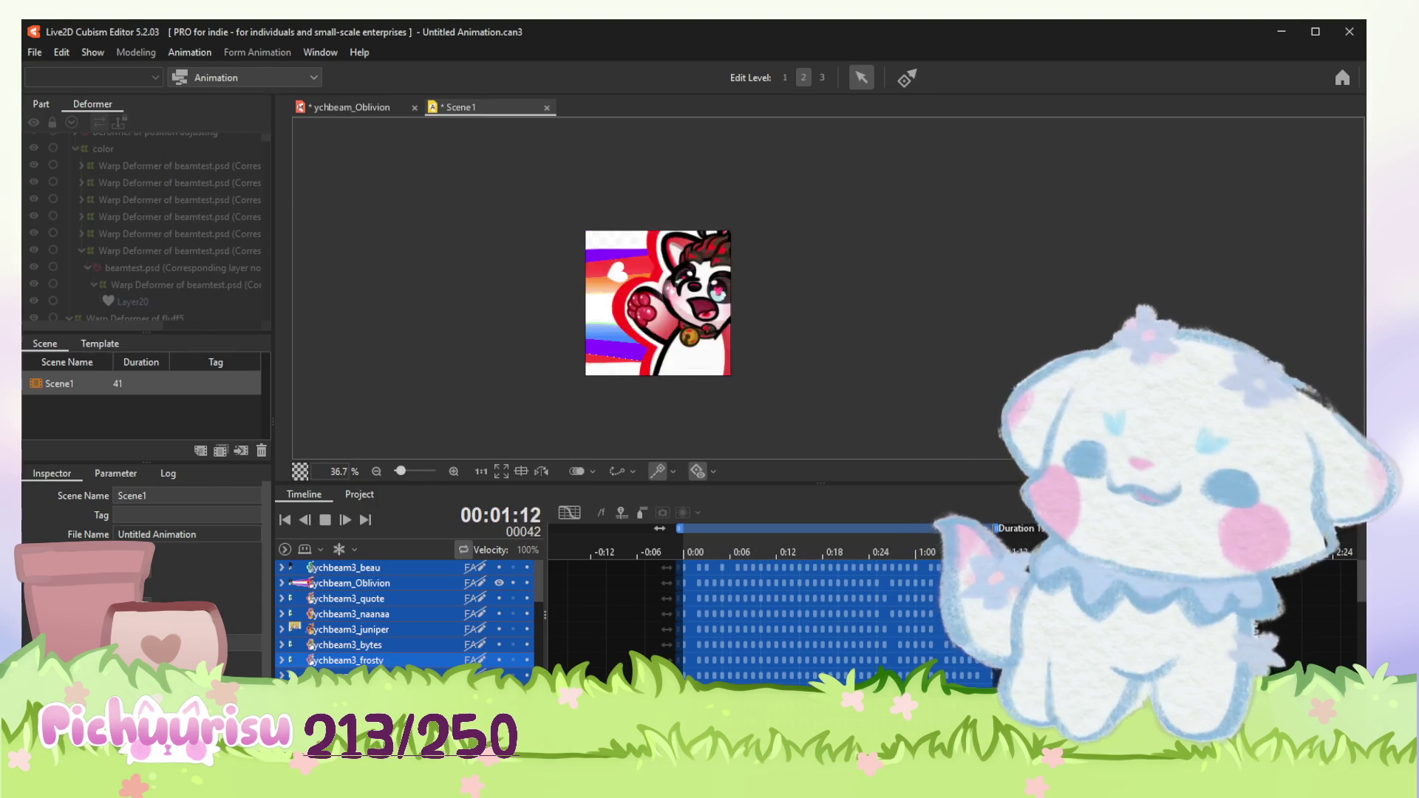
Step: Choose Export Image/Video > GIF Animation for Scene1, then stop the looping playback
left_click(35, 53)
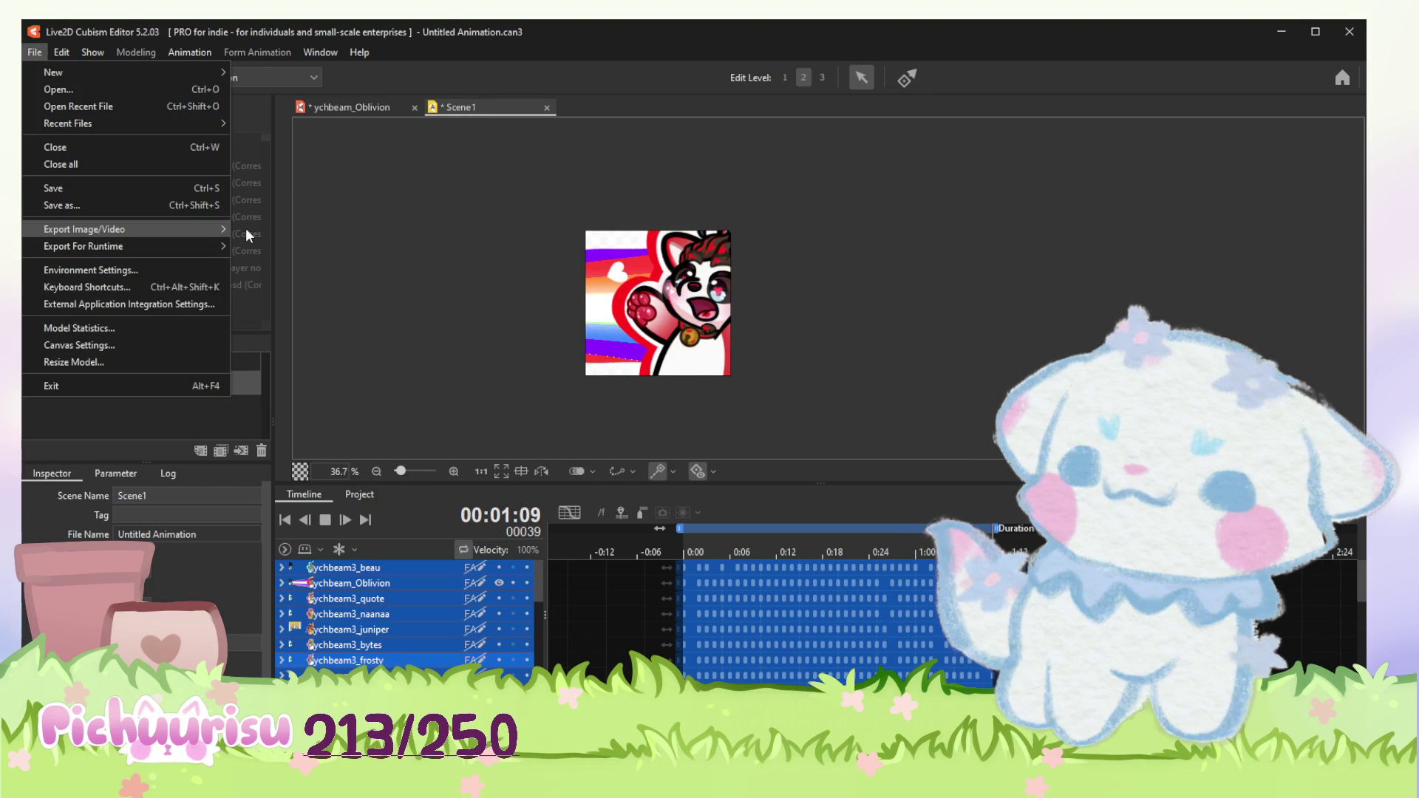
mouse_move(84, 229)
left_click(1041, 259)
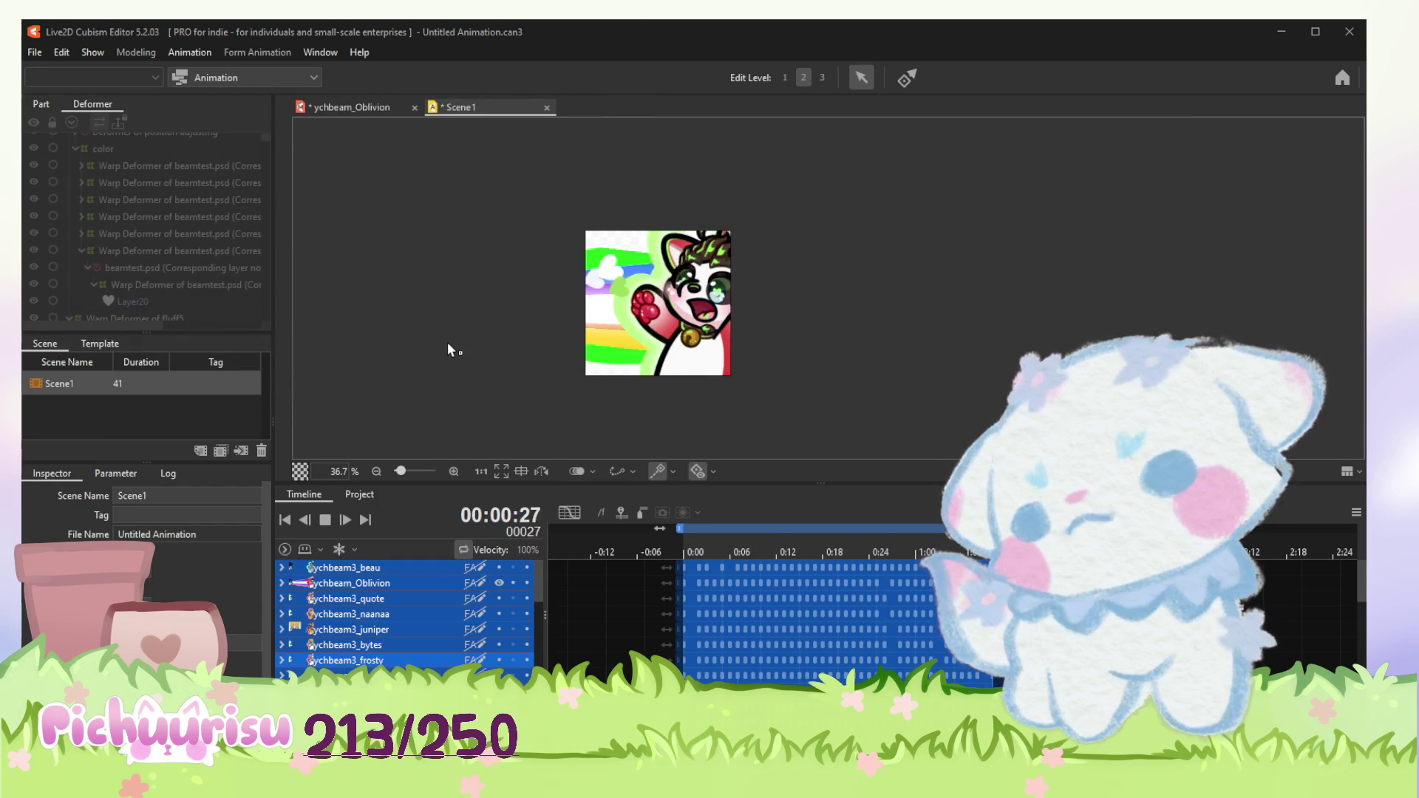
left_click(323, 520)
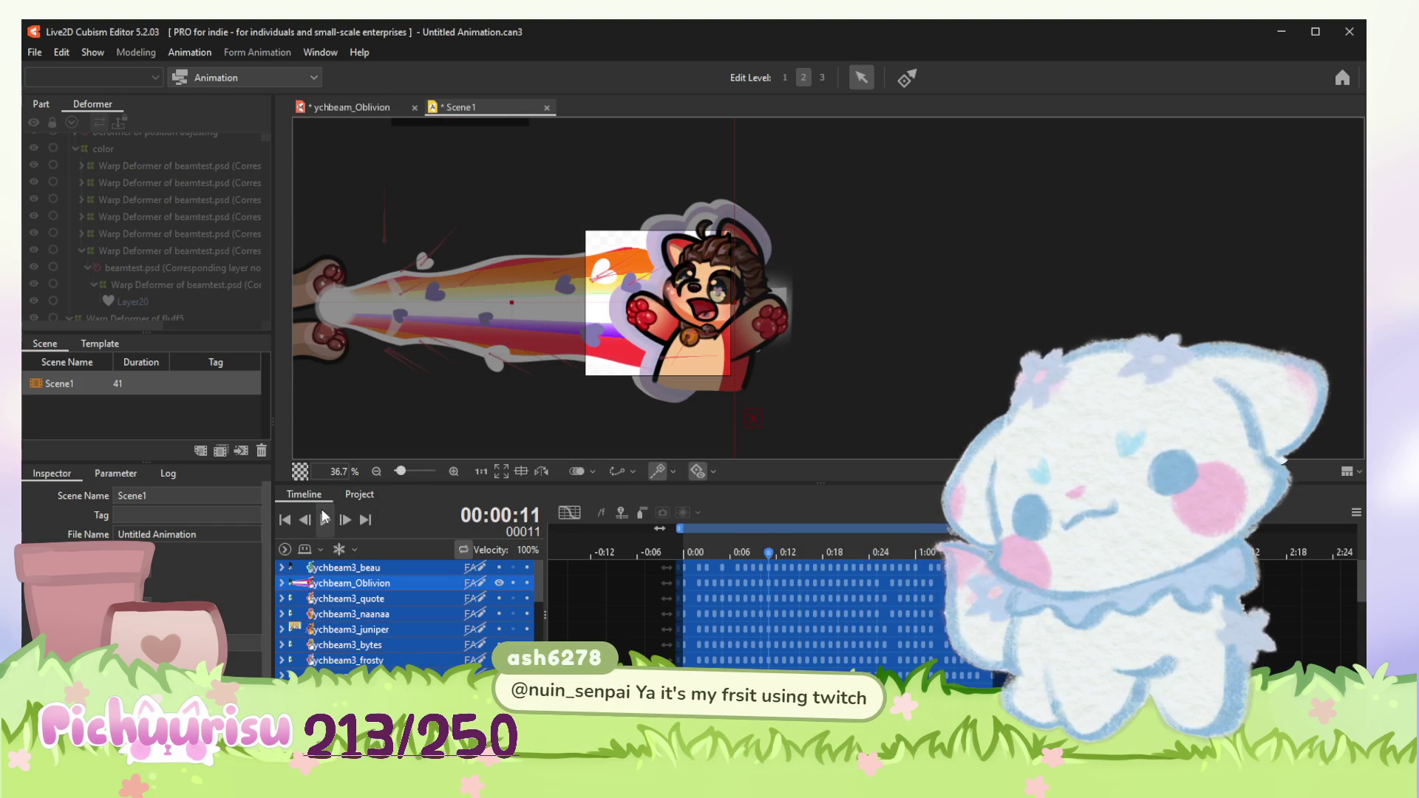
Step: Save the Scene1 animation and return to the ychbeam_Oblivion model for rigging
left_click(41, 54)
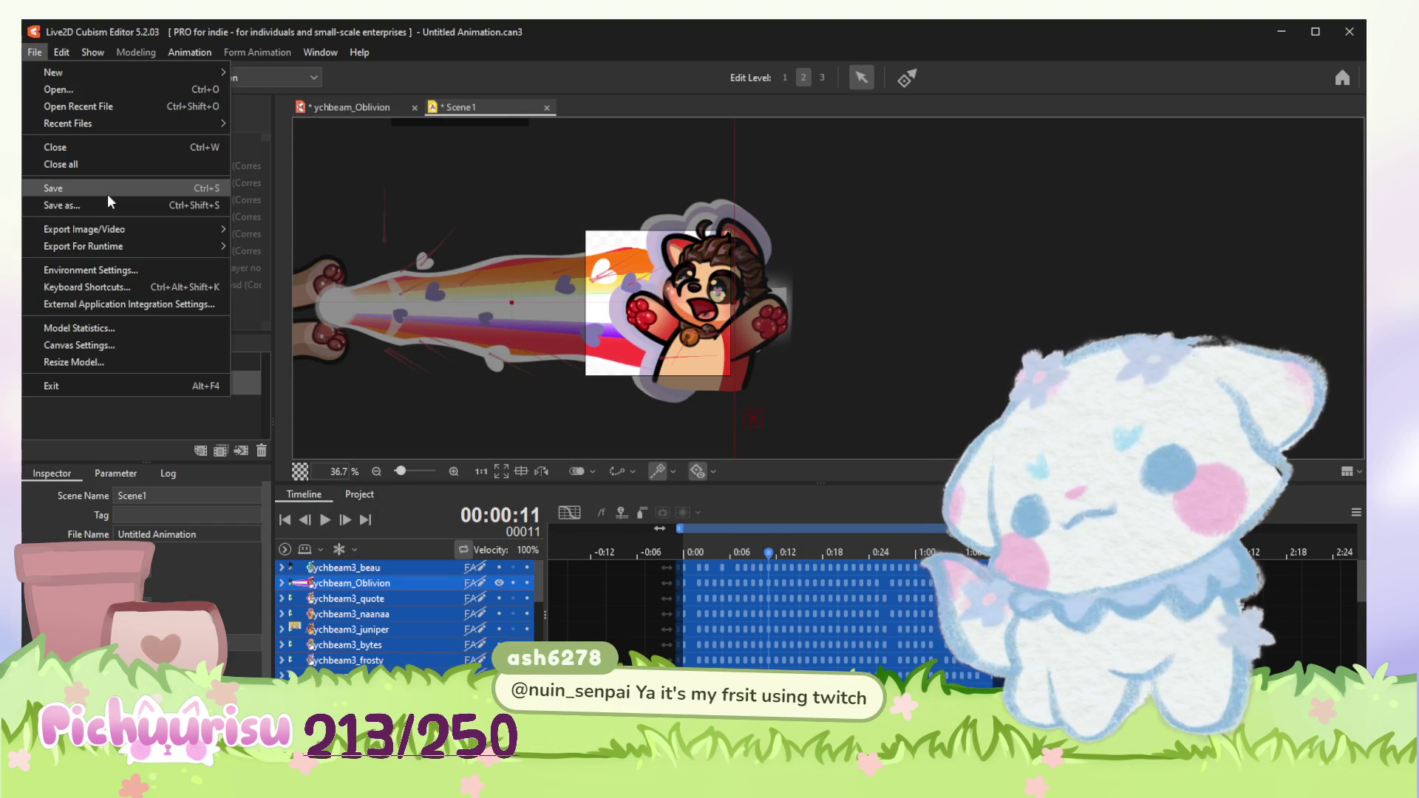
left_click(107, 195)
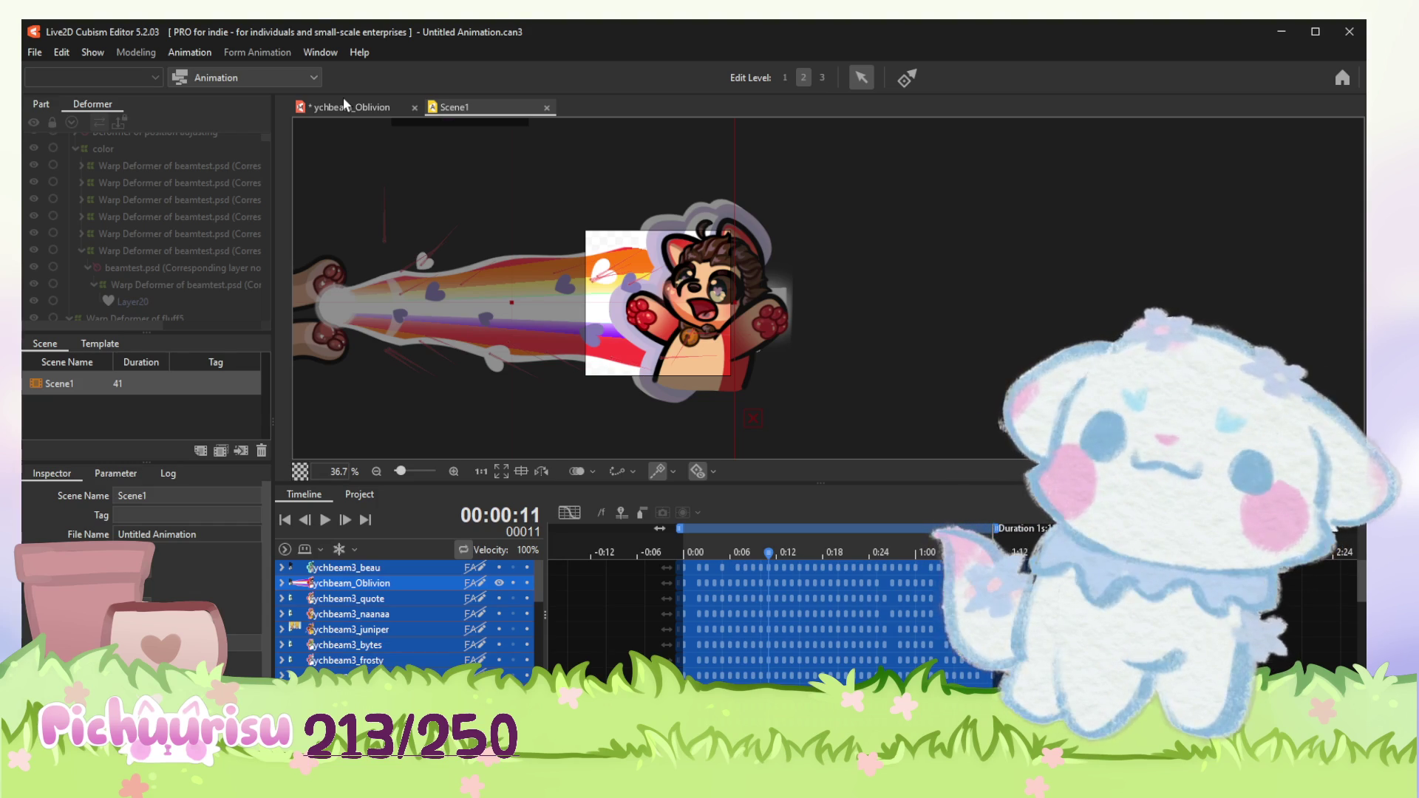
left_click(329, 102)
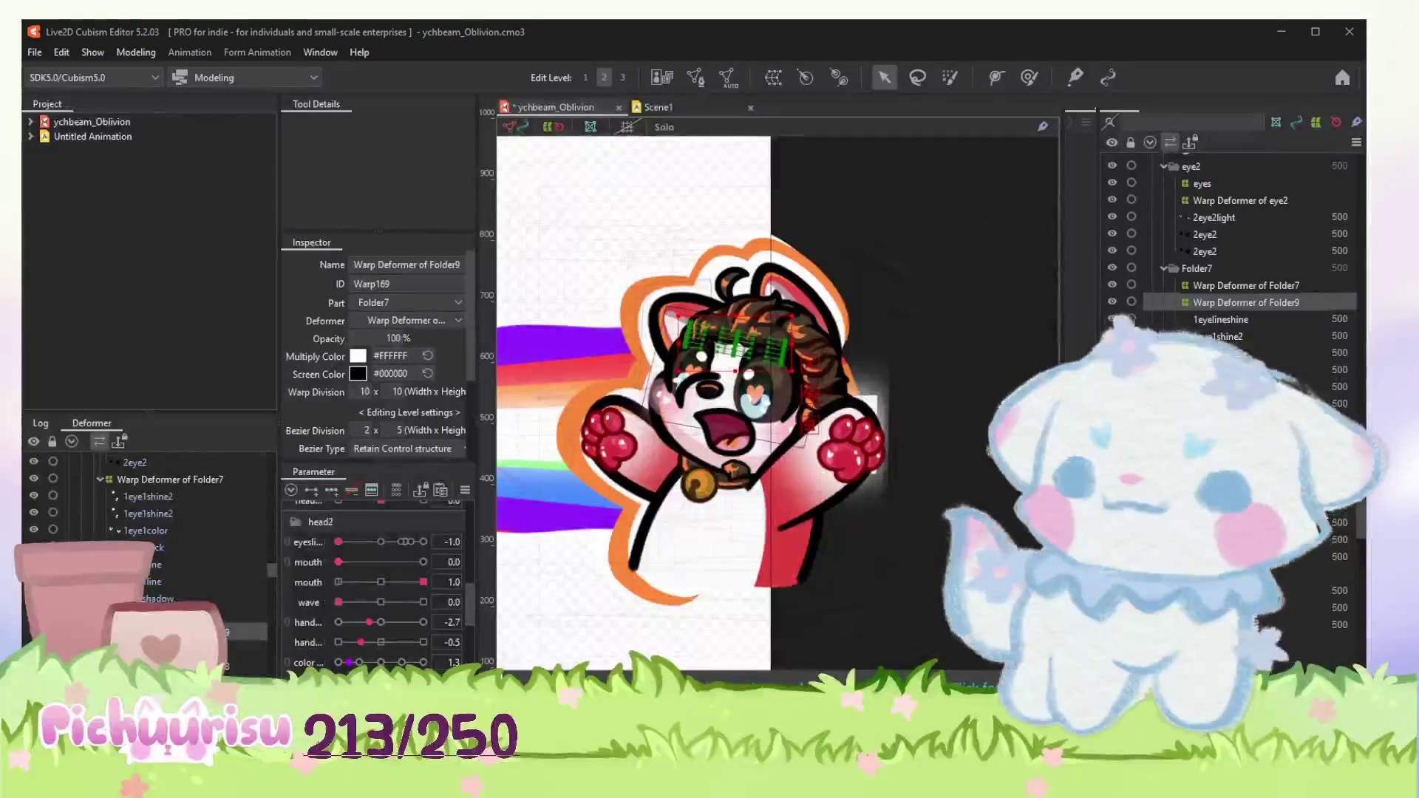
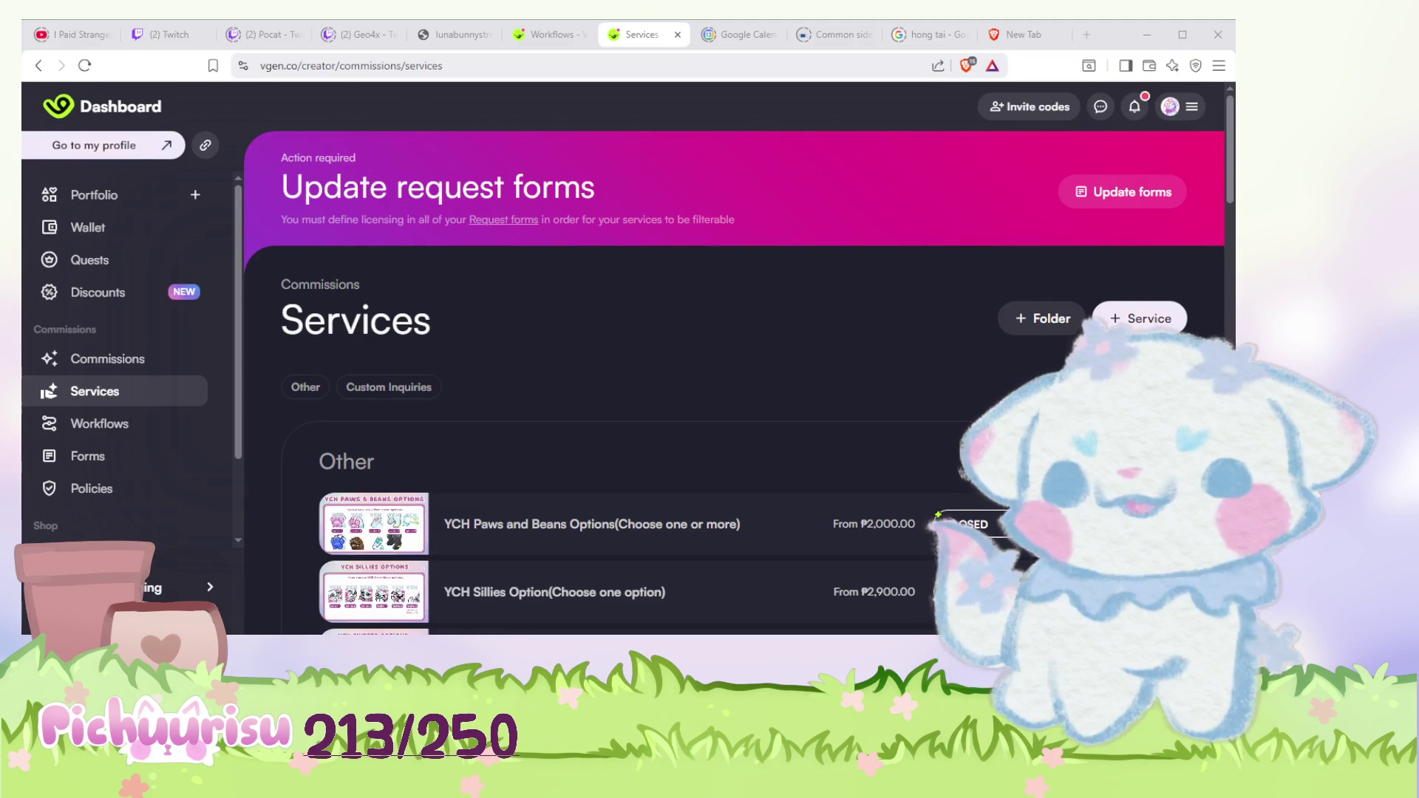
scroll(1002, 378, "down", 3)
scroll(1001, 377, "up", 1)
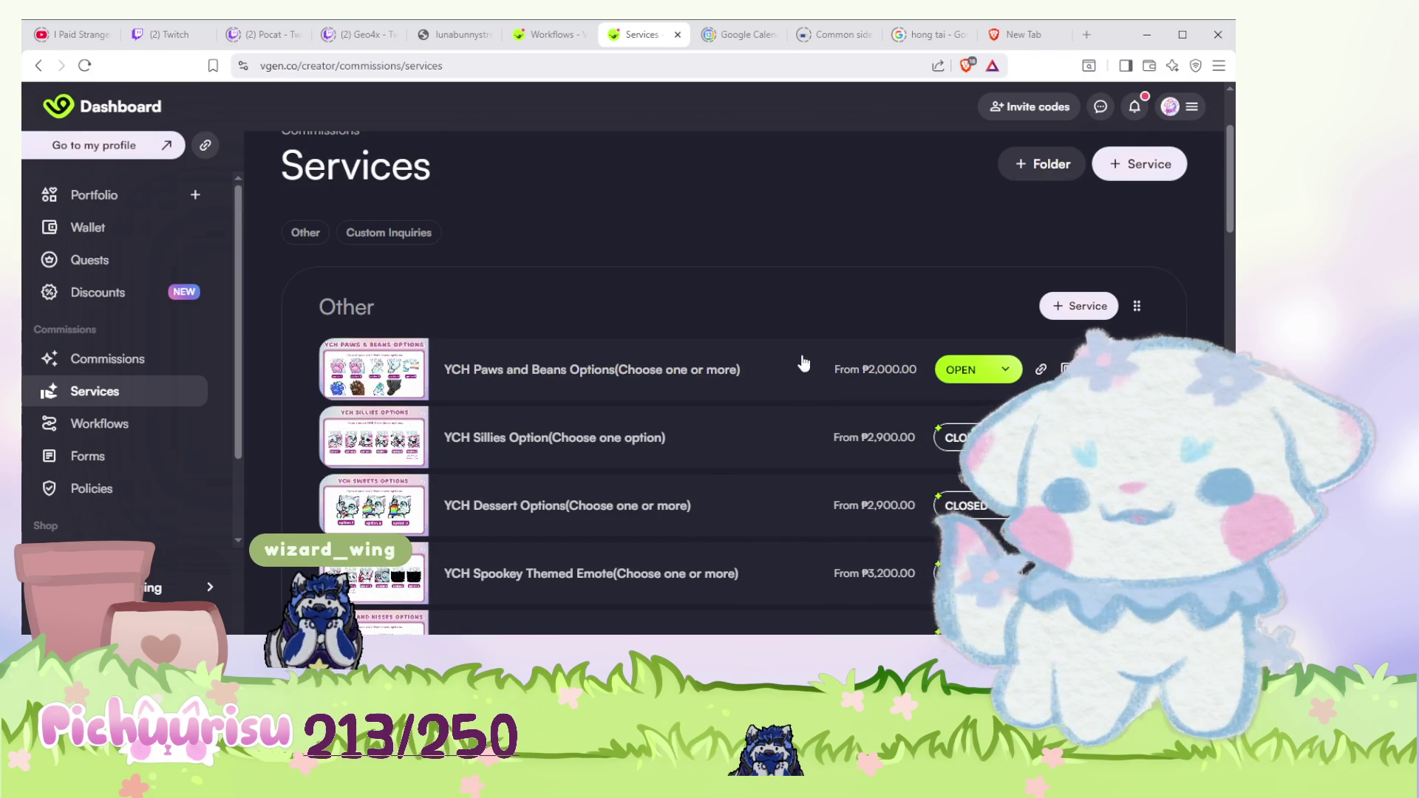
scroll(801, 361, "up", 1)
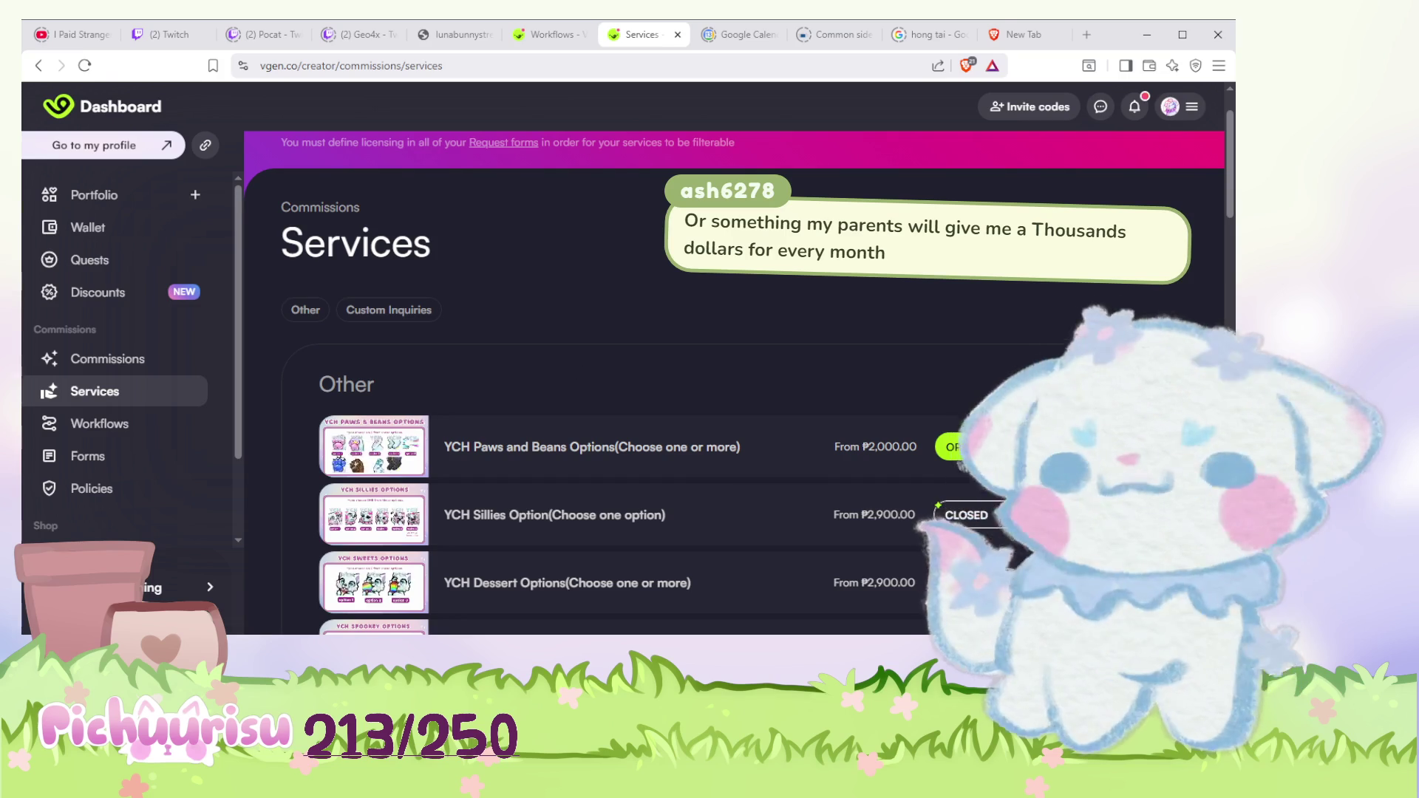
scroll(824, 395, "down", 1)
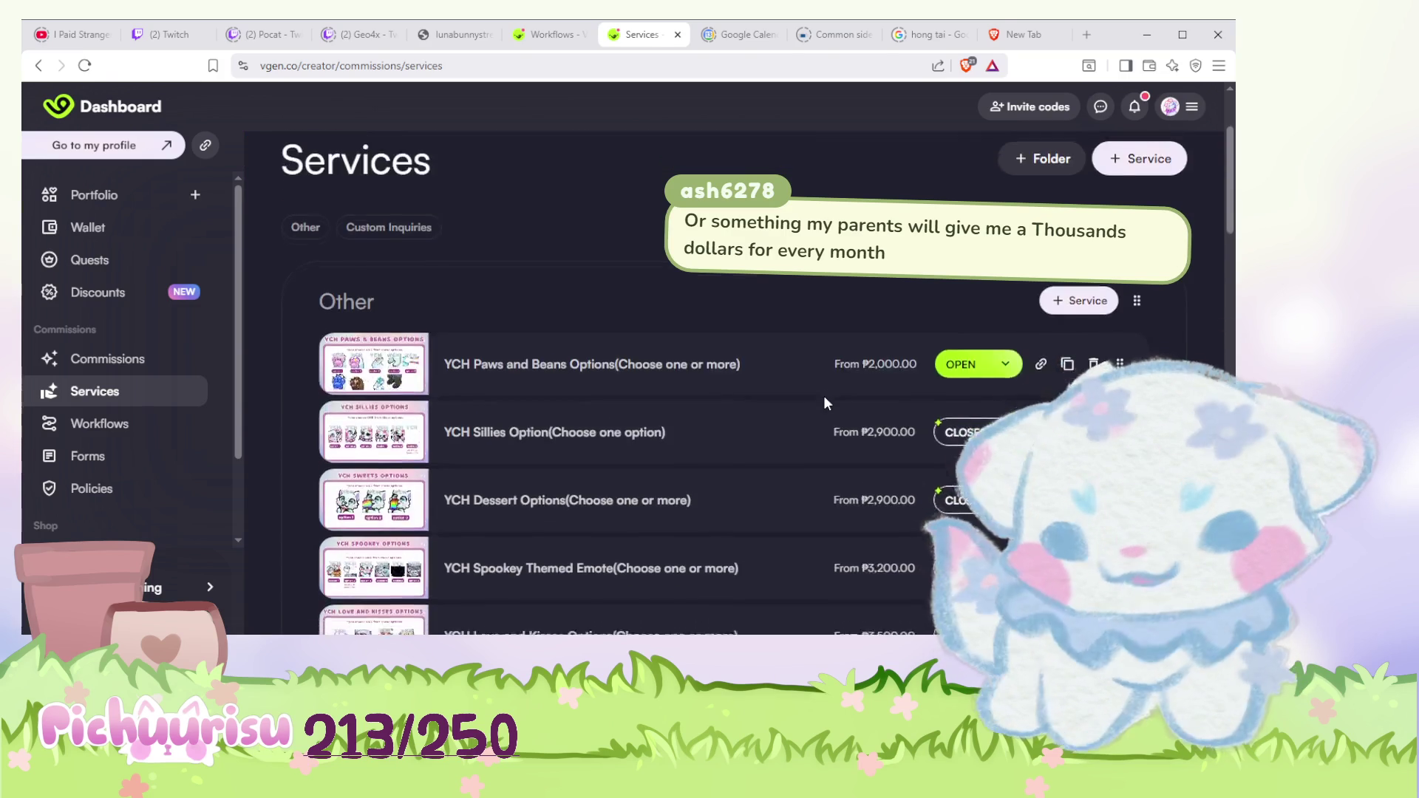
scroll(824, 396, "down", 2)
scroll(618, 400, "down", 2)
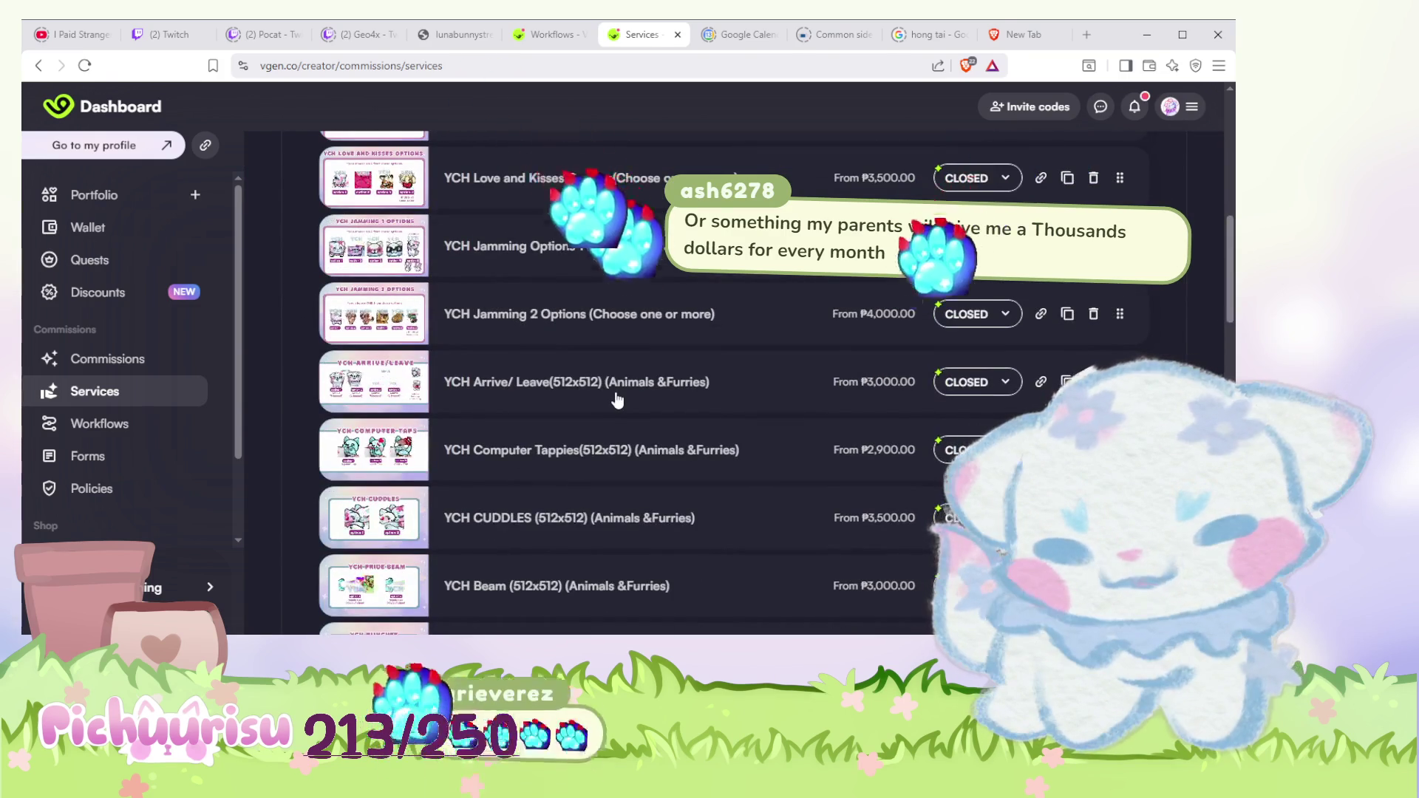
scroll(617, 399, "down", 2)
scroll(618, 400, "up", 5)
scroll(617, 399, "up", 3)
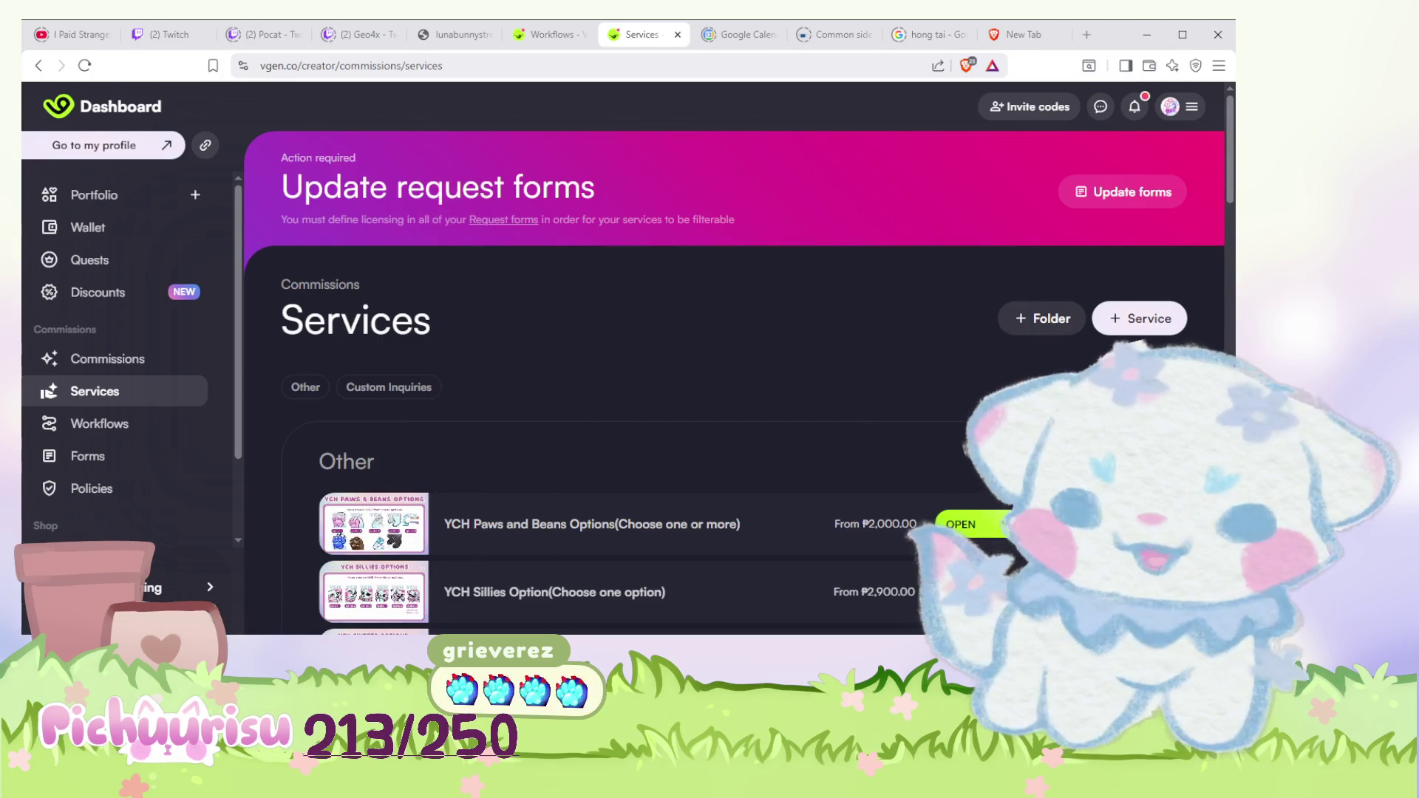
scroll(448, 524, "down", 1)
scroll(448, 523, "down", 1)
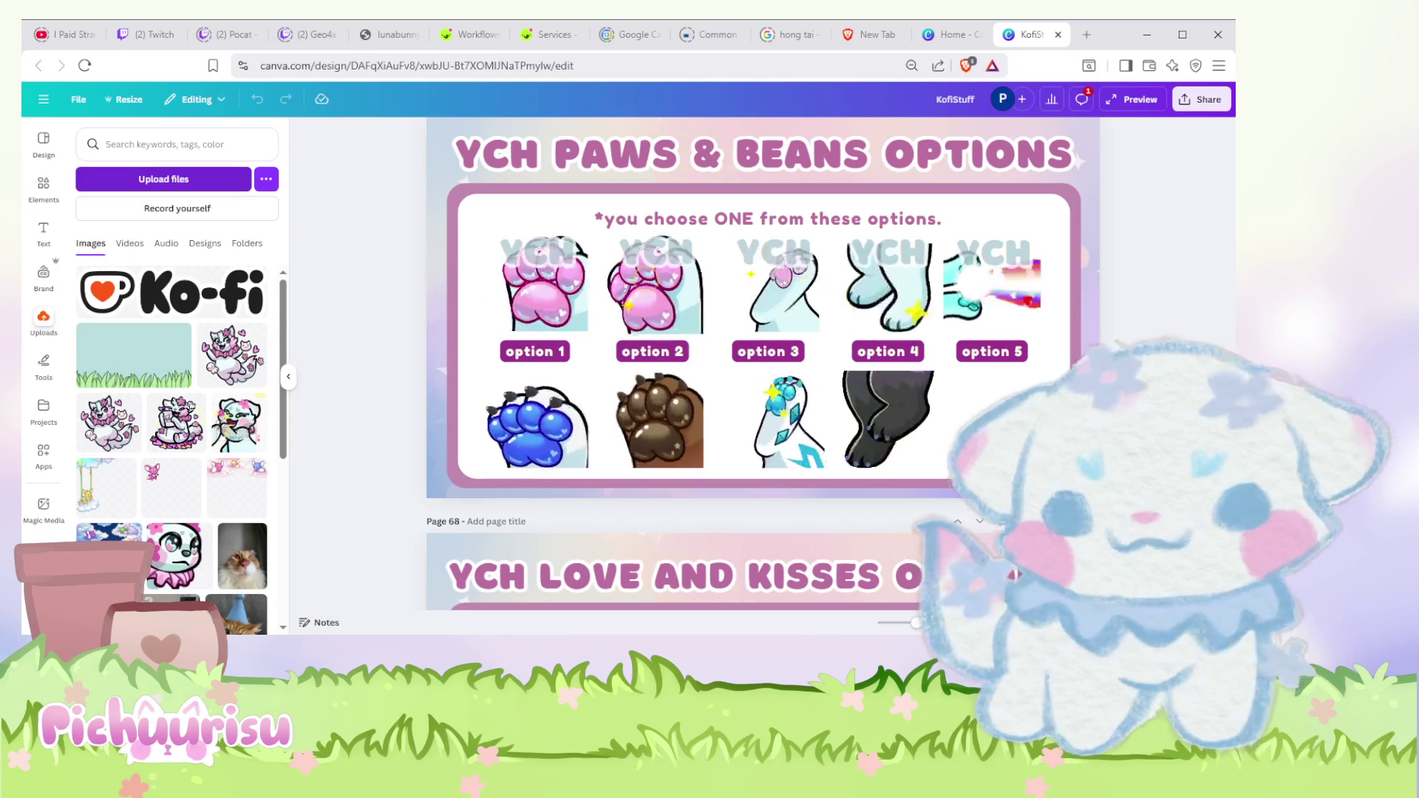
Step: Drop a pink paw GIF onto the page, shrink it and set it beside option 5
left_click_drag(1418, 307, 845, 307)
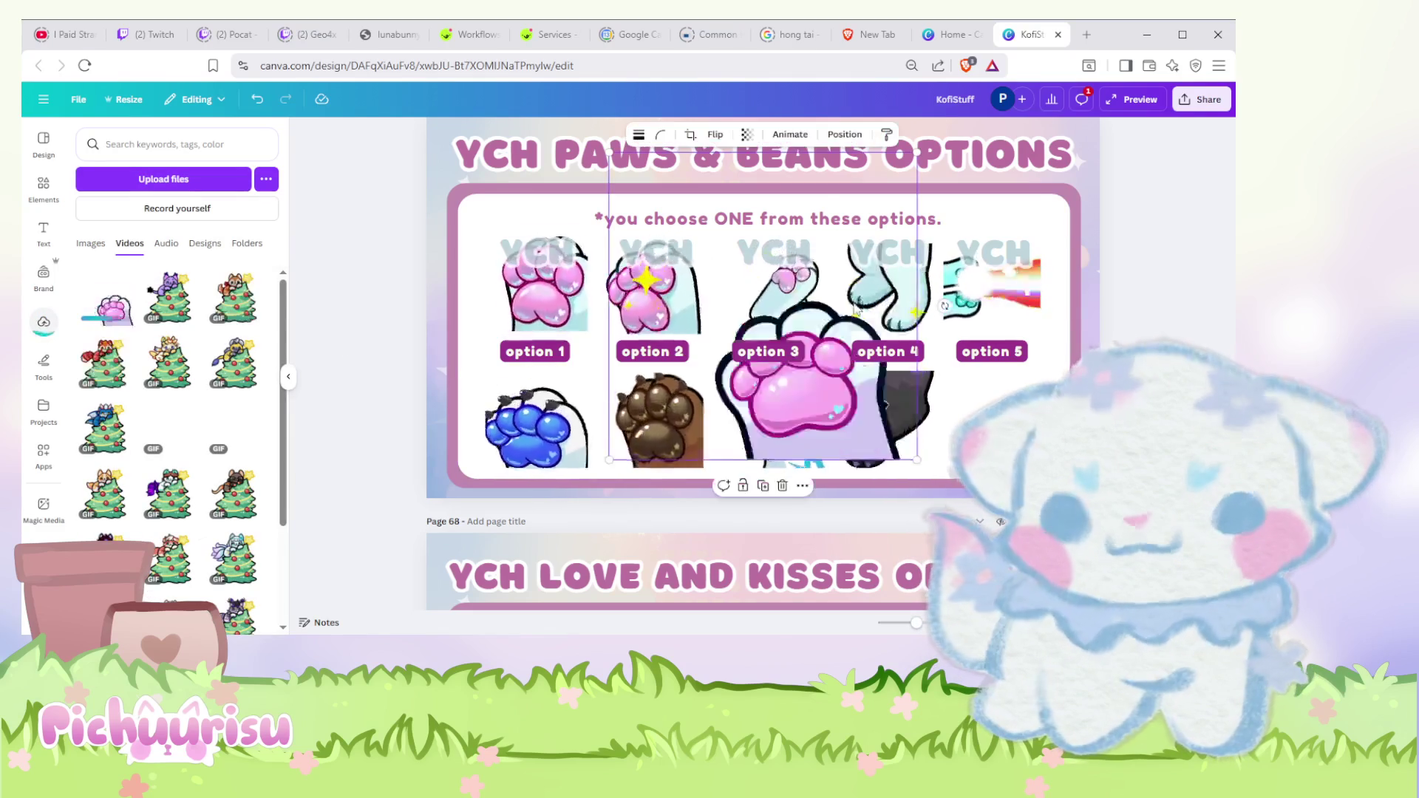
left_click_drag(917, 161, 704, 365)
left_click_drag(656, 412, 1087, 310)
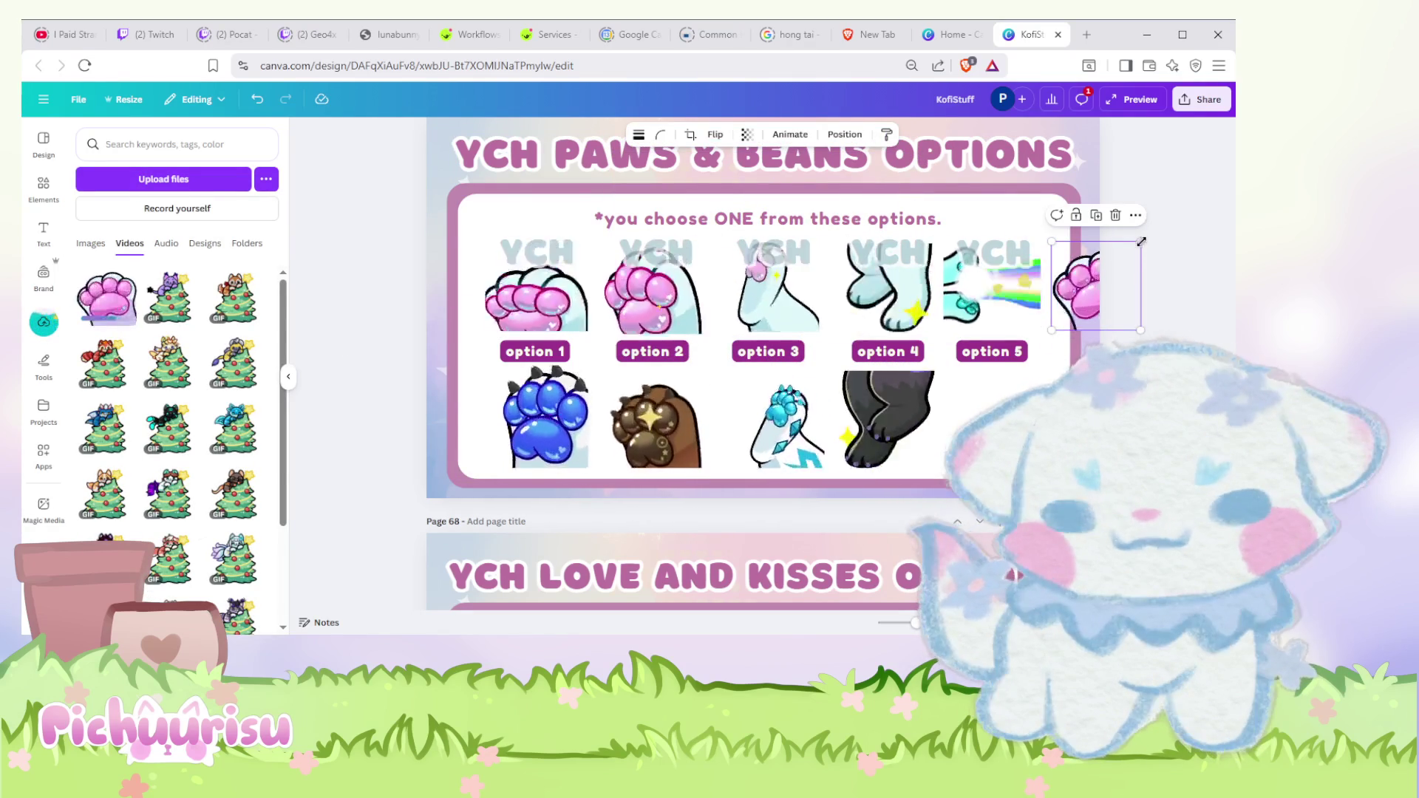
Step: Resize the pink paw GIF again and park it just past the page's right edge
left_click_drag(1141, 238, 1150, 234)
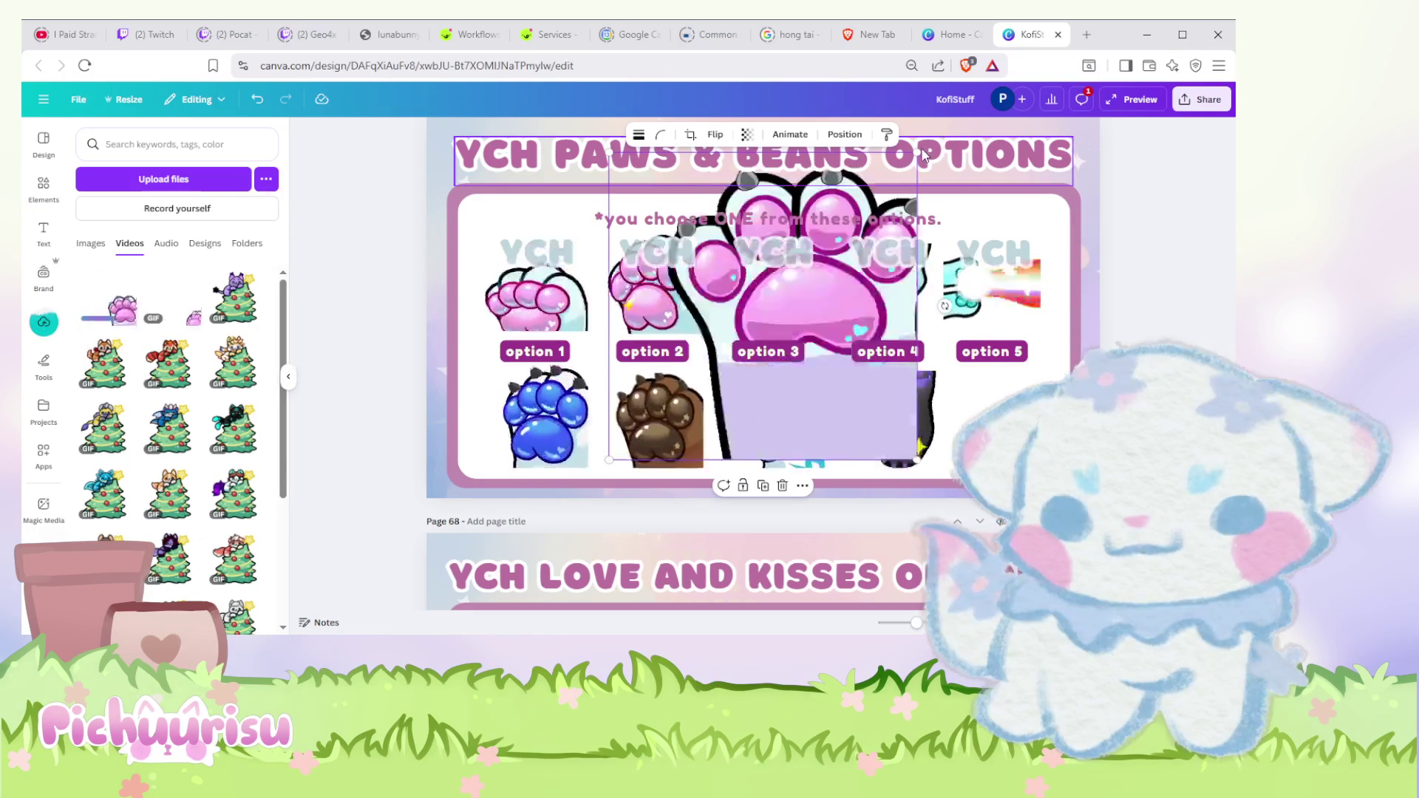
left_click_drag(925, 151, 754, 366)
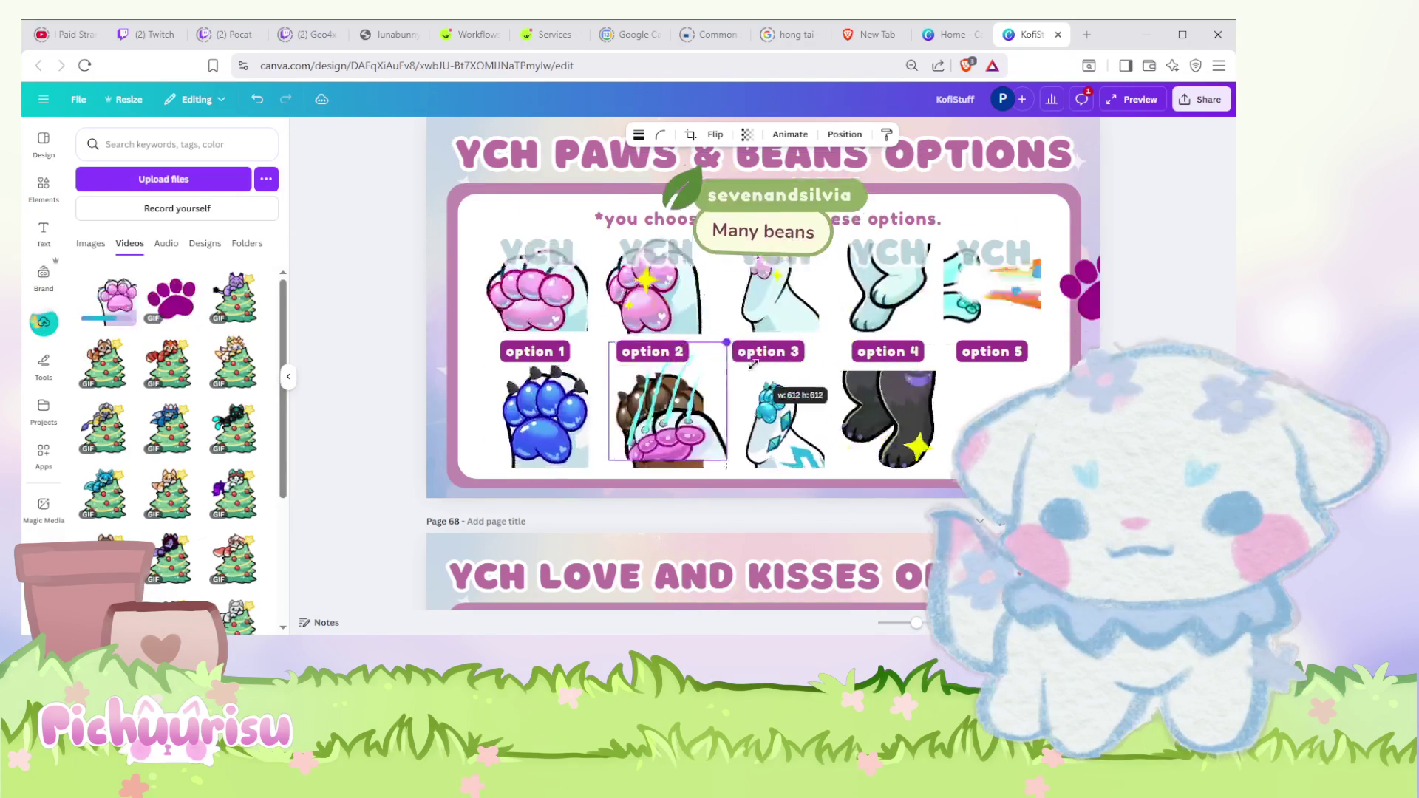
mouse_move(667, 404)
left_mouse_down()
mouse_move(1190, 281)
mouse_move(1032, 394)
left_mouse_up()
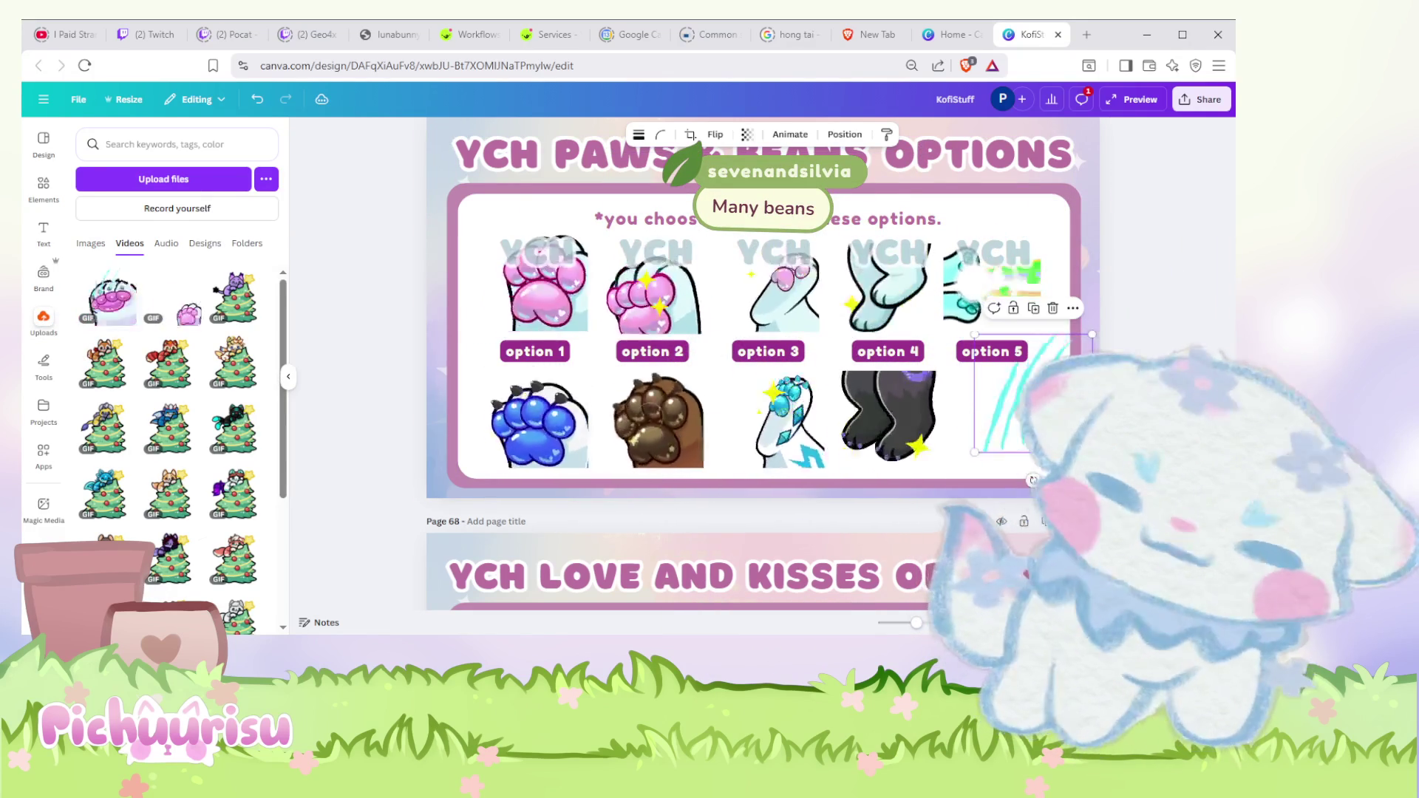
scroll(1045, 242, "up", 2)
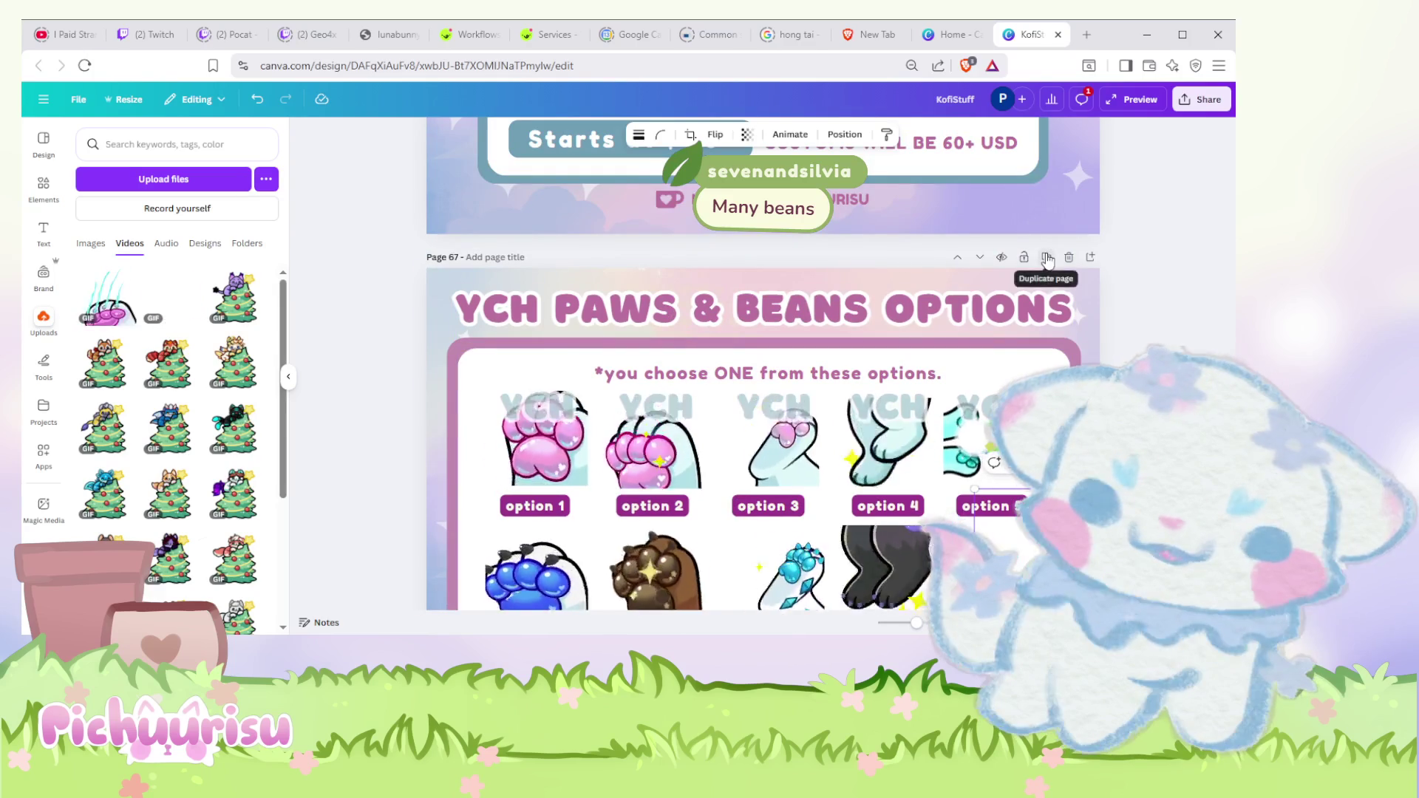
Step: Duplicate page 67, try shrinking the selected option images on page 68, then undo it
left_click(1046, 258)
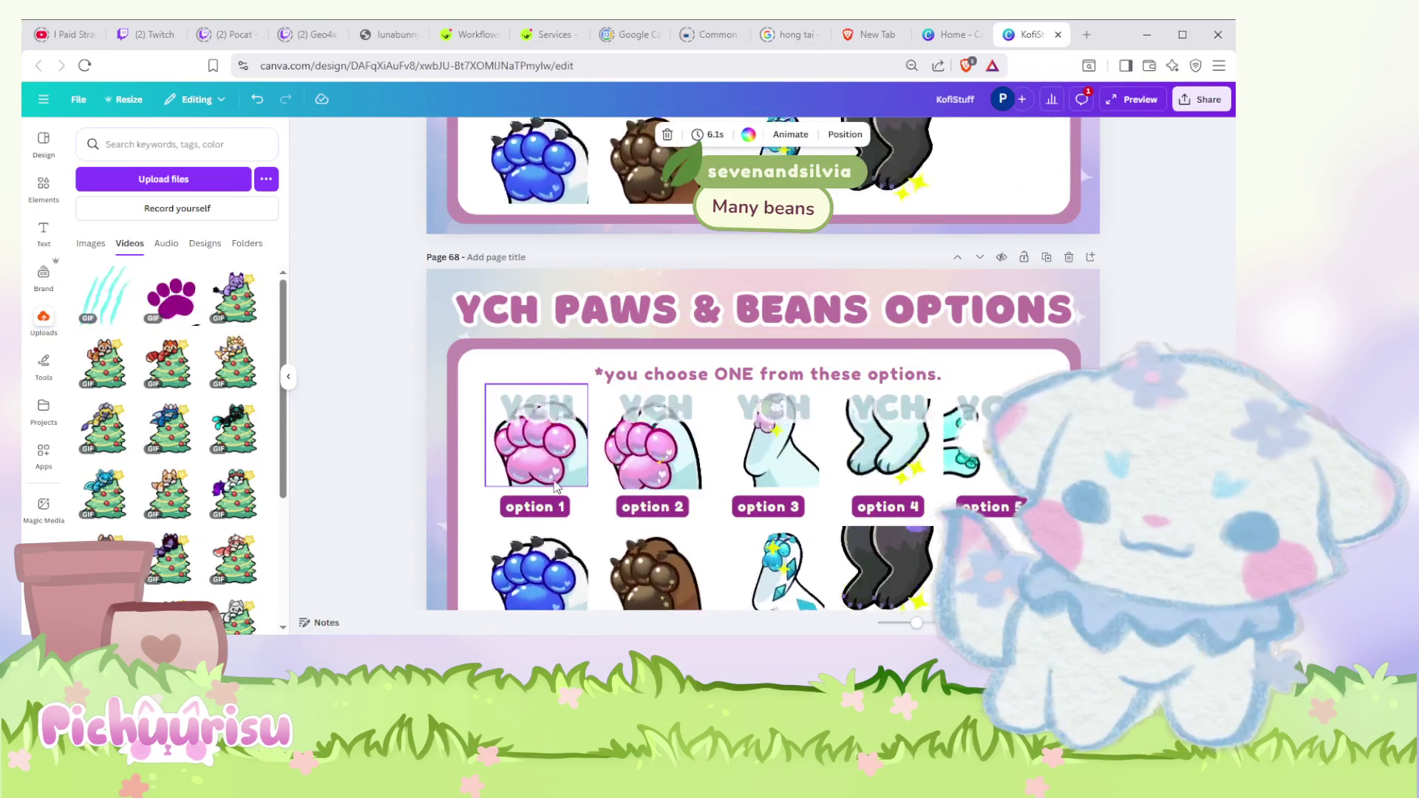
left_click(654, 444, "shift")
left_click(771, 444, "shift")
left_click(918, 447, "shift")
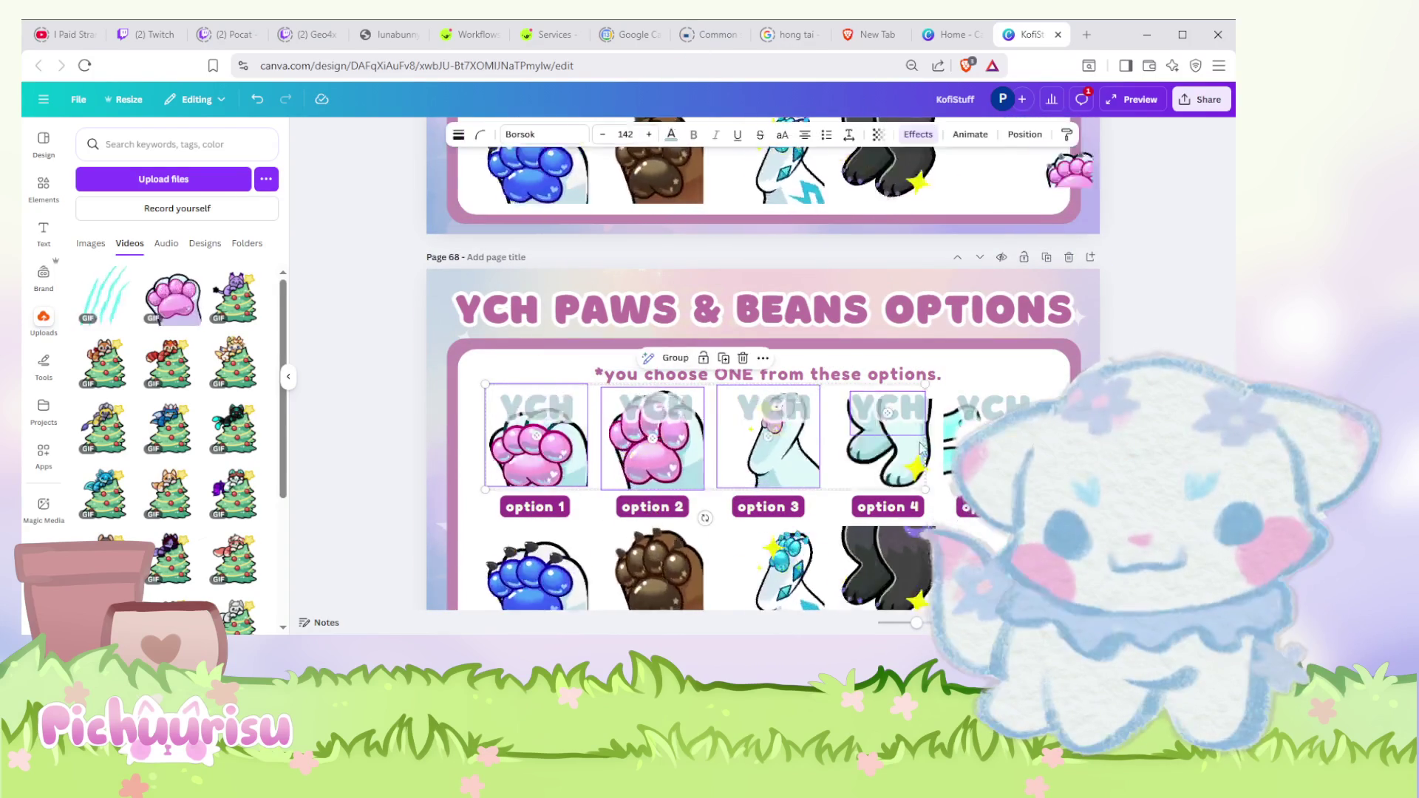
left_click(988, 443, "shift")
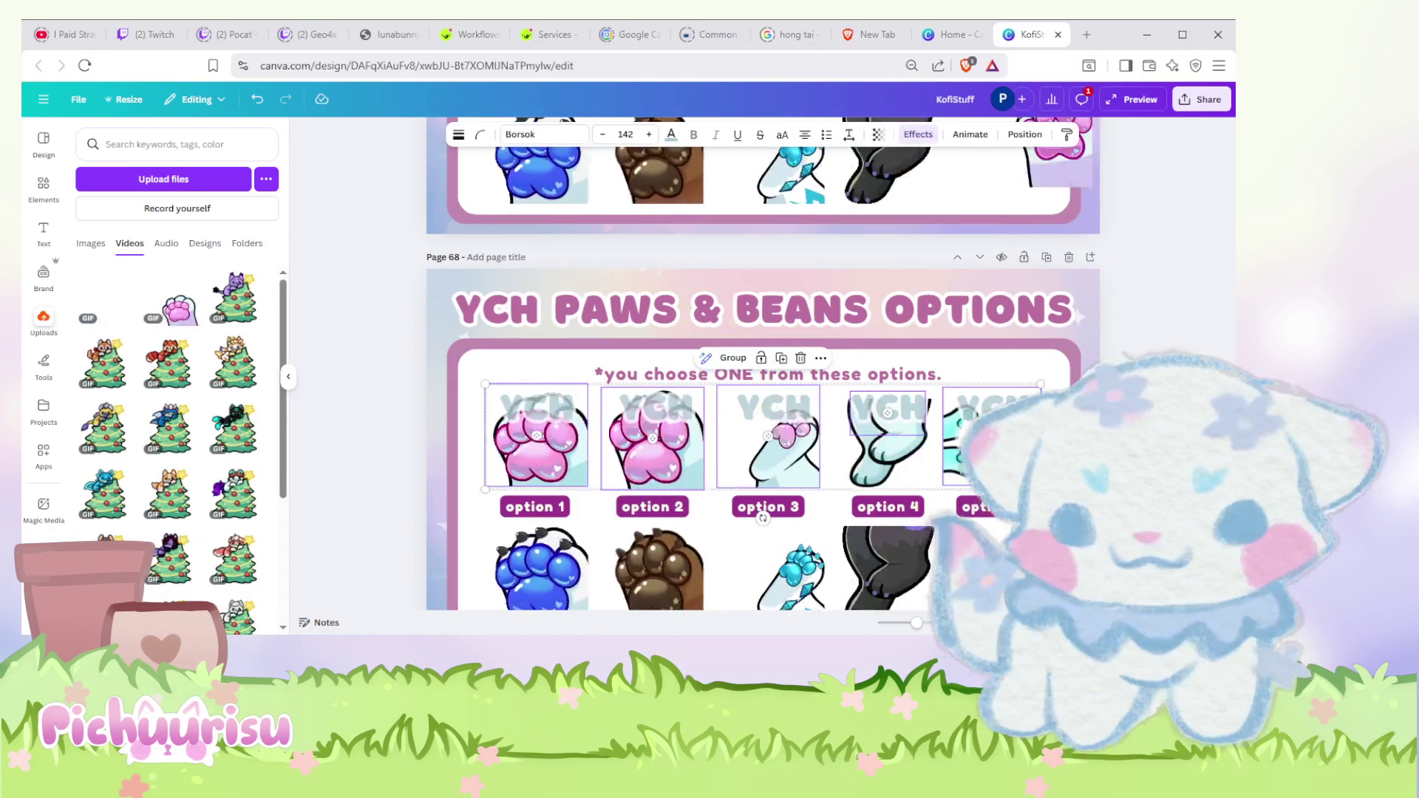
left_click_drag(1041, 488, 952, 479)
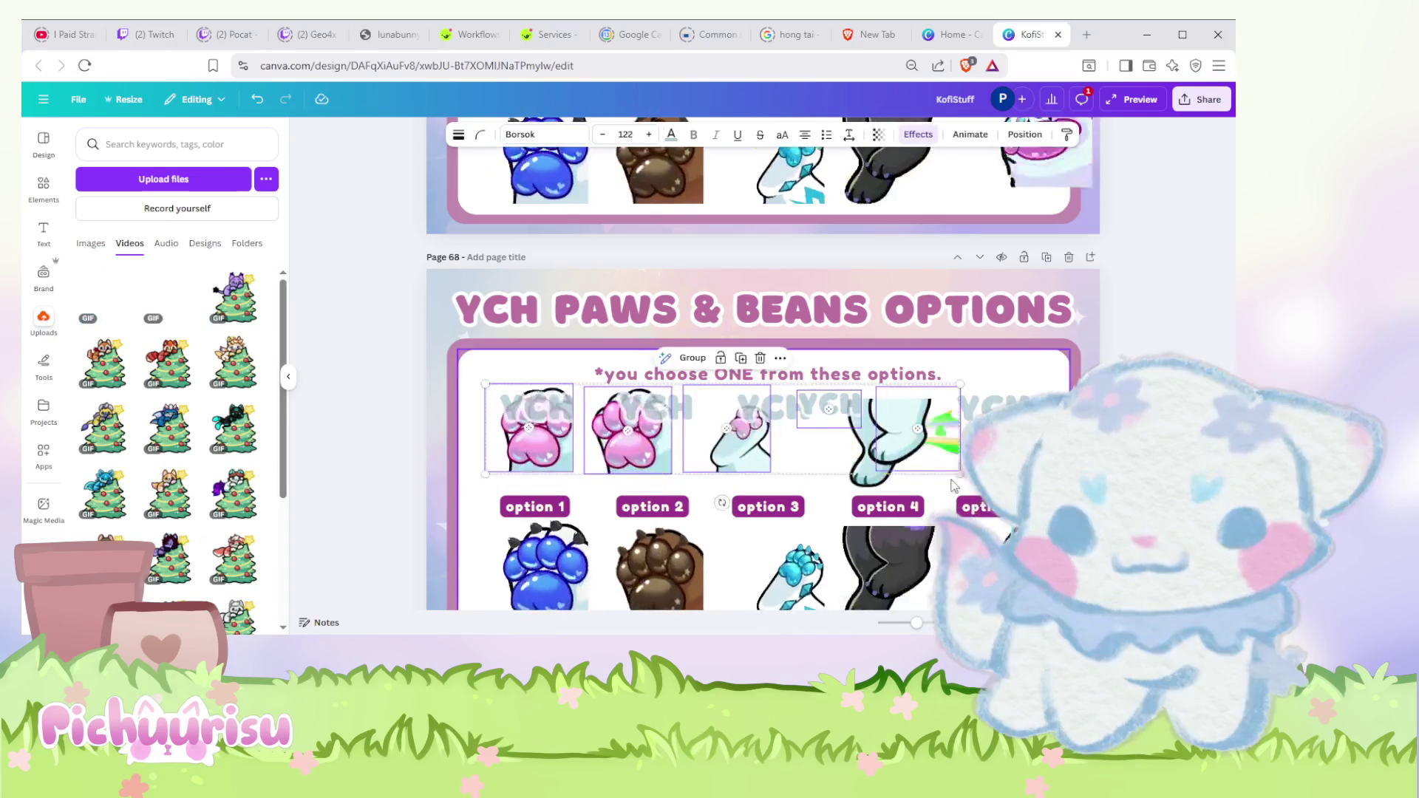
key("ctrl+z")
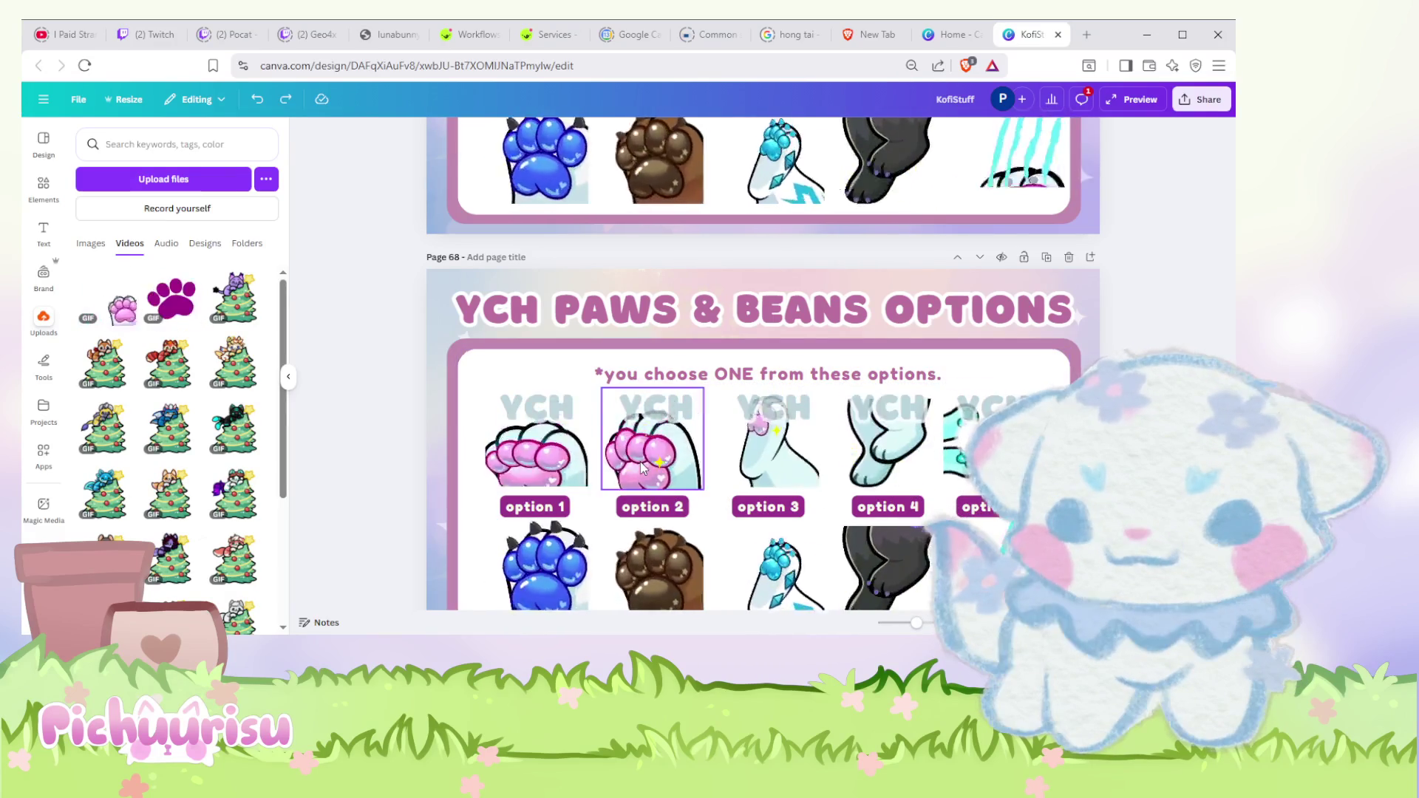
Step: Reselect the option 1–5 images, scale them down together and drop option 5 into line
left_click(643, 460)
left_click(772, 479, "shift")
left_click(887, 443, "shift")
left_click(992, 444, "shift")
left_click(536, 445, "shift")
left_click(1029, 395, "shift")
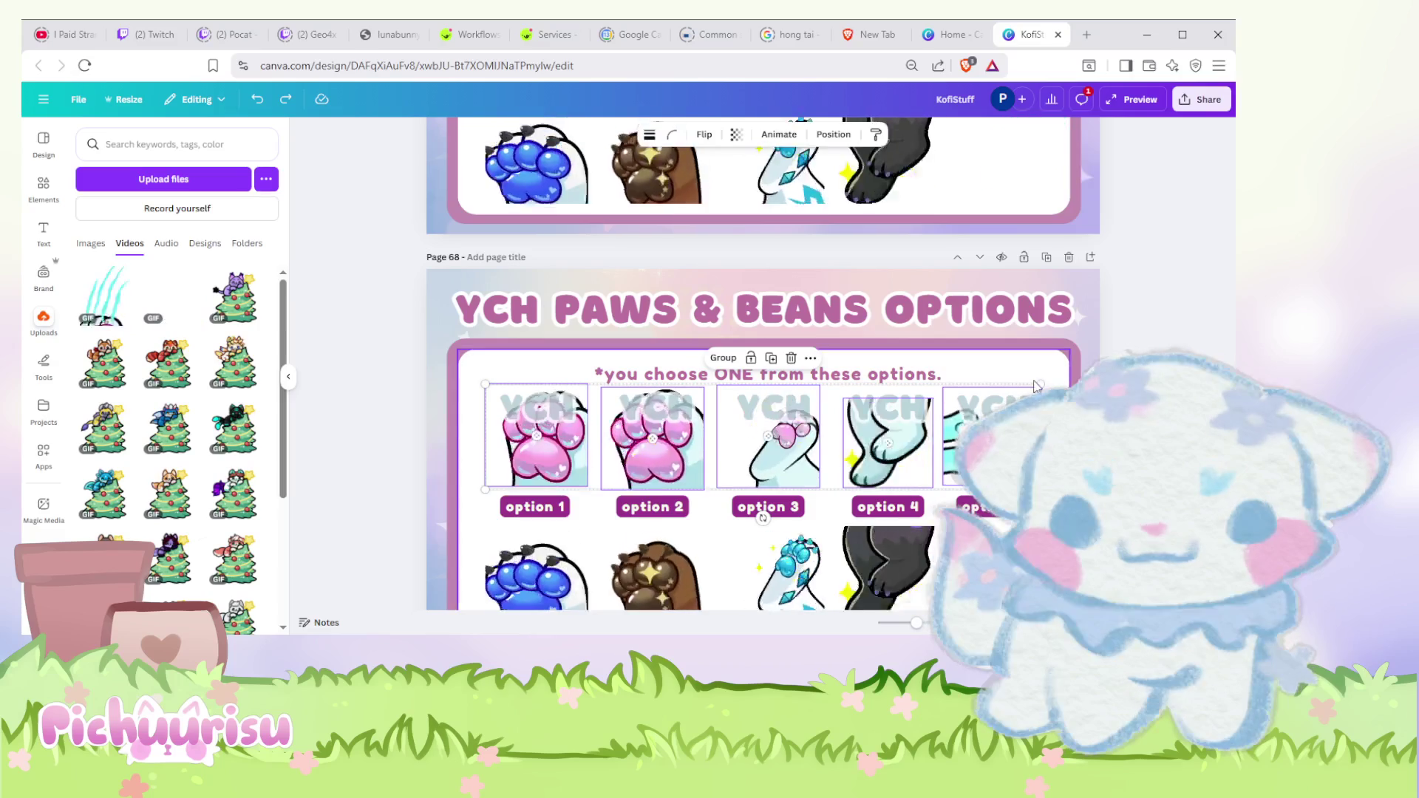
mouse_move(1032, 386)
left_mouse_down()
mouse_move(946, 423)
mouse_move(925, 411)
left_mouse_up()
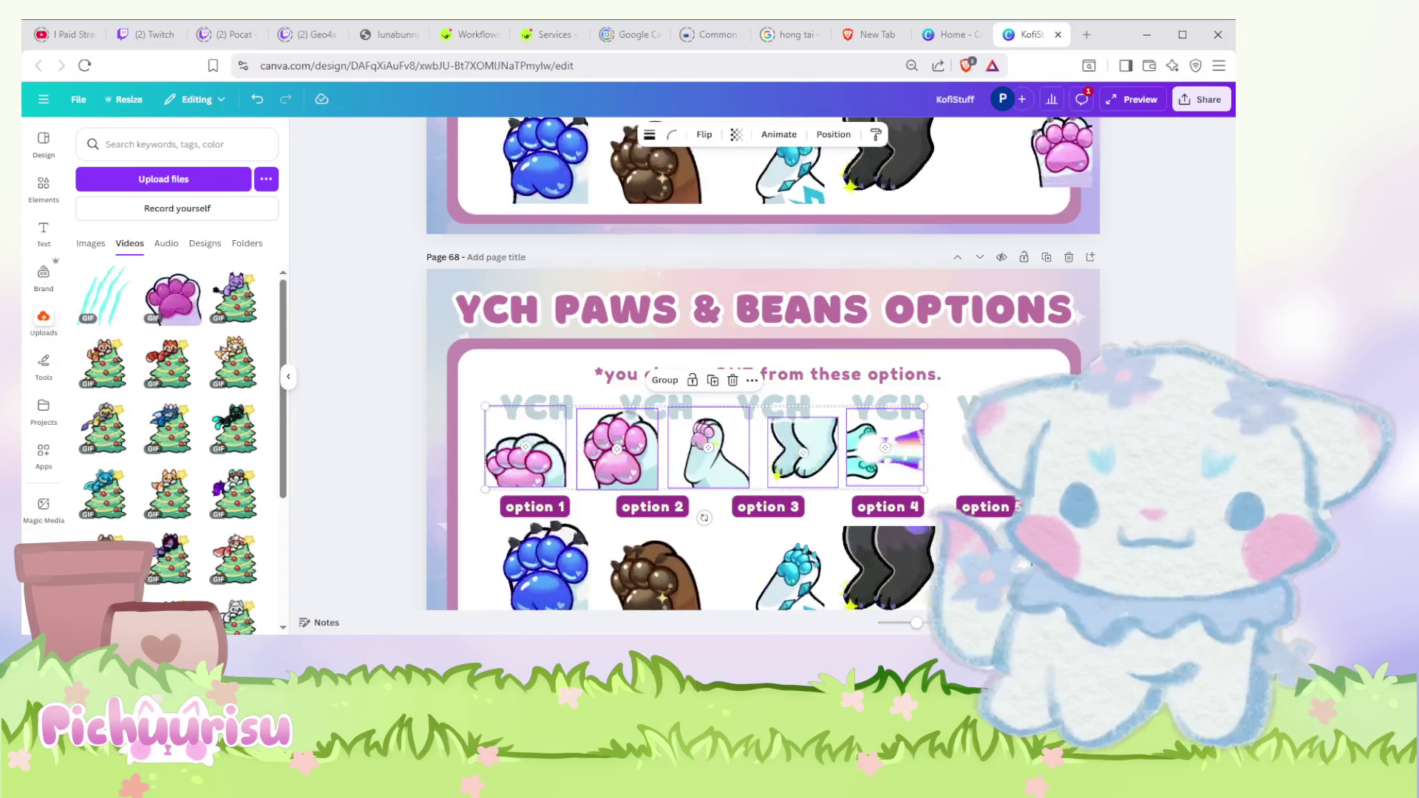
left_click(1029, 388)
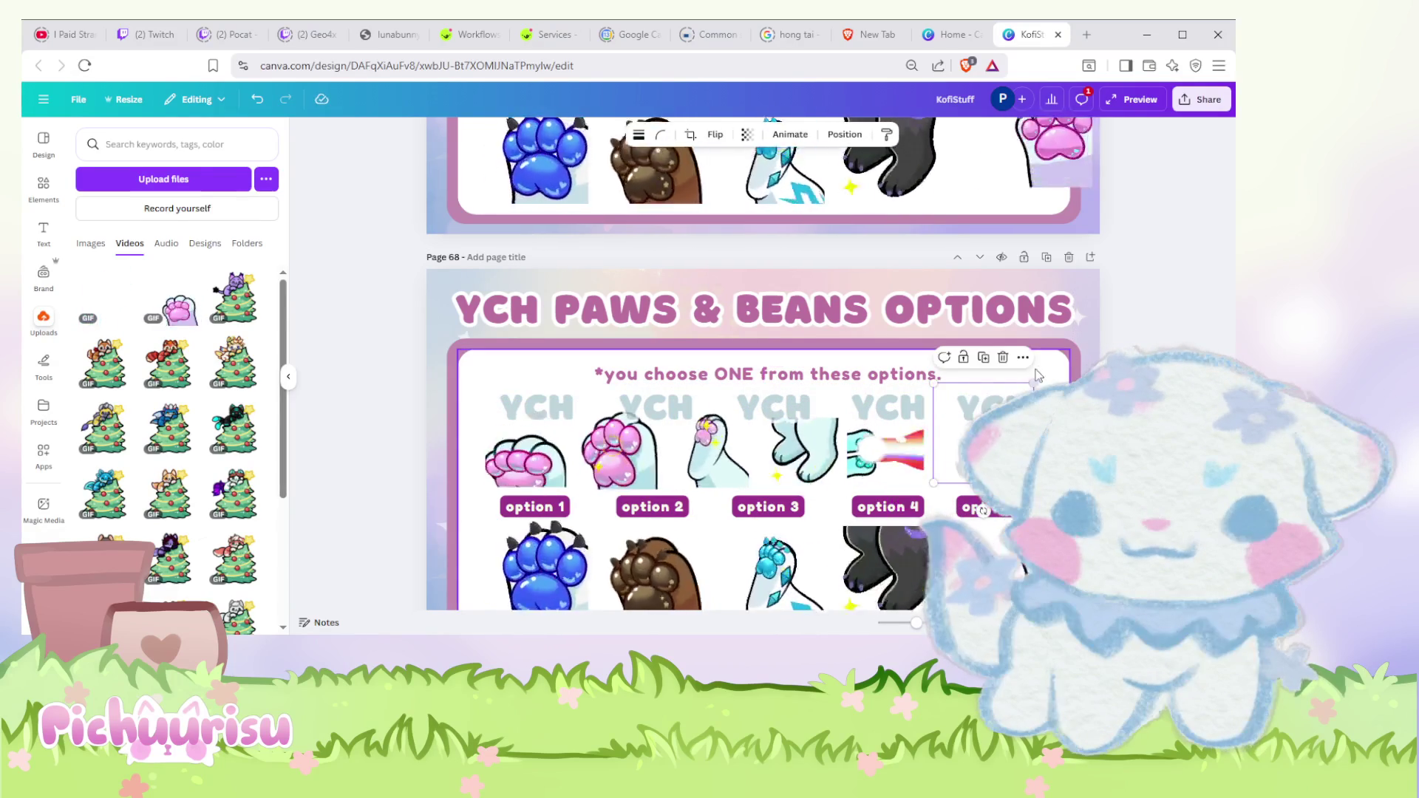
left_click_drag(1033, 381, 1032, 404)
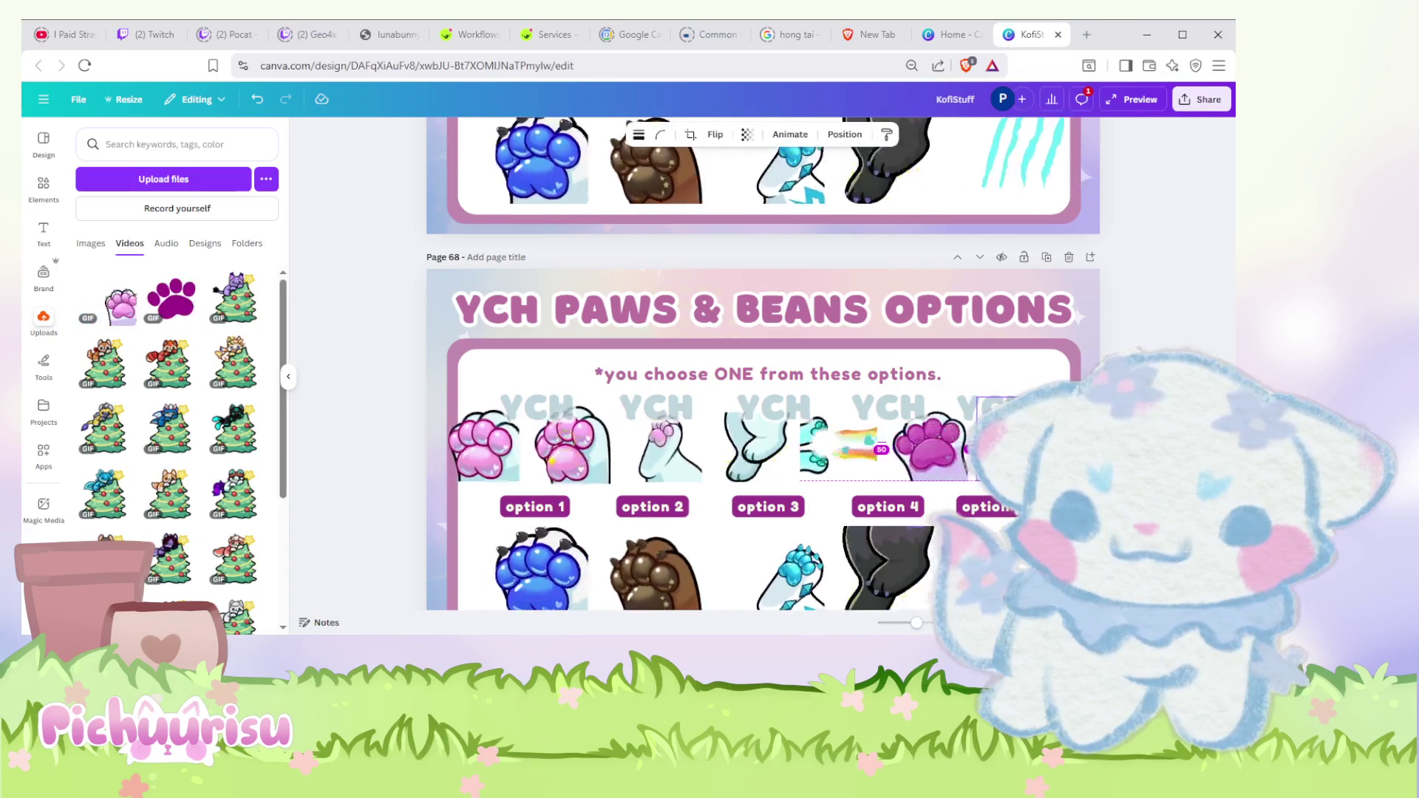
Step: Select the first pink paw GIF on page 68
left_click(474, 470)
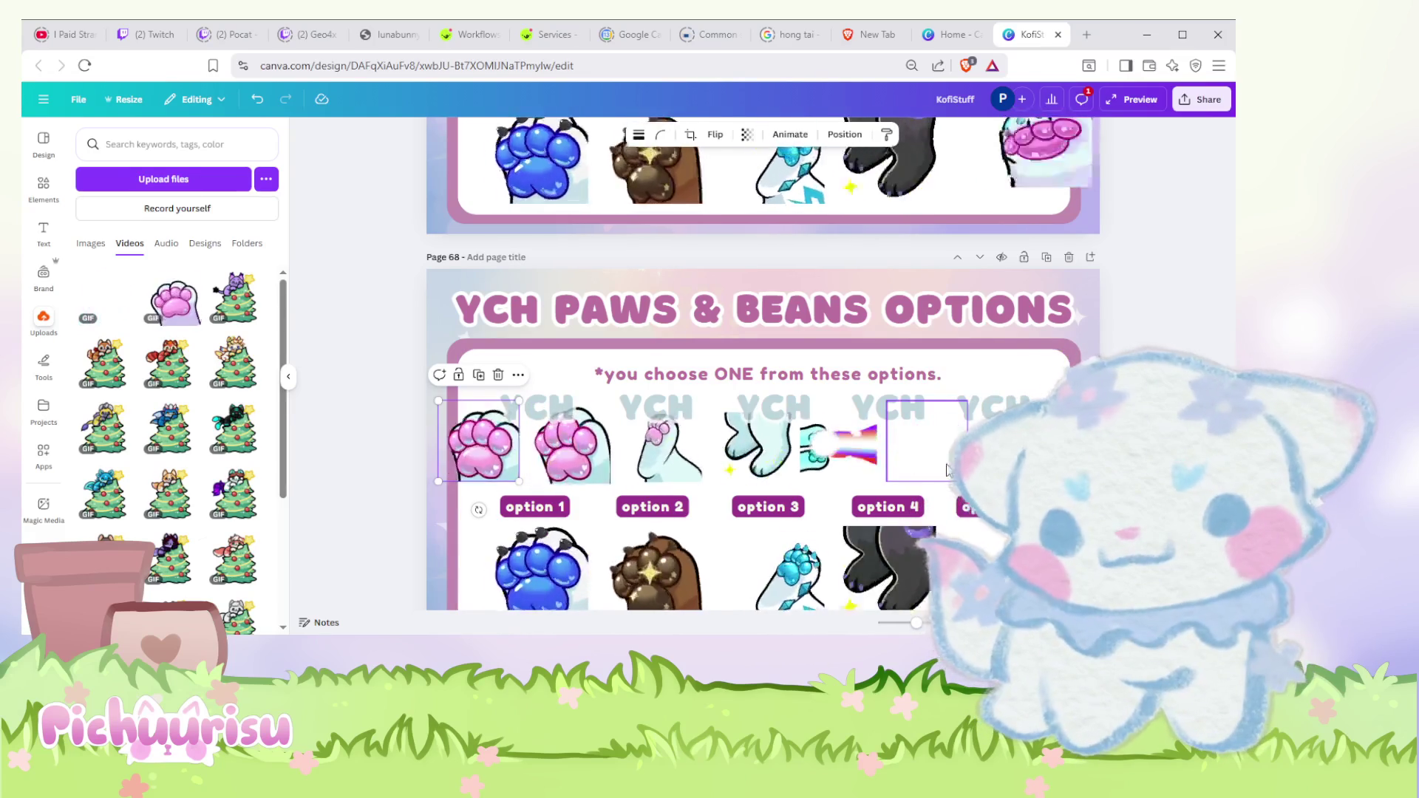
scroll(813, 505, "down", 1)
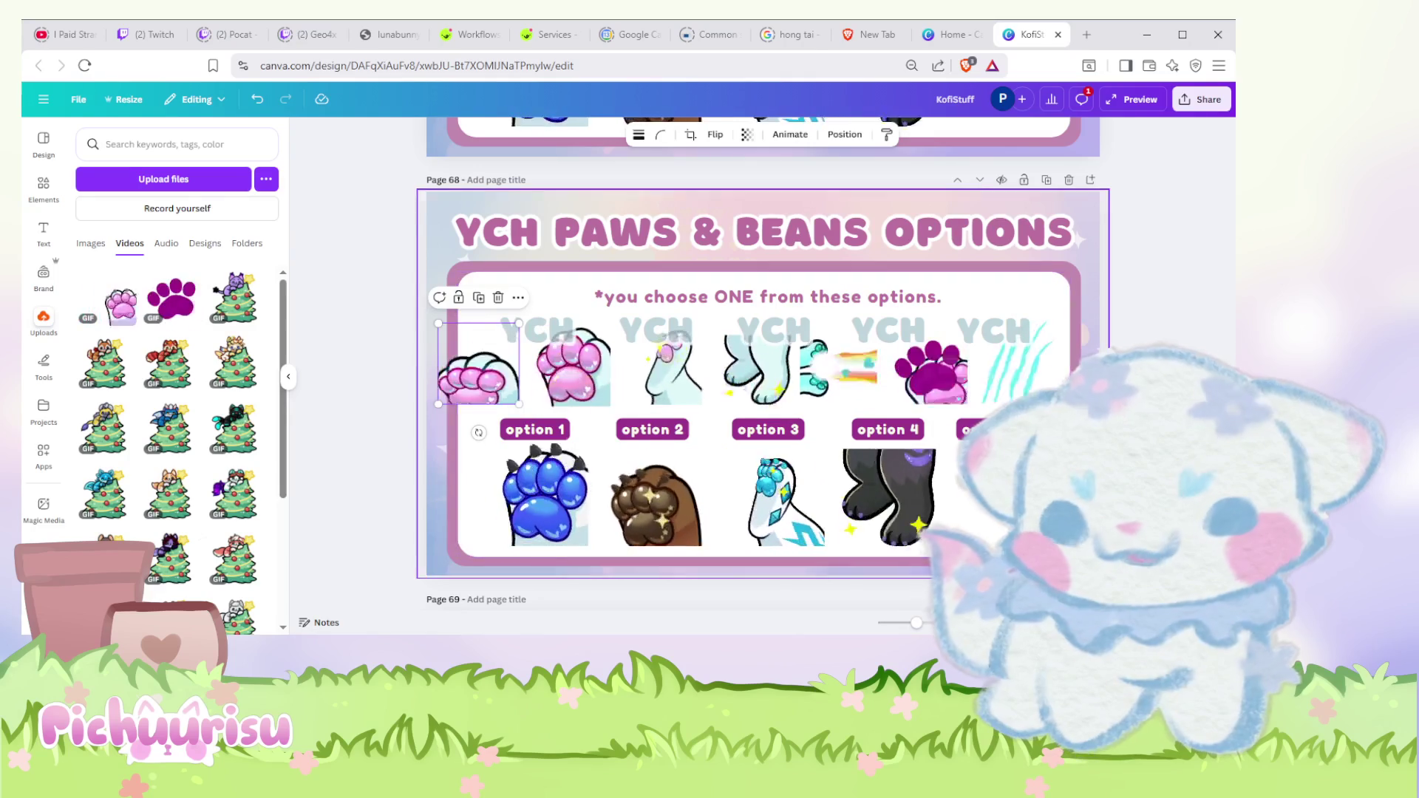
Step: Widen and reposition the white content panels behind the paw options
left_click(452, 388)
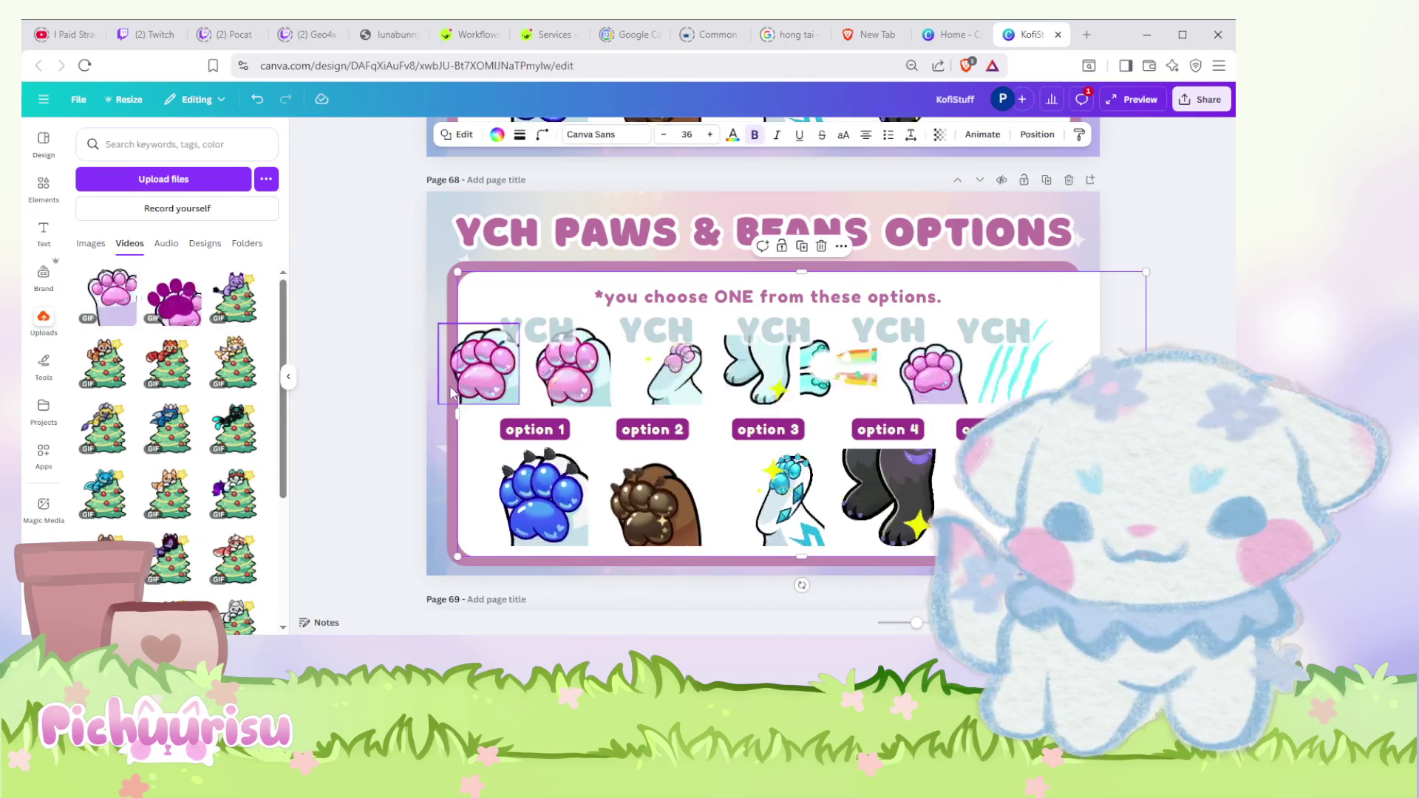
left_click_drag(455, 414, 392, 414)
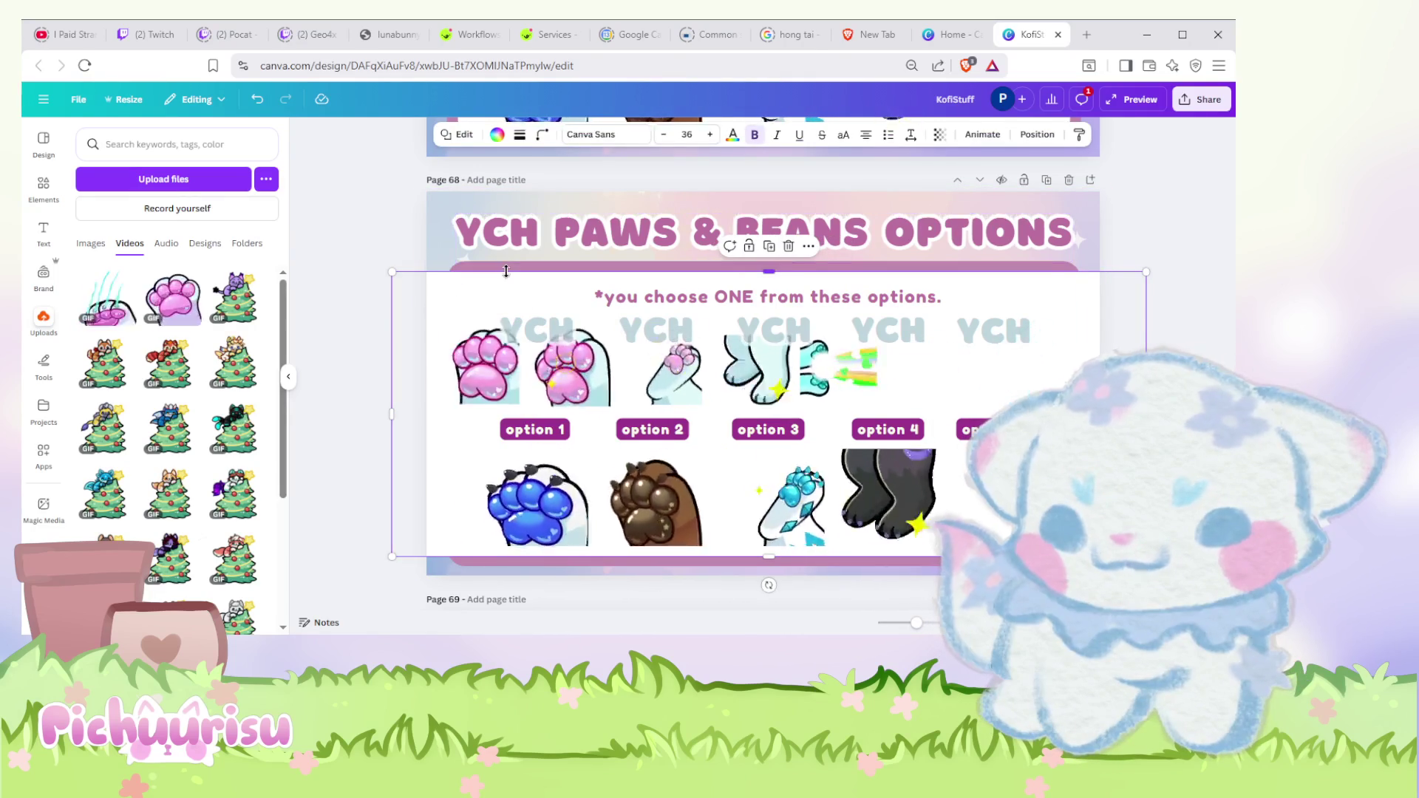
left_click(506, 253)
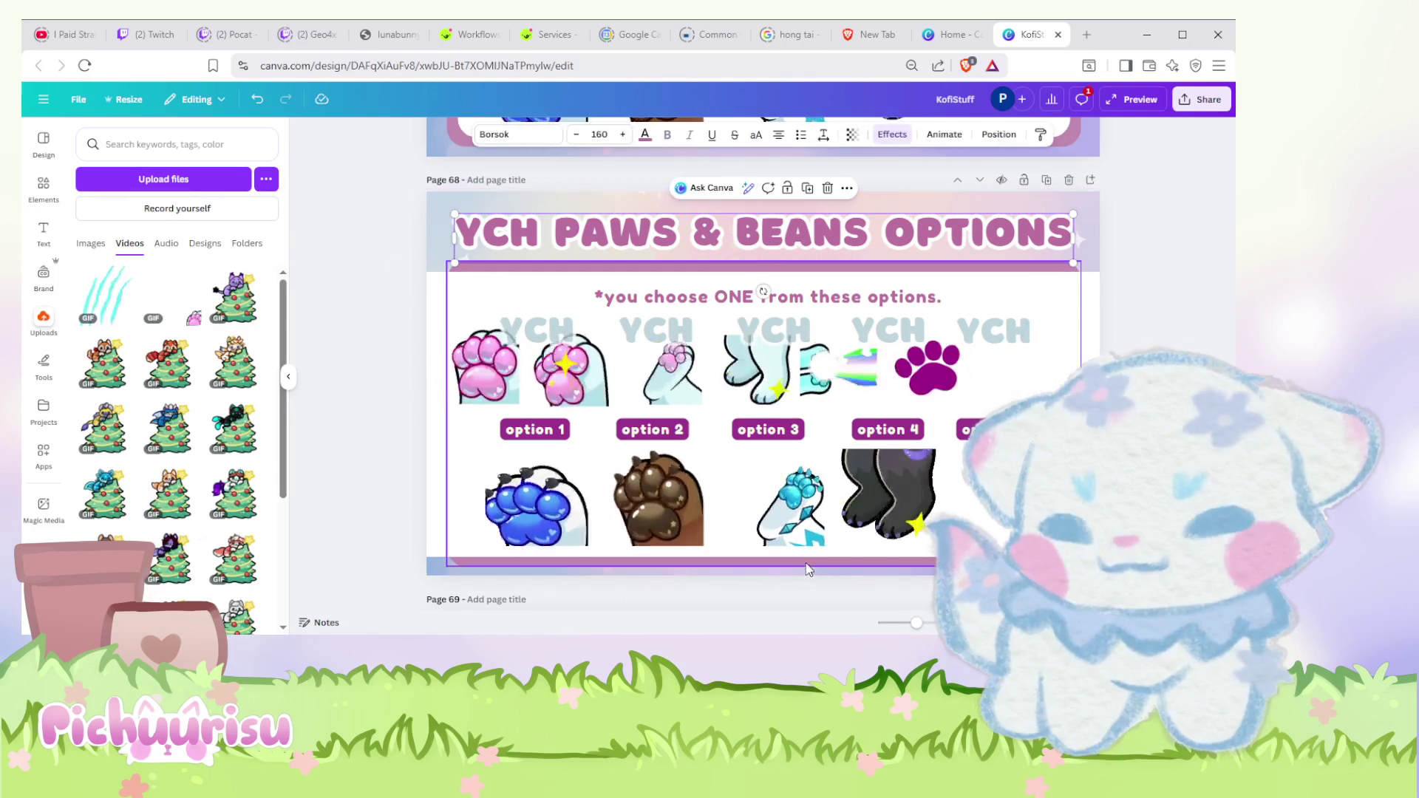
left_click(777, 568)
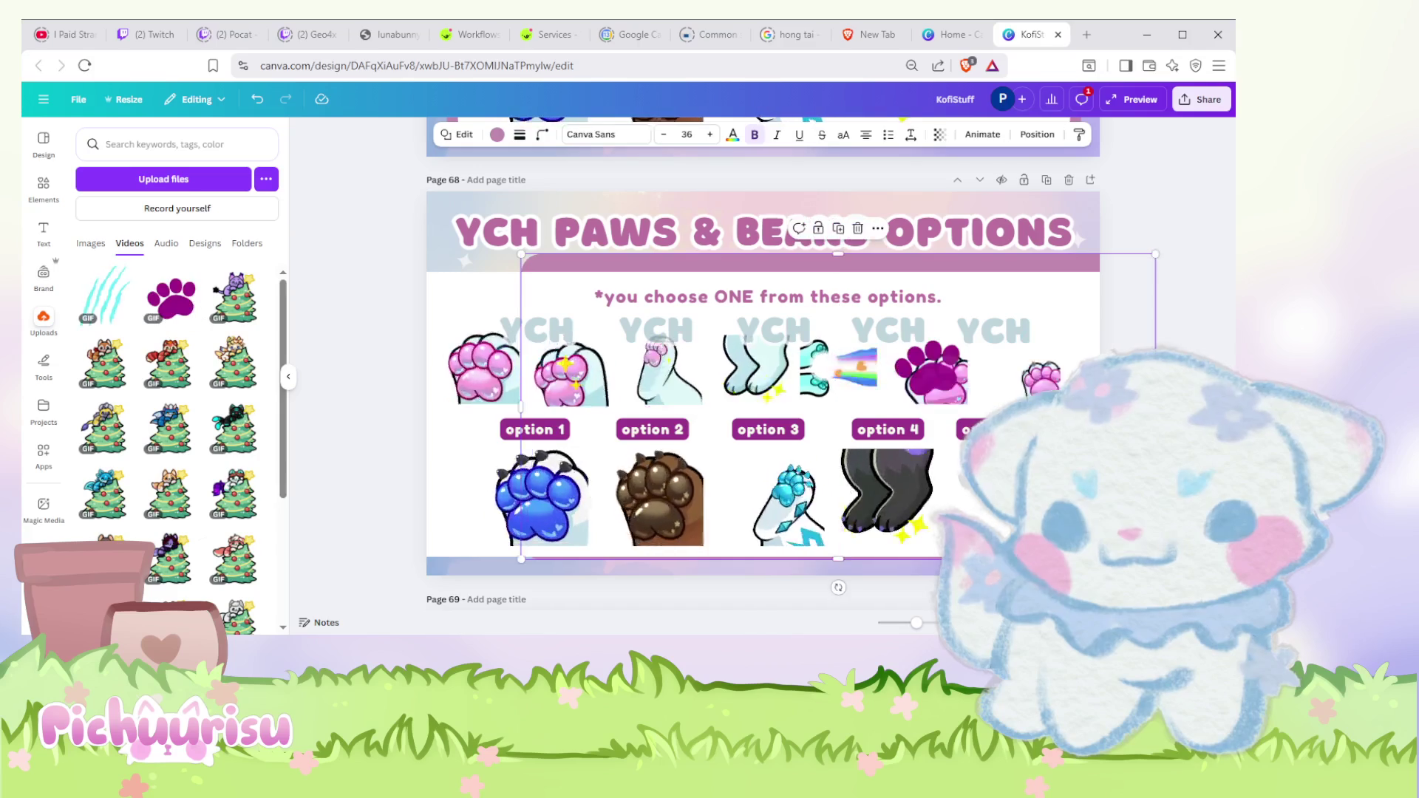
left_click_drag(838, 407, 763, 413)
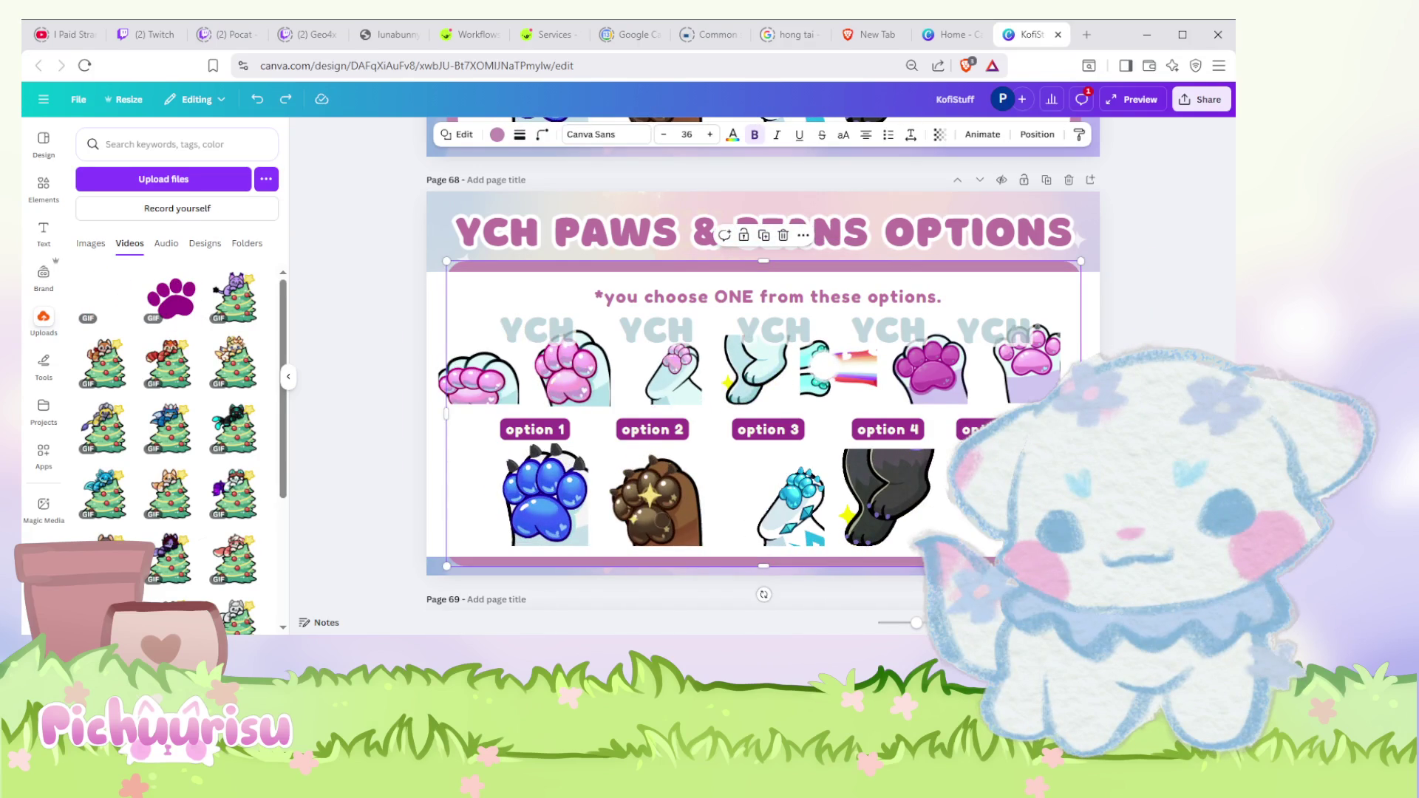
left_click_drag(446, 410, 450, 407)
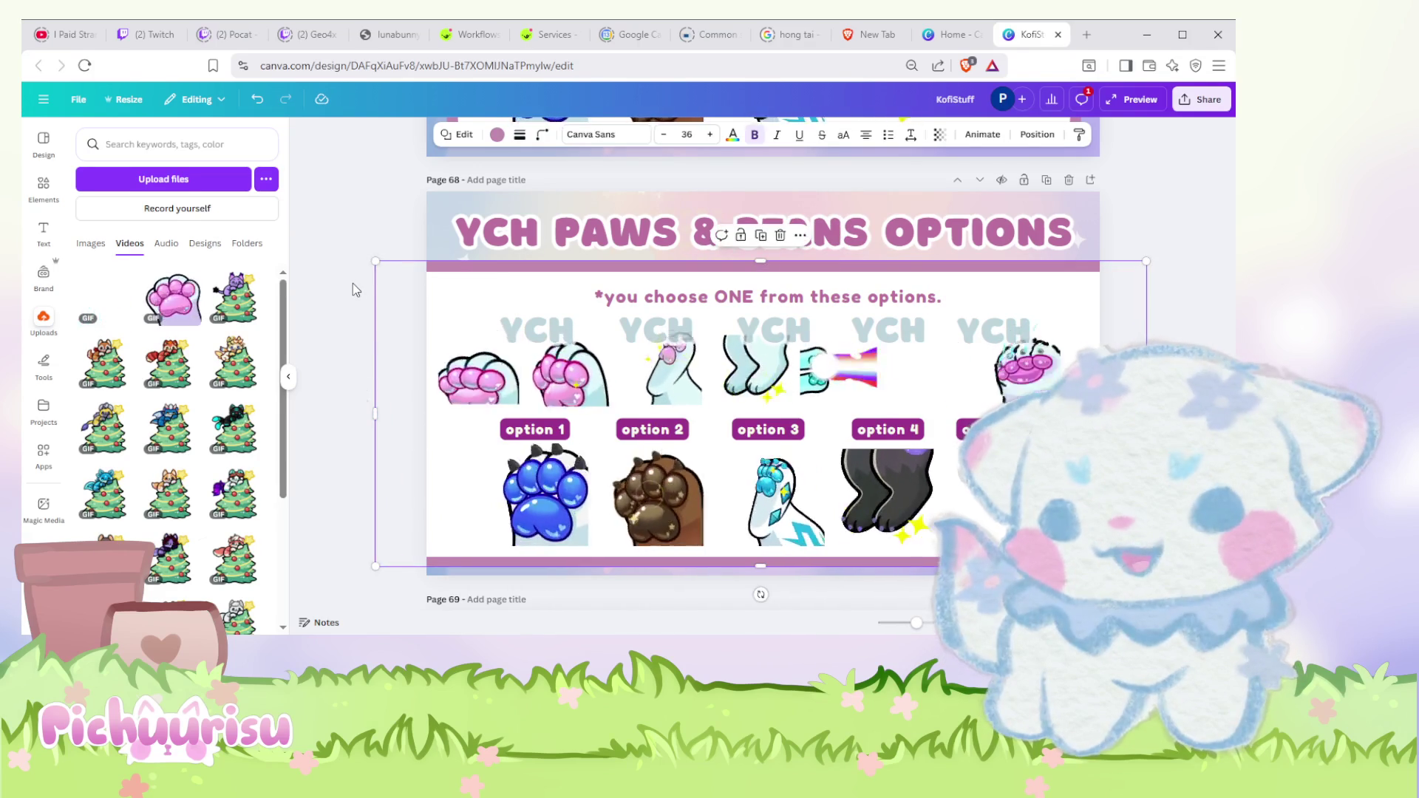
left_click(352, 283)
Step: Rearrange and resize the top-row paw images, shifting the row toward the right
mouse_move(991, 414)
left_mouse_down()
mouse_move(899, 386)
mouse_move(908, 378)
left_mouse_up()
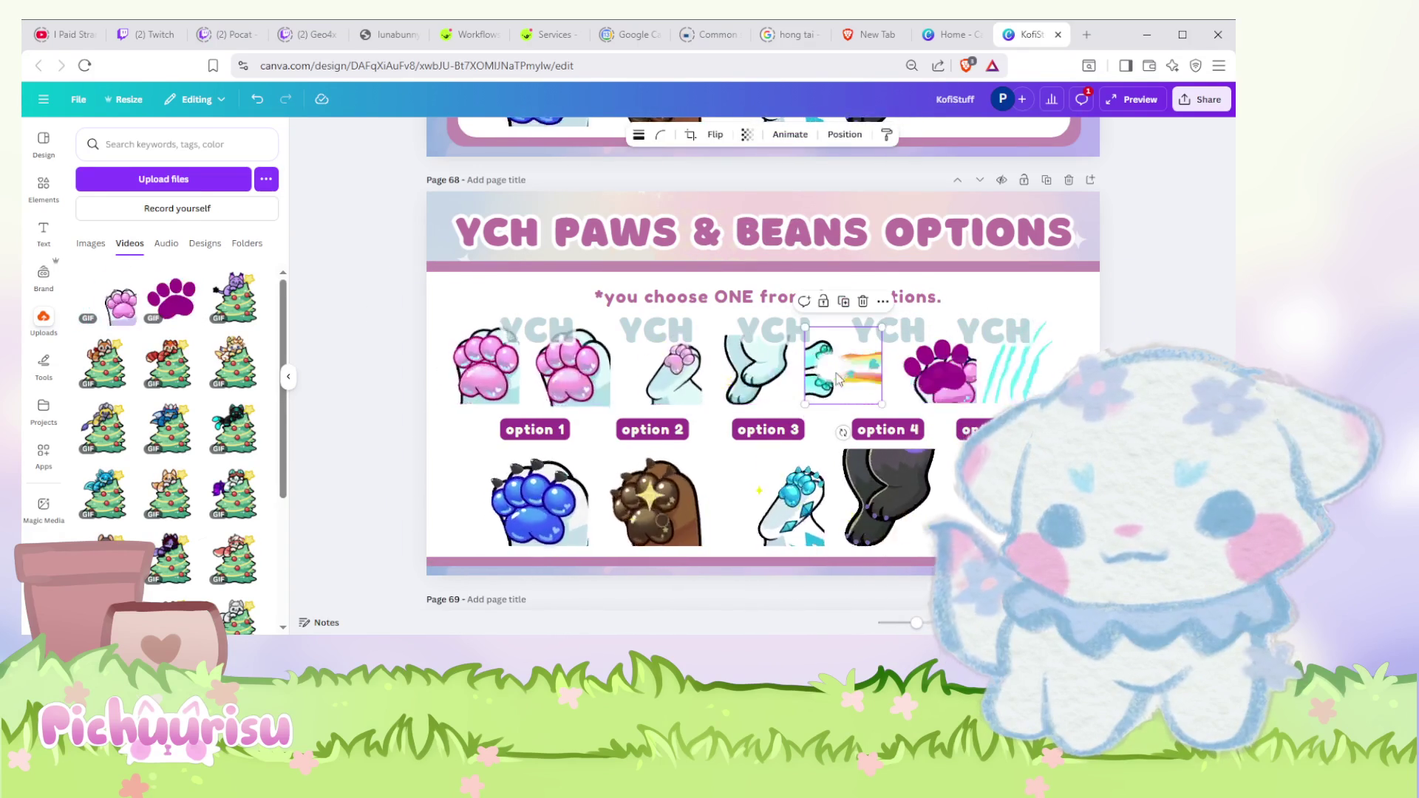
left_click_drag(436, 333, 696, 386)
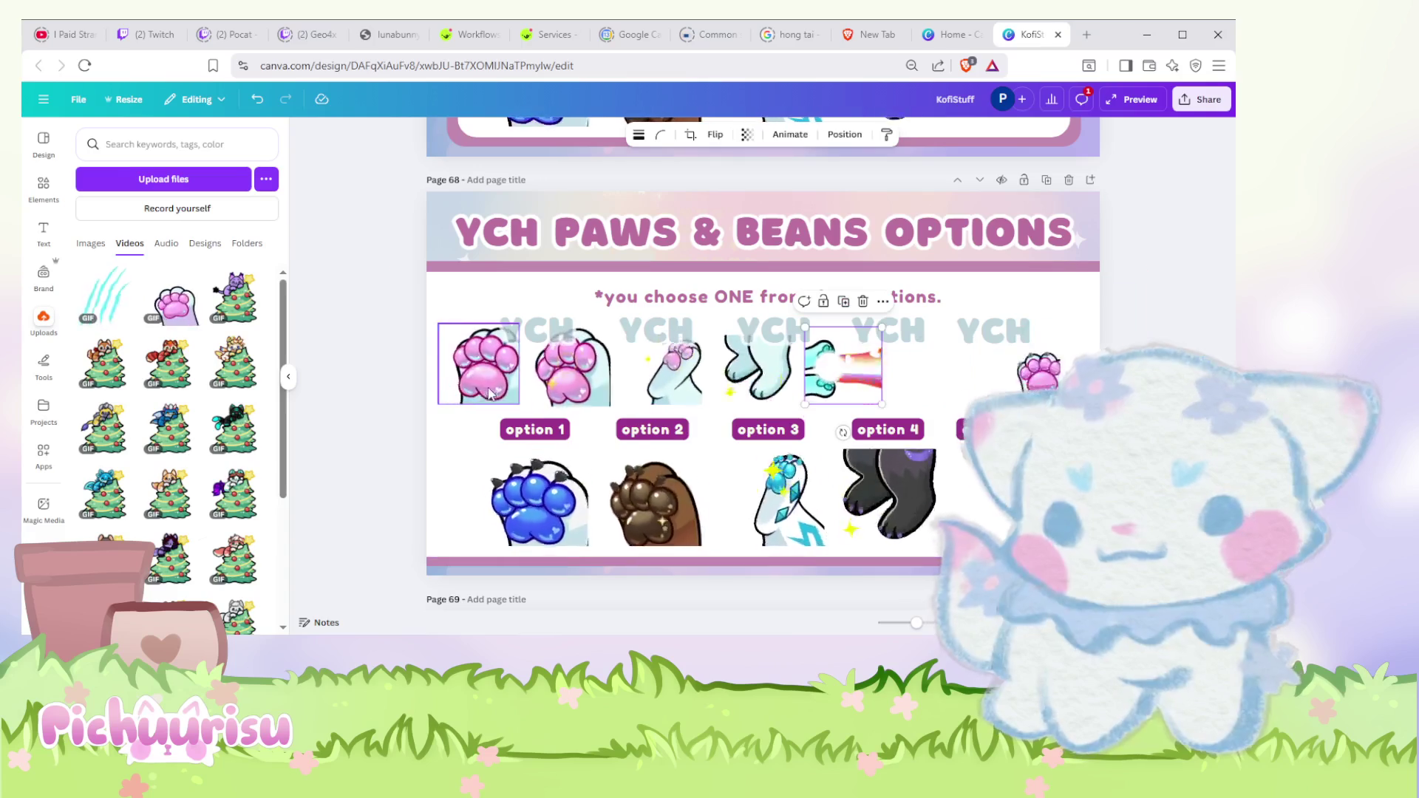
left_click(770, 376)
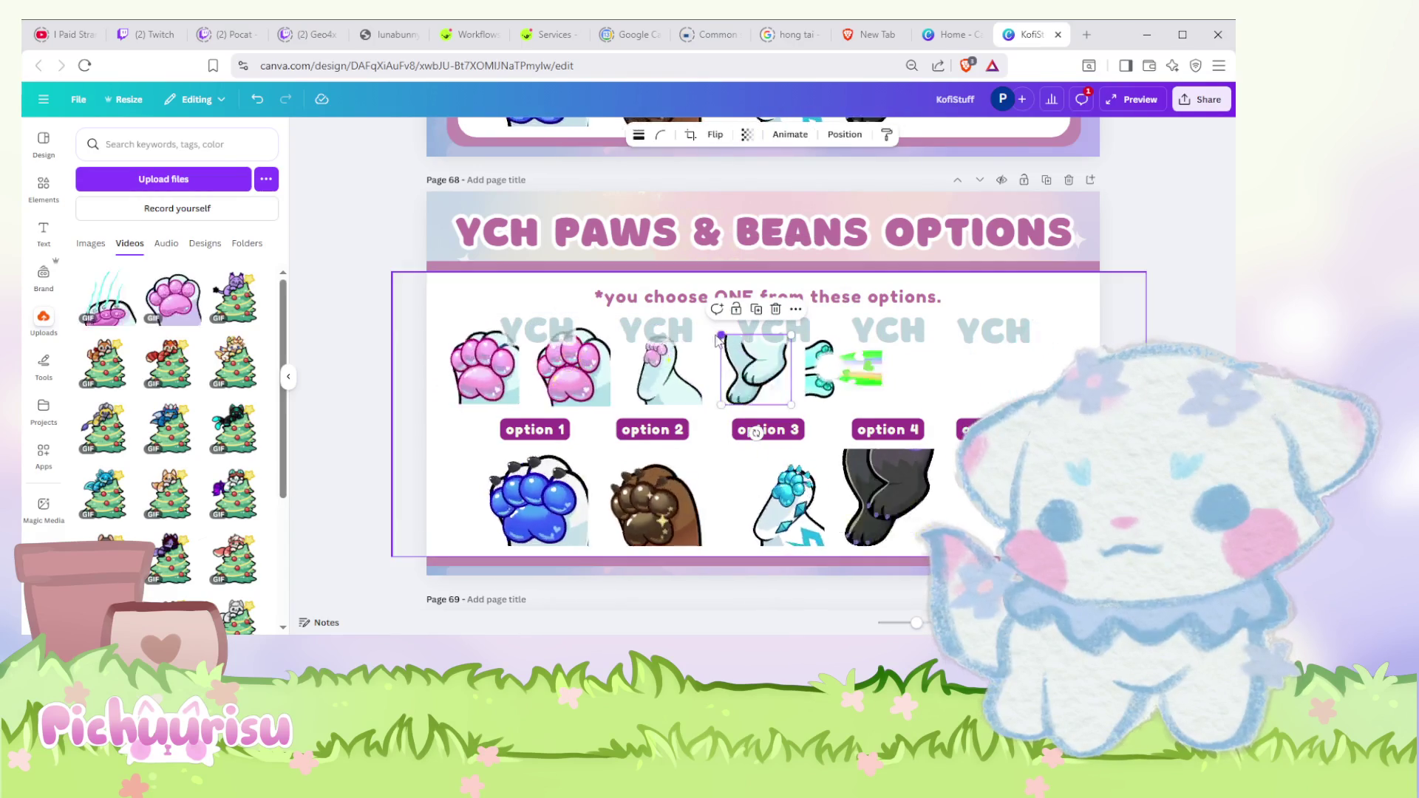
left_click(743, 353)
left_click(731, 377)
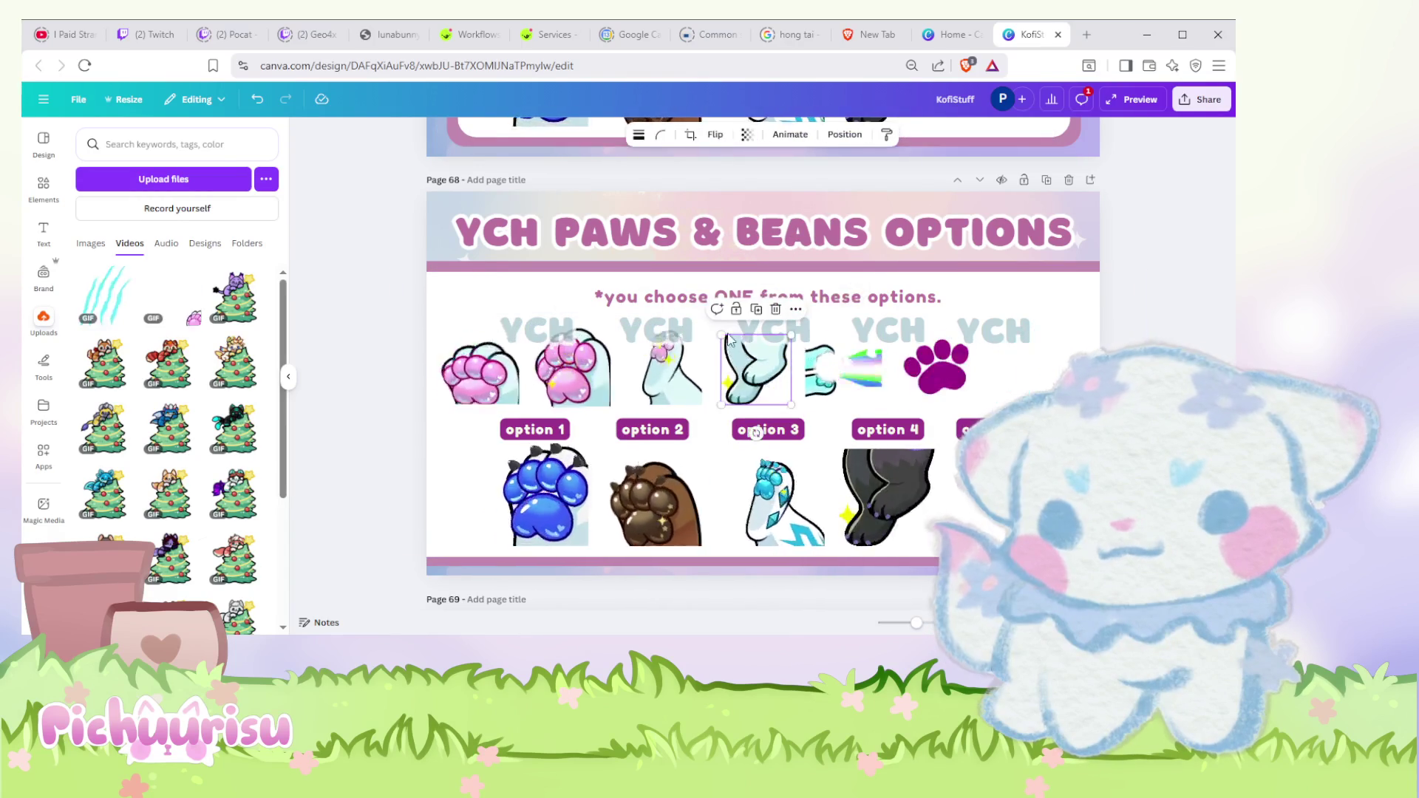
left_click_drag(706, 325, 709, 326)
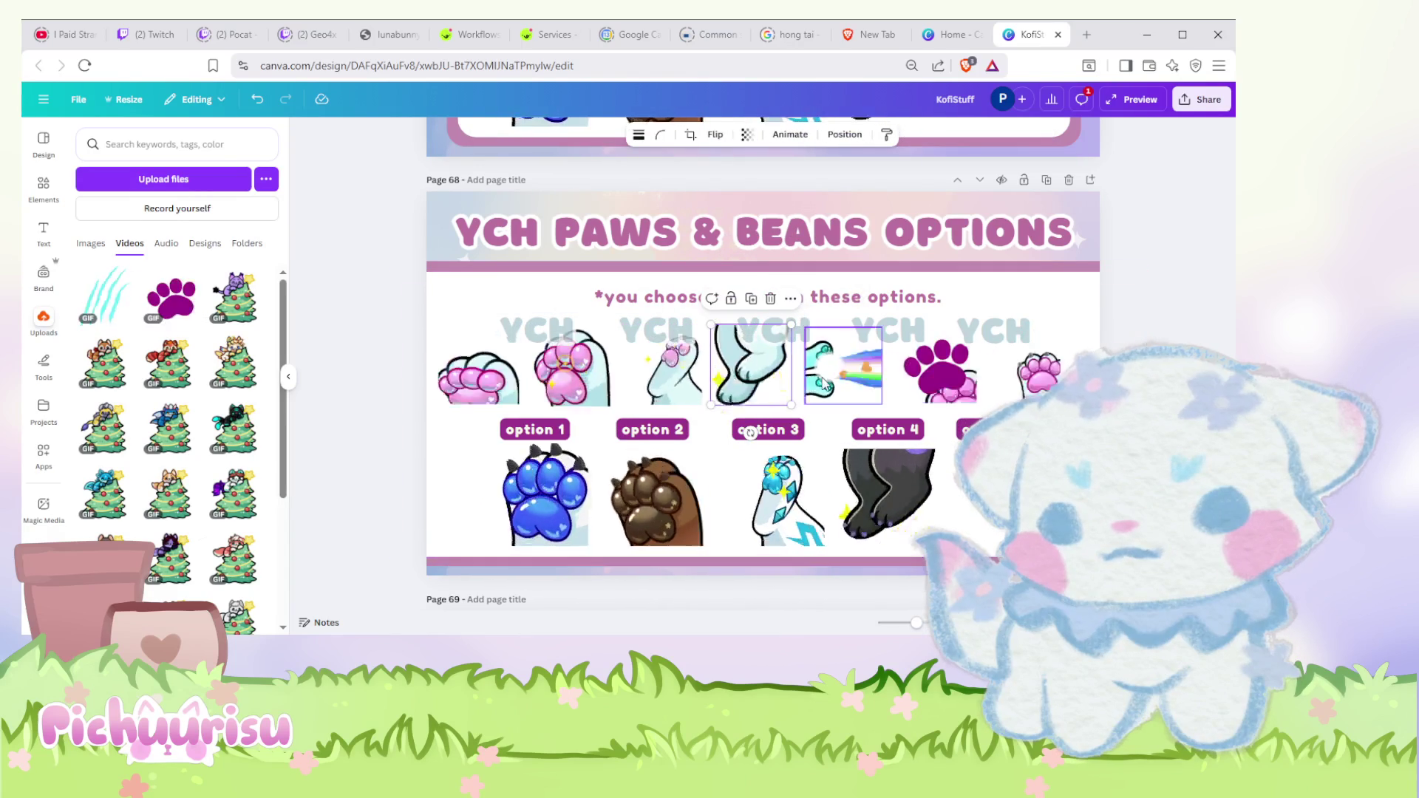
left_click(879, 353)
left_click(935, 367)
left_click_drag(1016, 388, 1012, 382)
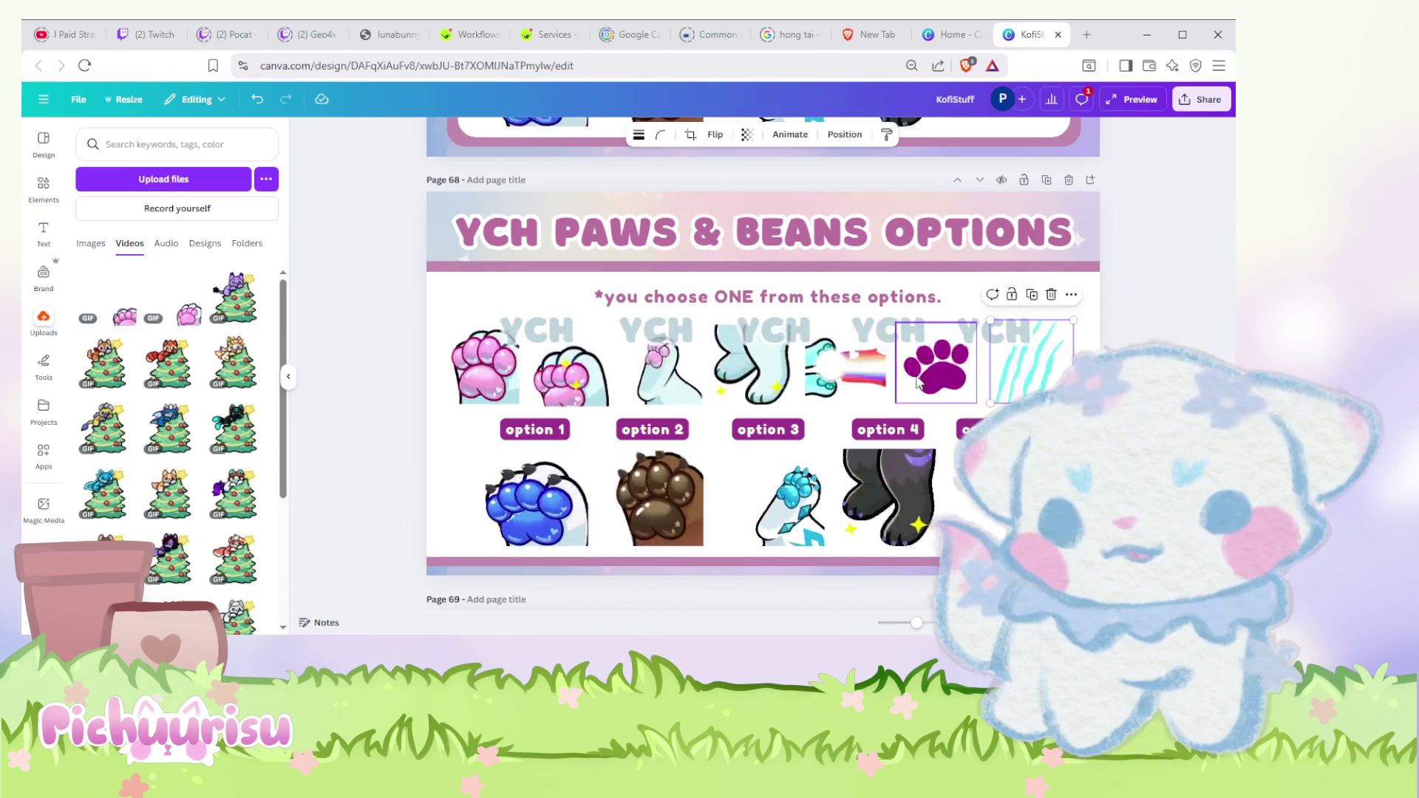
left_click(815, 375, "shift")
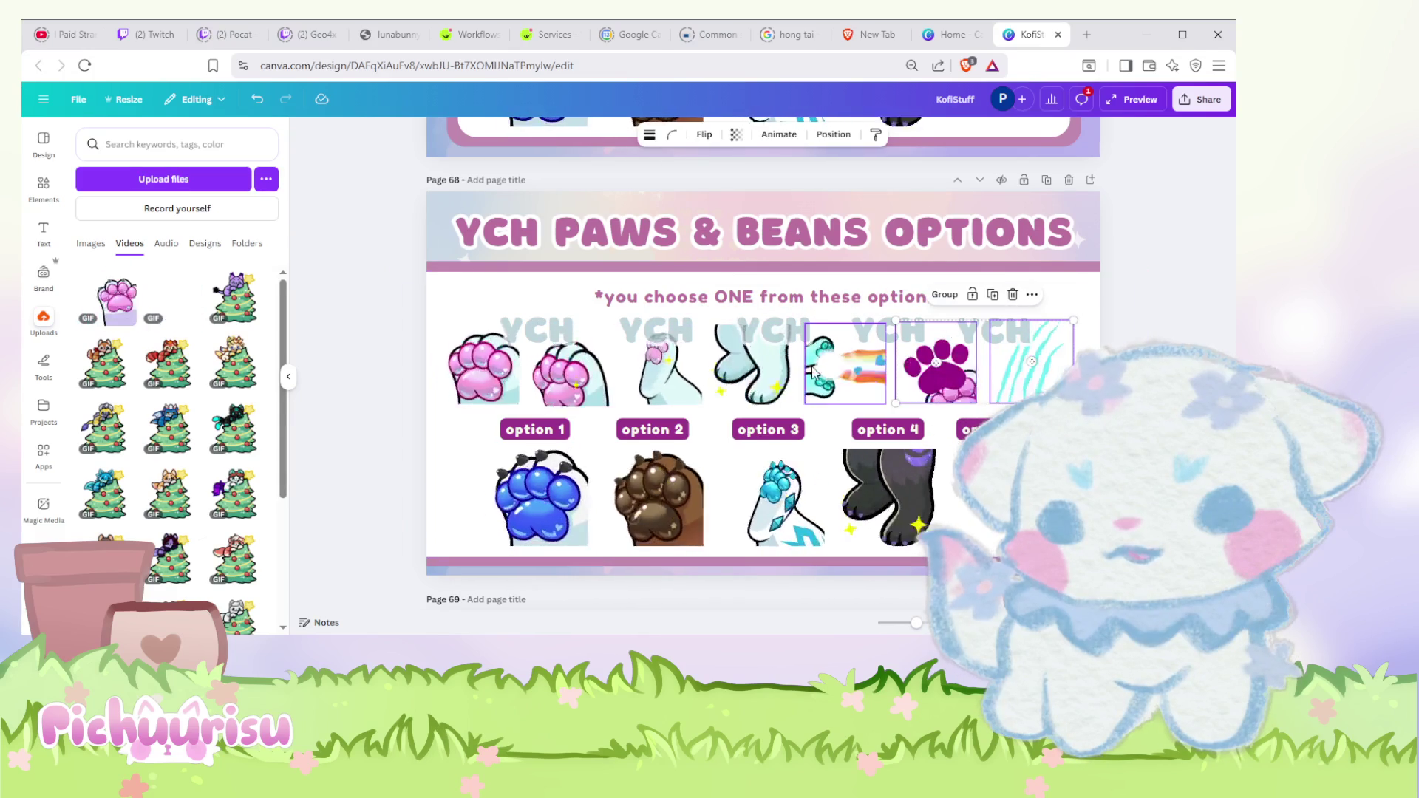
left_click(742, 368, "shift")
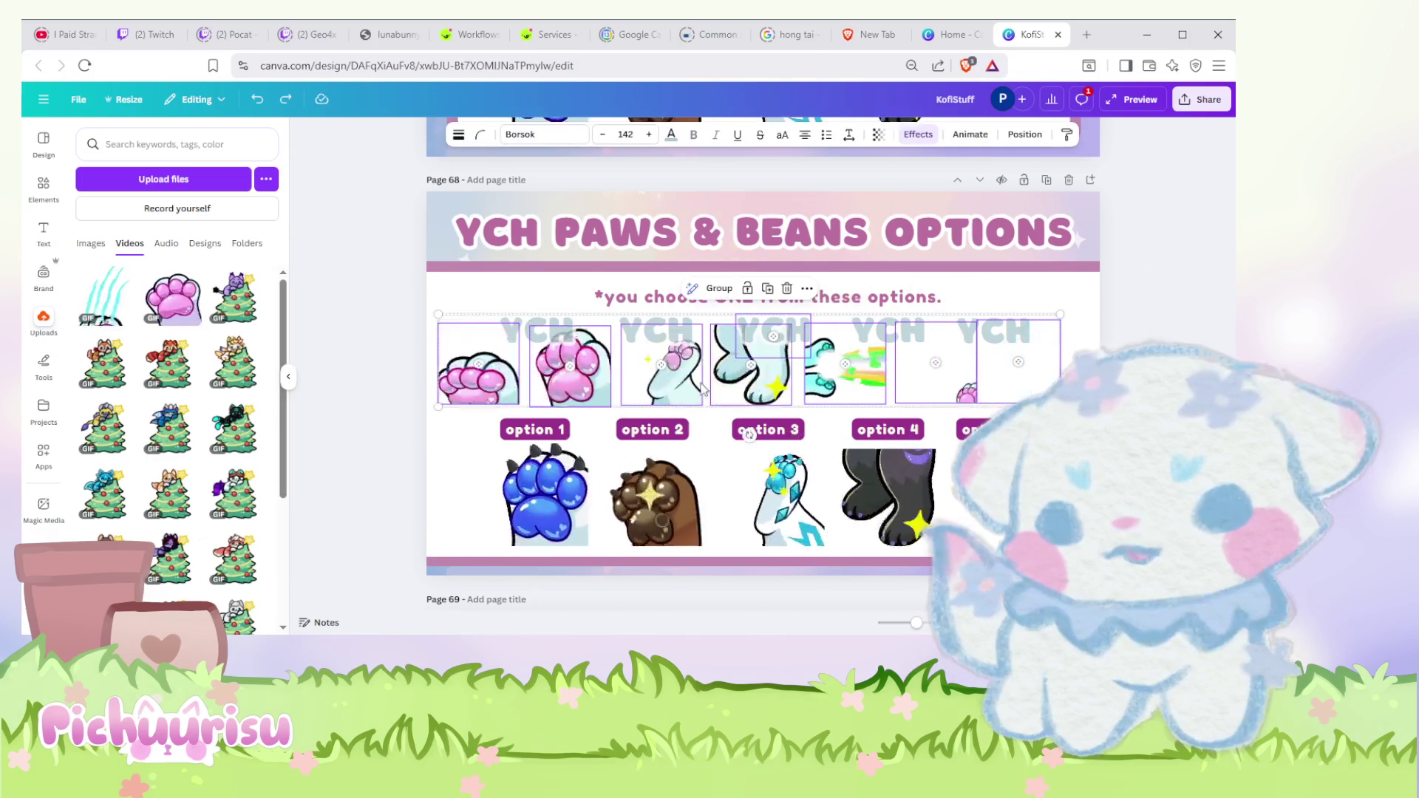
mouse_move(1002, 390)
left_mouse_down()
mouse_move(1011, 371)
mouse_move(995, 373)
mouse_move(1087, 401)
left_mouse_up()
Step: Move the option 1, 2, 4 and 5 labels into the top row under their paws
left_click_drag(552, 429, 496, 416)
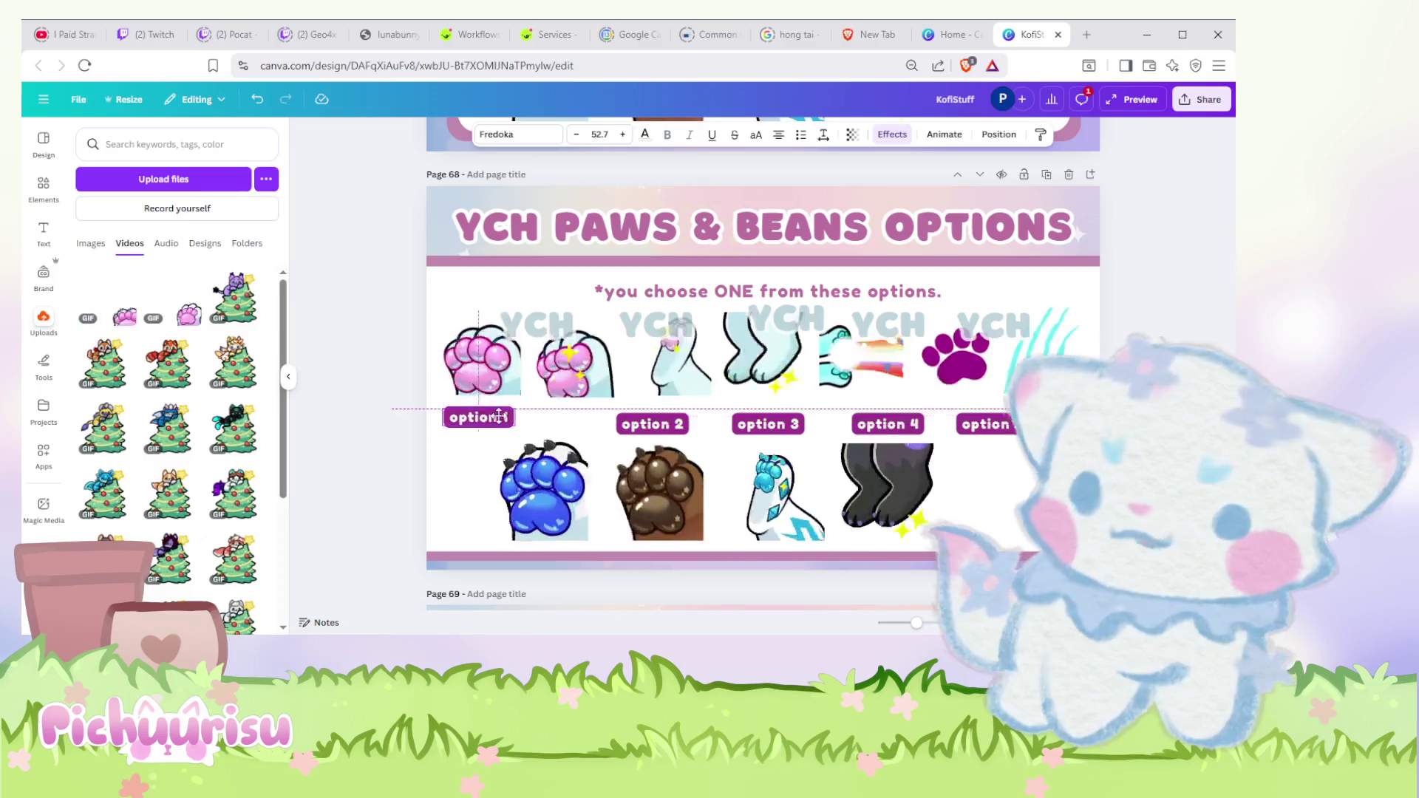
left_click_drag(656, 433, 584, 417)
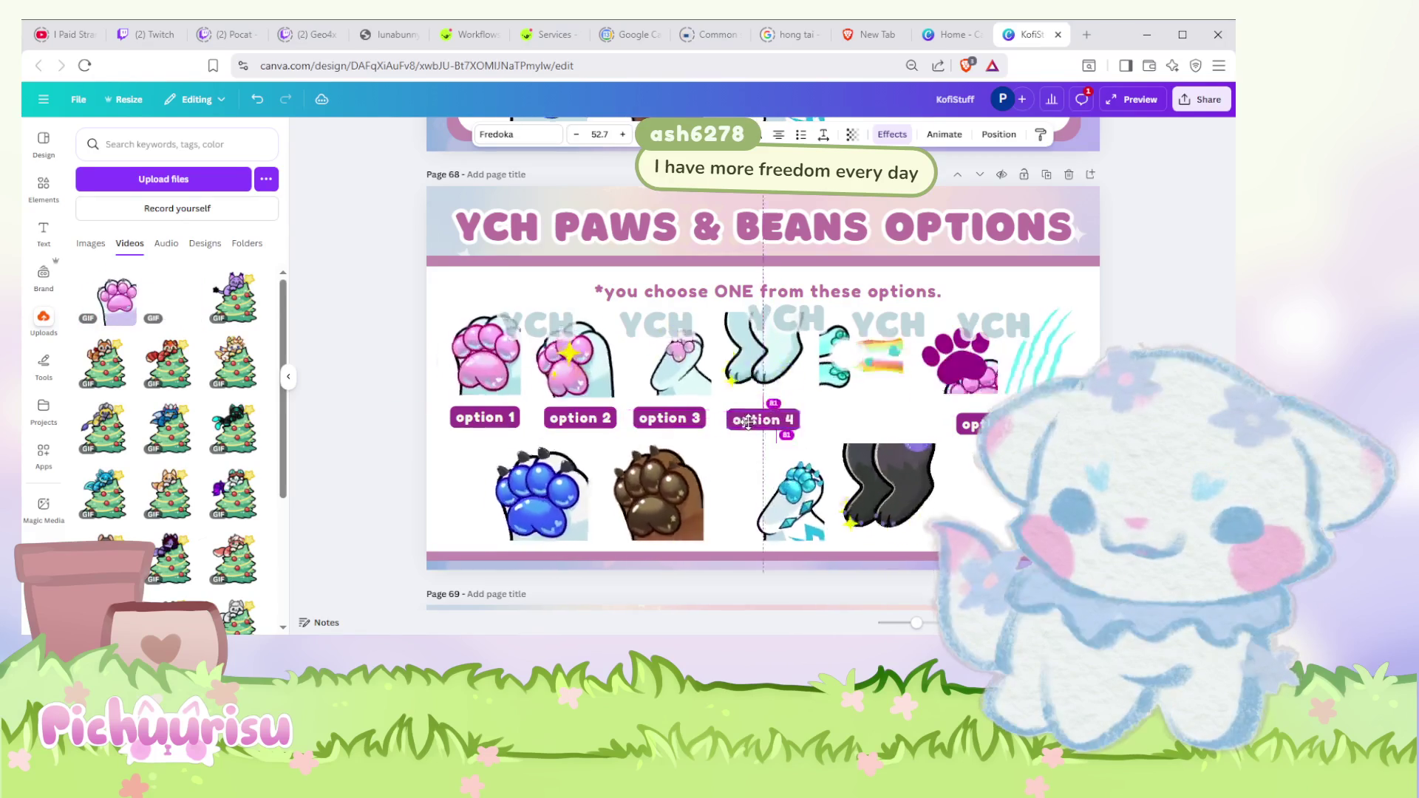
left_click_drag(749, 420, 752, 419)
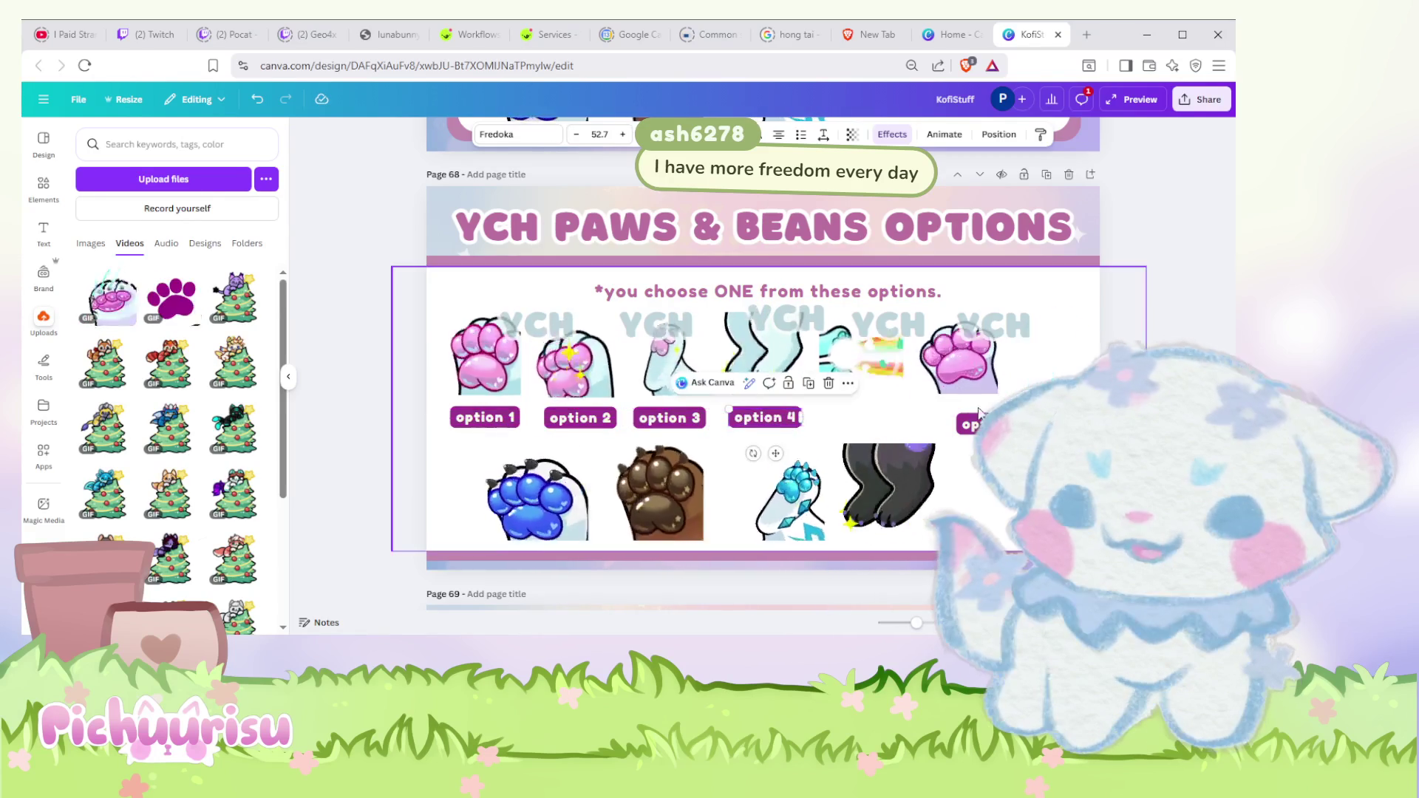
left_click_drag(874, 409, 877, 413)
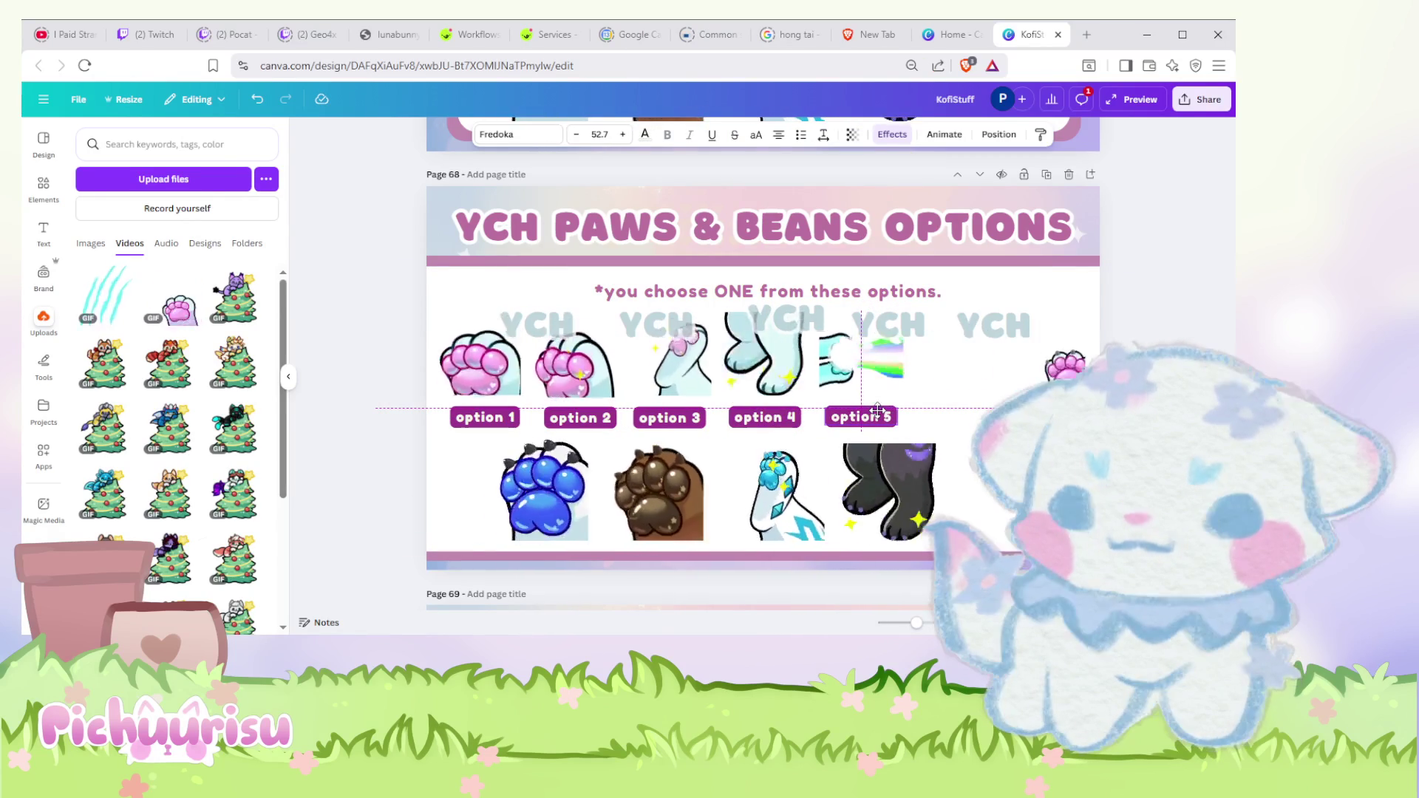
left_click_drag(876, 413, 878, 414)
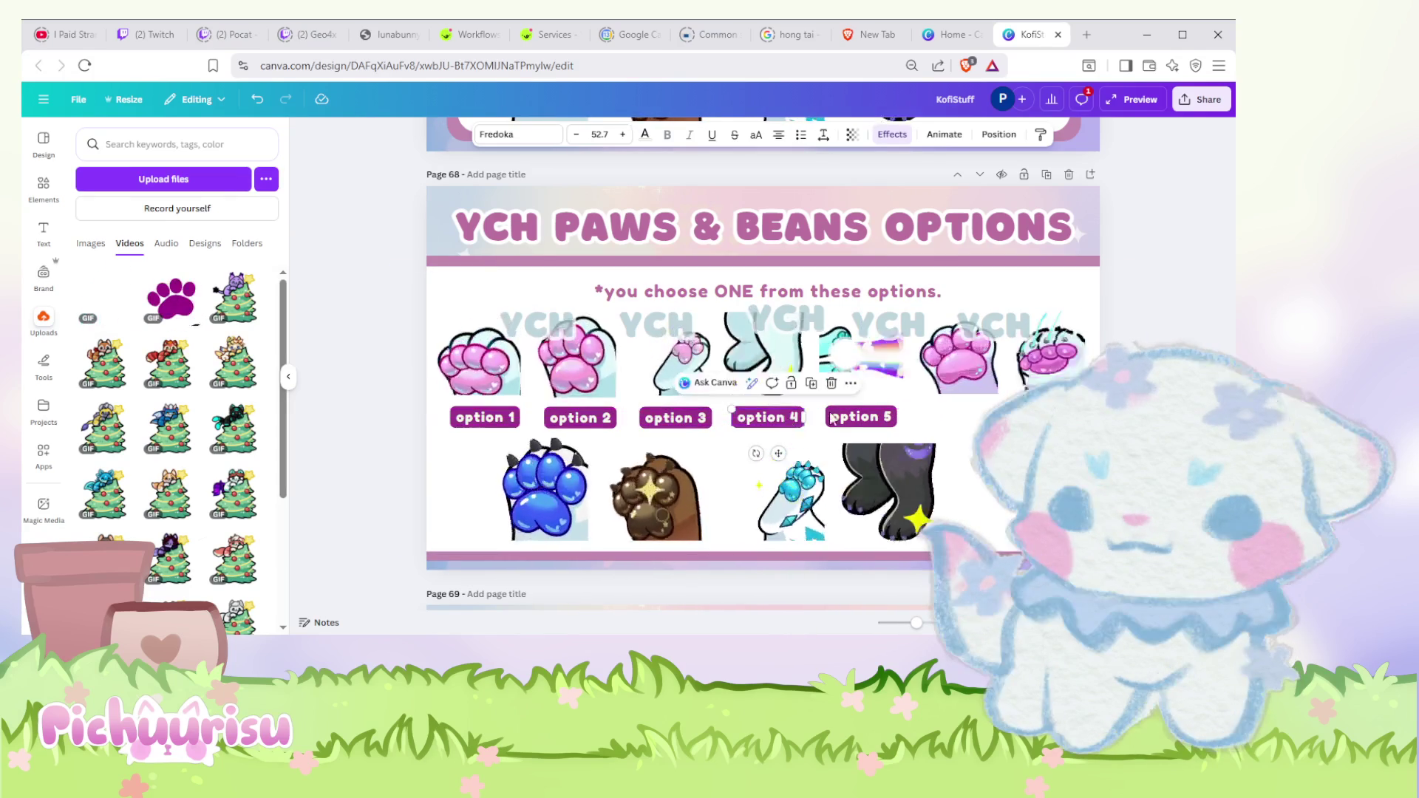
left_click(871, 417)
left_click_drag(871, 417, 873, 419)
type("option 6")
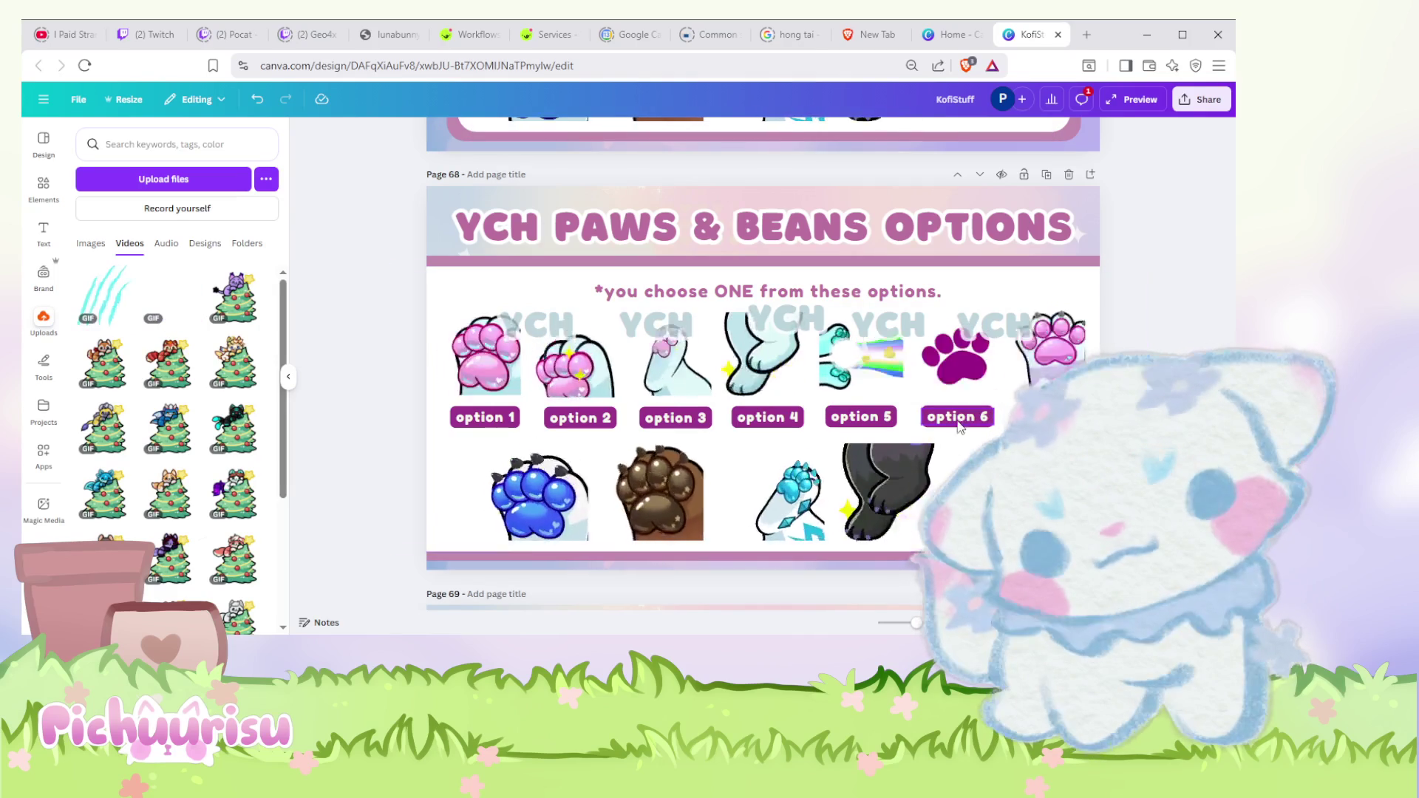
Step: Line up the option 5 and option 6 labels with the rest of the row
left_click(677, 417)
left_click(953, 424)
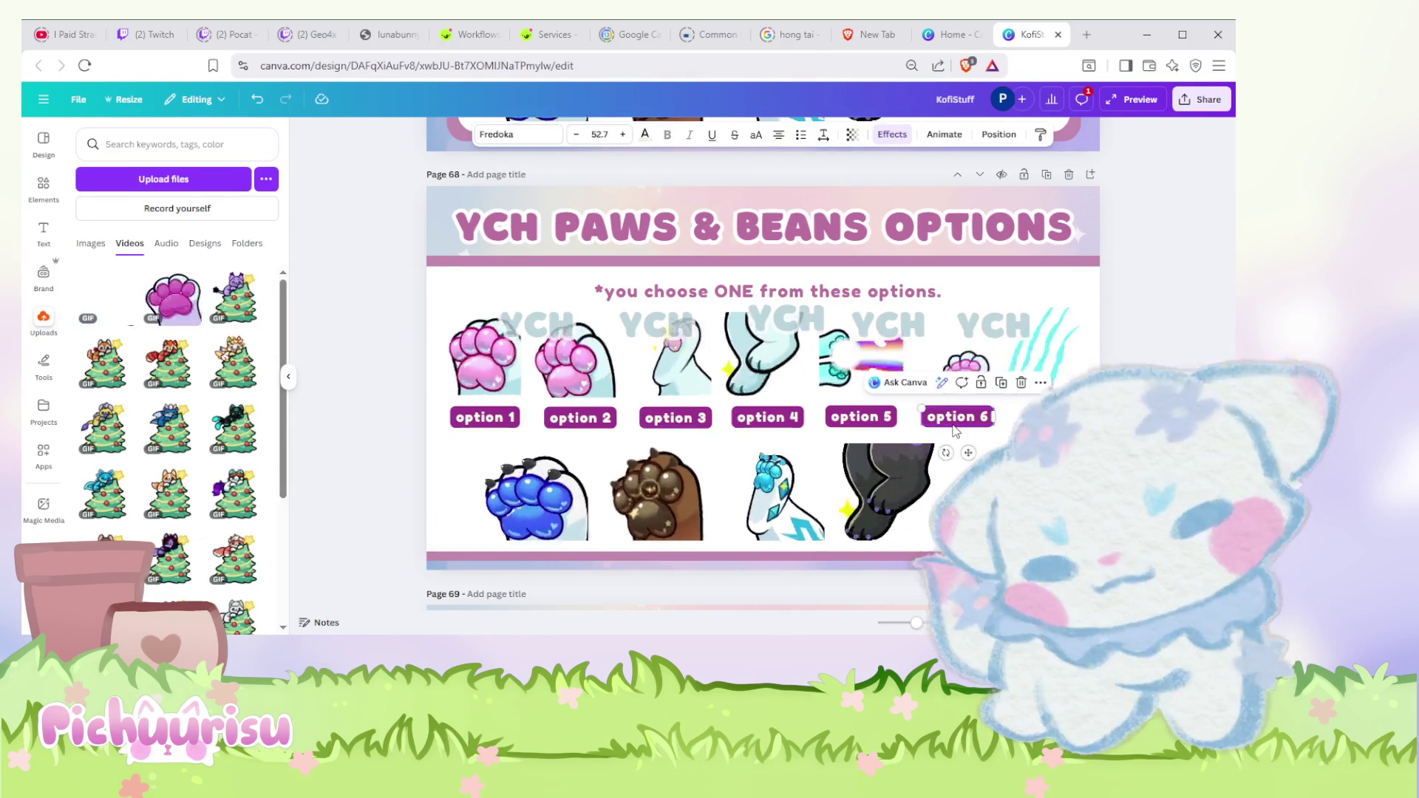
left_click_drag(953, 431, 998, 431)
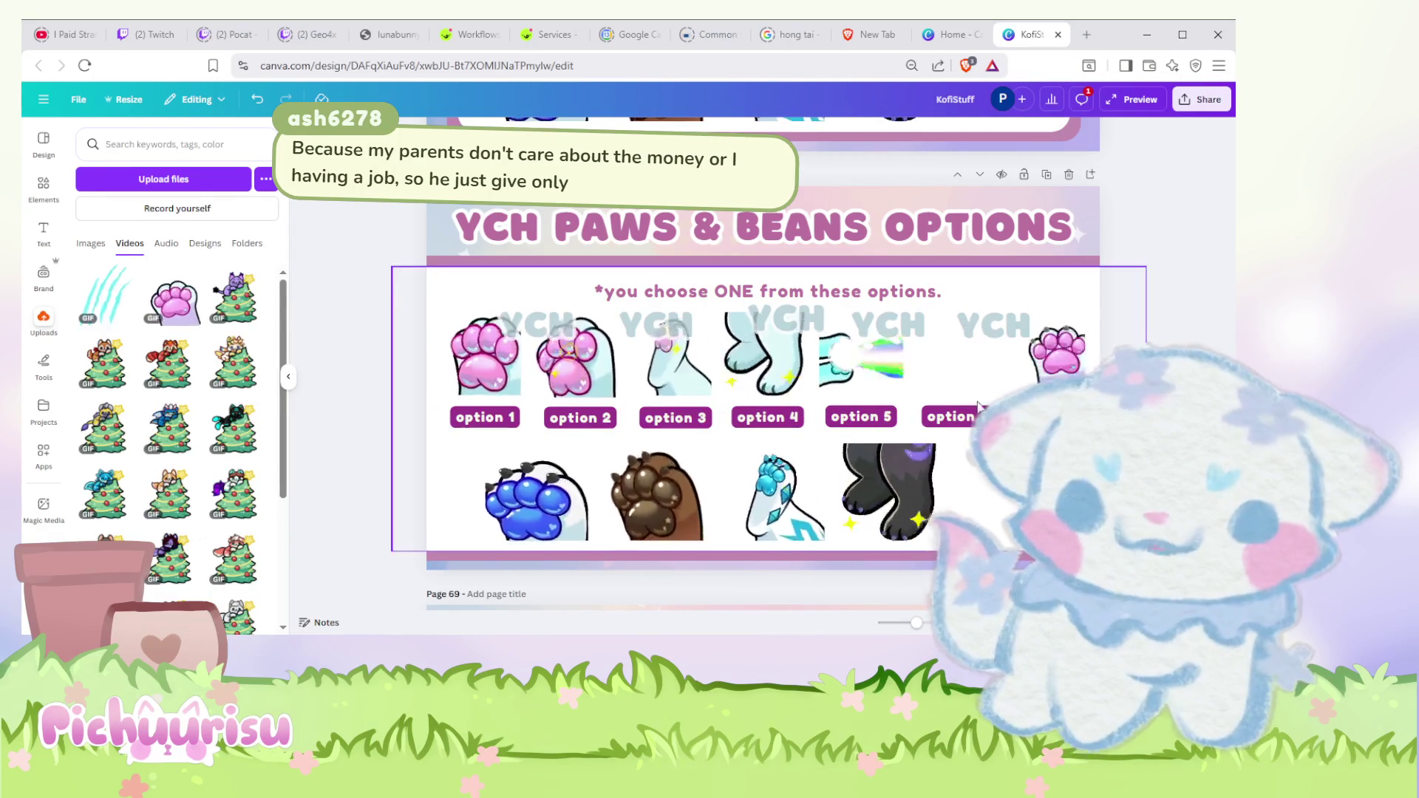
left_click(954, 383)
left_click(857, 422)
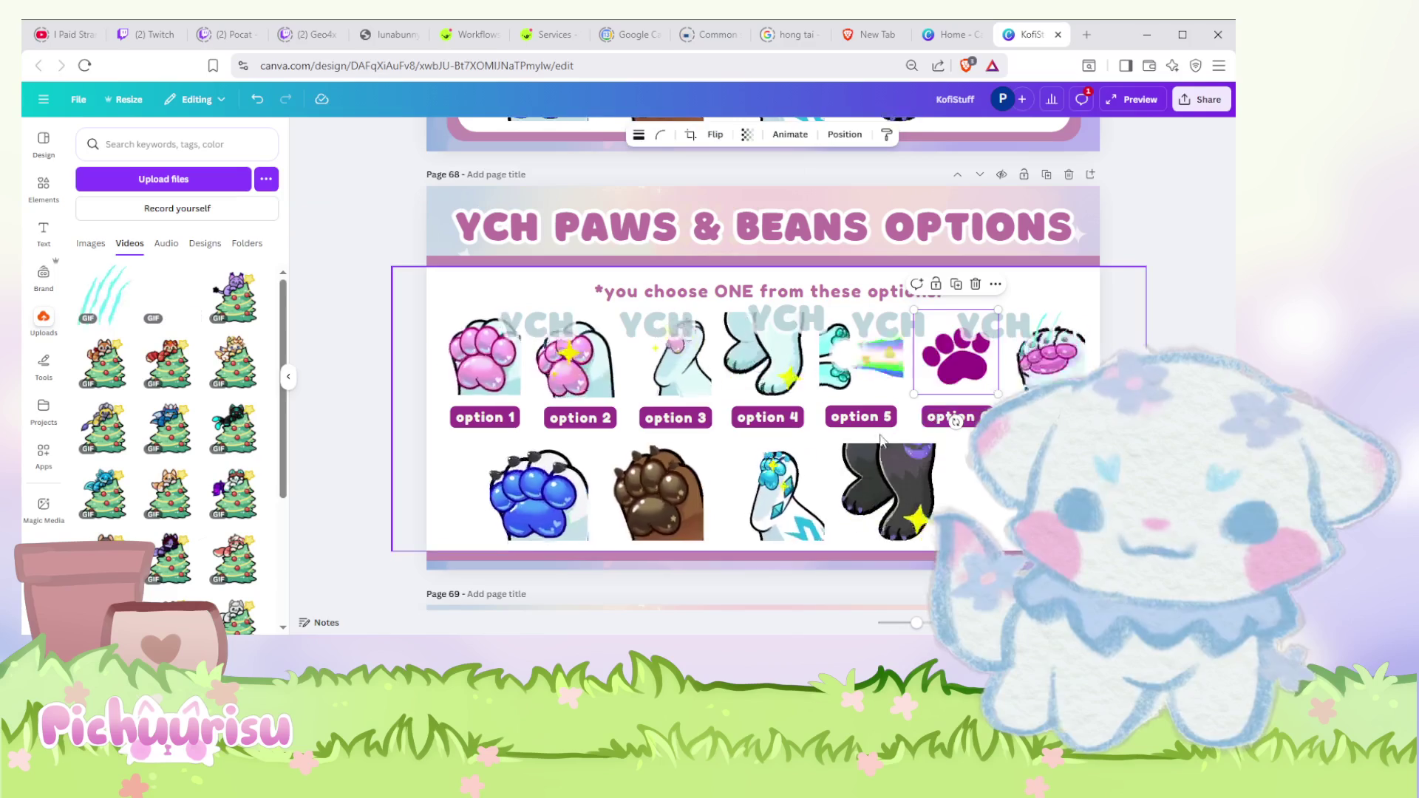
left_click(857, 424)
left_click_drag(857, 425, 862, 422)
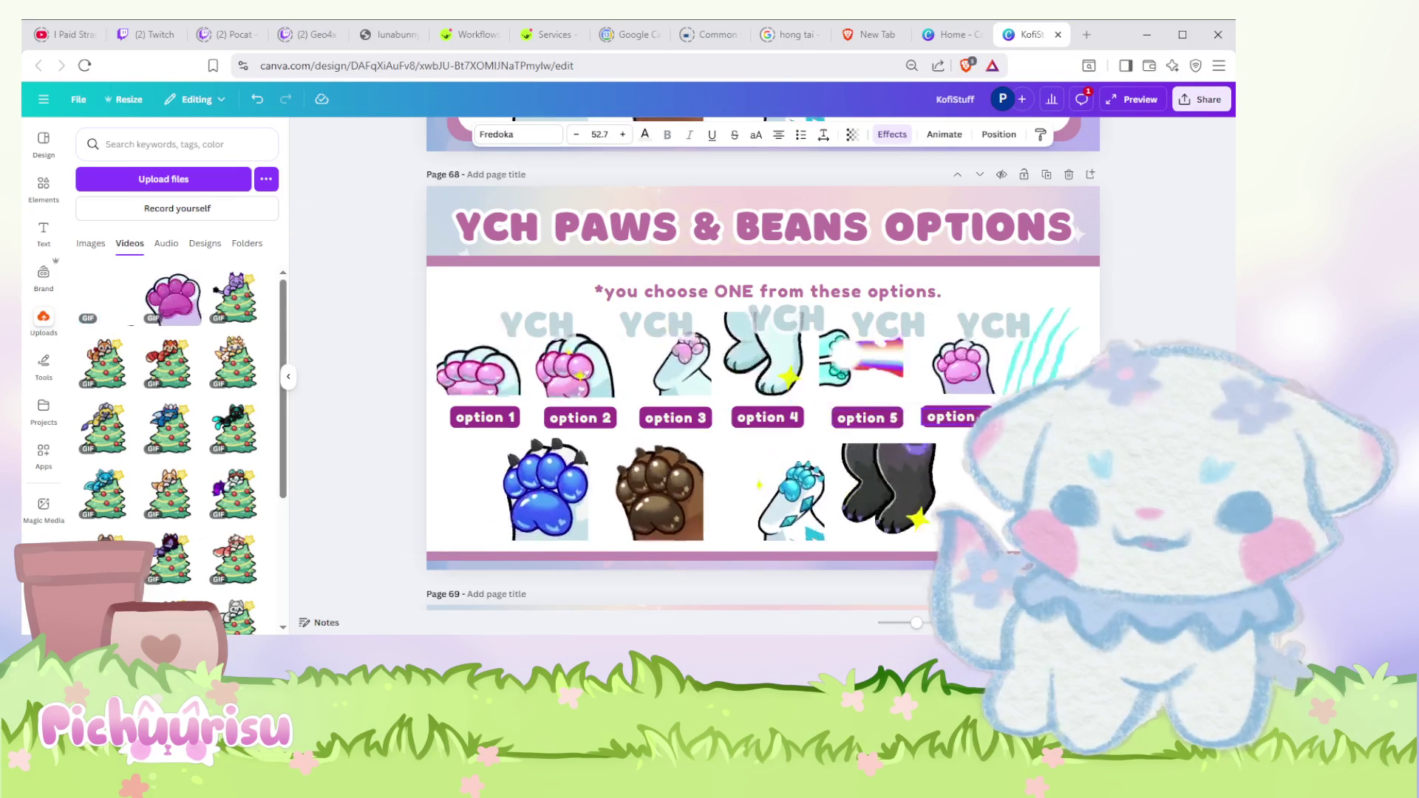
left_click(934, 424)
left_click_drag(935, 424, 959, 418)
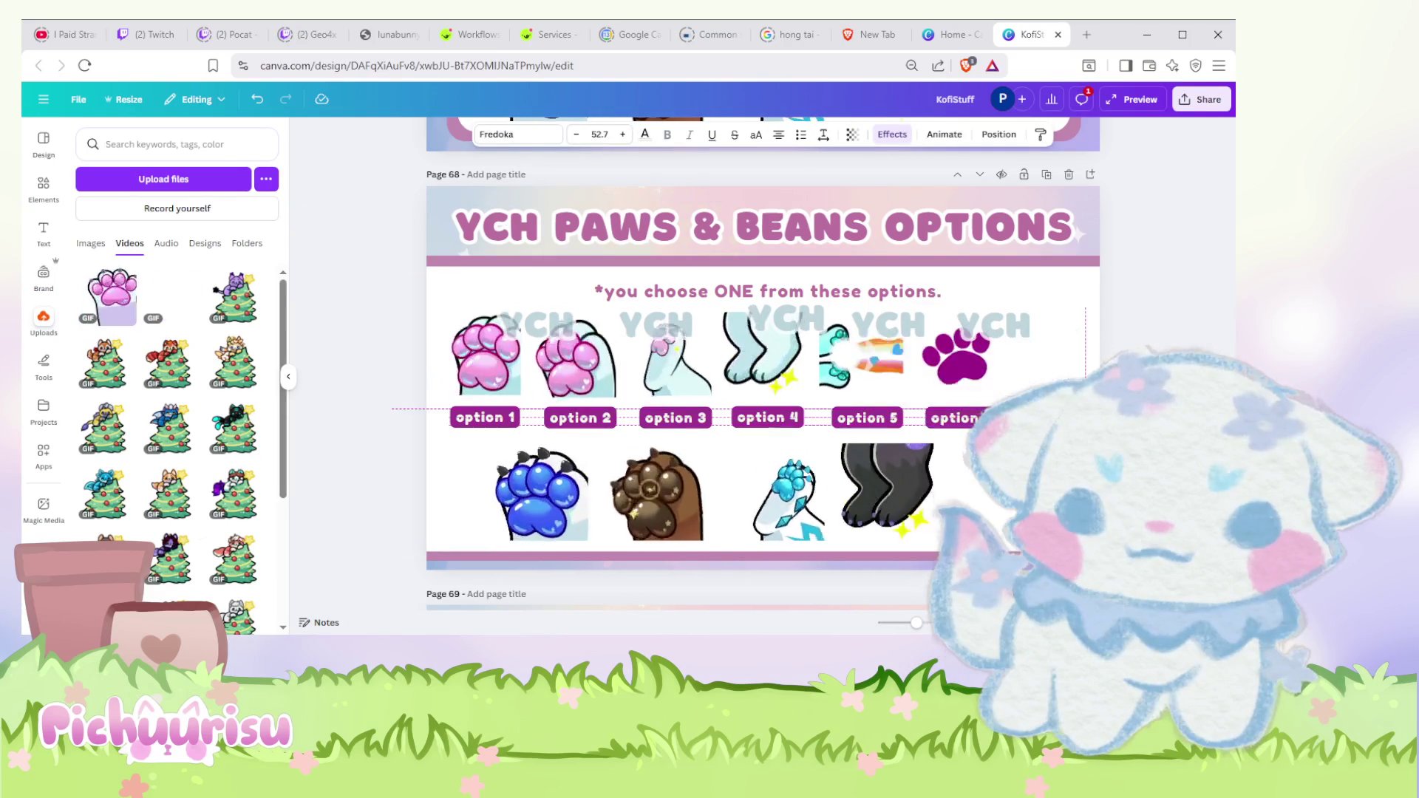
key("Escape")
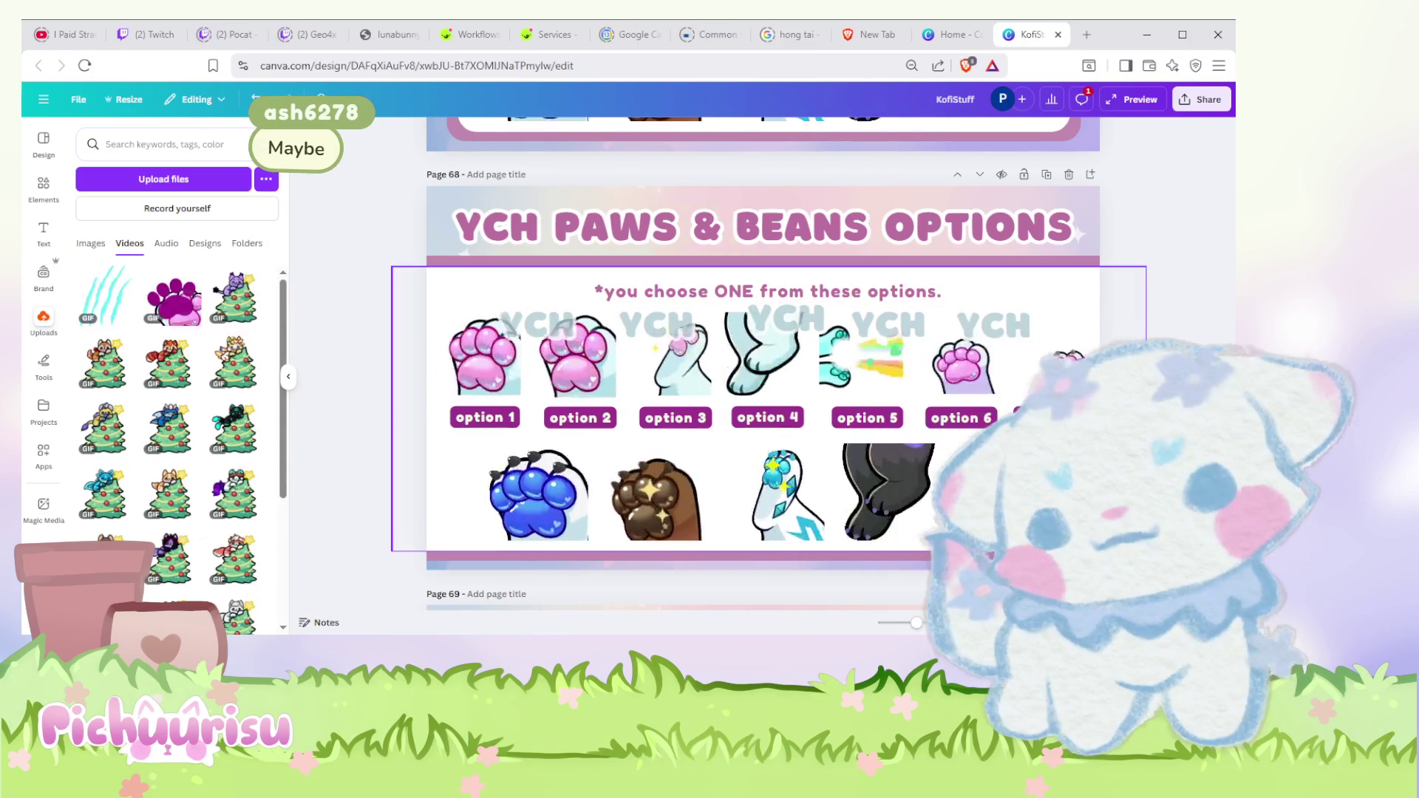
Step: Drag YCH watermarks onto the option 1–6 labels, with one extra right of option 6
left_click_drag(535, 333, 488, 386)
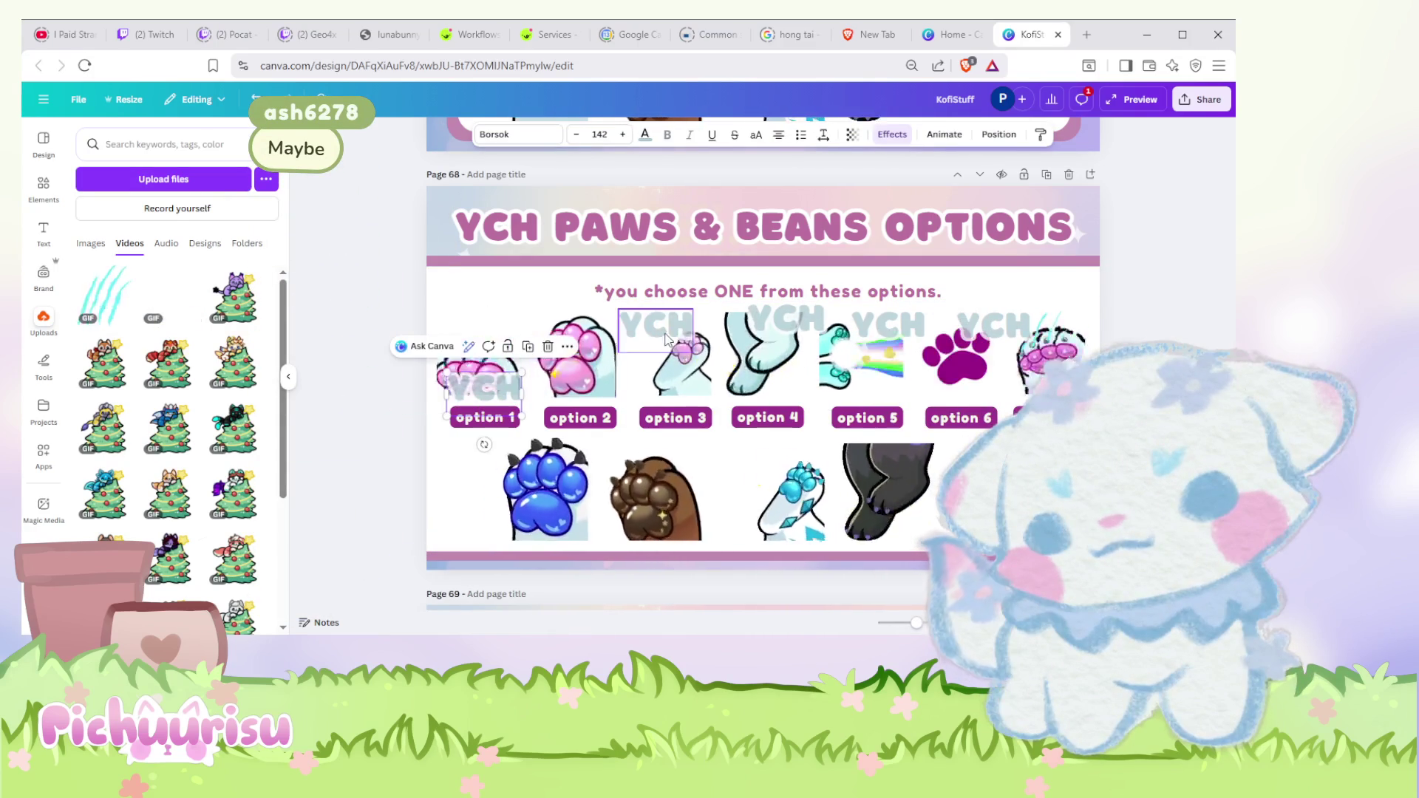
left_click_drag(656, 324, 589, 395)
left_click_drag(776, 324, 676, 391)
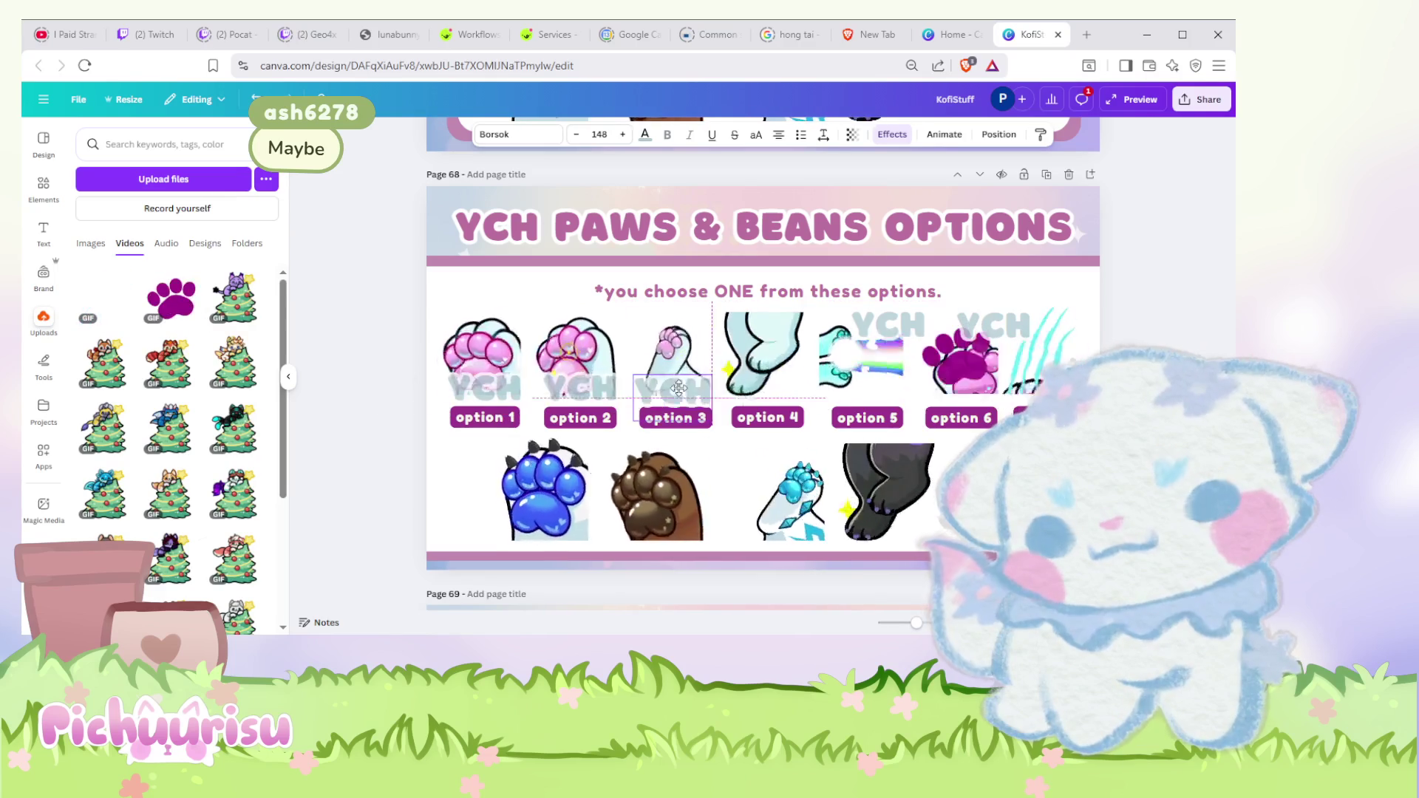
left_click_drag(871, 326, 747, 375)
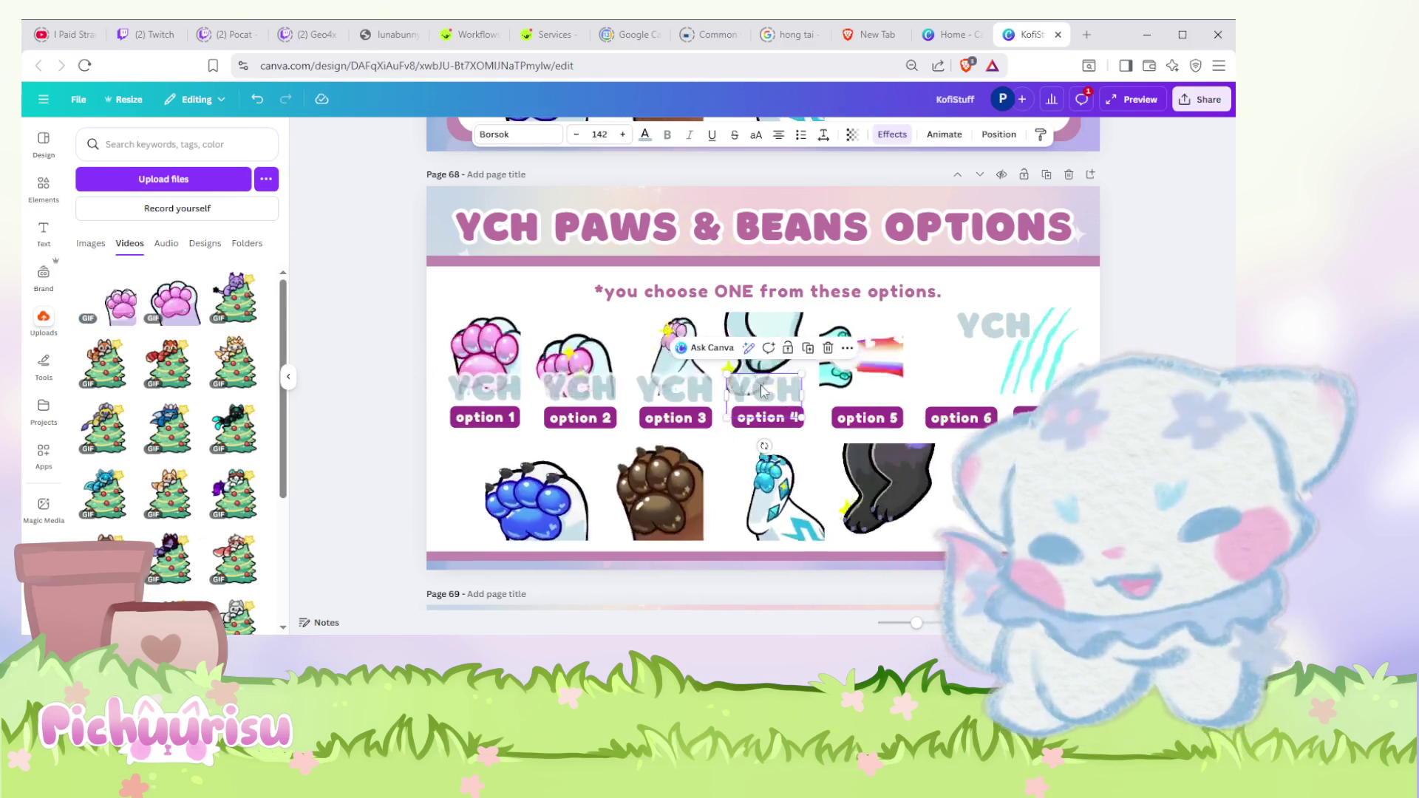
left_click_drag(991, 324, 885, 397)
left_click_drag(993, 325, 976, 384)
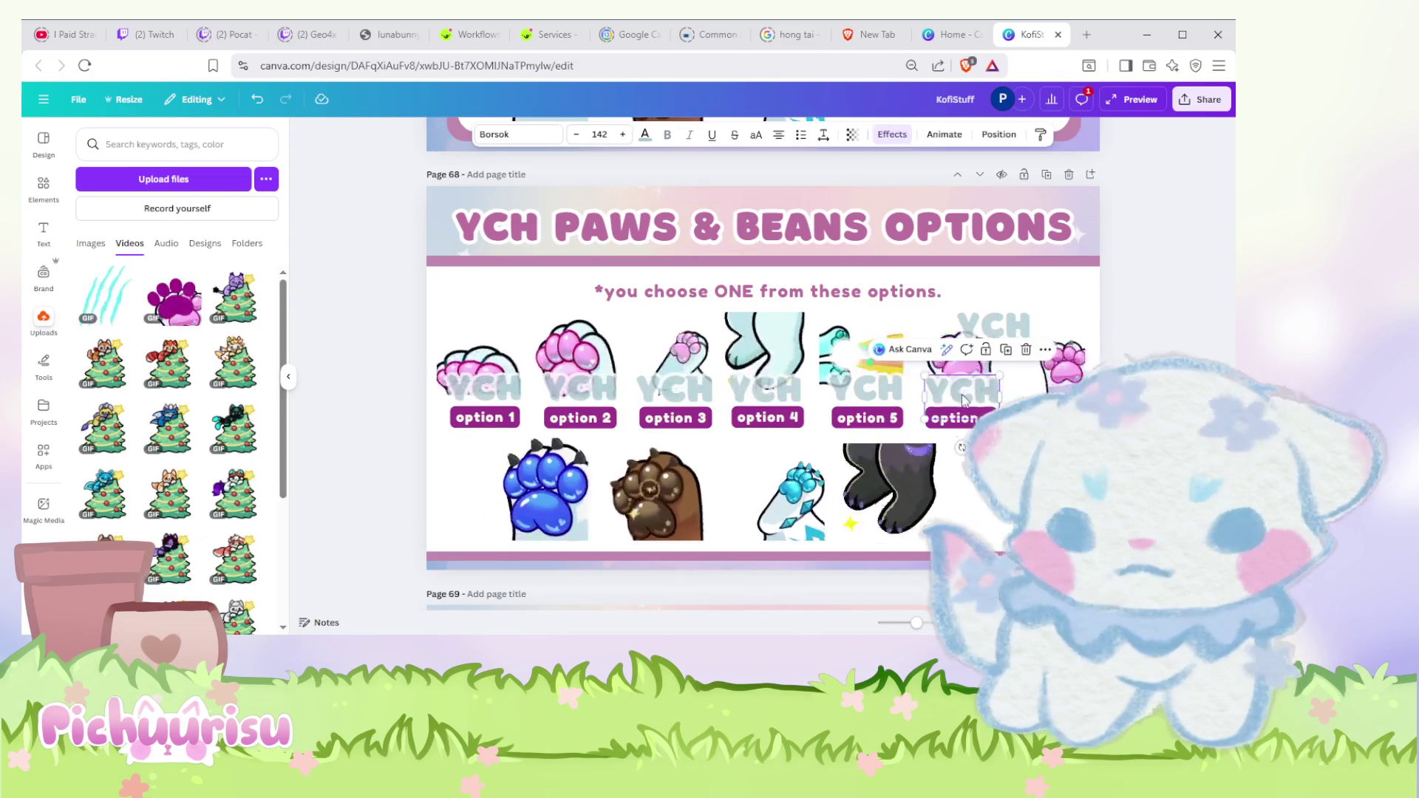
left_click_drag(993, 326, 1043, 380)
left_click(544, 493)
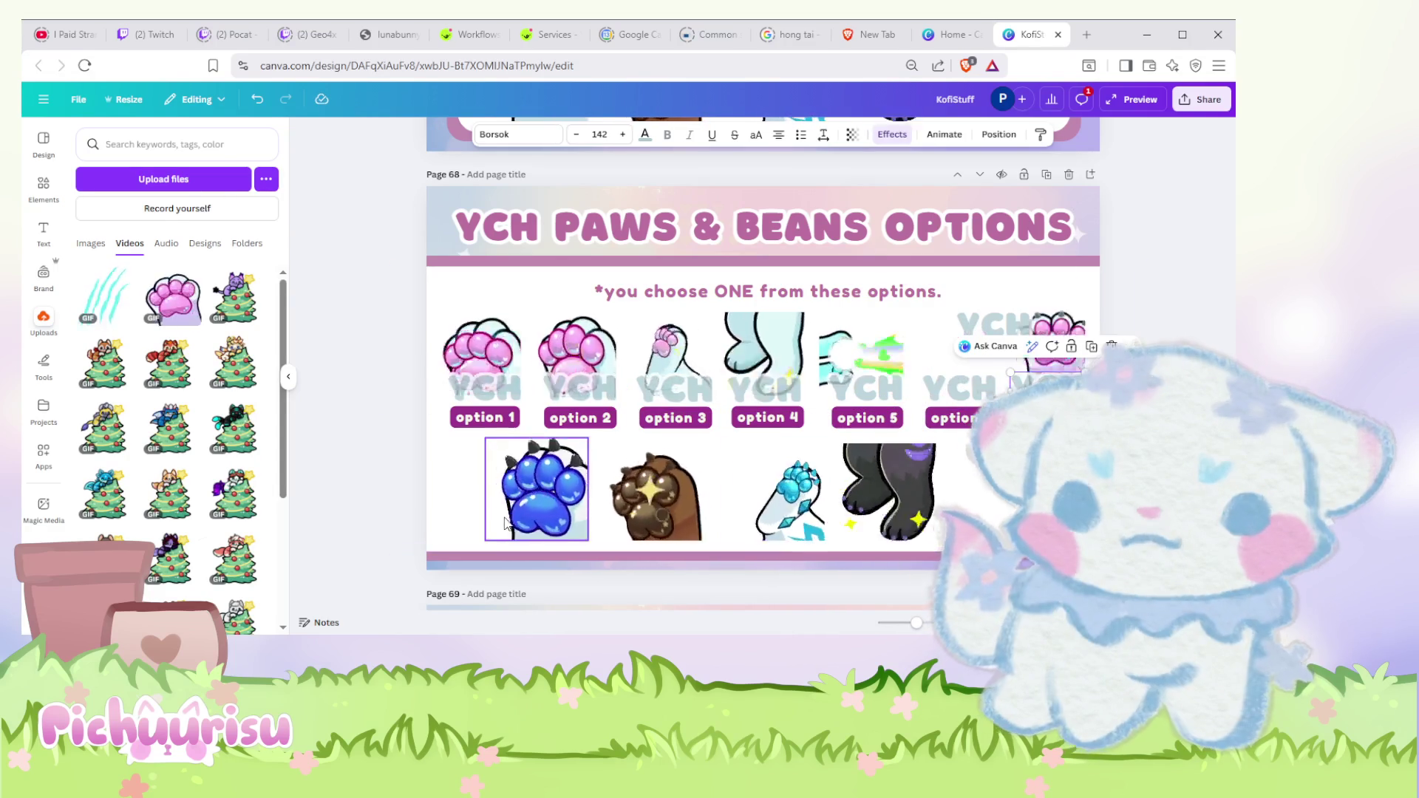
Step: Scale down the blue, brown, cyan and black bottom-row paws together, shifting them left
left_click(655, 522, "shift")
left_click(782, 494, "shift")
left_click(886, 488, "shift")
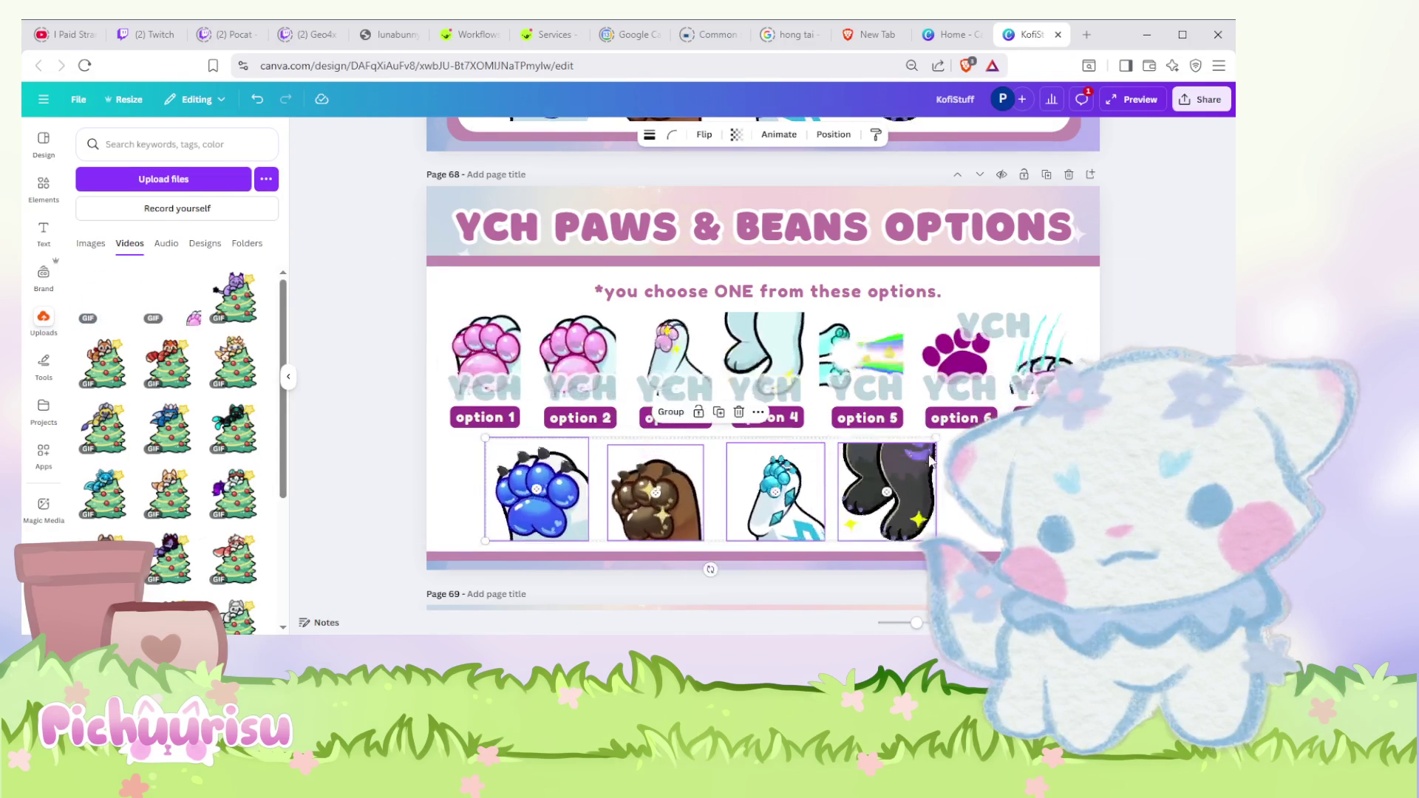
left_click_drag(936, 441, 761, 474)
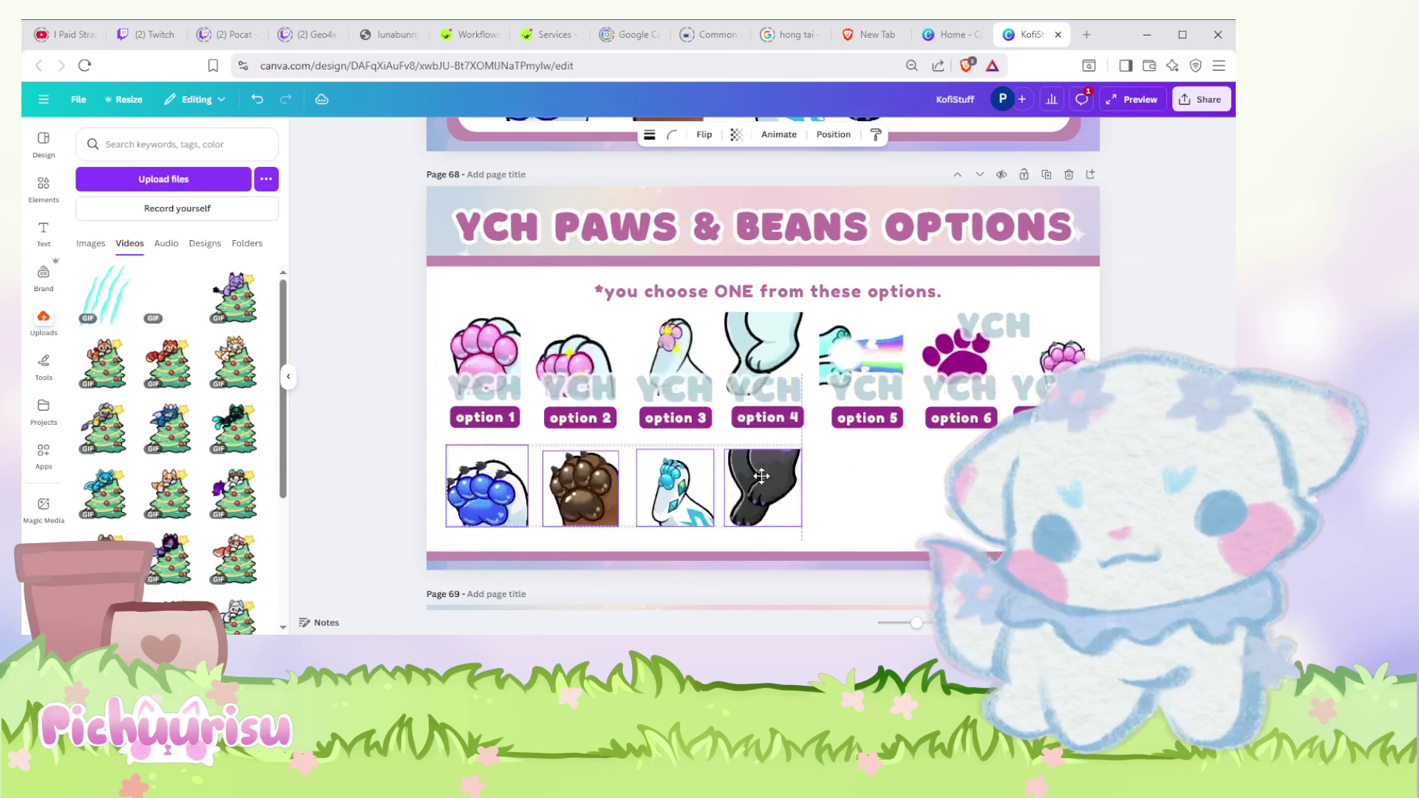
left_click(358, 339)
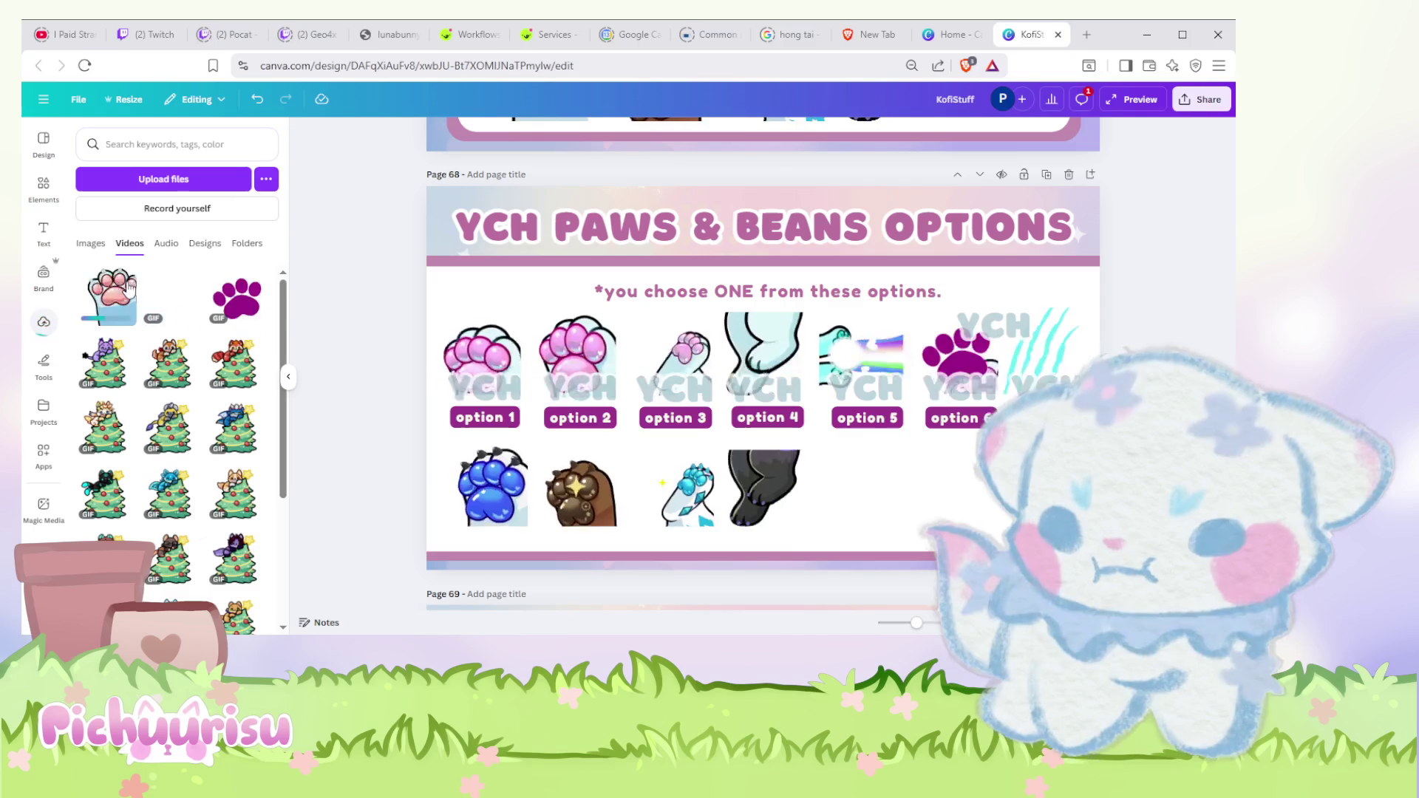
left_click(105, 298)
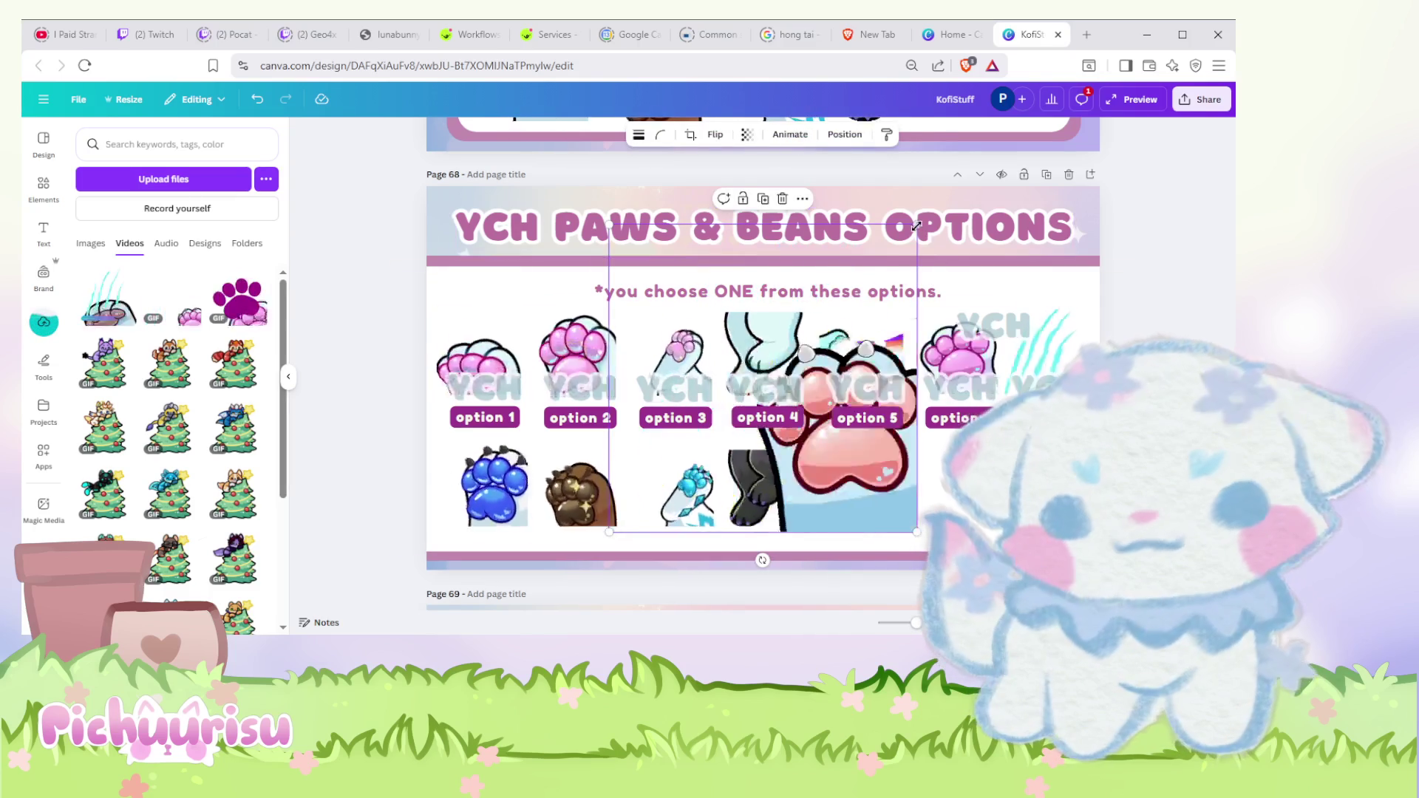
Step: Shrink the cyan claw-scratch GIF and place it below option 6
left_click_drag(918, 225, 714, 457)
left_click_drag(629, 507, 948, 495)
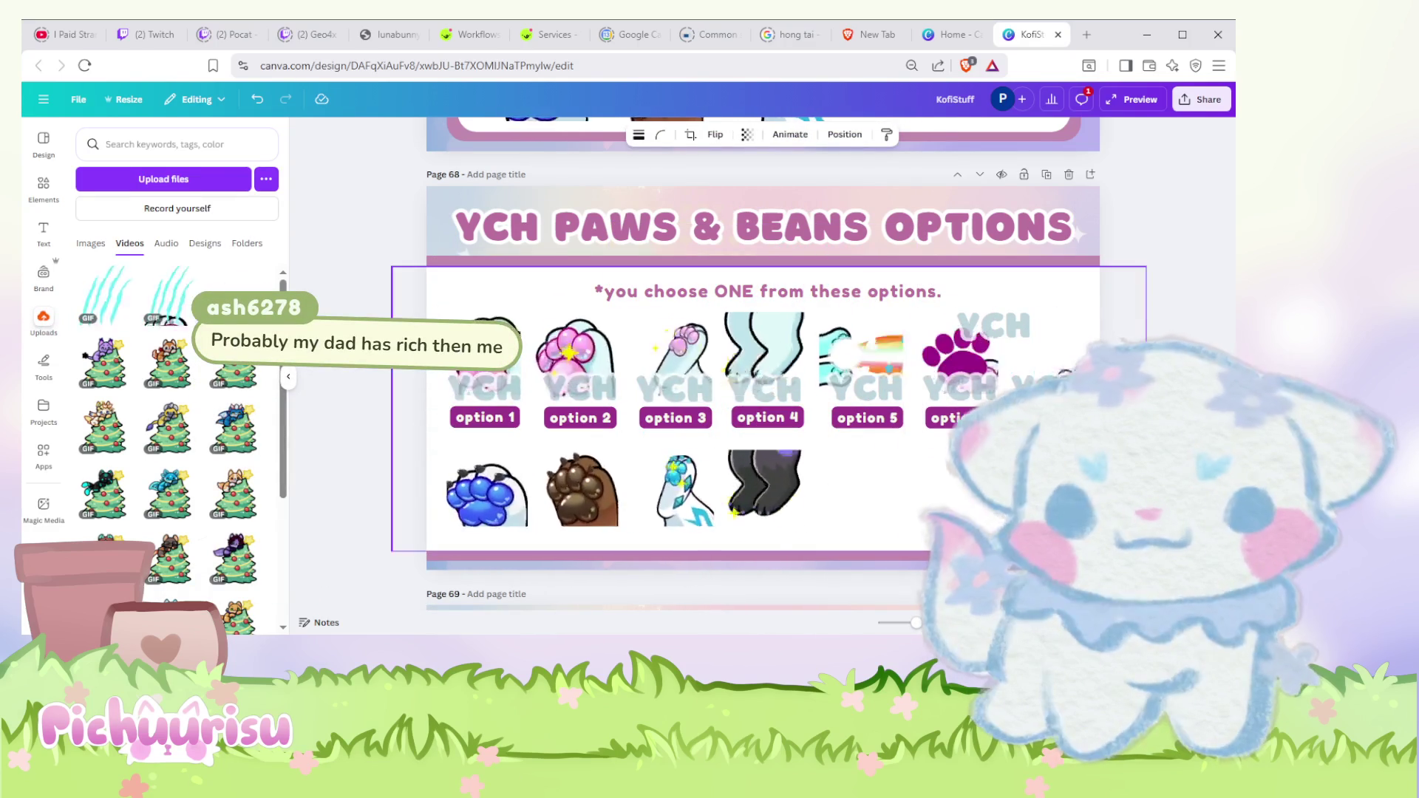
left_click_drag(994, 555, 998, 518)
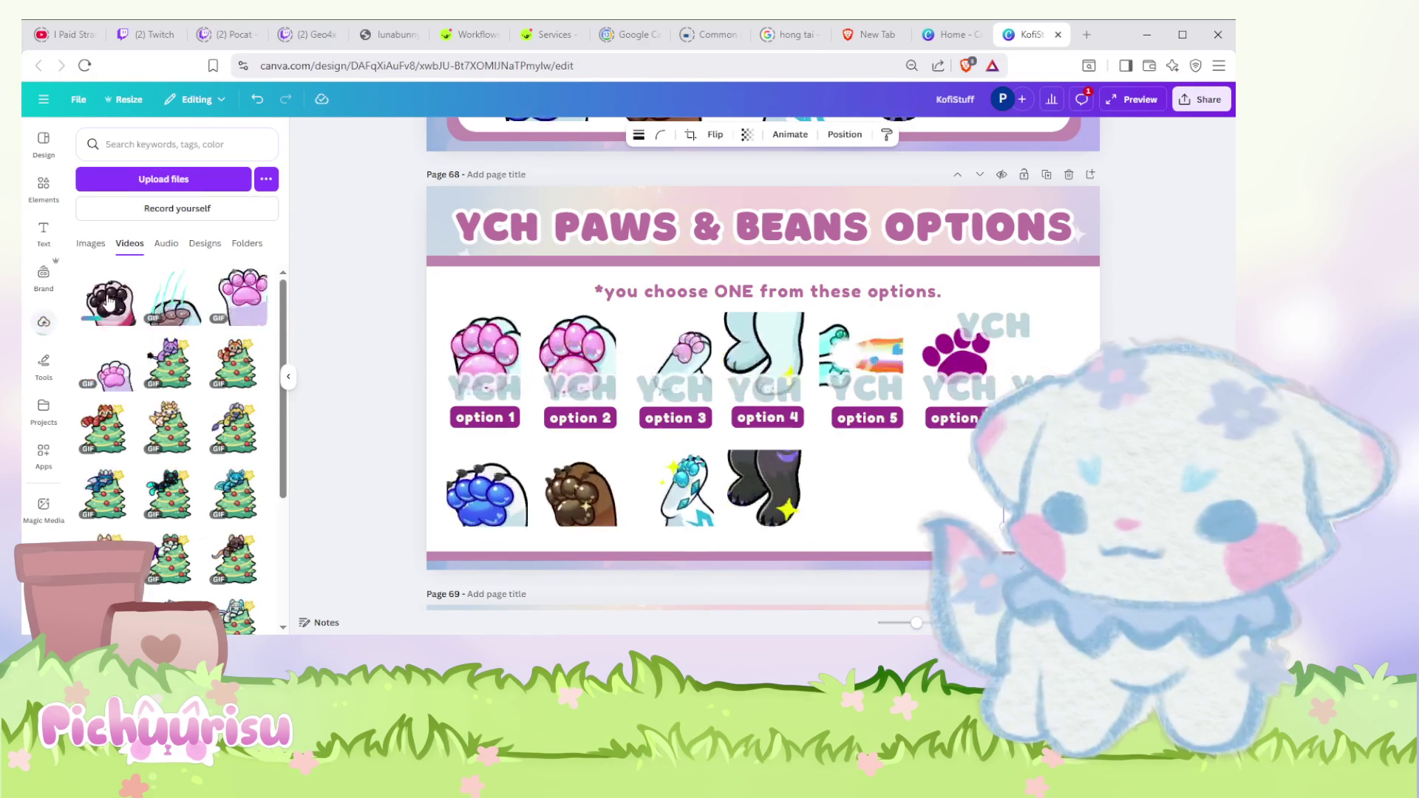
Step: Shrink the dark paw GIF and move it to the page's bottom-right area
left_click_drag(917, 234, 715, 426)
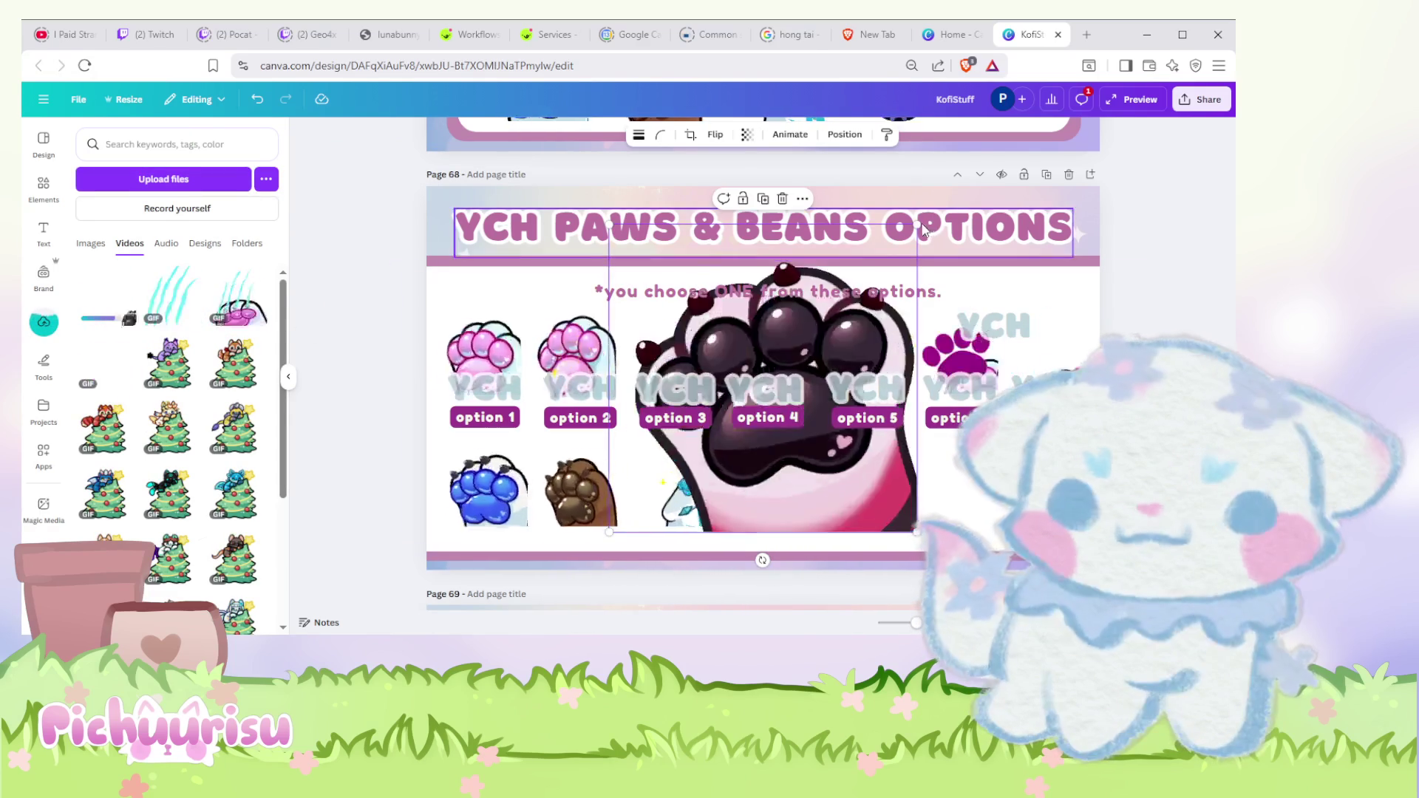
left_click_drag(669, 502, 932, 494)
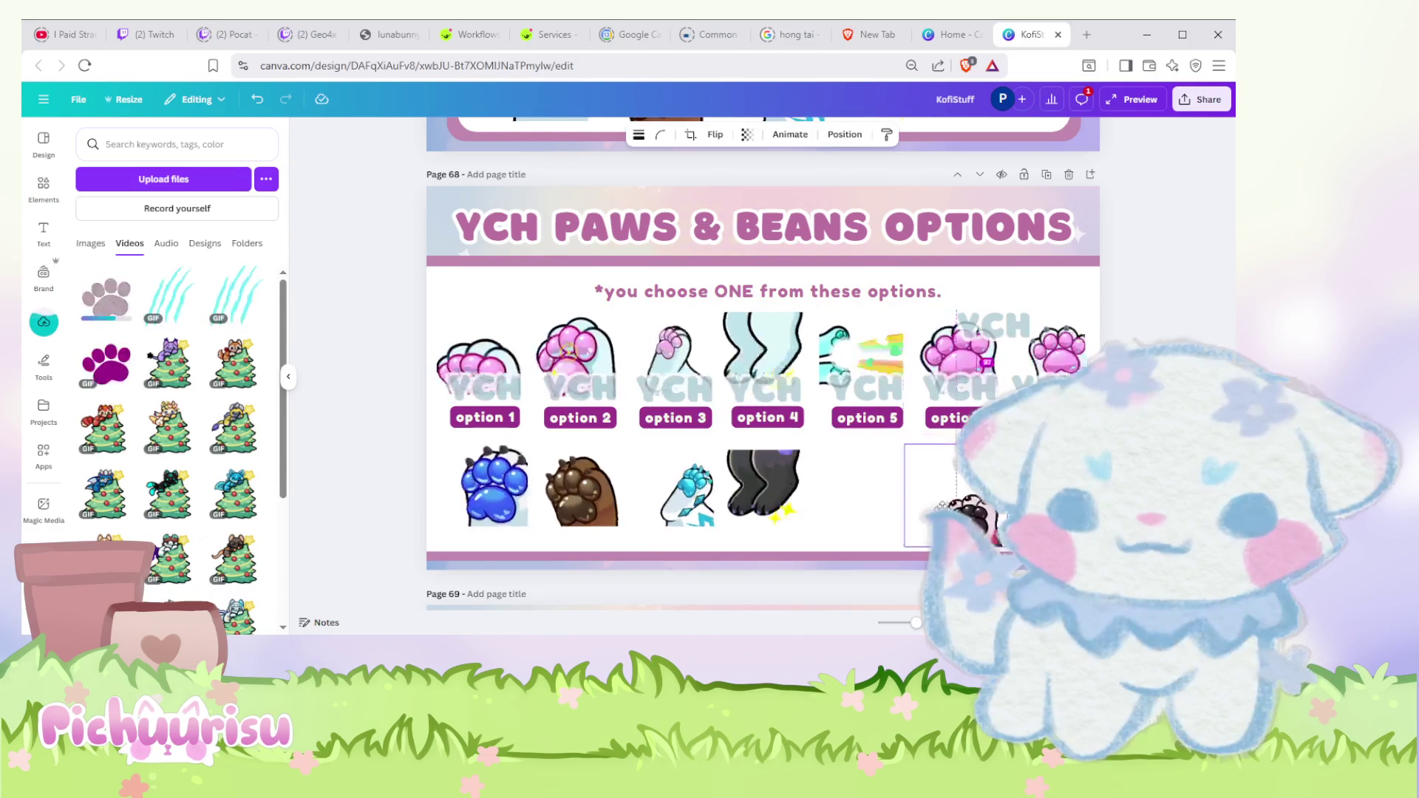
left_click_drag(889, 427, 929, 448)
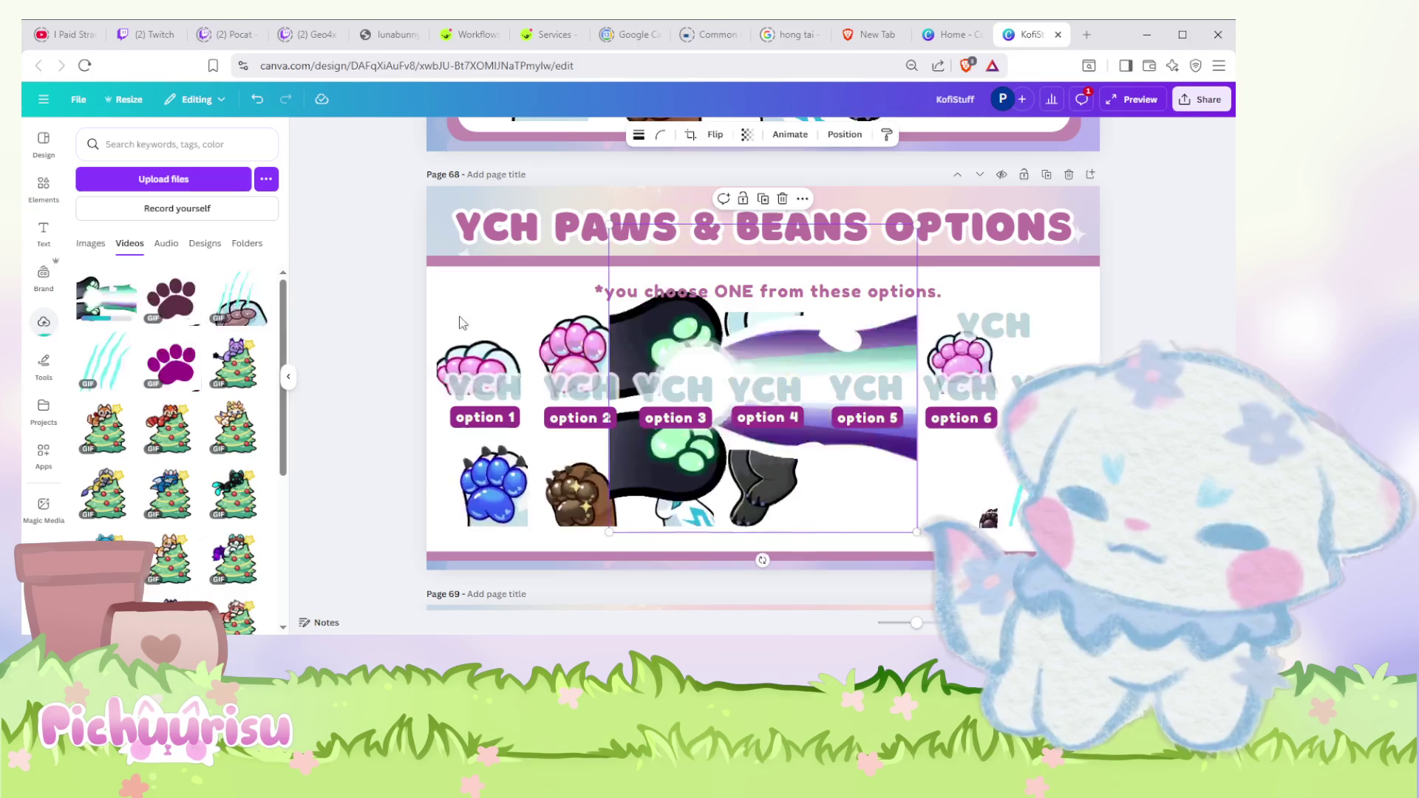
Step: Shrink the black-and-green paw GIF to a small tile evenly spaced under option 5
mouse_move(915, 223)
left_mouse_down()
mouse_move(703, 439)
mouse_move(872, 467)
left_mouse_up()
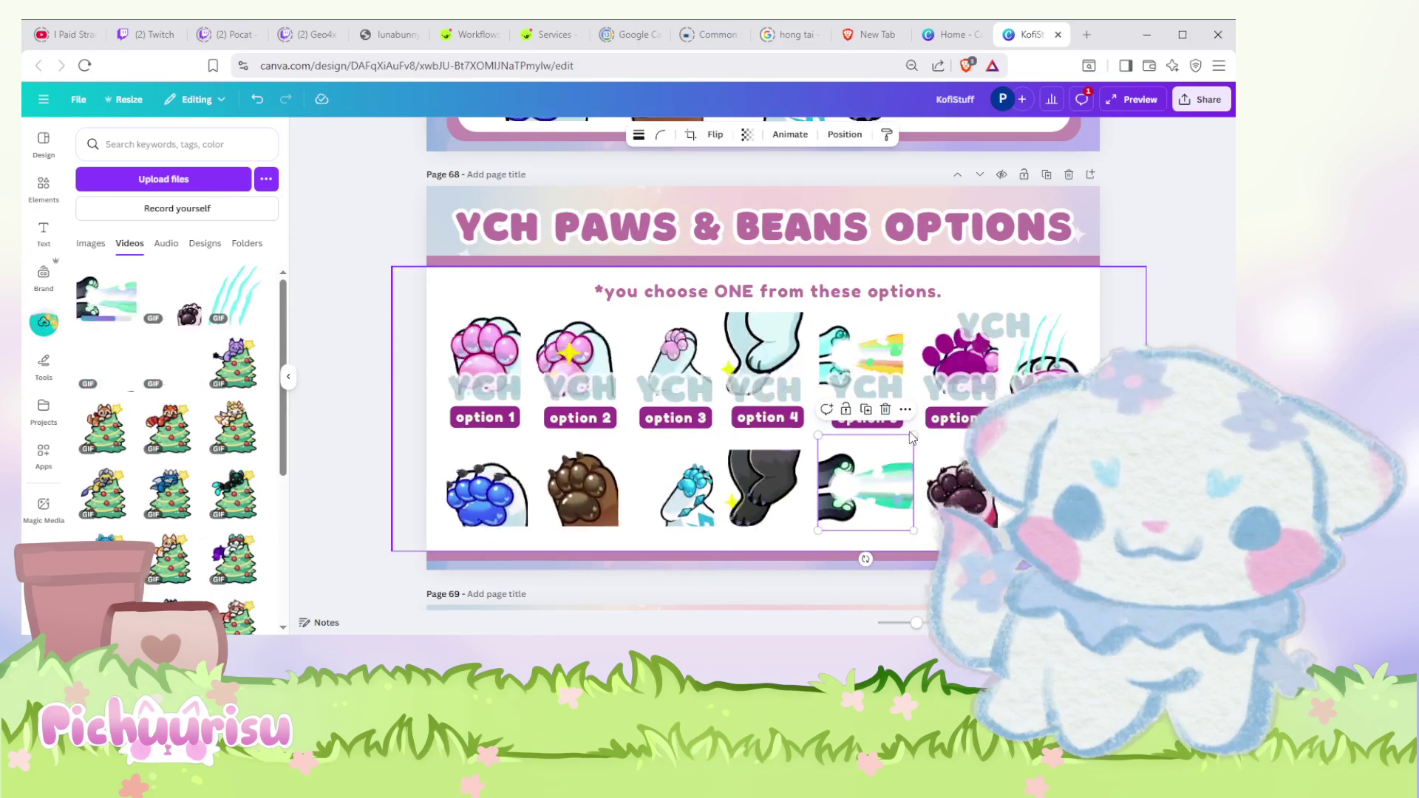
left_click_drag(914, 437, 863, 333)
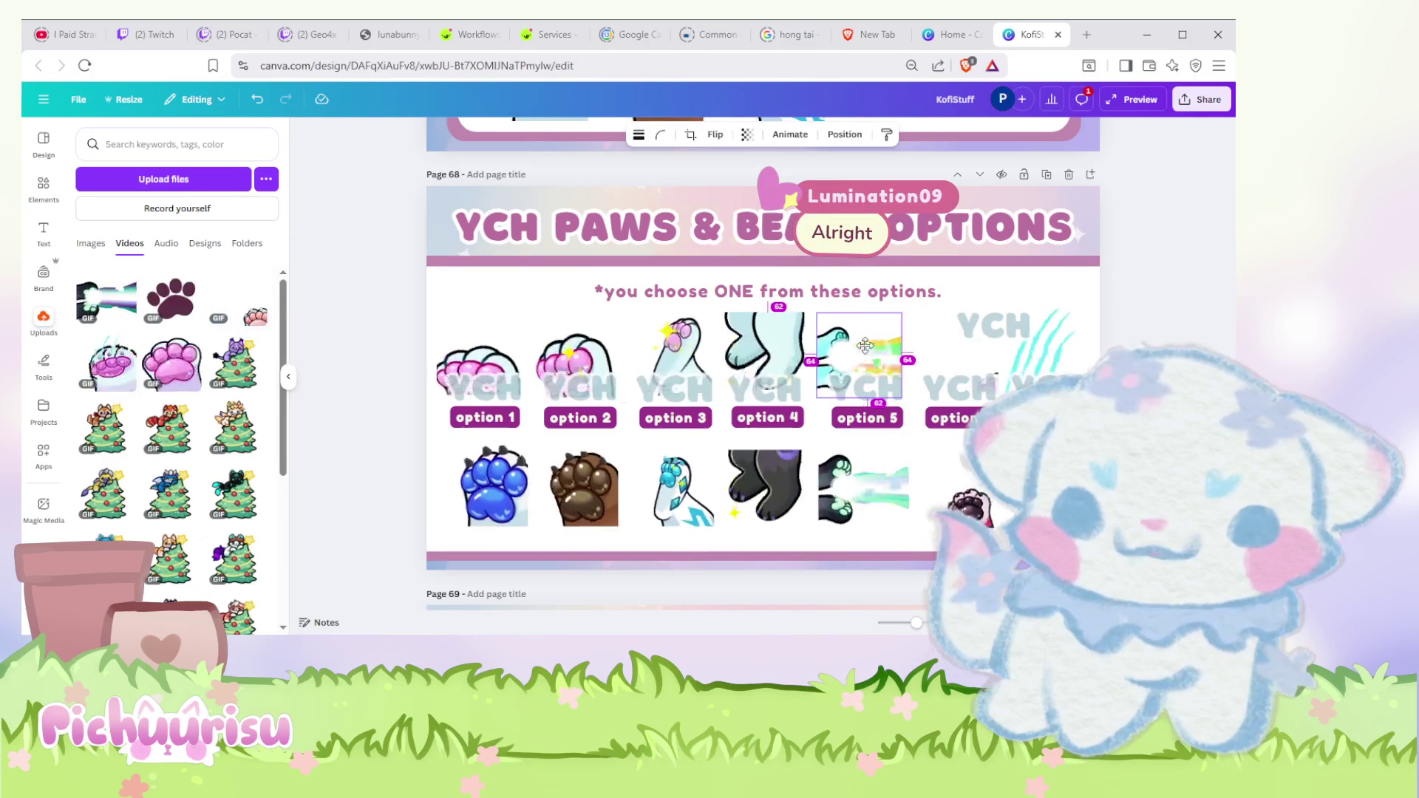
left_click_drag(862, 333, 866, 346)
left_click(1002, 324)
left_click(1043, 294)
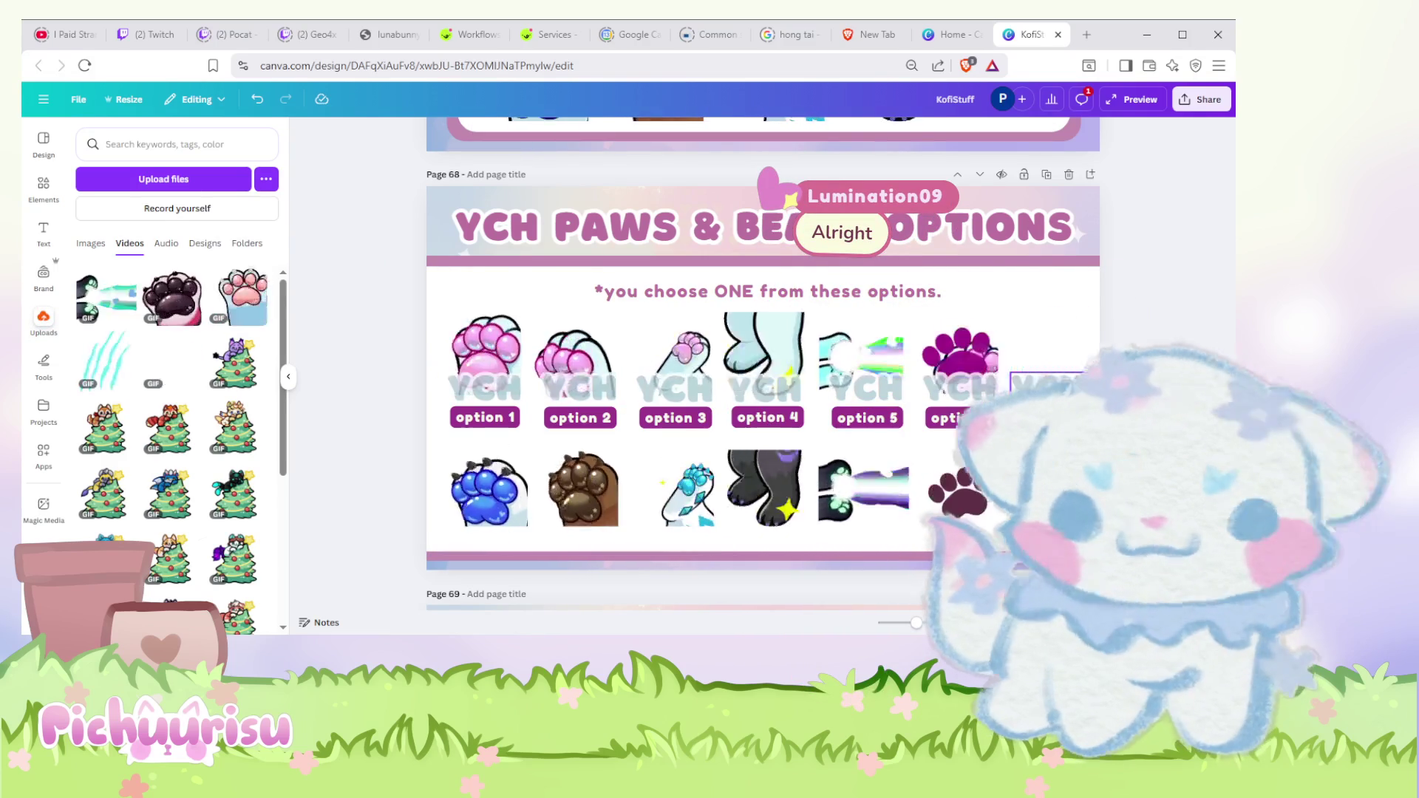
left_click(1090, 206)
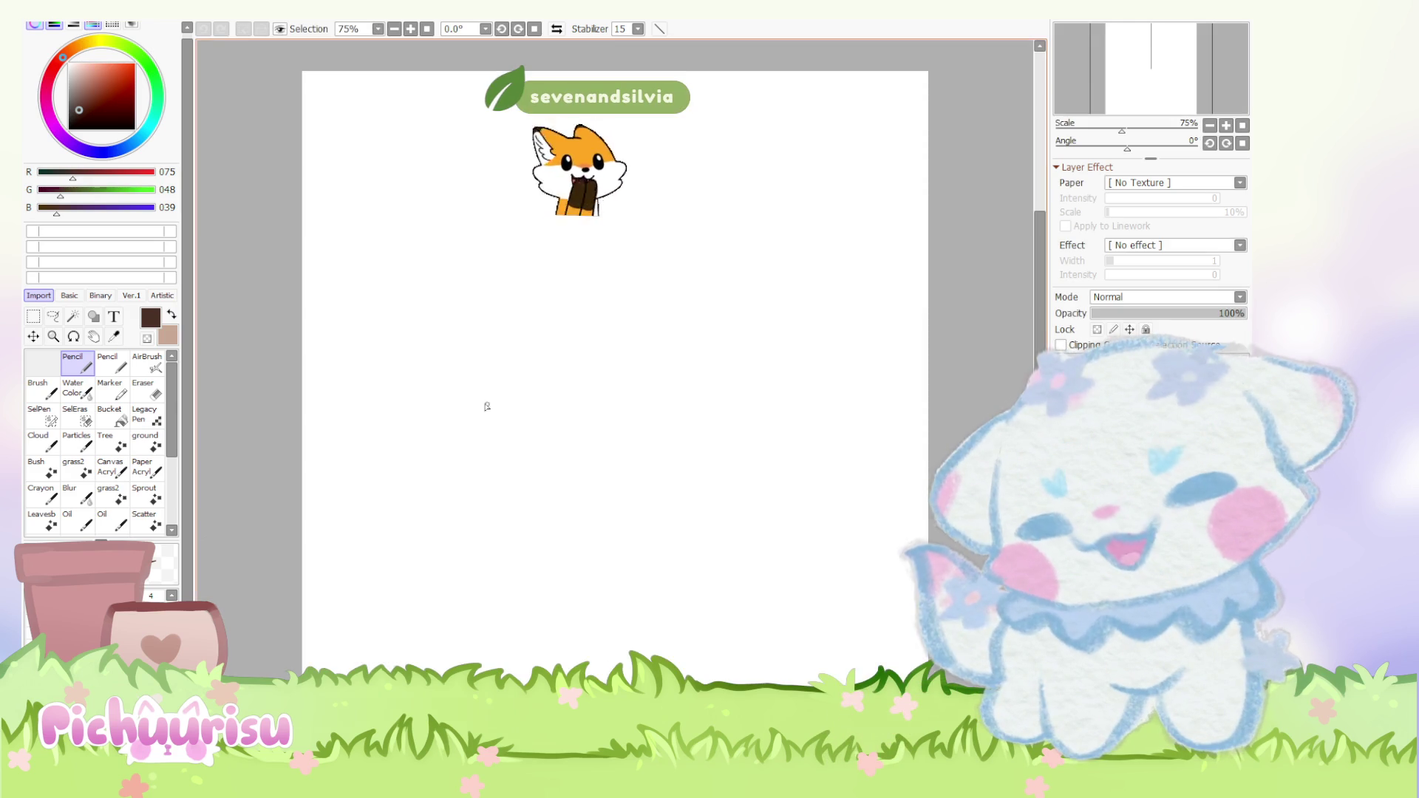
scroll(526, 414, "down", 3)
scroll(640, 237, "up", 2)
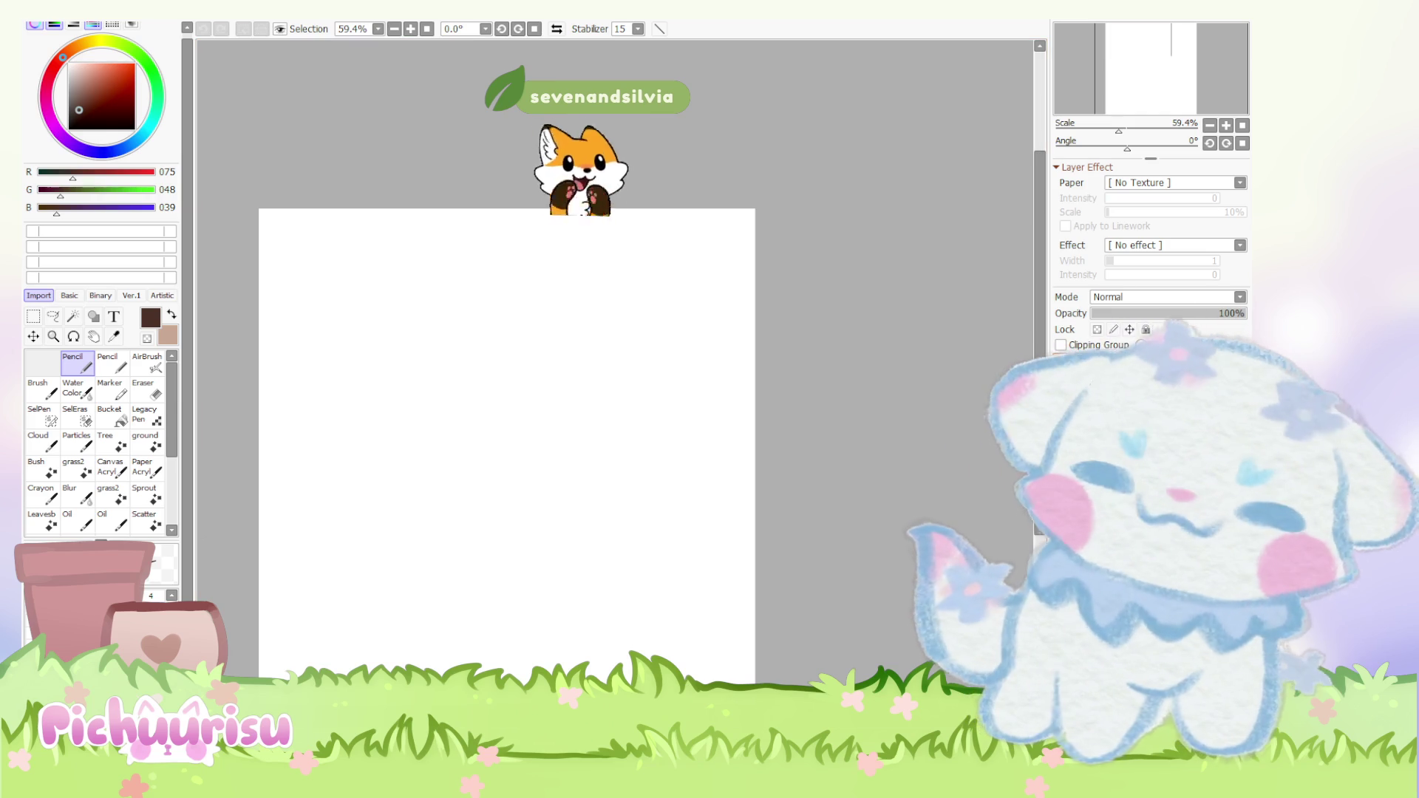
Step: Set a vertical mirror ruler and retrace the head outline thickly, erasing excess at the top
mouse_move(637, 115)
left_mouse_down()
mouse_move(608, 319)
mouse_move(526, 355)
left_mouse_up()
scroll(541, 361, "up", 3)
left_click_drag(504, 289, 381, 413)
mouse_move(477, 290)
left_mouse_down()
mouse_move(394, 423)
mouse_move(497, 490)
left_mouse_up()
left_click_drag(432, 316, 504, 488)
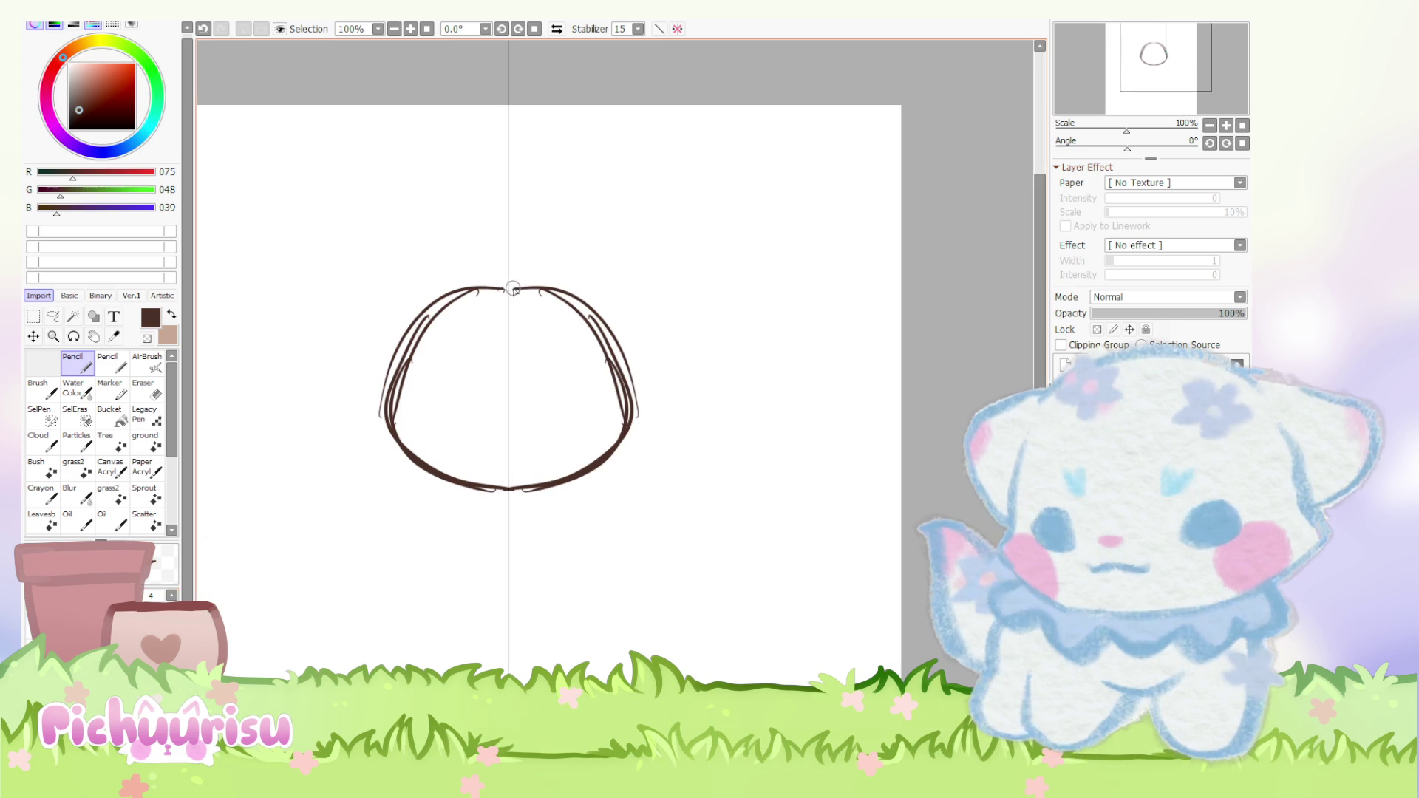
left_click_drag(507, 283, 409, 346)
left_click_drag(504, 285, 480, 492)
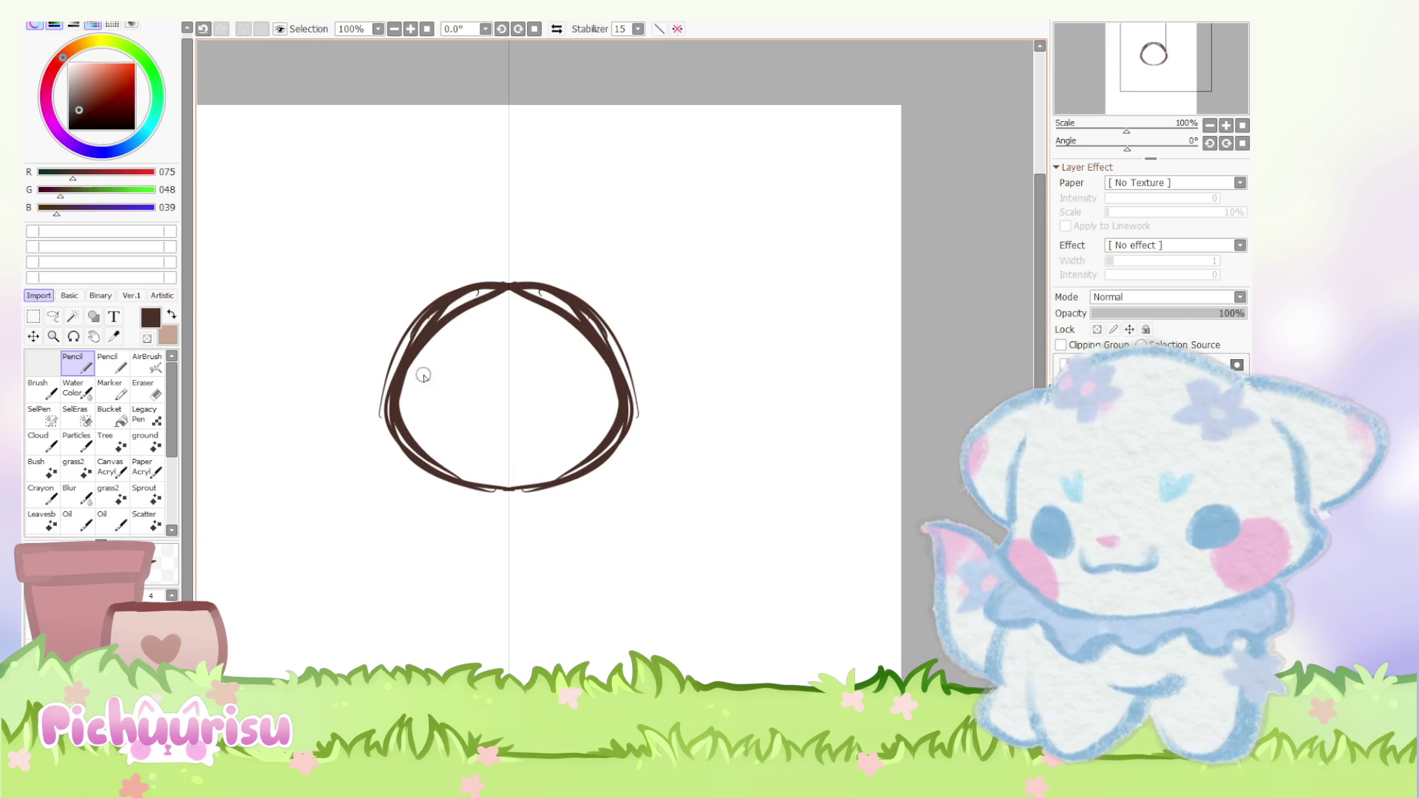
key("c")
left_click_drag(508, 276, 410, 347)
left_click_drag(504, 278, 390, 363)
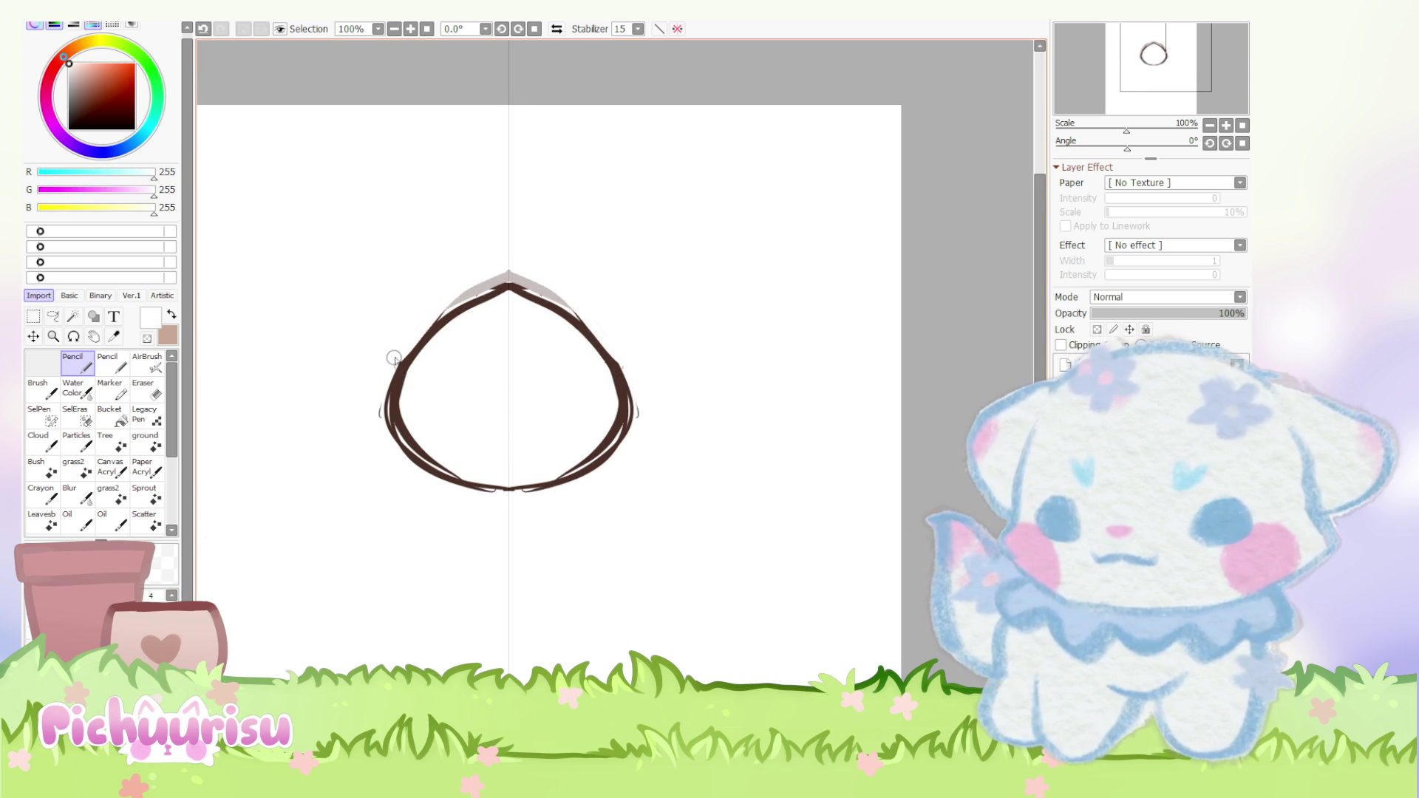
key("c")
Step: Draw the pointed ears and curved leg bottoms, clean stray lines, and add a tiny nose and mouth
left_click_drag(467, 308, 388, 385)
left_click_drag(367, 322, 405, 306)
mouse_move(489, 292)
left_mouse_down()
mouse_move(342, 325)
mouse_move(427, 400)
mouse_move(404, 387)
left_mouse_up()
scroll(403, 387, "down", 2)
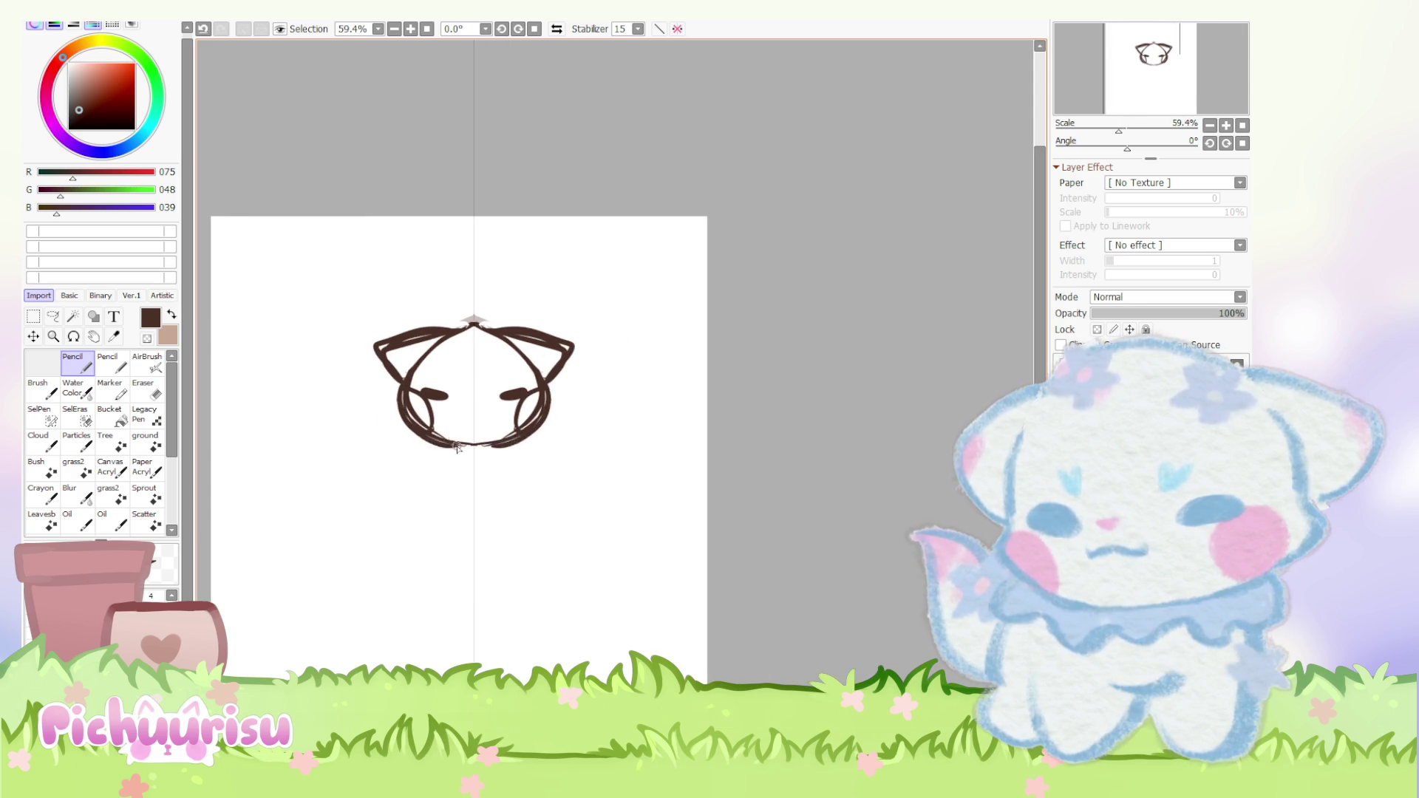
scroll(456, 447, "down", 2)
scroll(414, 397, "up", 2)
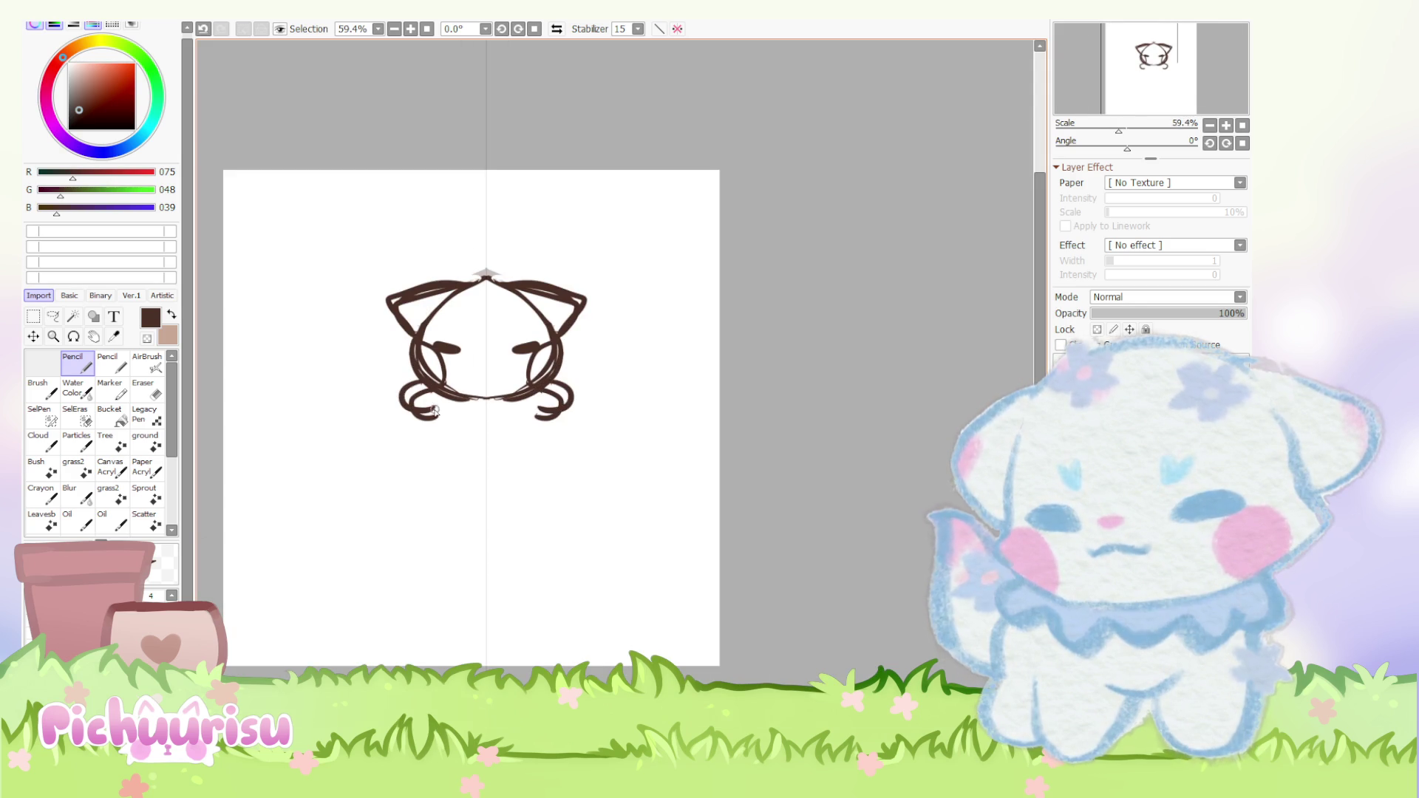
scroll(456, 409, "down", 1)
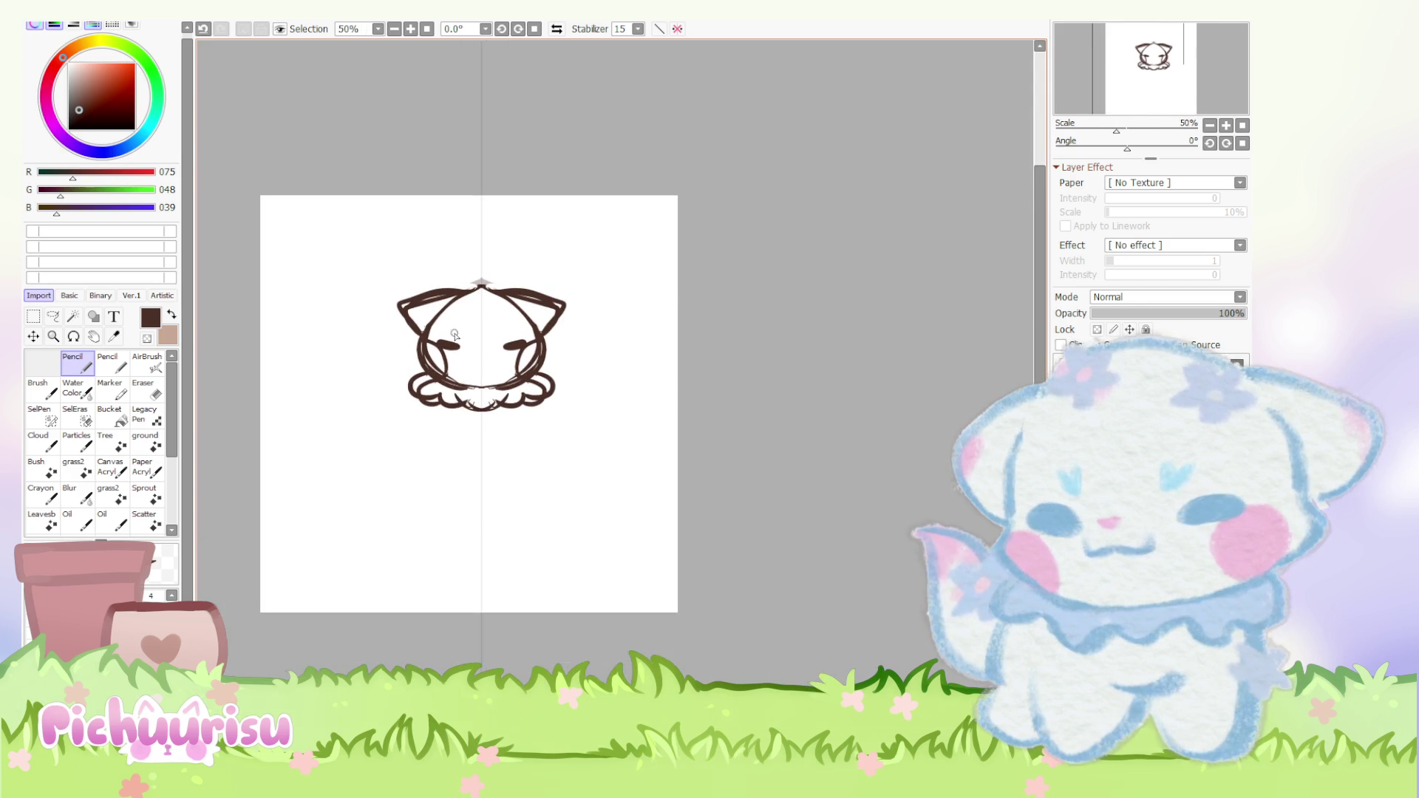
scroll(419, 406, "up", 2)
mouse_move(404, 435)
left_mouse_down()
mouse_move(446, 450)
mouse_move(452, 482)
left_mouse_up()
scroll(425, 438, "down", 1)
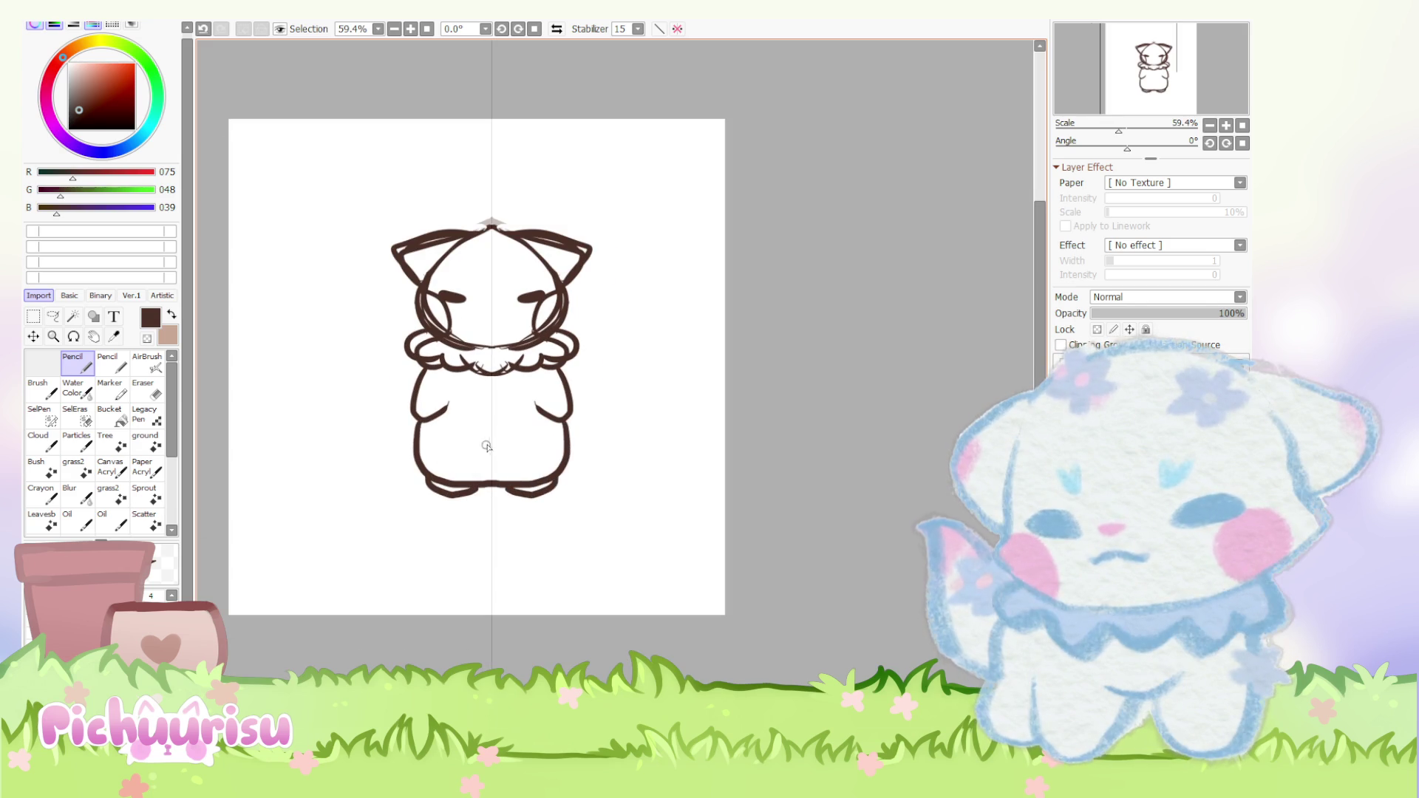
scroll(637, 411, "down", 1)
scroll(639, 368, "up", 1)
scroll(643, 326, "up", 1)
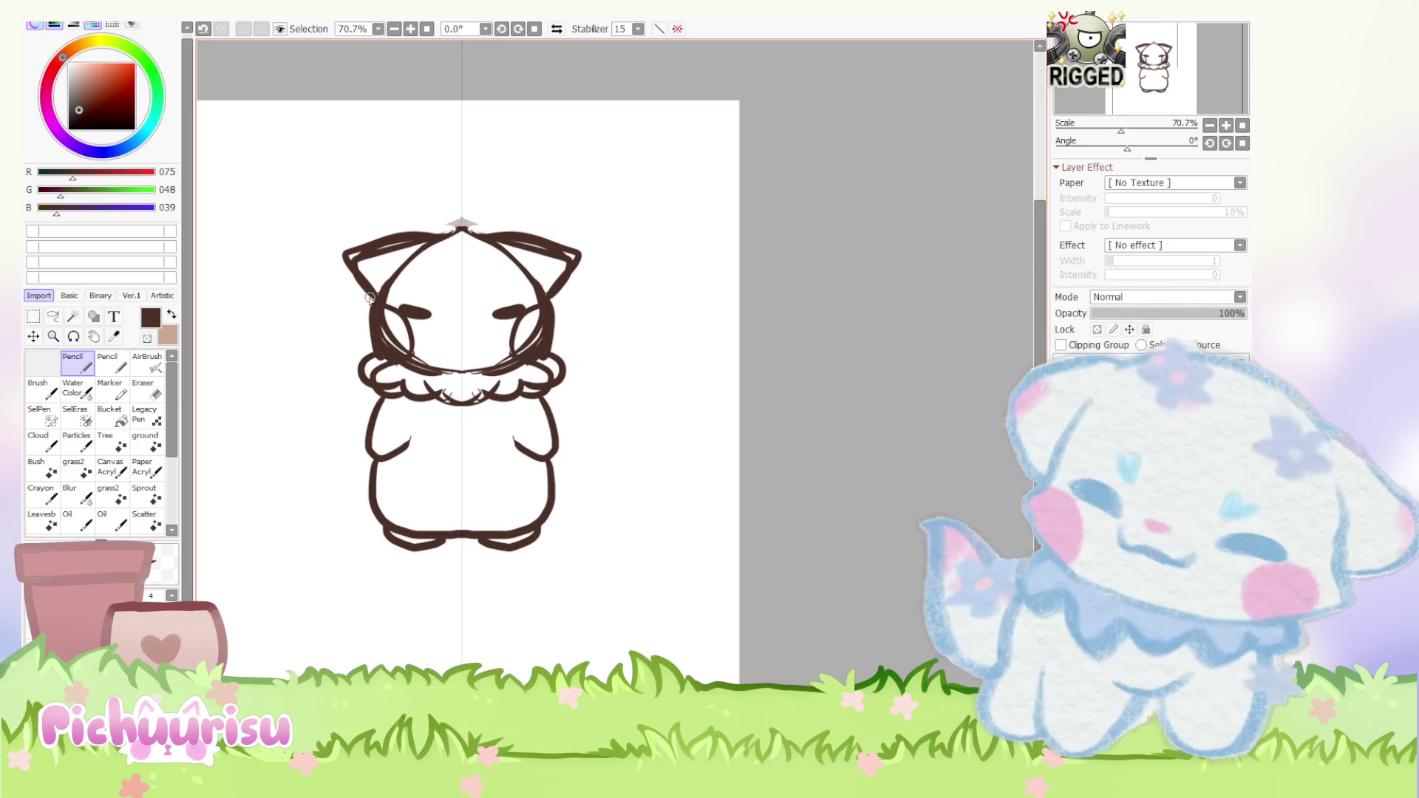
key("x")
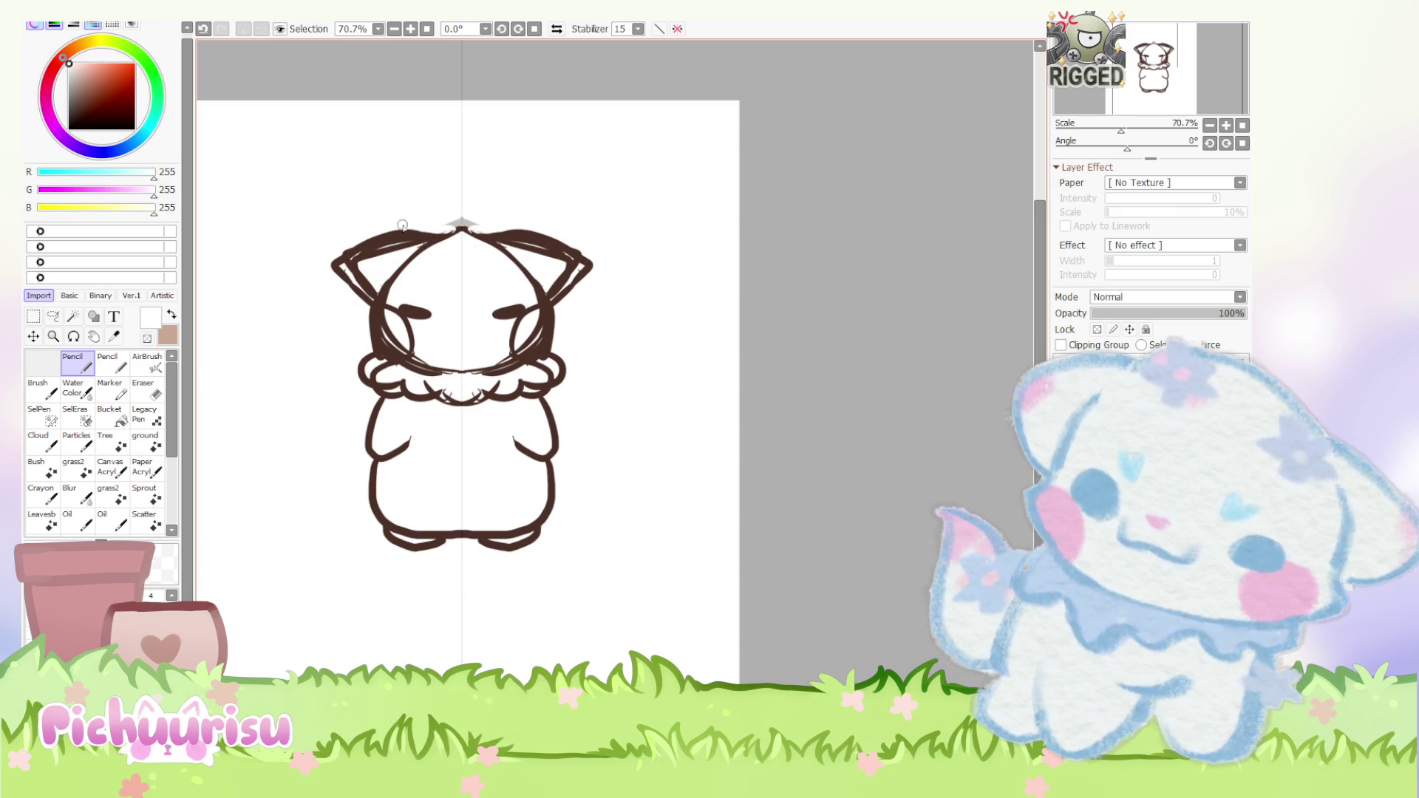
left_click_drag(346, 290, 411, 236)
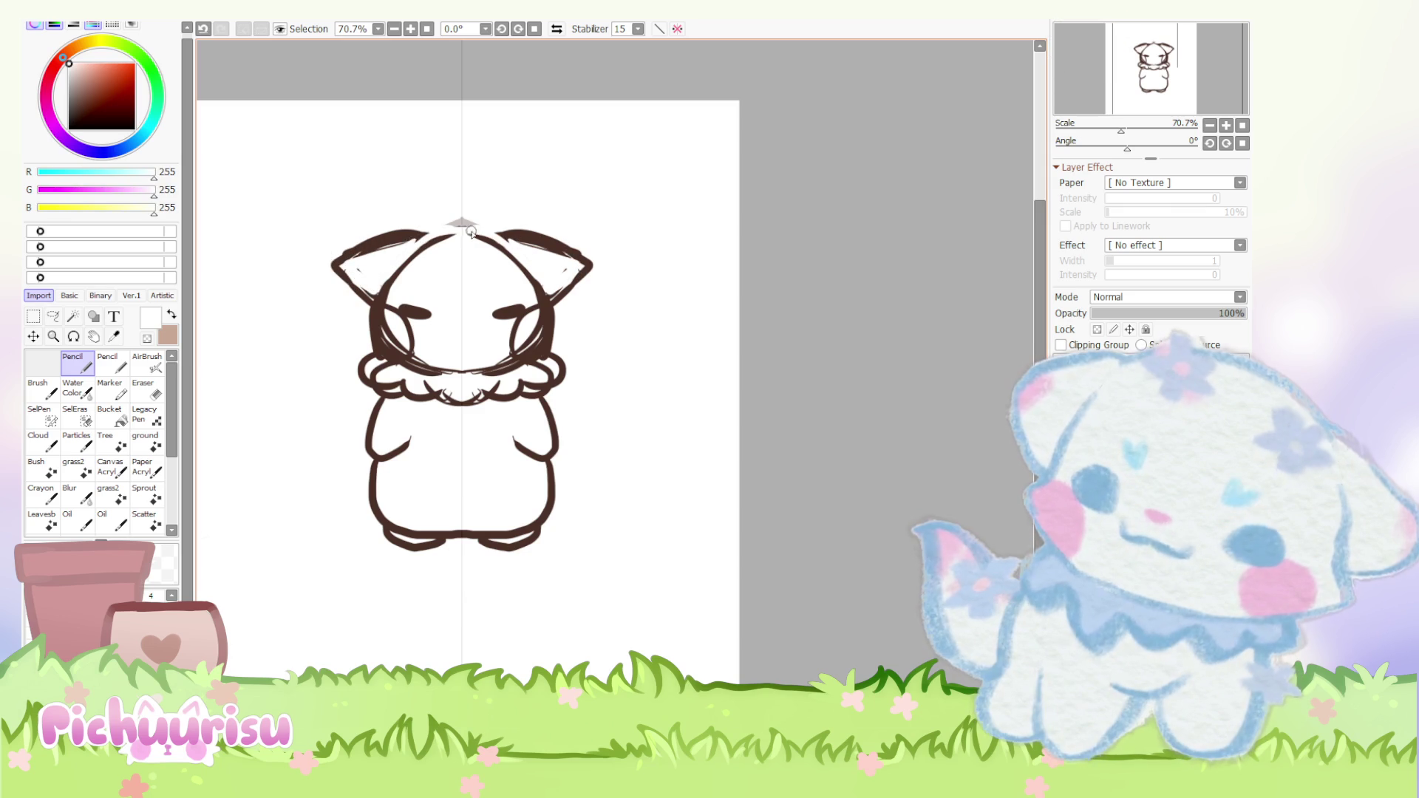
key("x")
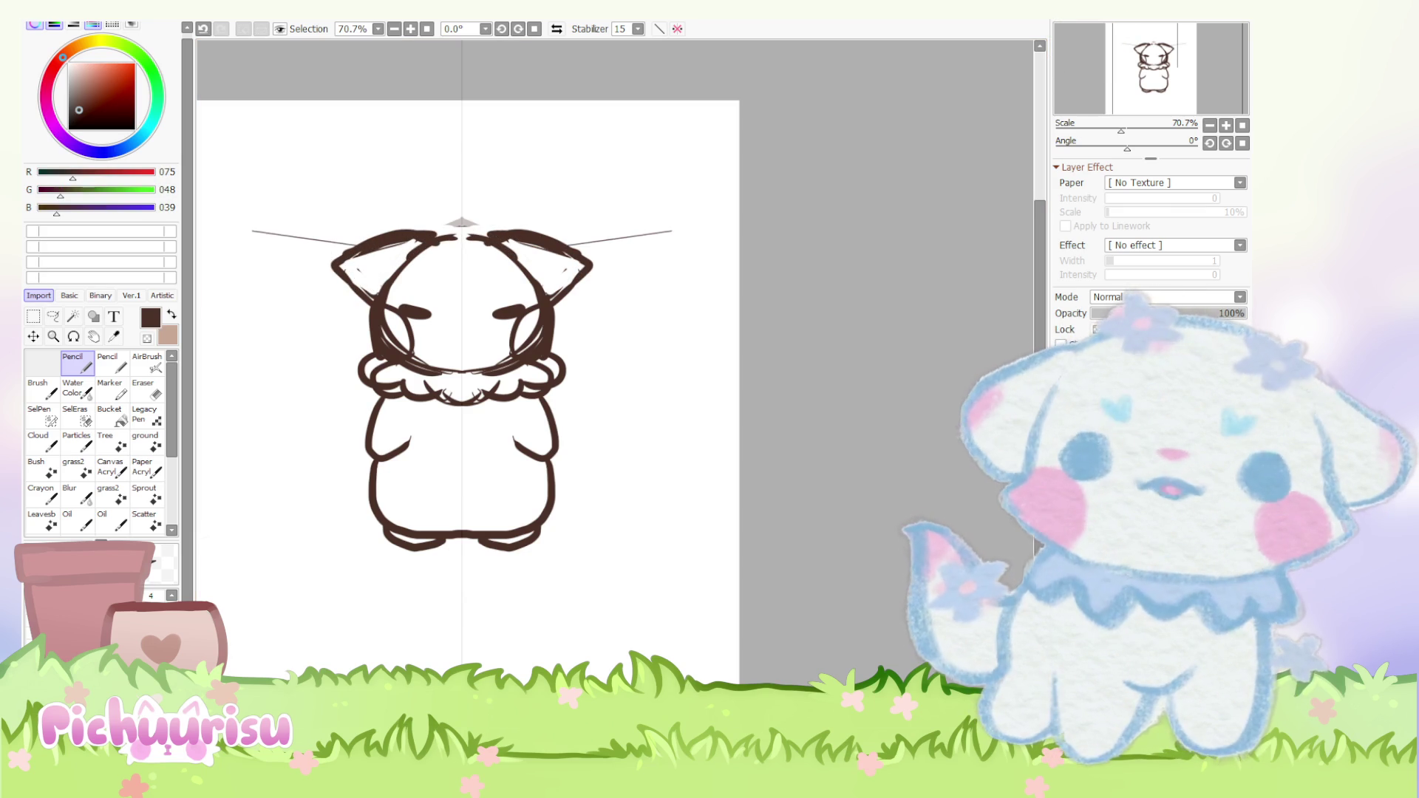
scroll(713, 389, "up", 1)
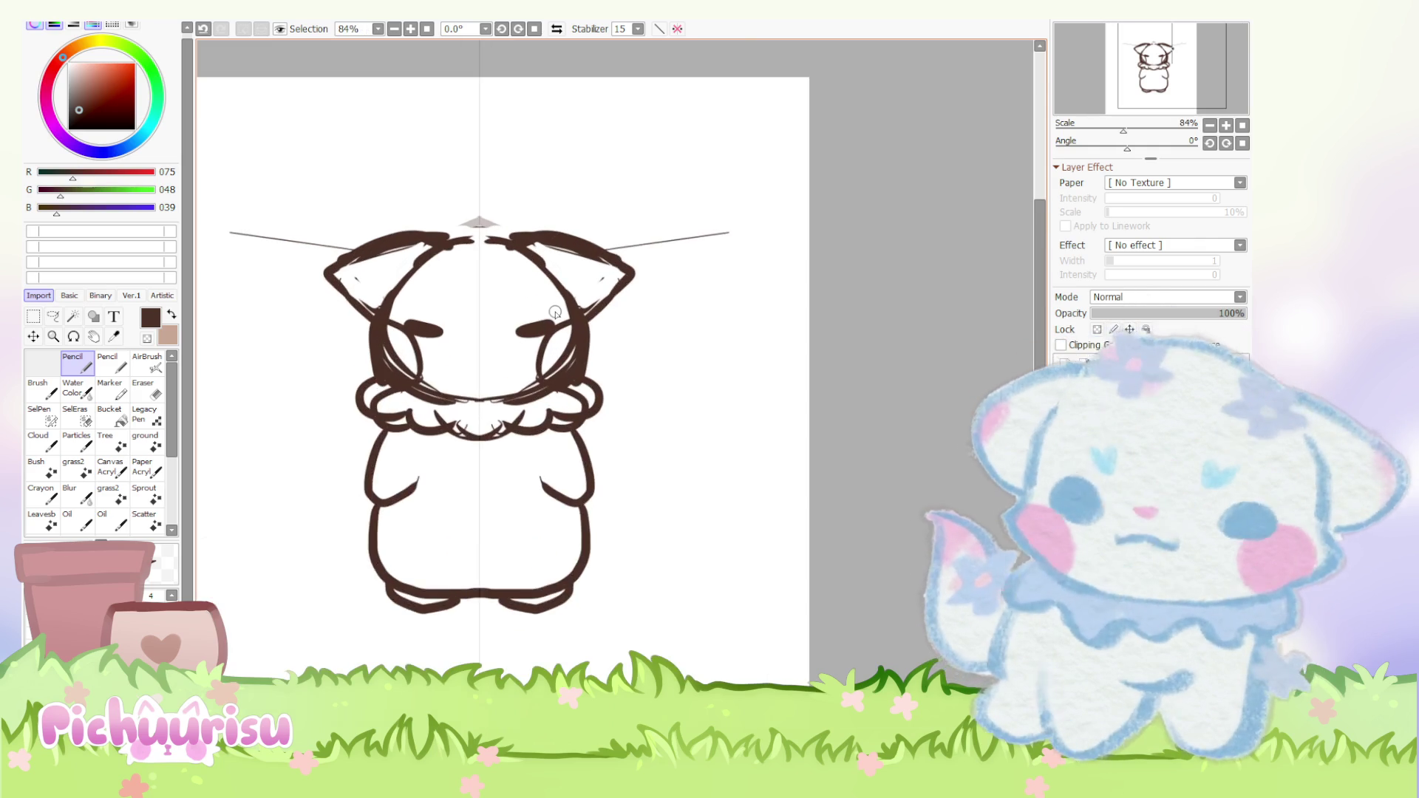
scroll(554, 314, "up", 4)
left_click_drag(473, 333, 480, 370)
scroll(476, 354, "down", 5)
scroll(453, 316, "up", 2)
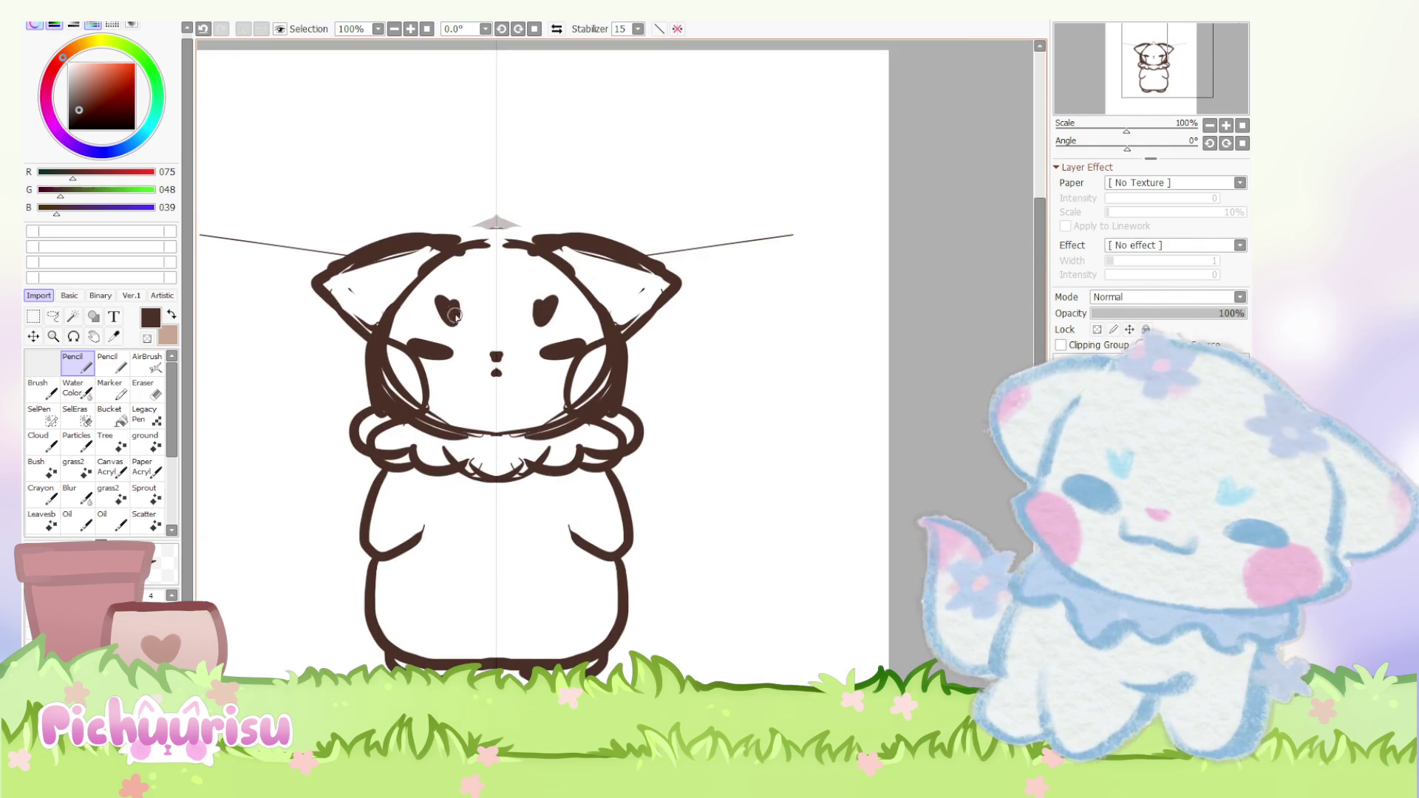
scroll(456, 307, "down", 3)
scroll(669, 388, "down", 3)
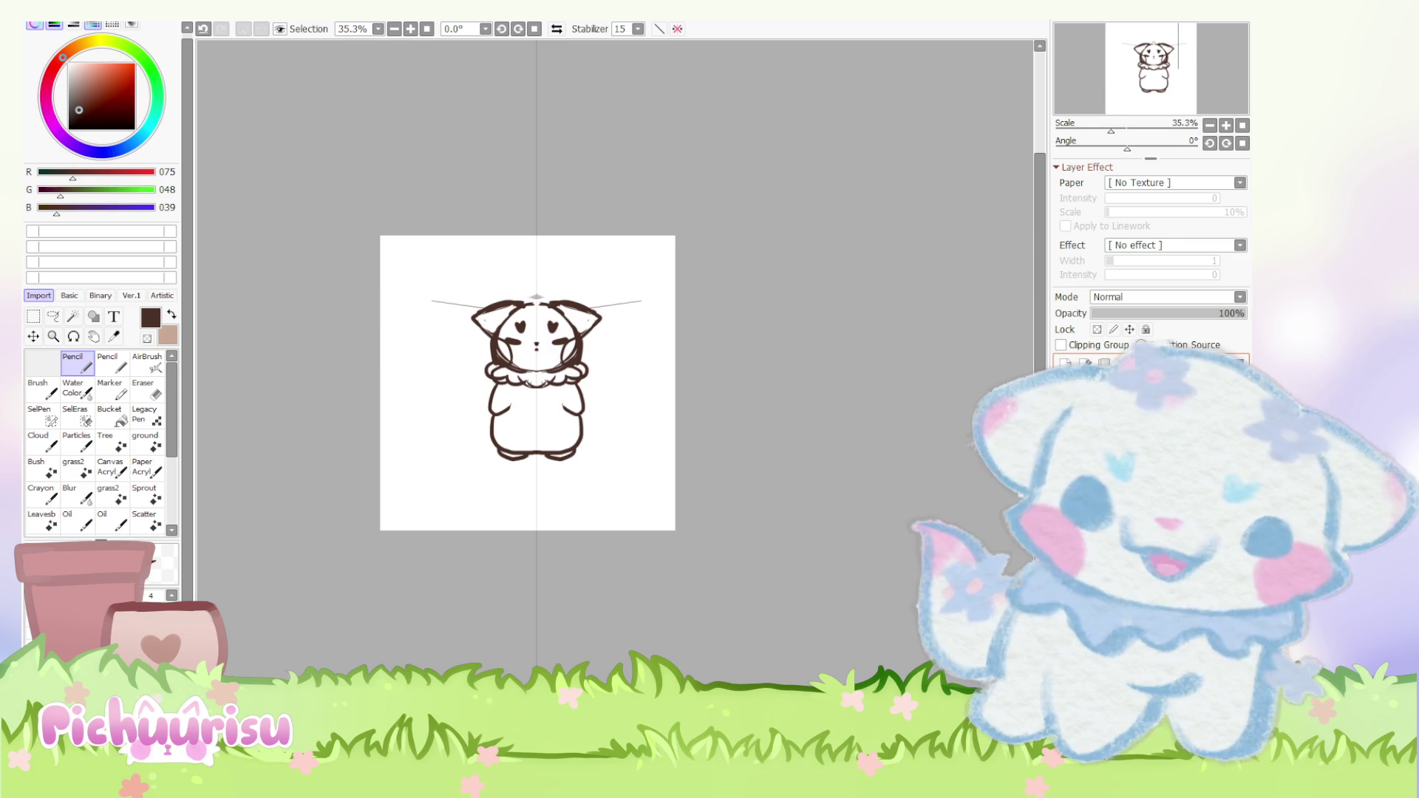
scroll(572, 293, "up", 3)
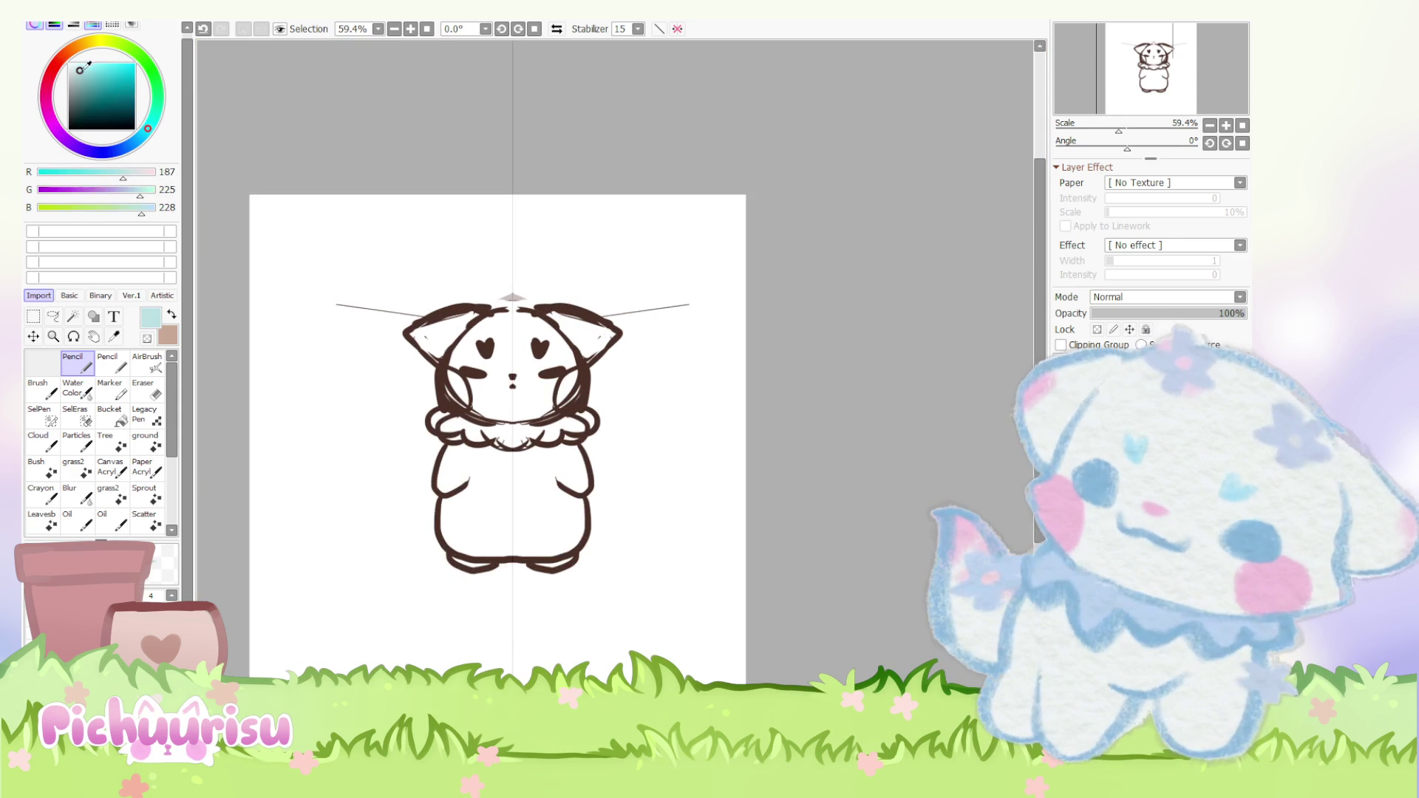
Step: Paint the face, ear interiors, forehead and body light mint, then pick a pale pink for the collar
mouse_move(513, 366)
left_mouse_down()
mouse_move(466, 360)
mouse_move(516, 322)
left_mouse_up()
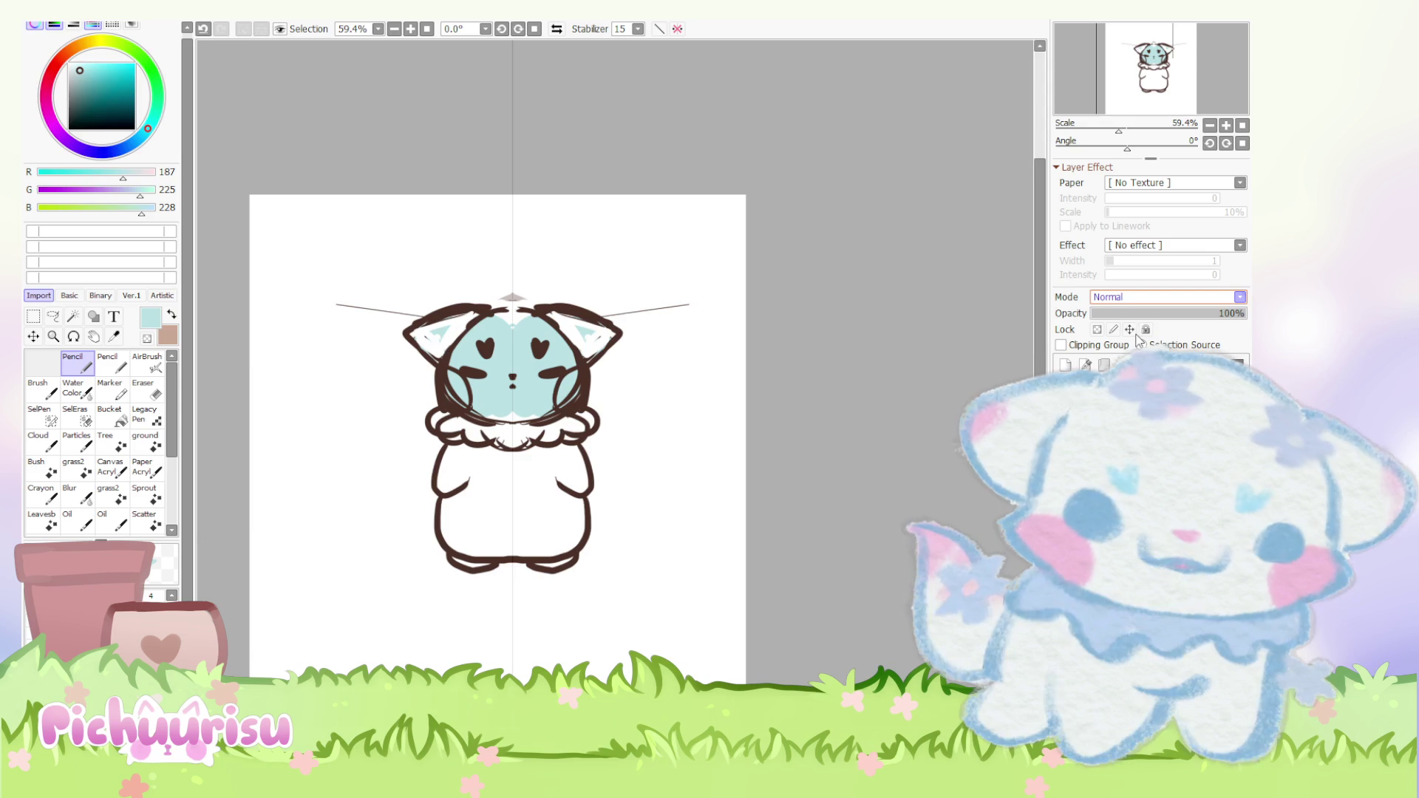
left_click_drag(432, 333, 466, 355)
left_click_drag(466, 410, 541, 410)
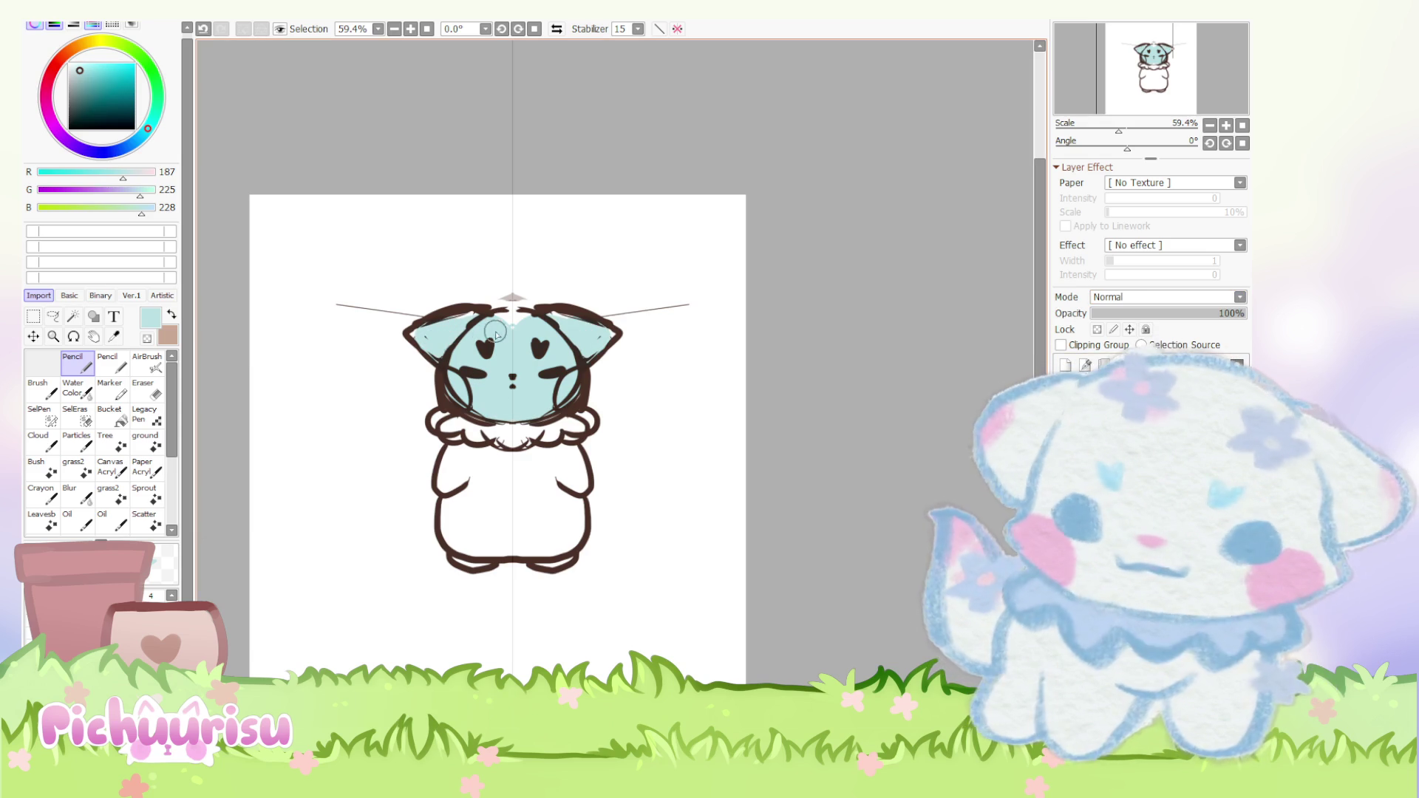
left_click_drag(532, 322, 477, 337)
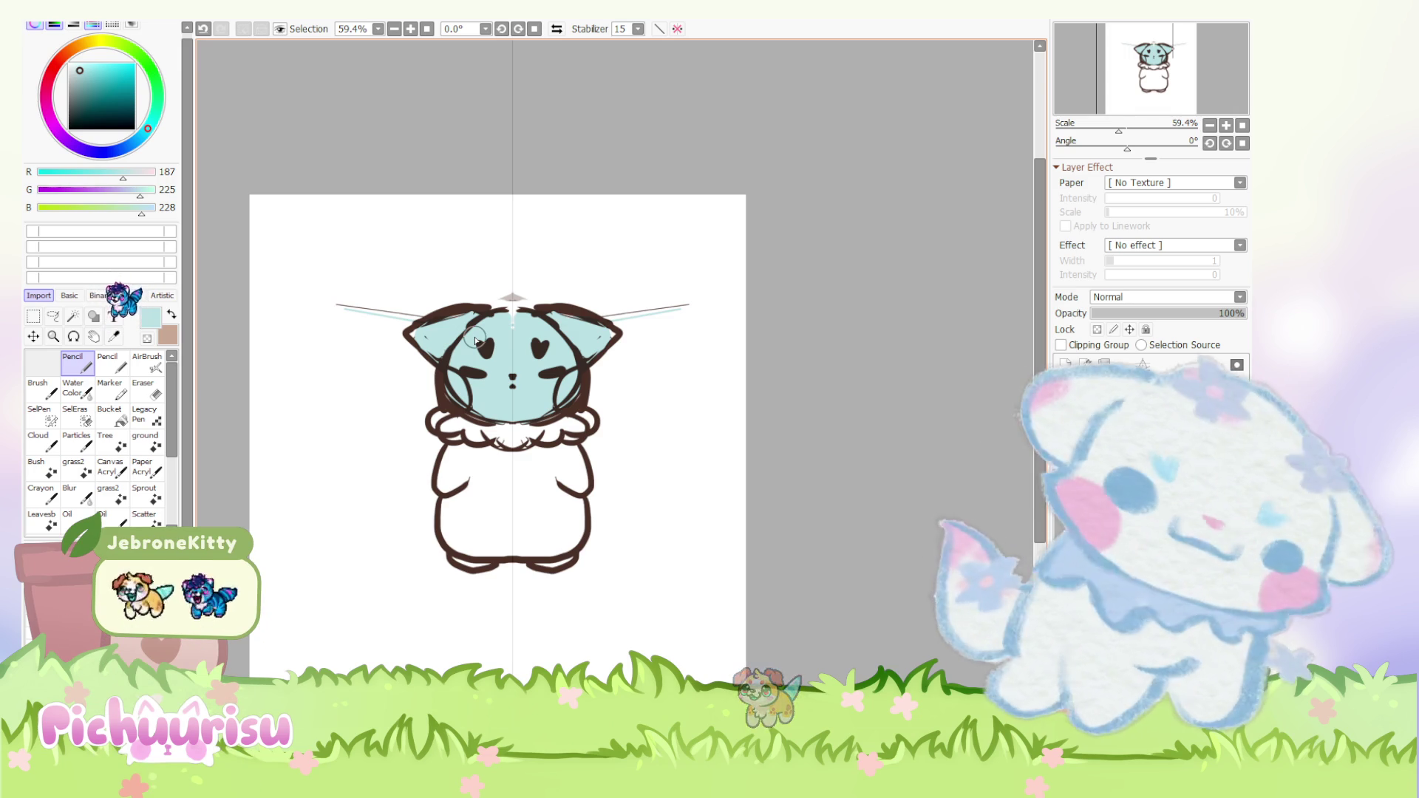
mouse_move(513, 443)
left_mouse_down()
mouse_move(513, 538)
mouse_move(461, 477)
mouse_move(510, 522)
mouse_move(464, 557)
left_mouse_up()
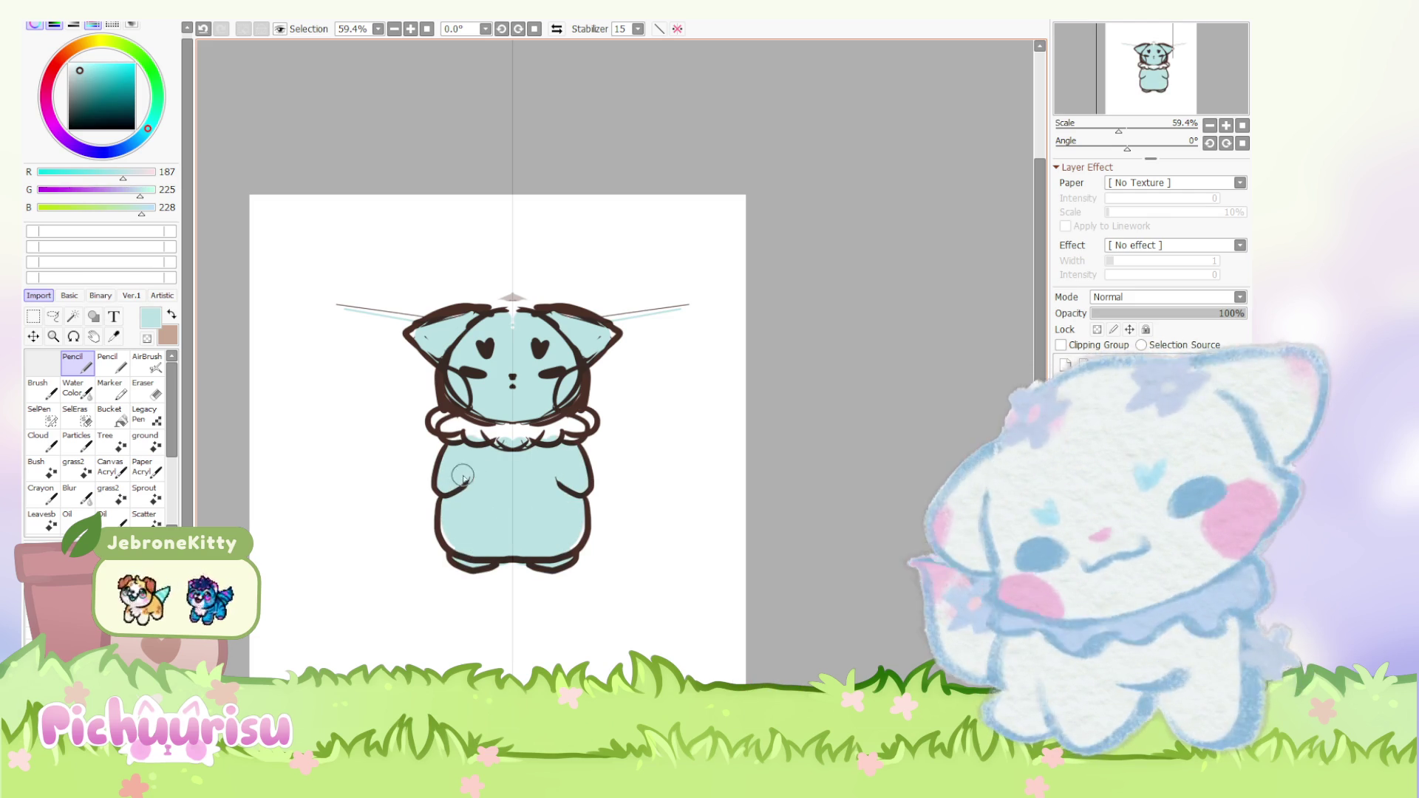
left_click(48, 108)
left_click(71, 73)
scroll(513, 443, "up", 3)
Step: Paint the front-view fox's ruffled collar pale pink
left_click_drag(472, 433, 445, 422)
left_click_drag(577, 428, 632, 421)
left_click_drag(444, 421, 400, 416)
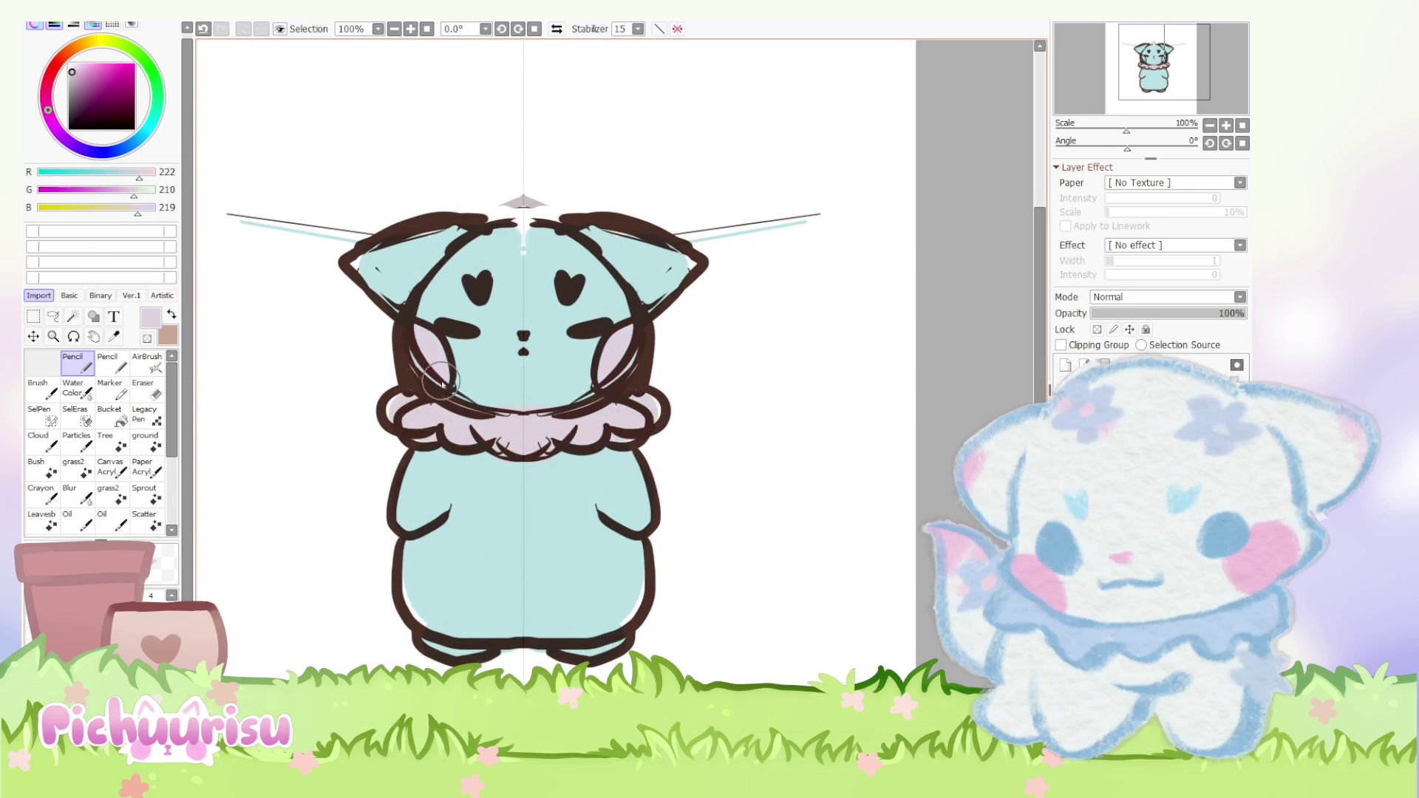
scroll(440, 384, "down", 5)
scroll(470, 342, "down", 1)
scroll(655, 416, "up", 3)
scroll(593, 370, "up", 1)
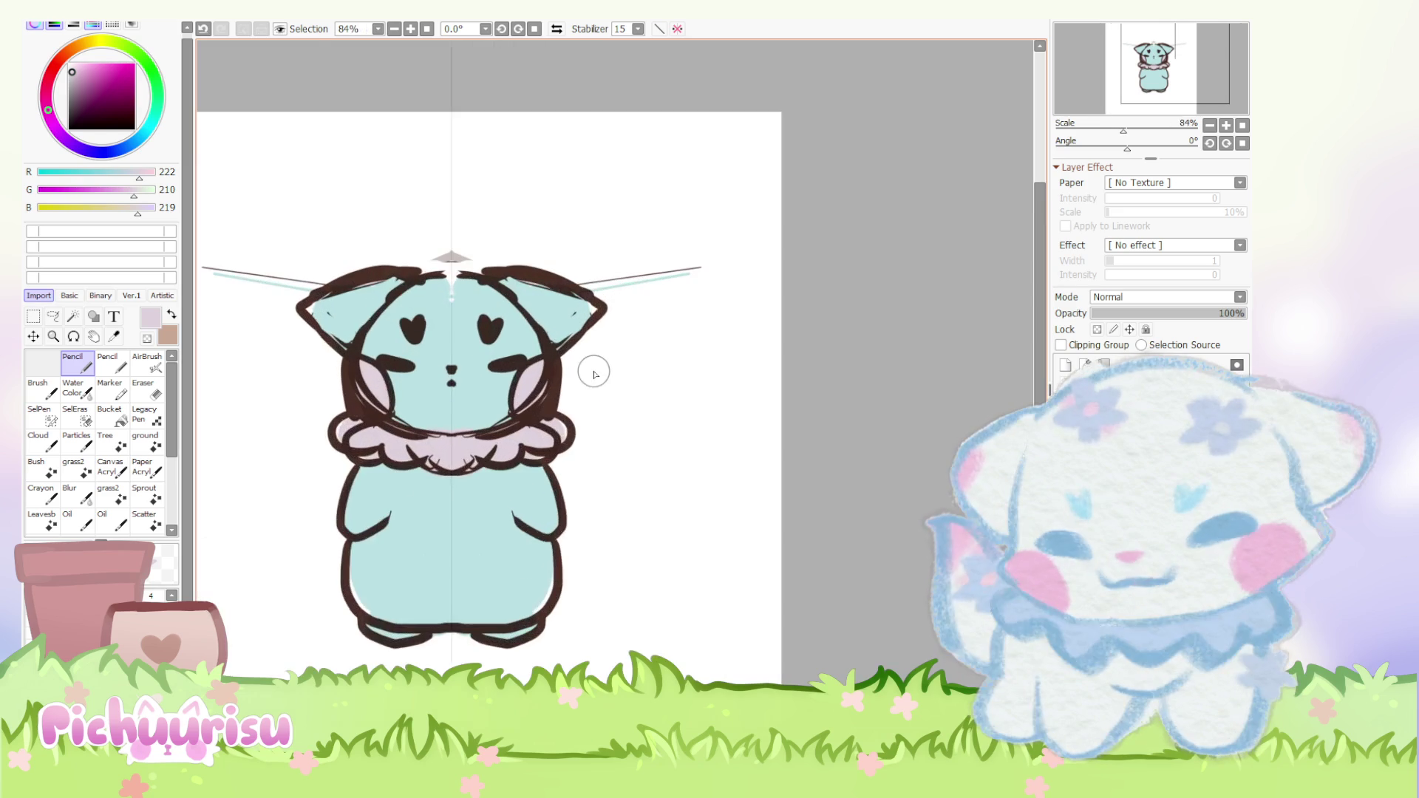
scroll(747, 396, "up", 1)
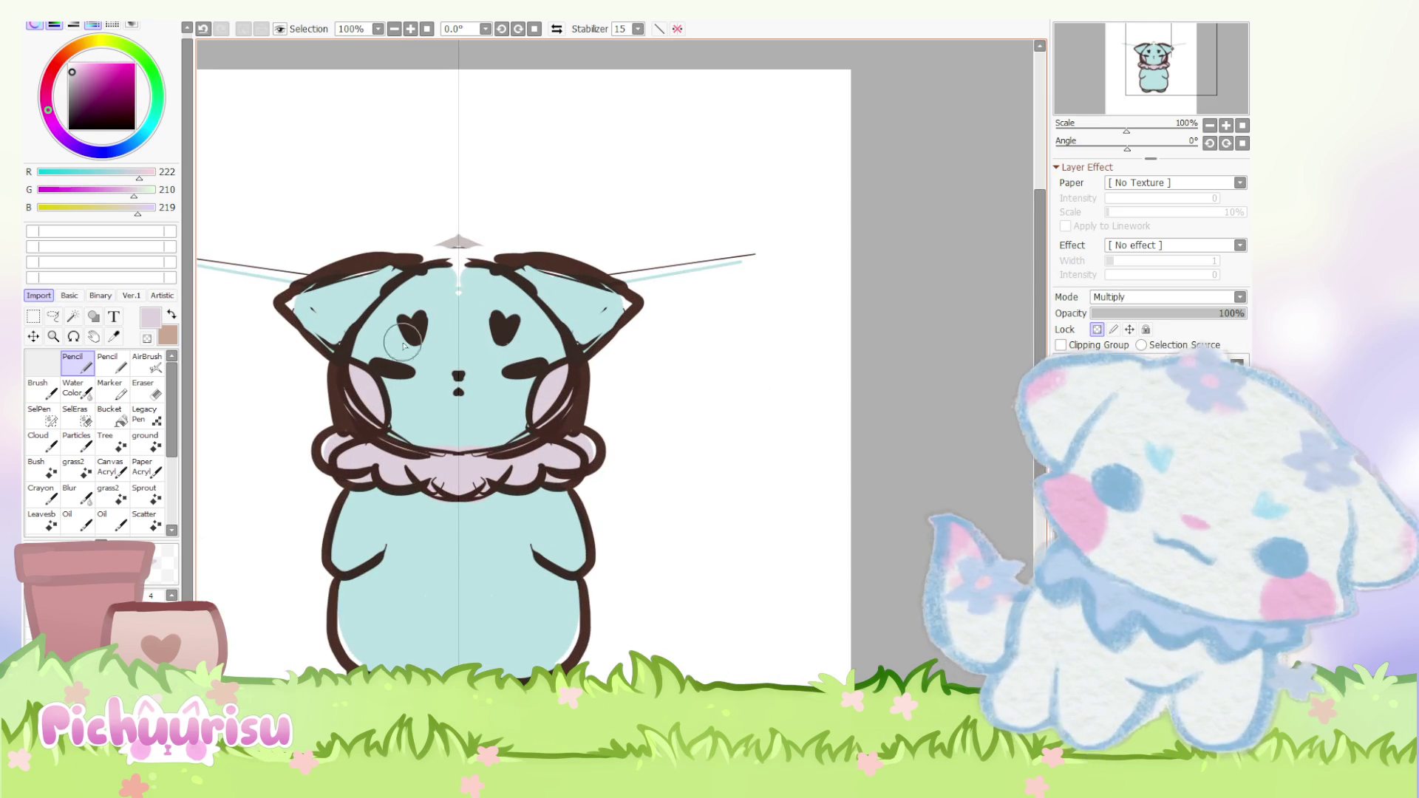
scroll(653, 302, "down", 2)
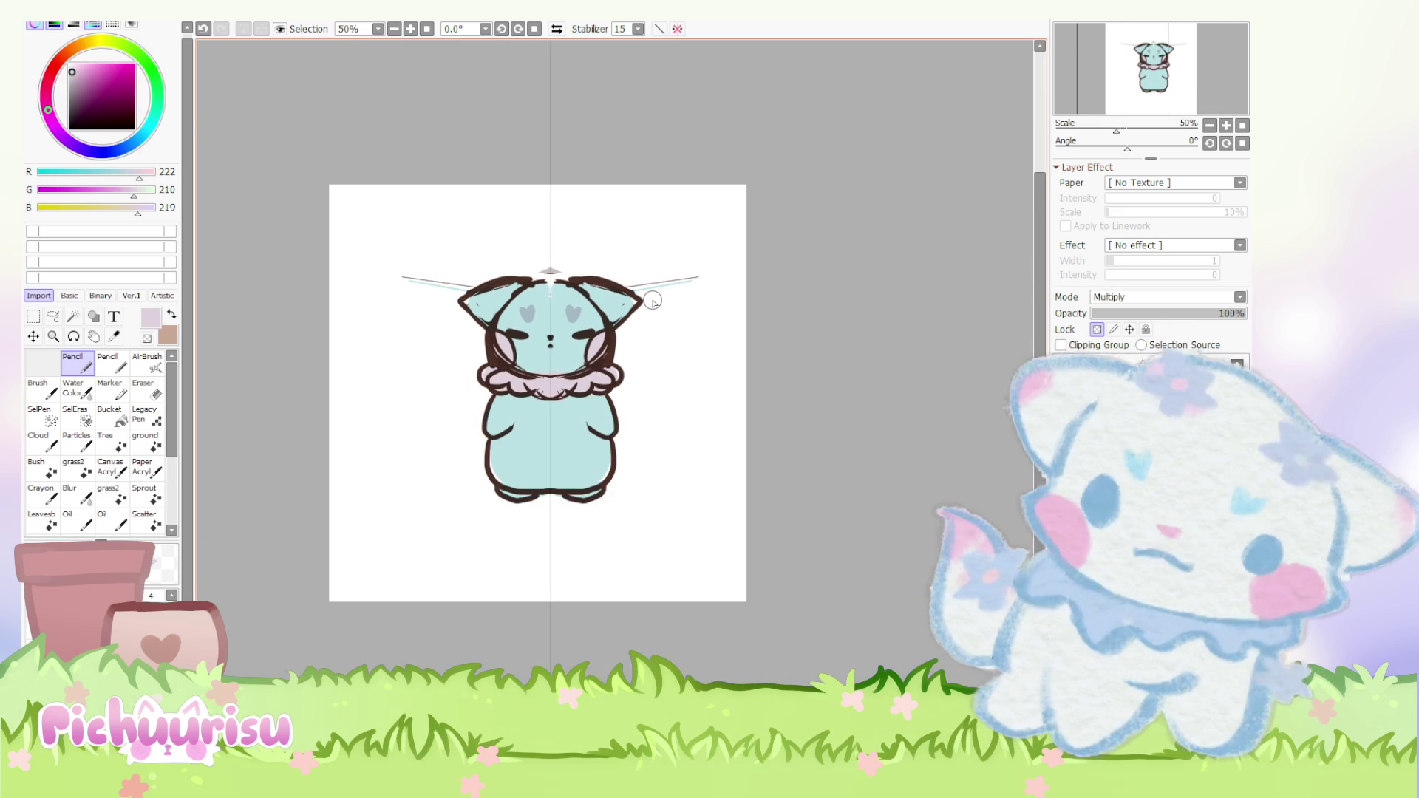
scroll(652, 302, "up", 2)
scroll(555, 333, "up", 2)
scroll(442, 353, "up", 1)
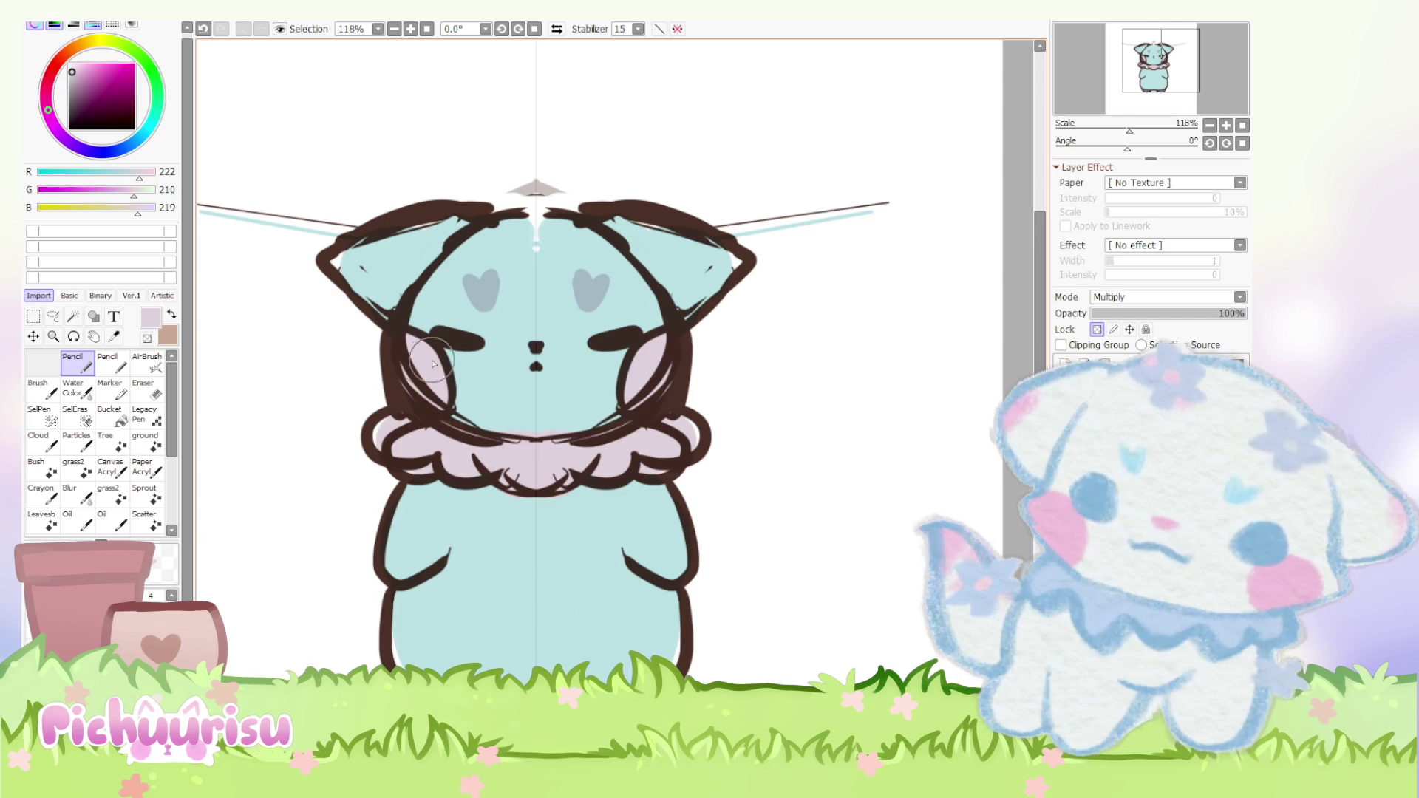
Step: Color the heart eyes purple, pick the dark brown line colour, and shift the fox left
mouse_move(471, 283)
left_mouse_down()
mouse_move(487, 300)
mouse_move(444, 343)
left_mouse_up()
scroll(449, 336, "up", 1)
scroll(445, 343, "down", 4)
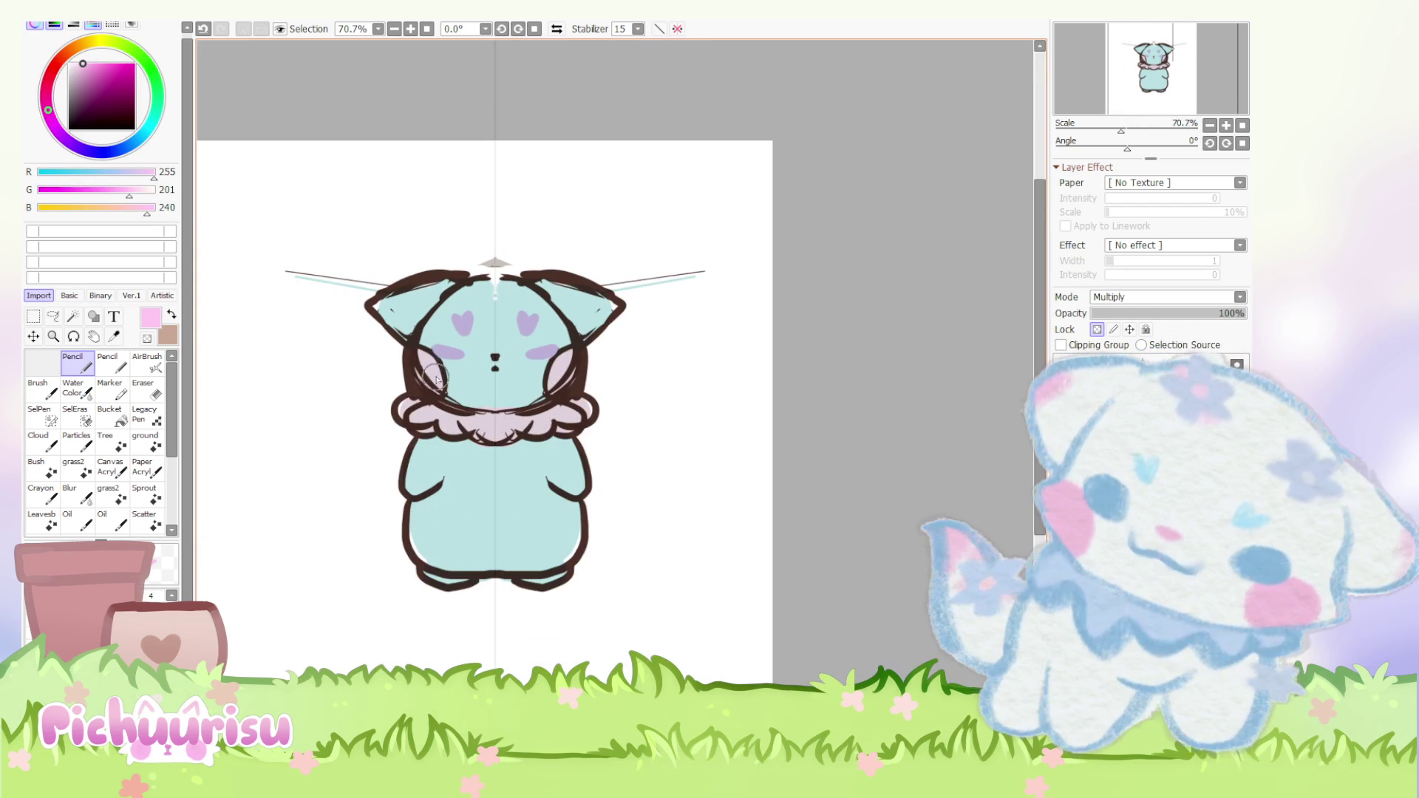
scroll(675, 355, "down", 1)
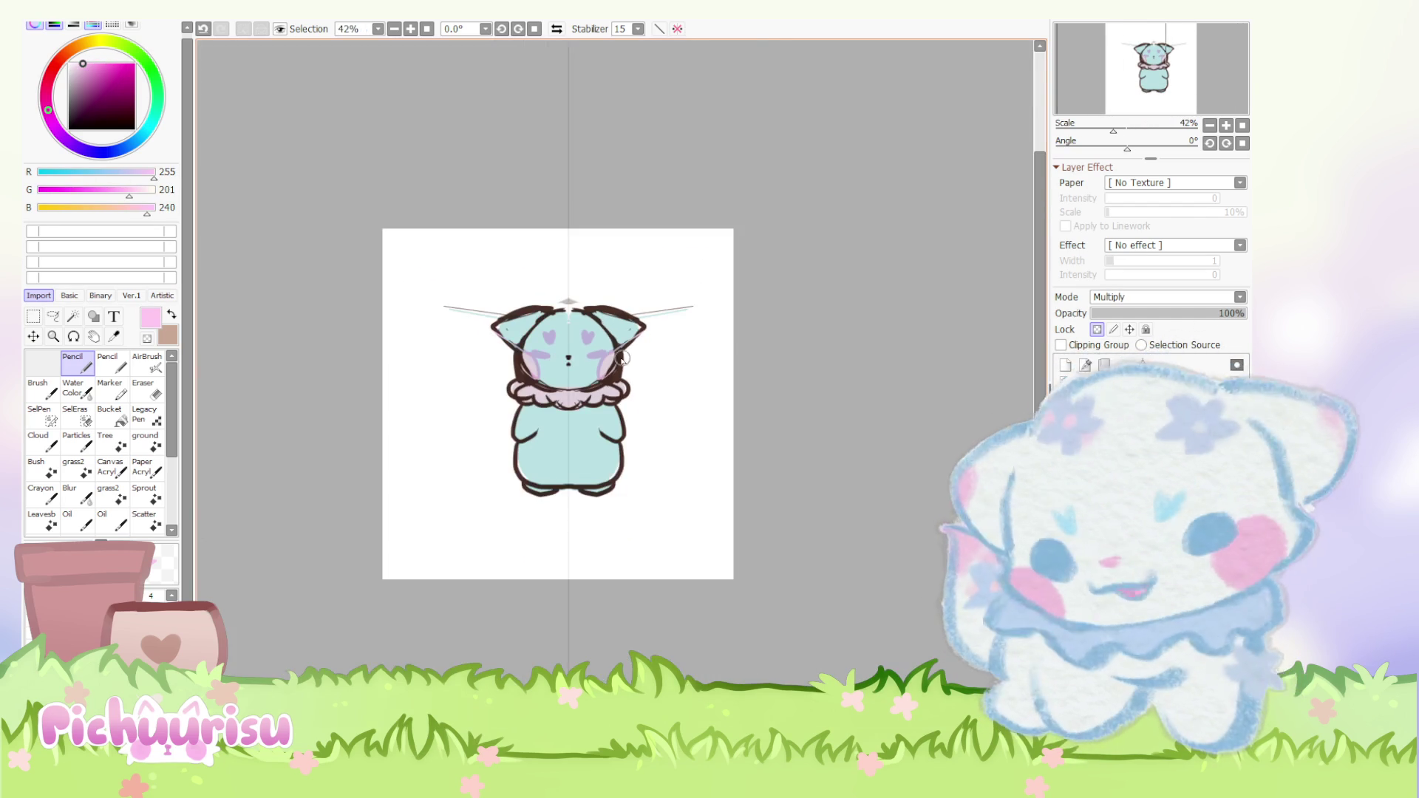
scroll(543, 323, "up", 2)
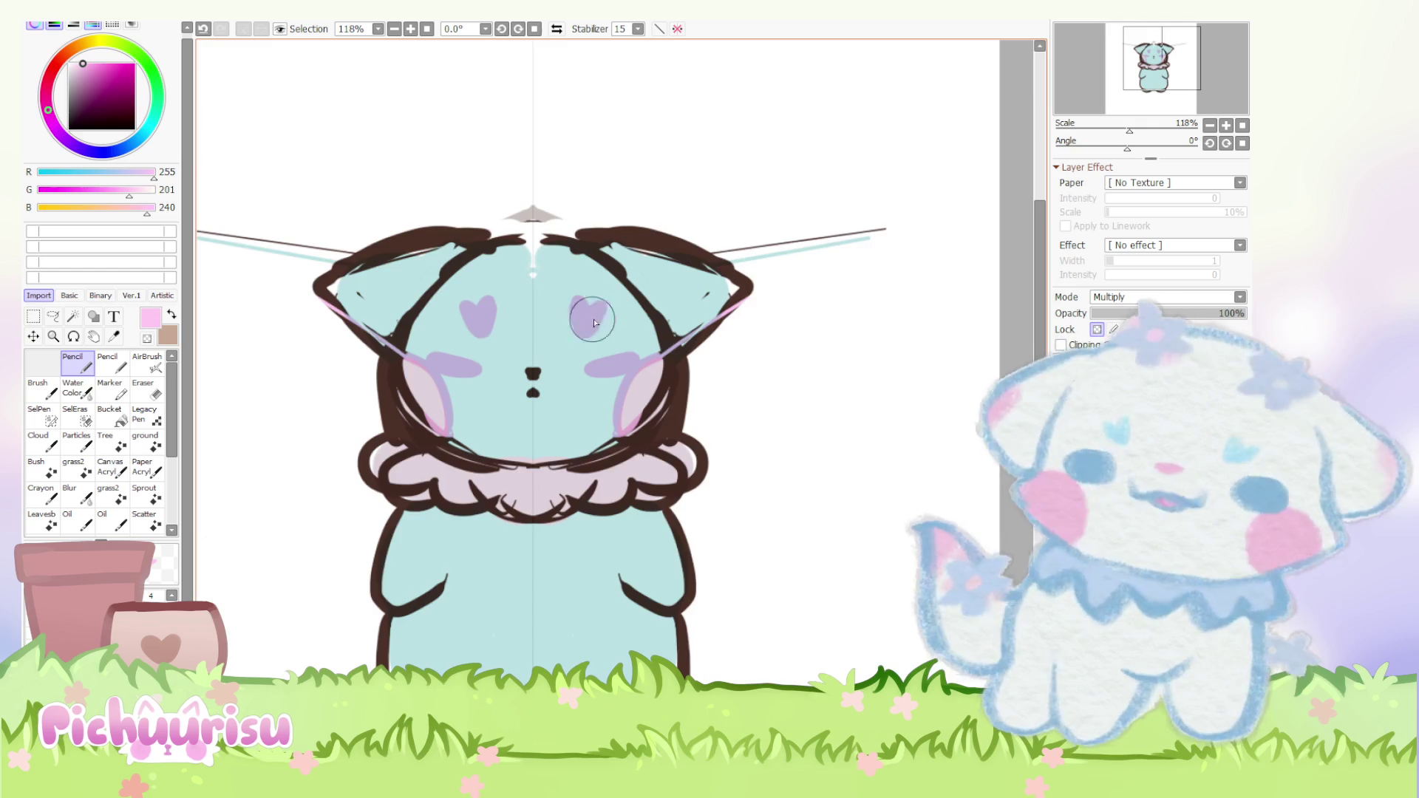
scroll(577, 323, "down", 1)
scroll(658, 356, "down", 1)
scroll(773, 373, "down", 2)
scroll(776, 380, "up", 2)
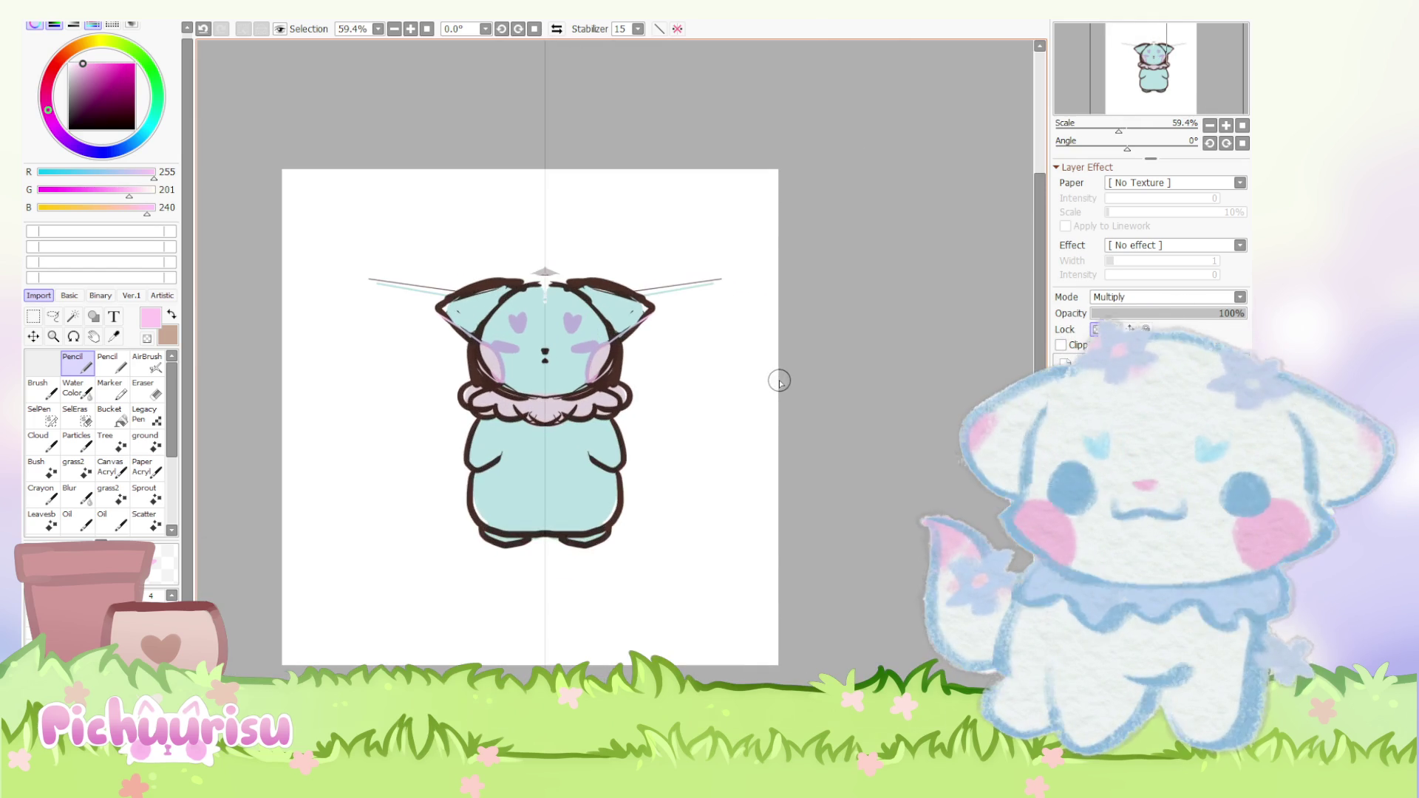
scroll(556, 297, "up", 3)
right_click(555, 278)
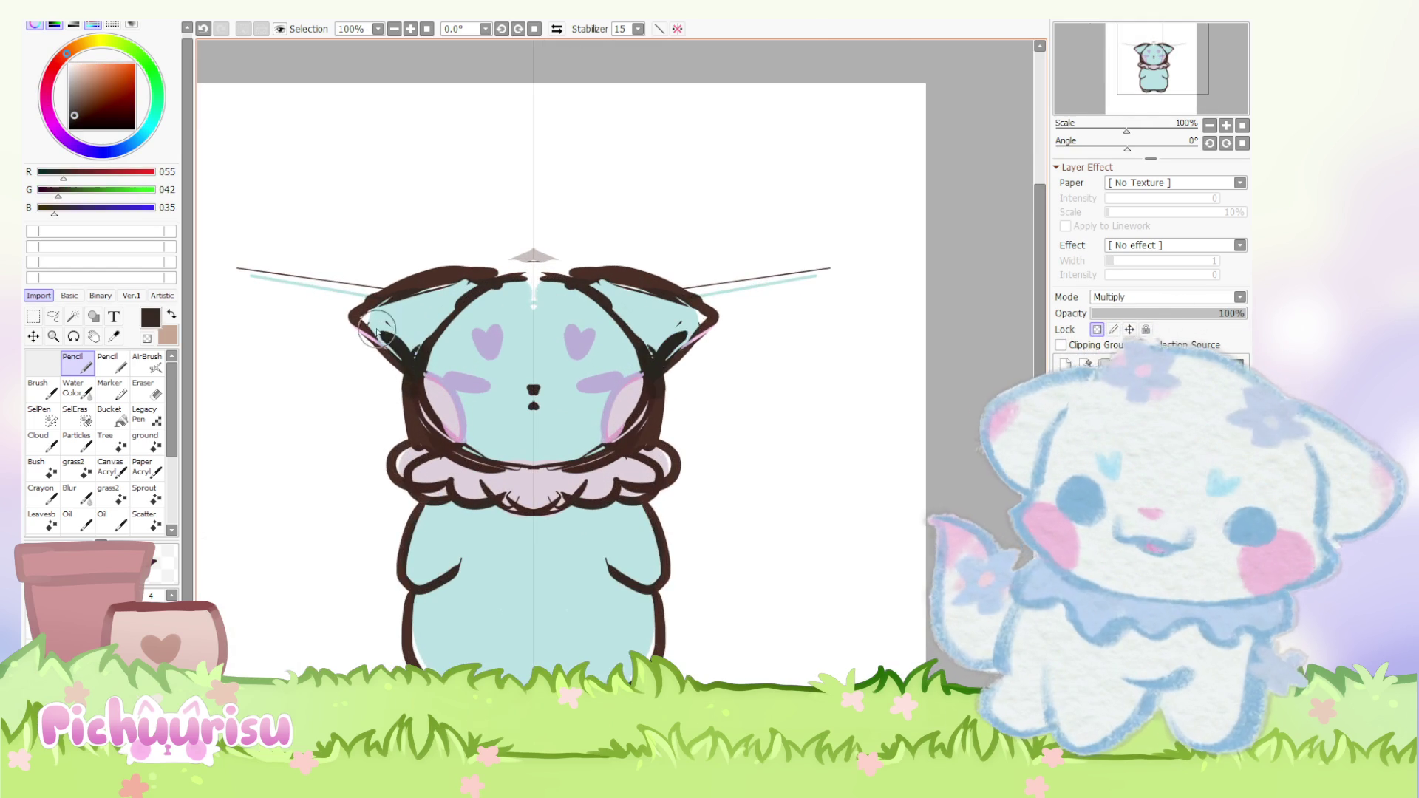
scroll(698, 456, "down", 2)
scroll(798, 497, "down", 2)
scroll(799, 498, "up", 2)
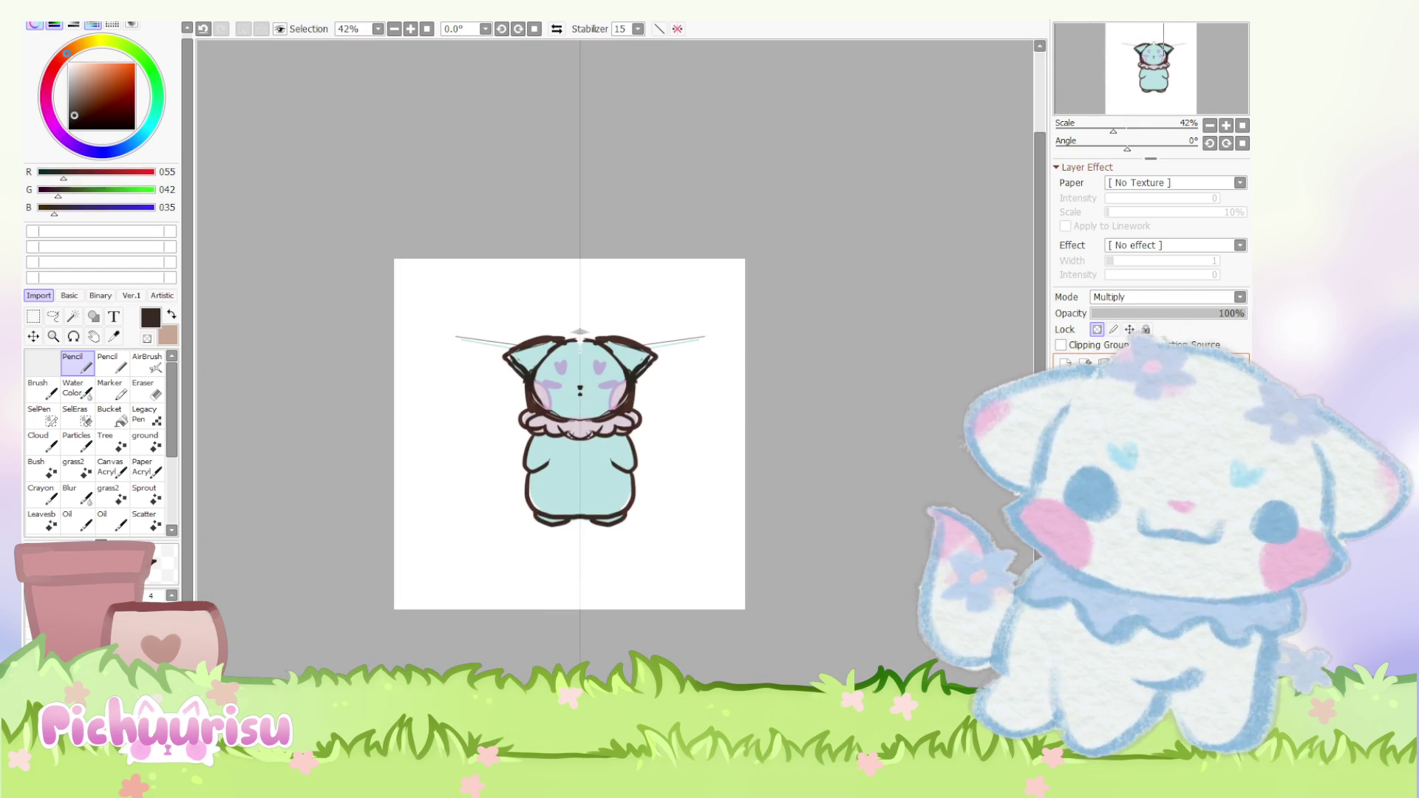
left_click_drag(627, 467, 538, 451)
scroll(606, 383, "up", 3)
Step: Sketch the side view's round head and tail outline, redrawing the head after an undo
mouse_move(732, 294)
left_mouse_down()
mouse_move(593, 381)
mouse_move(689, 286)
left_mouse_up()
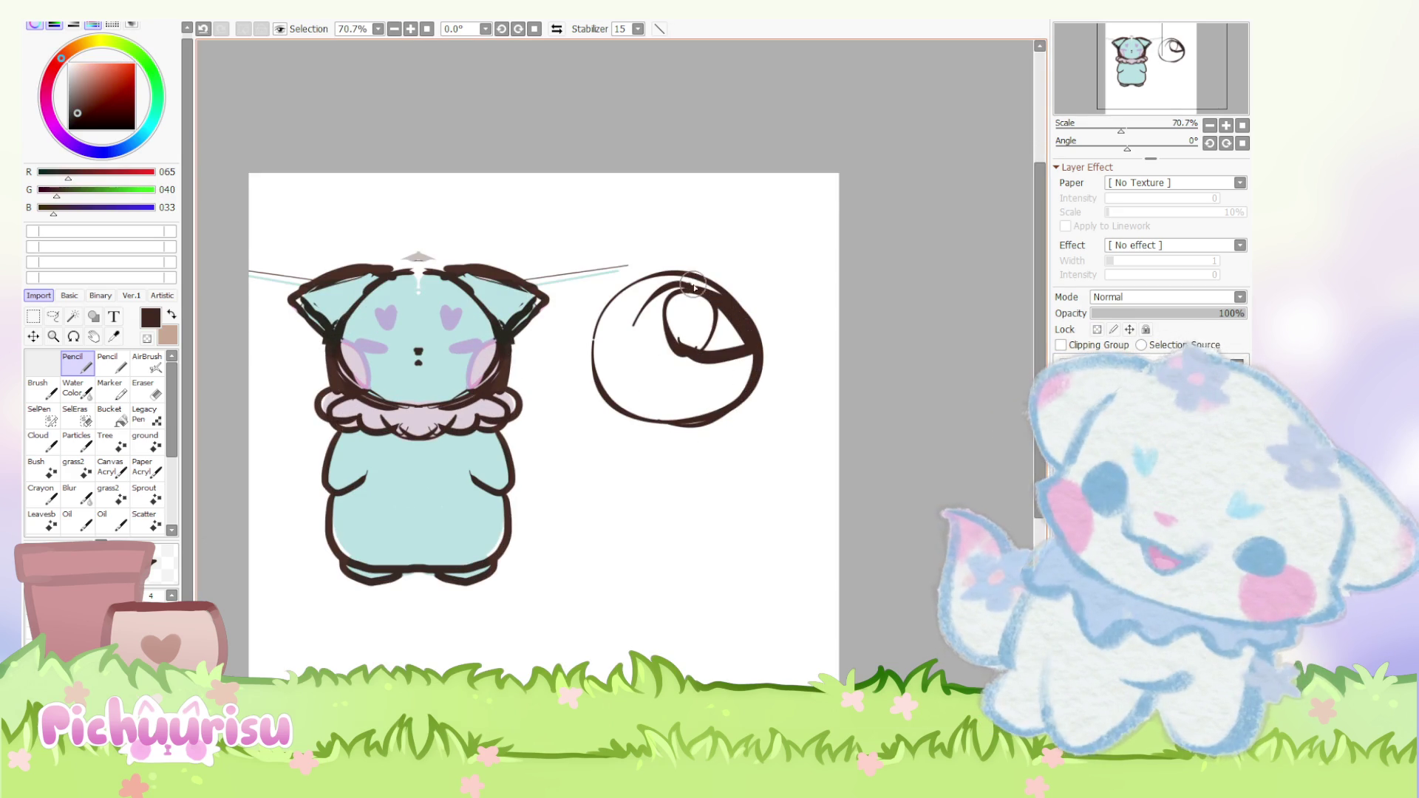
scroll(651, 261, "down", 1)
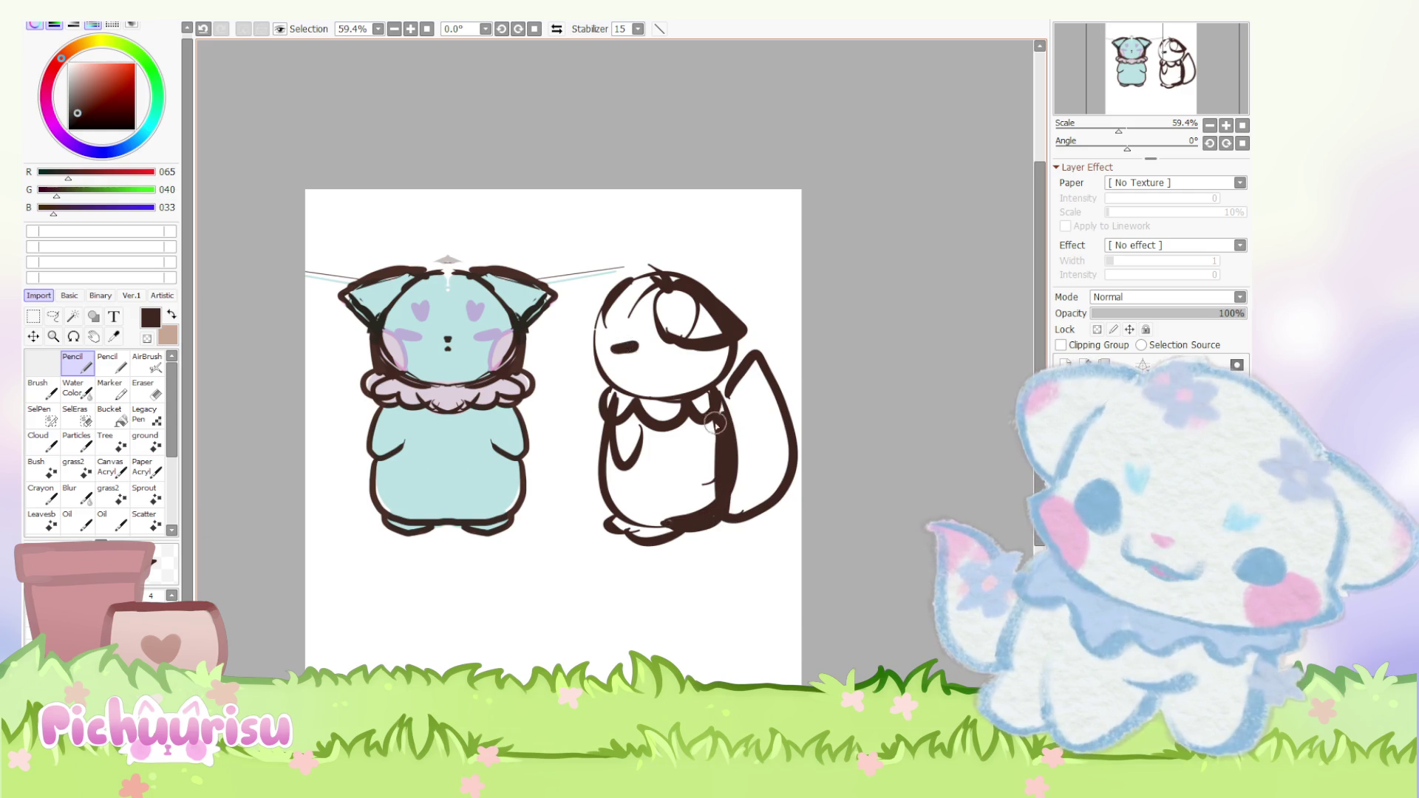
scroll(754, 389, "down", 2)
scroll(781, 372, "up", 2)
scroll(781, 371, "up", 1)
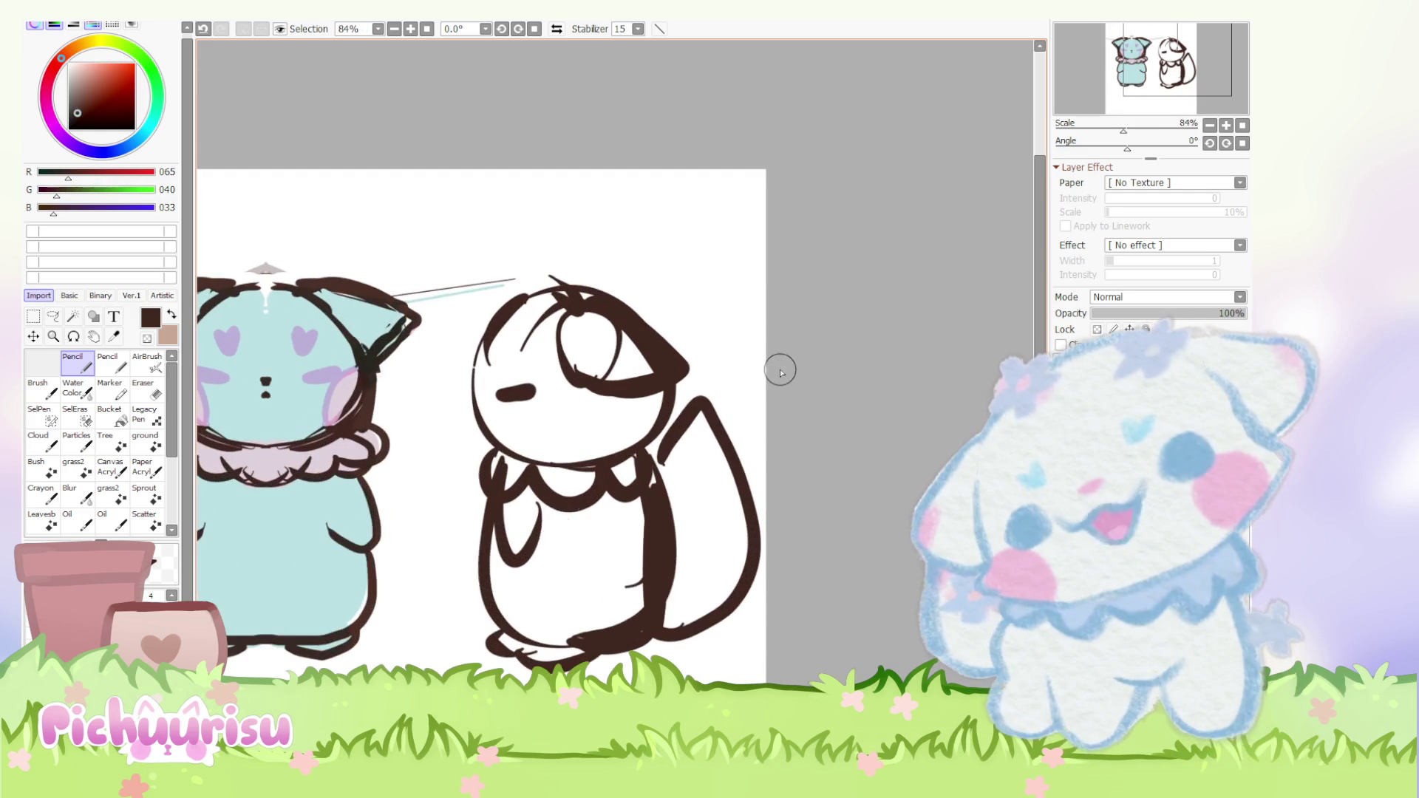
scroll(507, 453, "down", 3)
key("ctrl+z")
left_click_drag(650, 431, 586, 561)
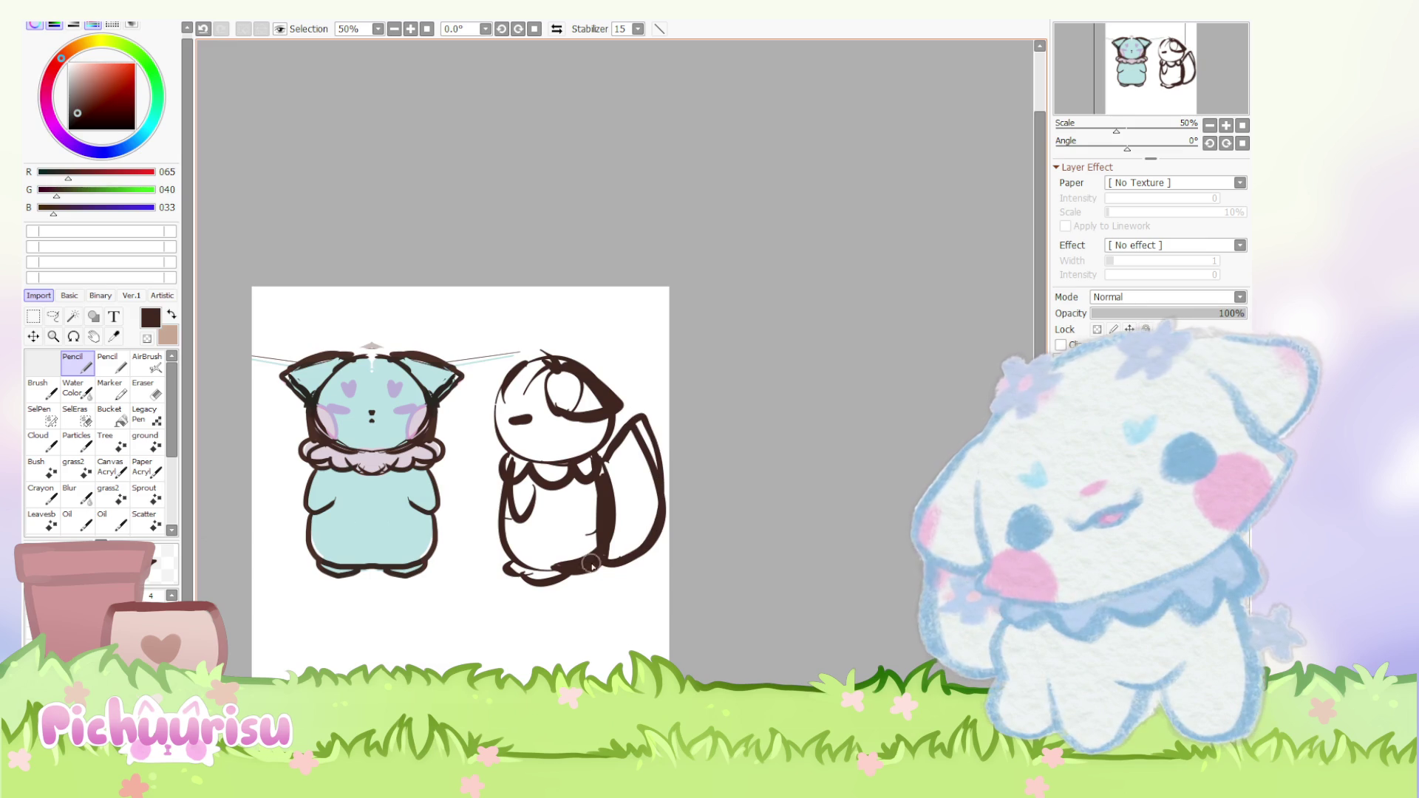
left_click_drag(539, 366, 488, 423)
Step: Darken the head outline, add the cheek line and a line above, then sample the mint body colour
mouse_move(550, 360)
left_mouse_down()
mouse_move(490, 396)
mouse_move(522, 379)
left_mouse_up()
left_click_drag(490, 419, 501, 452)
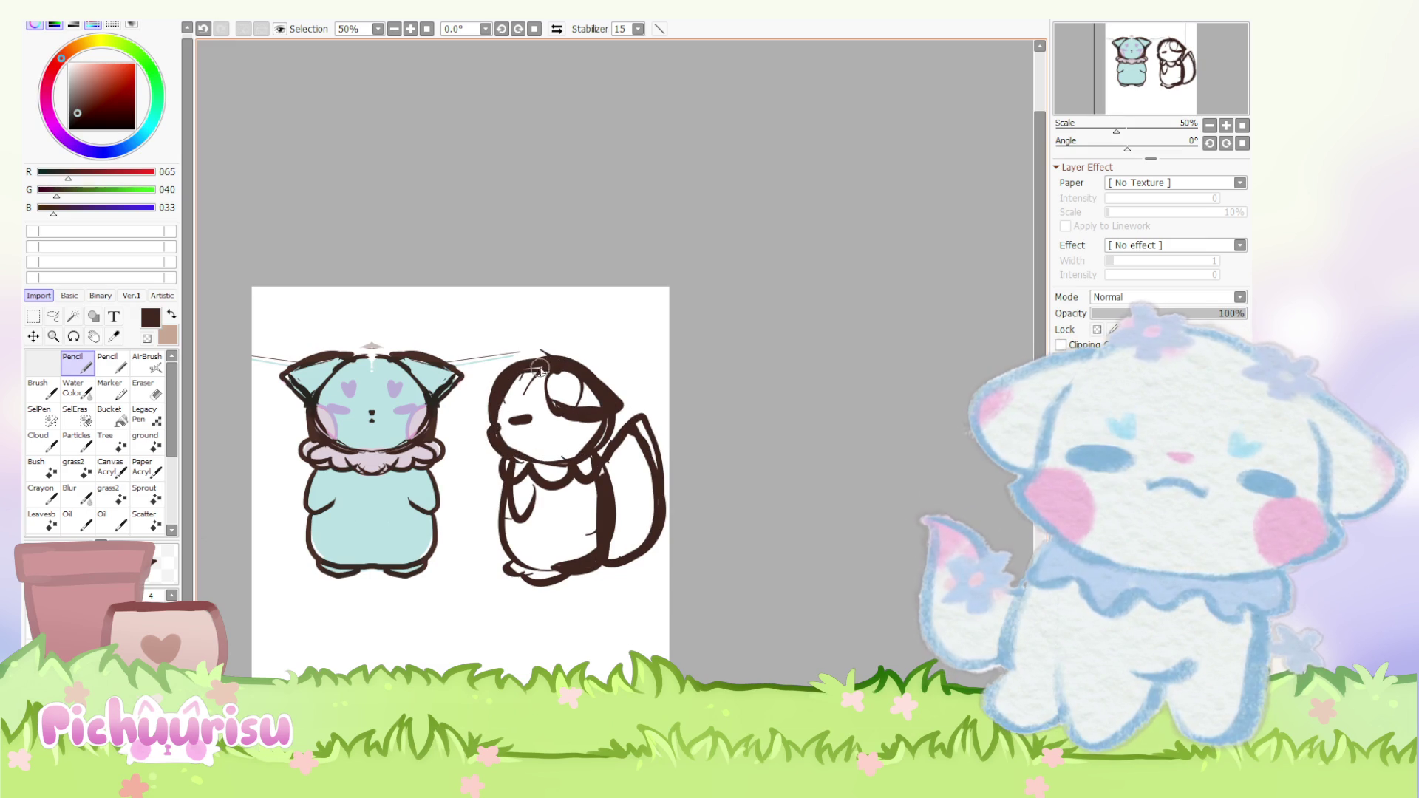
left_click_drag(405, 344, 517, 363)
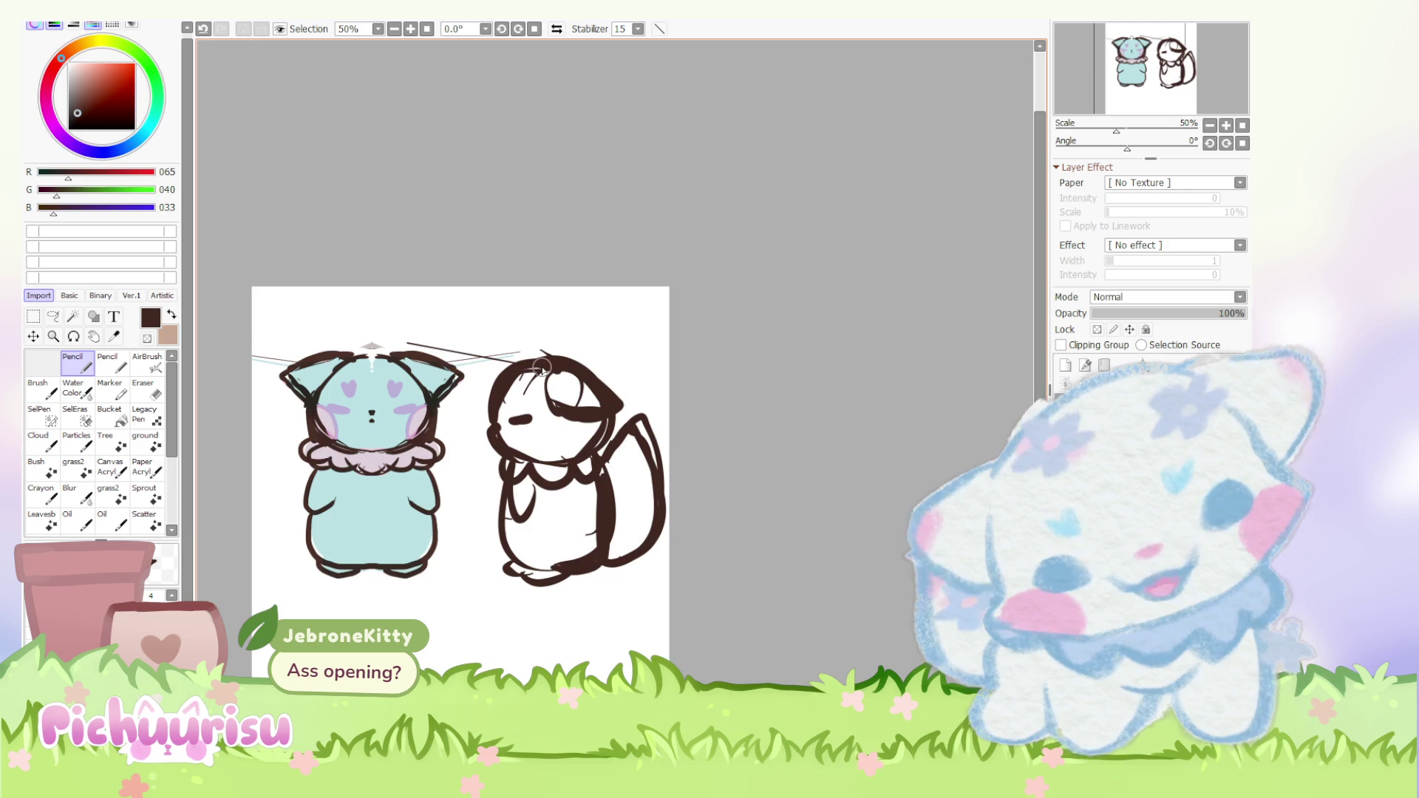
scroll(794, 416, "down", 1)
scroll(794, 415, "up", 1)
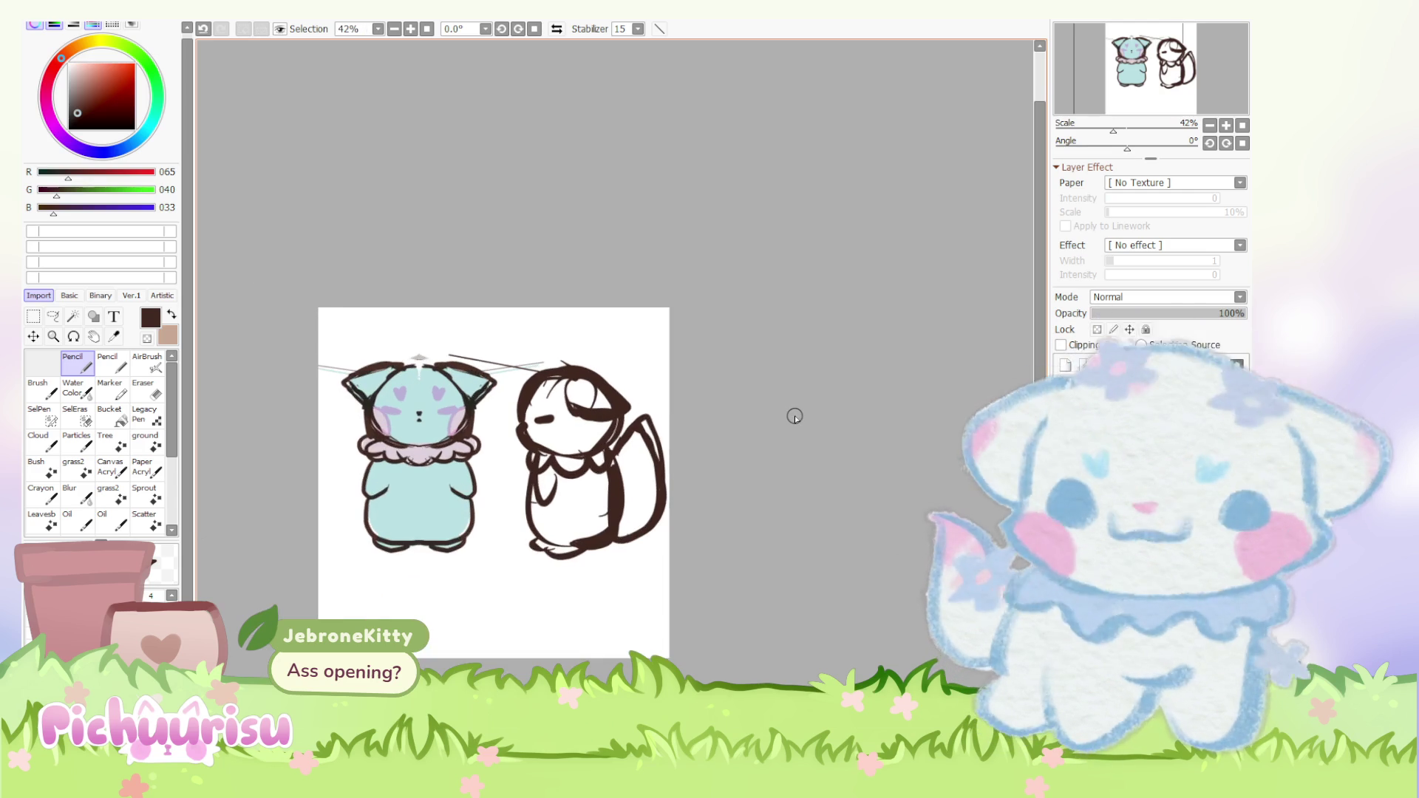
scroll(794, 415, "up", 1)
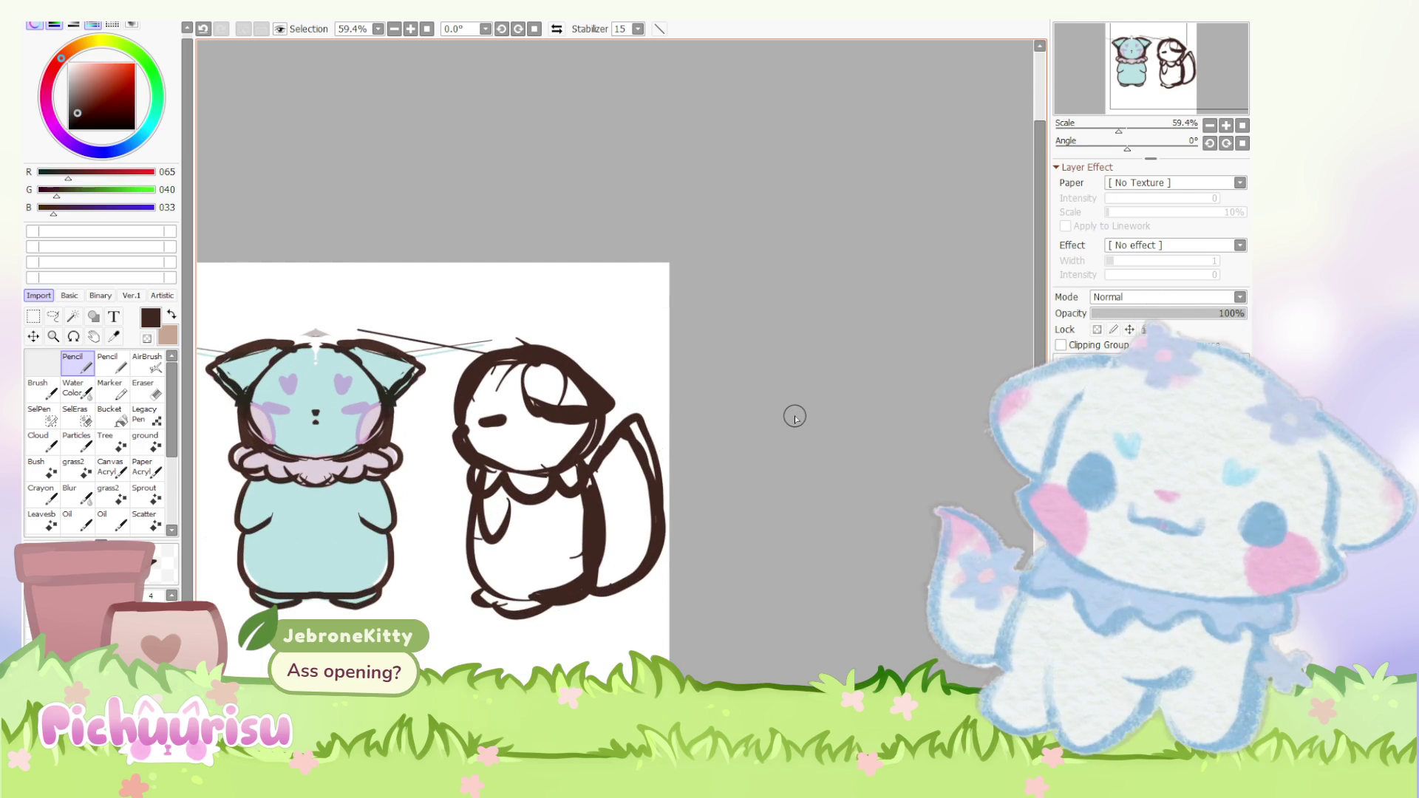
scroll(794, 415, "down", 1)
scroll(709, 481, "up", 1)
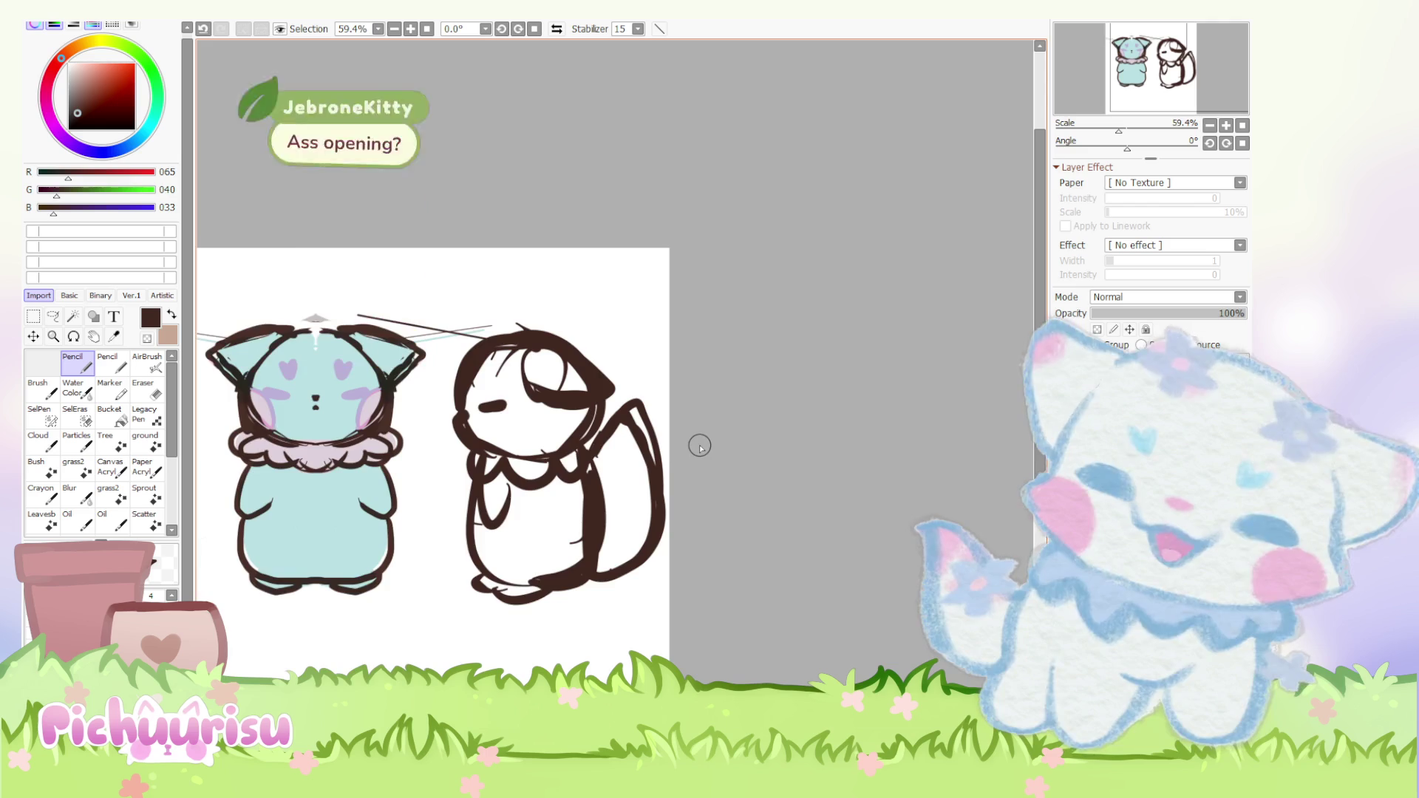
scroll(700, 446, "down", 1)
scroll(700, 447, "down", 1)
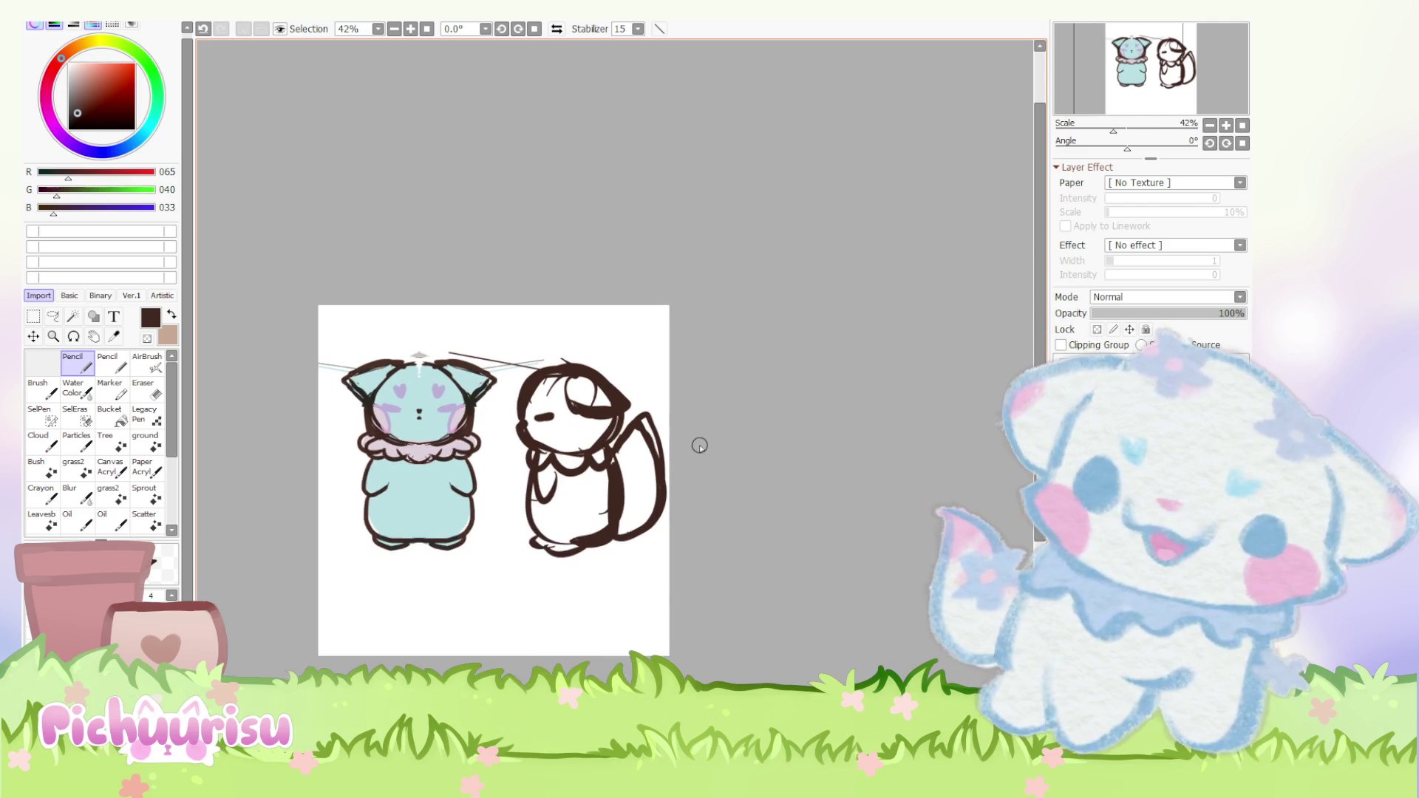
scroll(699, 446, "up", 2)
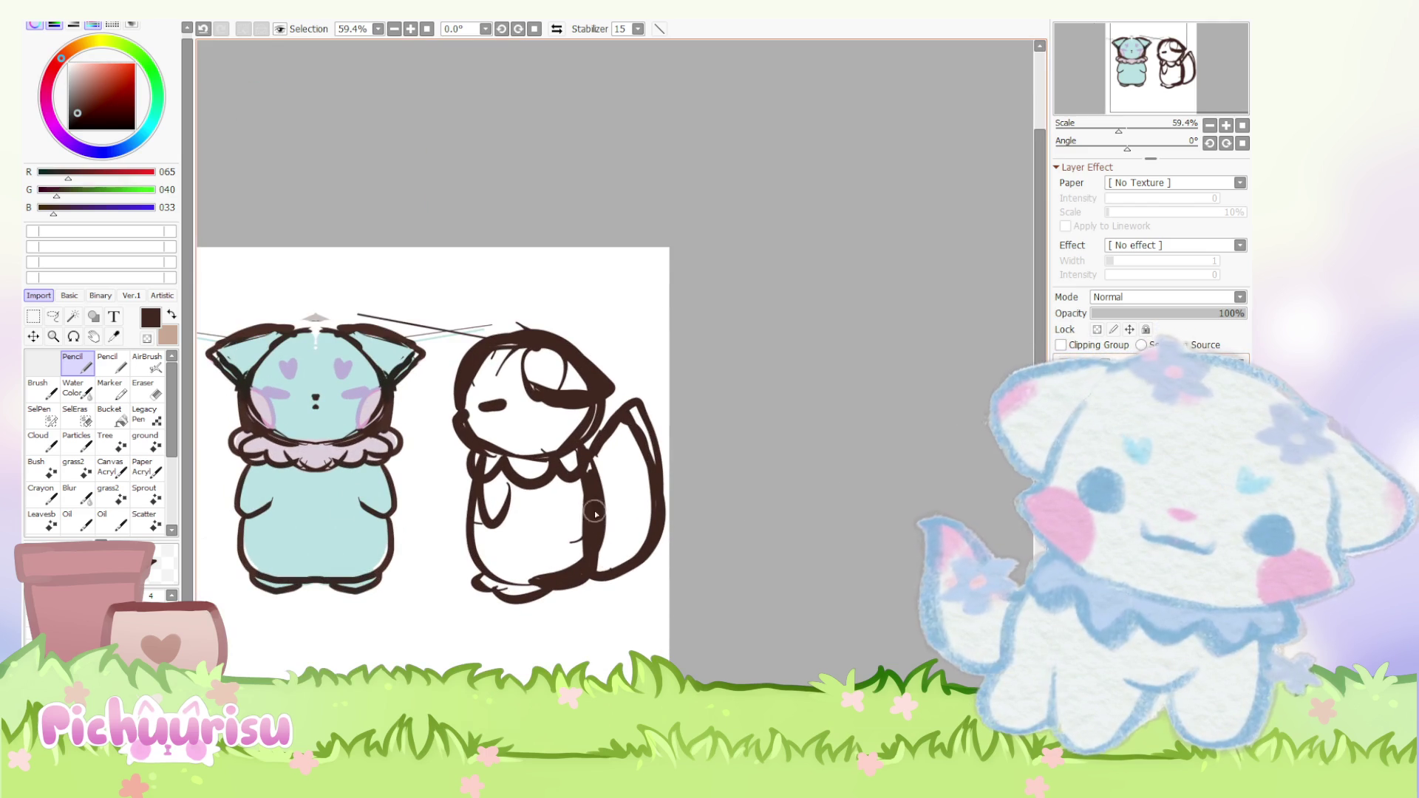
left_click(312, 514, "alt")
scroll(1164, 298, "down", 1)
Step: Fill the side view's face, body and tail with mint
mouse_move(481, 365)
left_mouse_down()
mouse_move(528, 424)
mouse_move(495, 457)
left_mouse_up()
left_click_drag(506, 577, 631, 443)
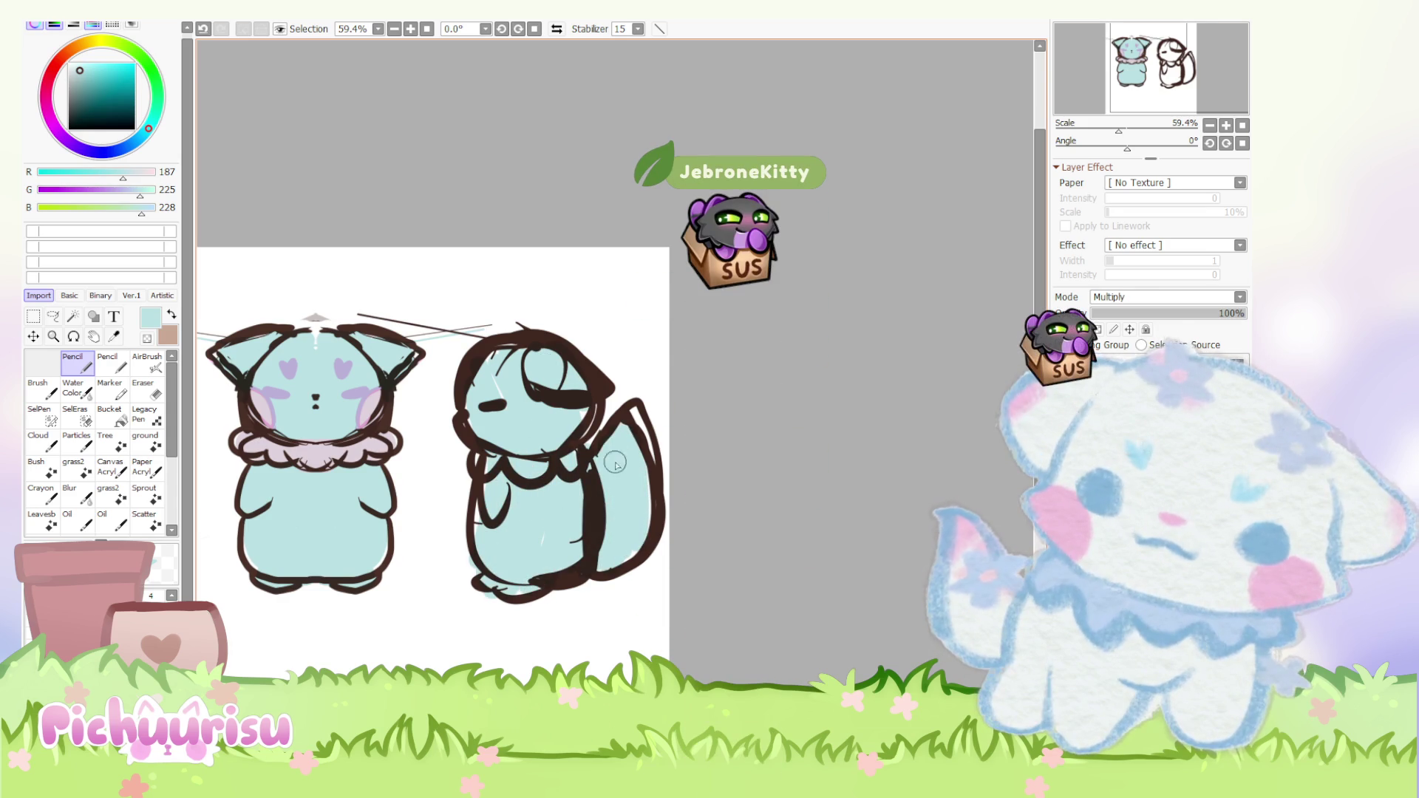
scroll(648, 427, "down", 2)
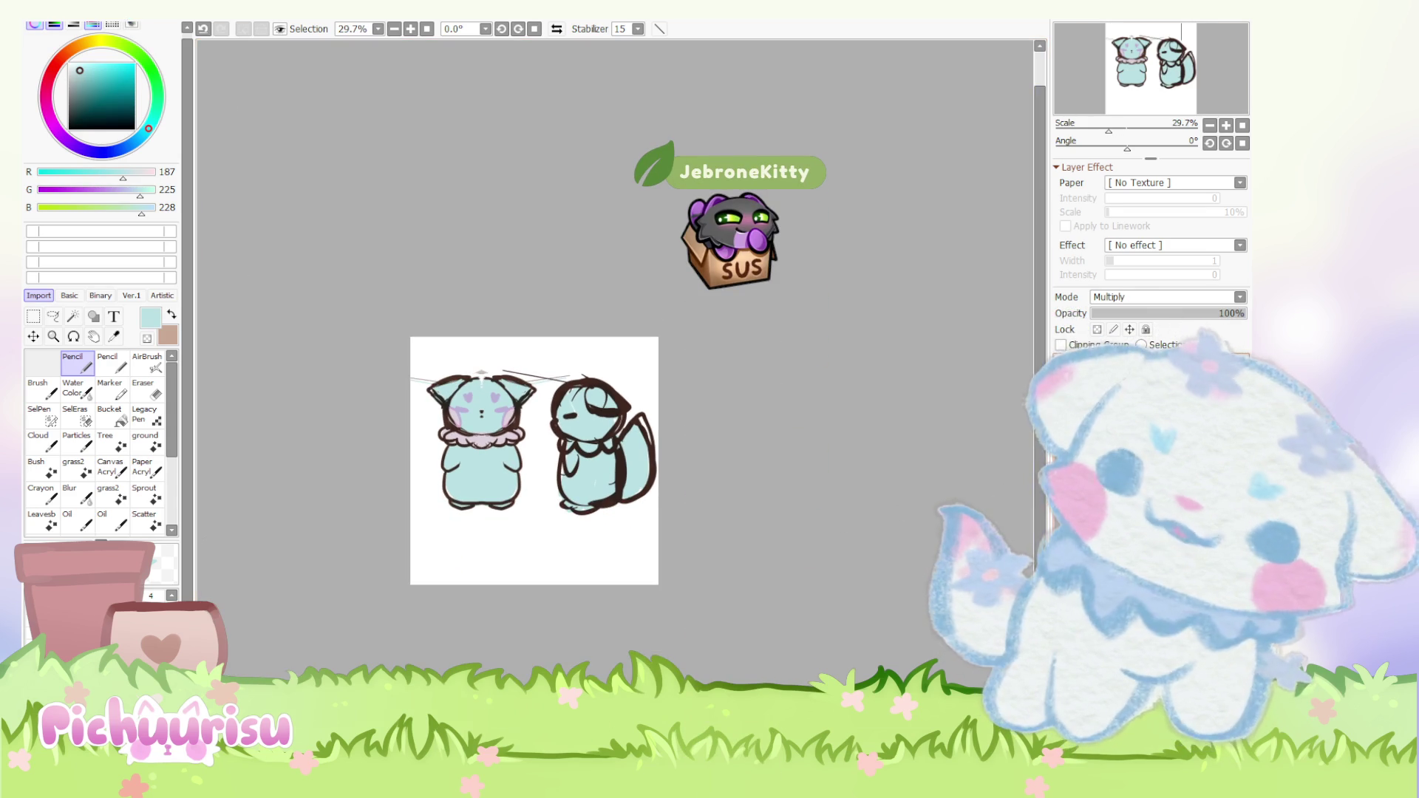
scroll(654, 469, "up", 2)
Step: Scale both fox views smaller and move them to the canvas's upper left
key("ctrl+t")
left_click_drag(666, 539, 476, 430)
left_click_drag(394, 362, 445, 327)
key("Return")
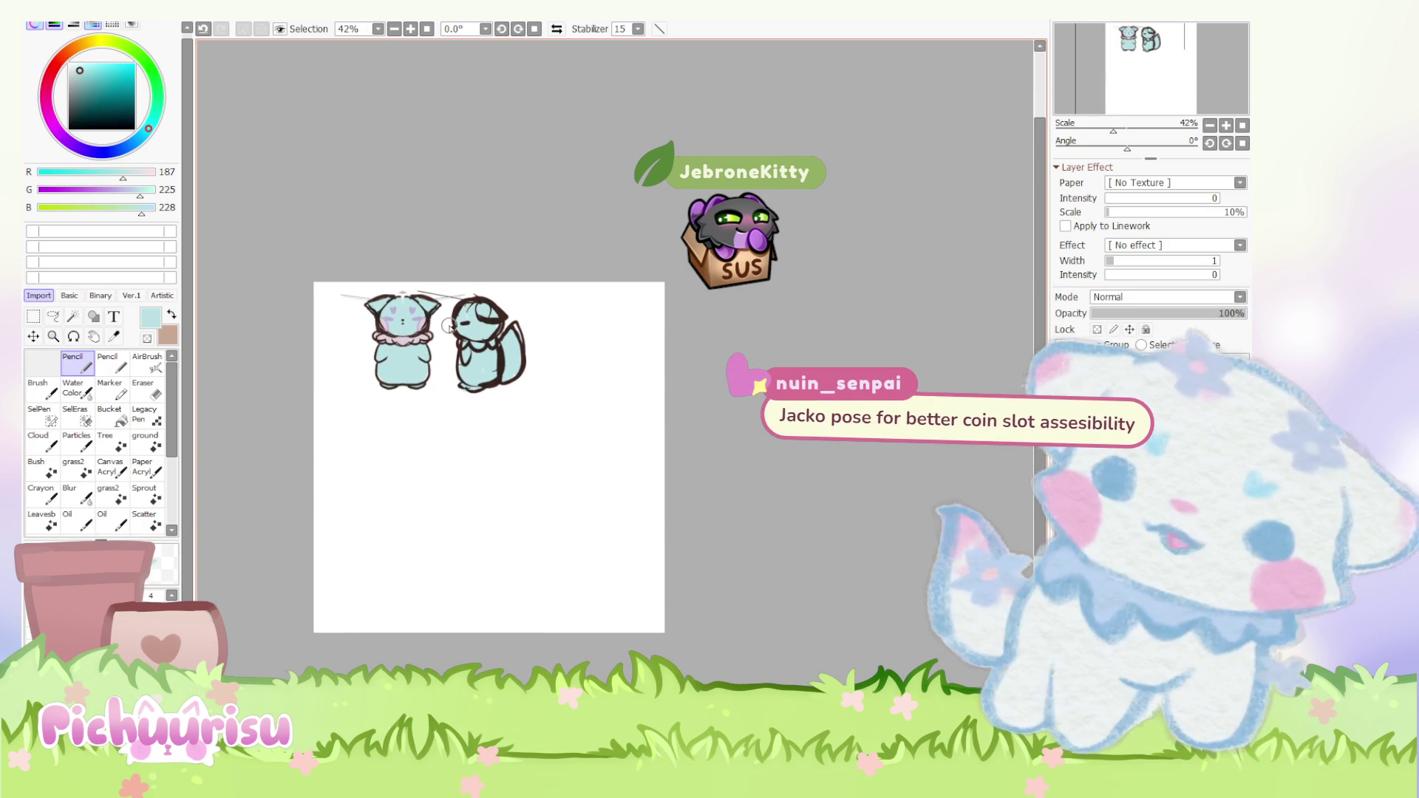